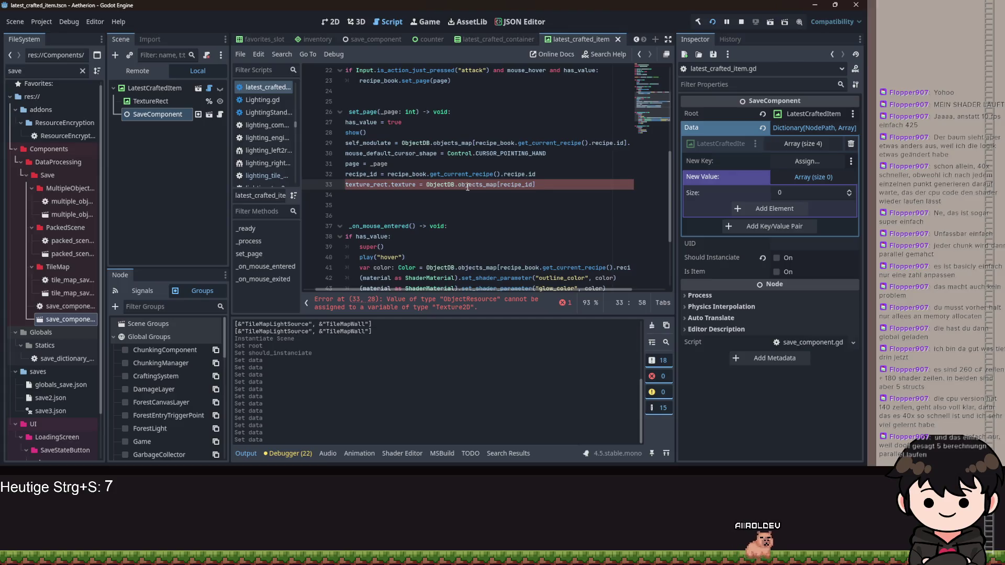
Append .image to the texture line and move the recipe_id assignment to the top of set_page
type(".image")
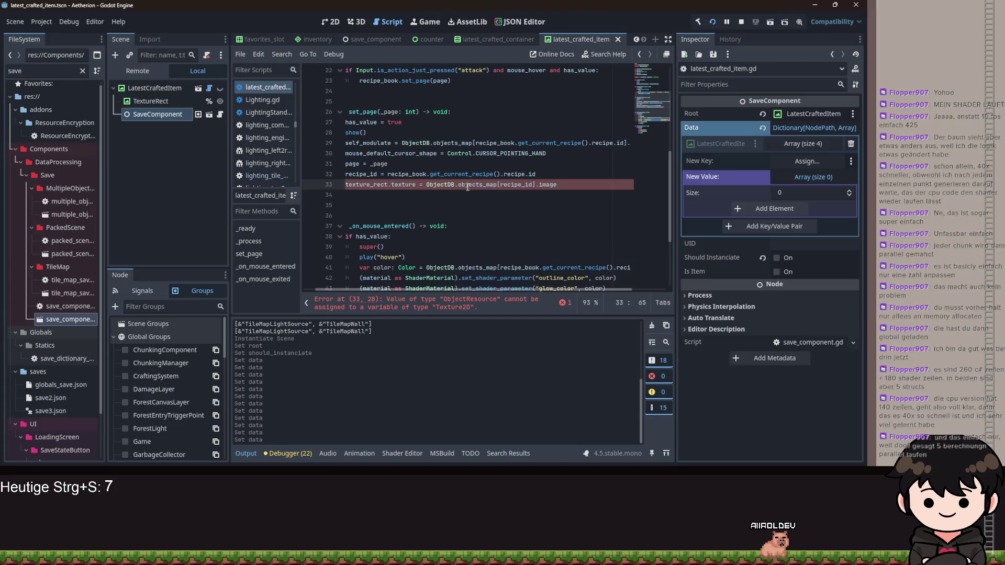
key("Up")
key("alt+Up")
key("alt+Up")
key("alt+Up")
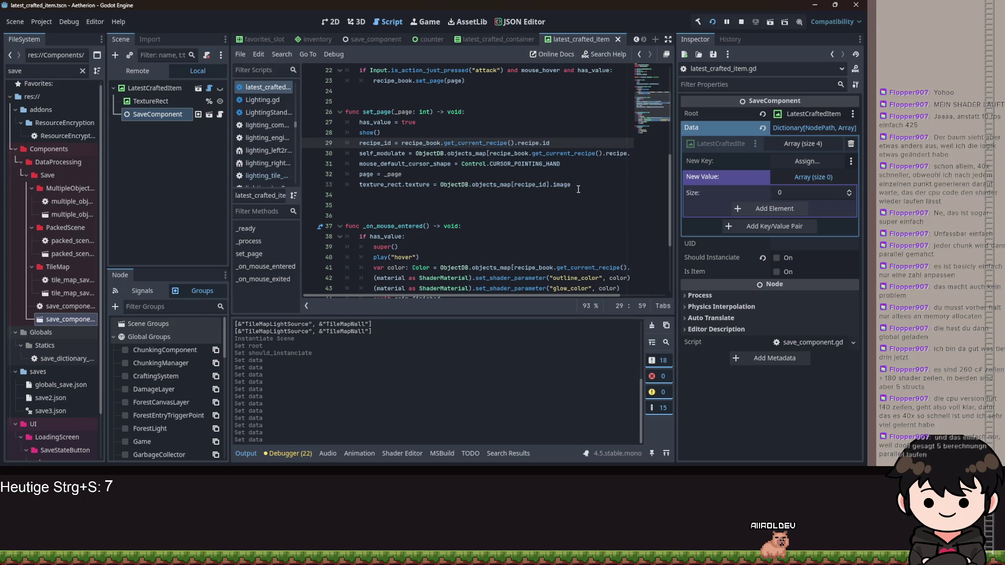
Replace the colour lookup with recipe_id and save the script
mouse_move(491, 153)
left_mouse_down()
mouse_move(636, 154)
mouse_move(600, 157)
left_mouse_up()
type("rec")
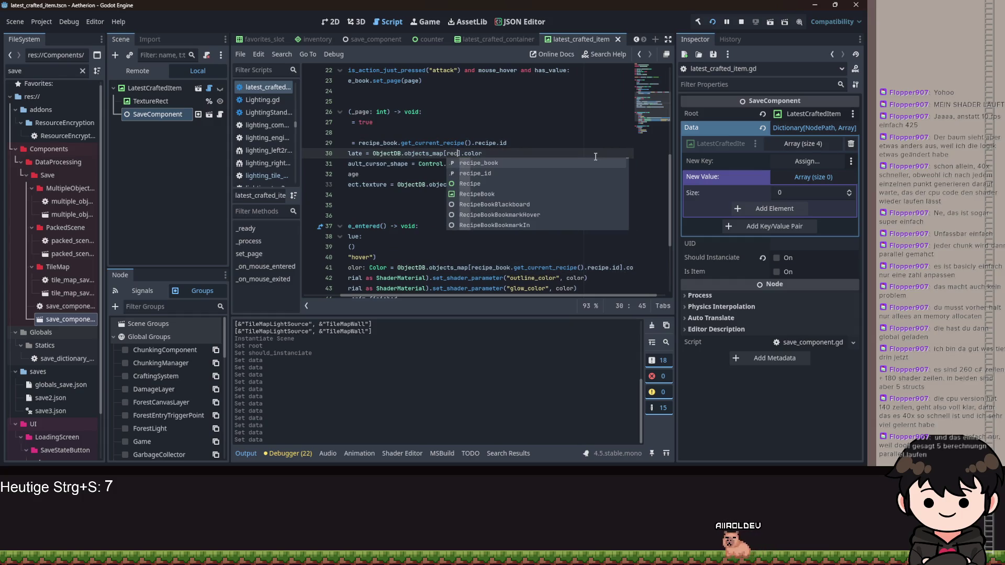
type("ipe_id")
scroll(455, 290, "left", 1)
left_click(481, 191)
key("ctrl+s")
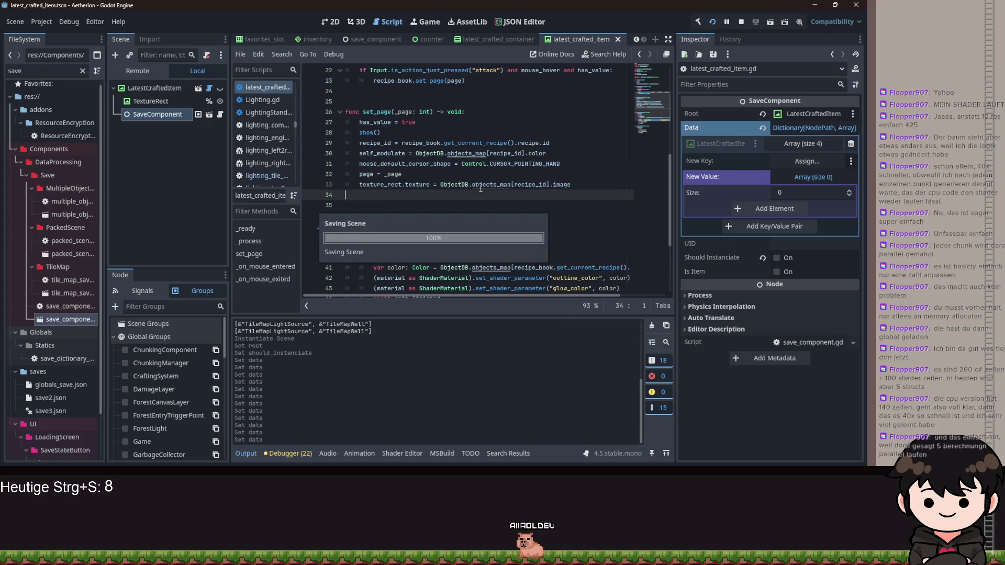
scroll(455, 189, "up", 1)
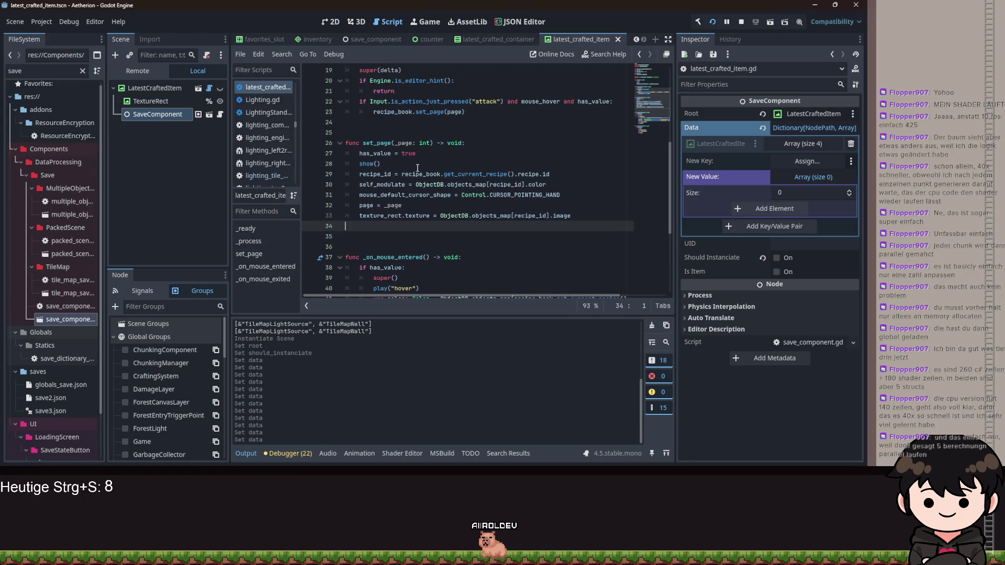
Copy the texture line, then start a new _ready line with SignalHandler.loading_finished
left_click_drag(583, 214, 340, 215)
key("ctrl+c")
scroll(417, 207, "up", 6)
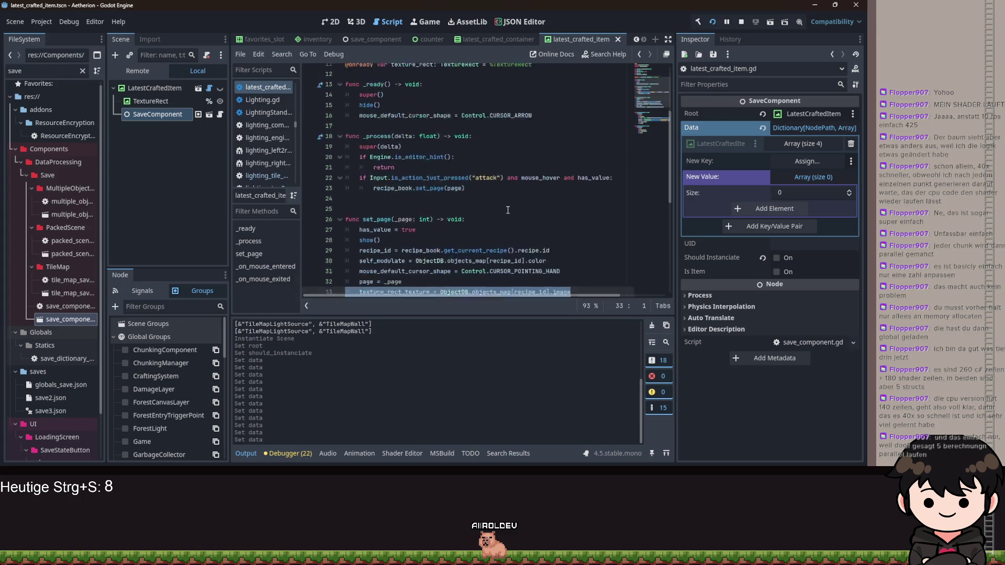
left_click(558, 224)
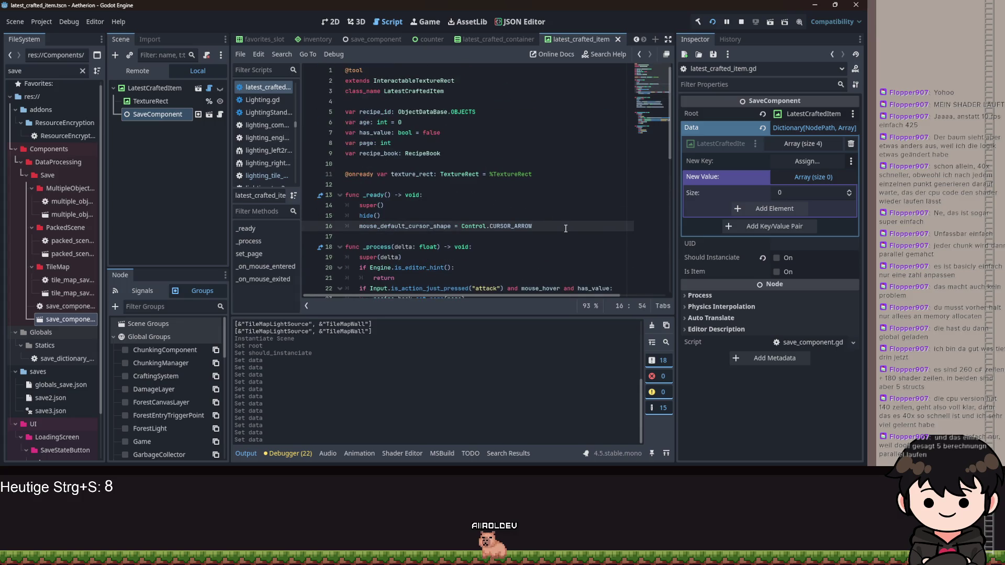
key("Return")
type("SignalHandler")
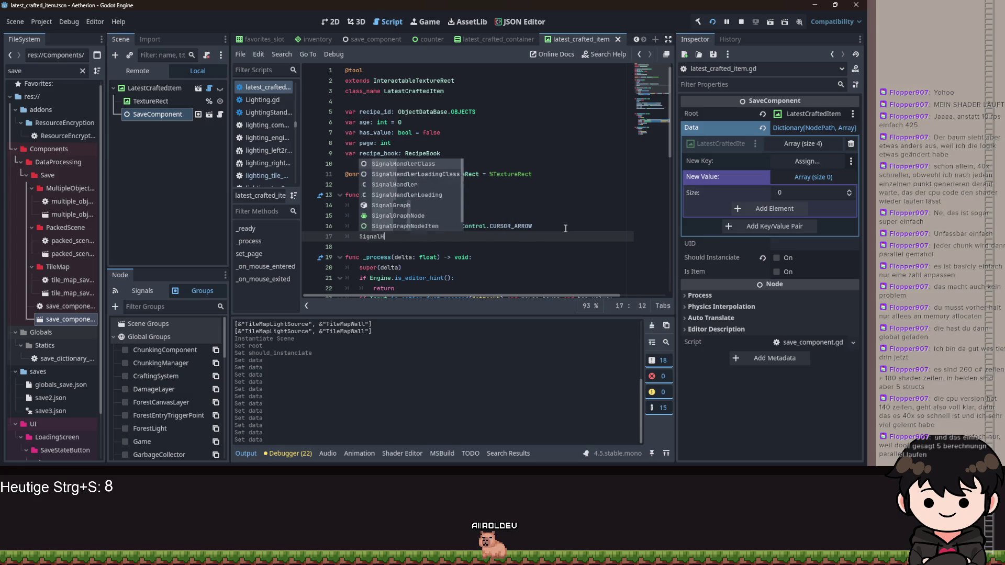
key("Escape")
type("on")
key("BackSpace")
key("BackSpace")
type("ler.l")
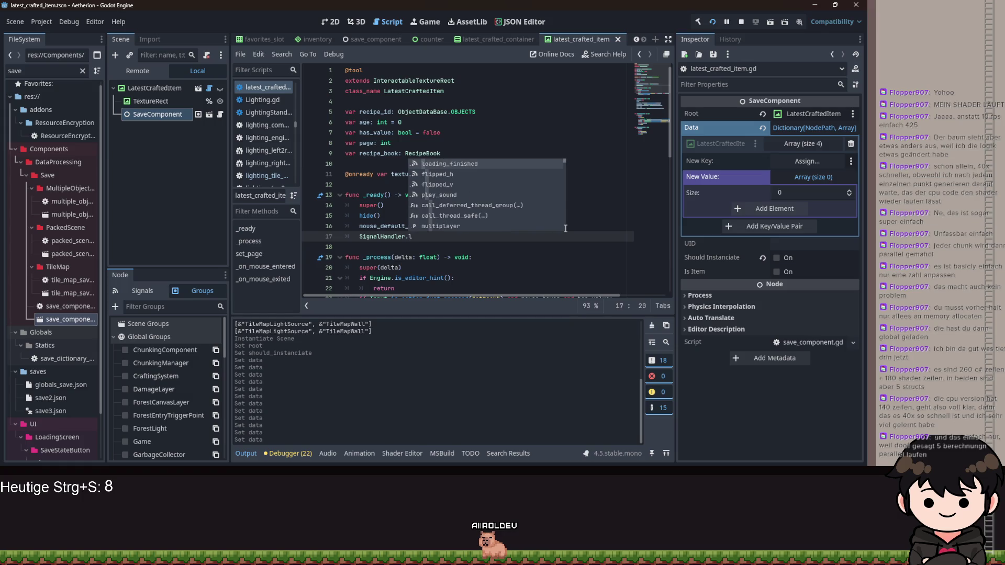
key("Return")
Add .connect( to the signal, leaving its callback argument unfinished
type(".con")
key("Return")
key("ctrl+v")
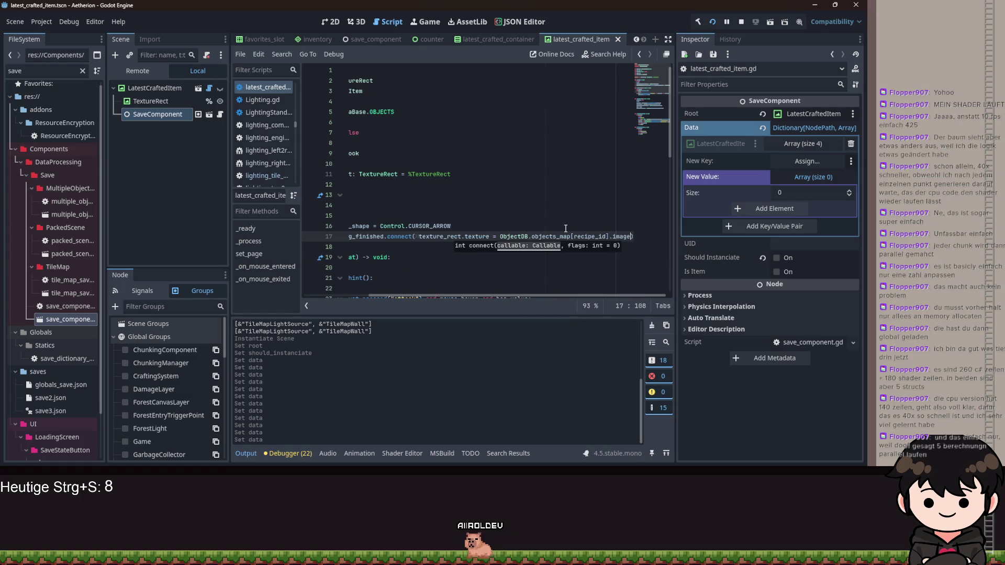
key("ctrl+z")
type("func(")
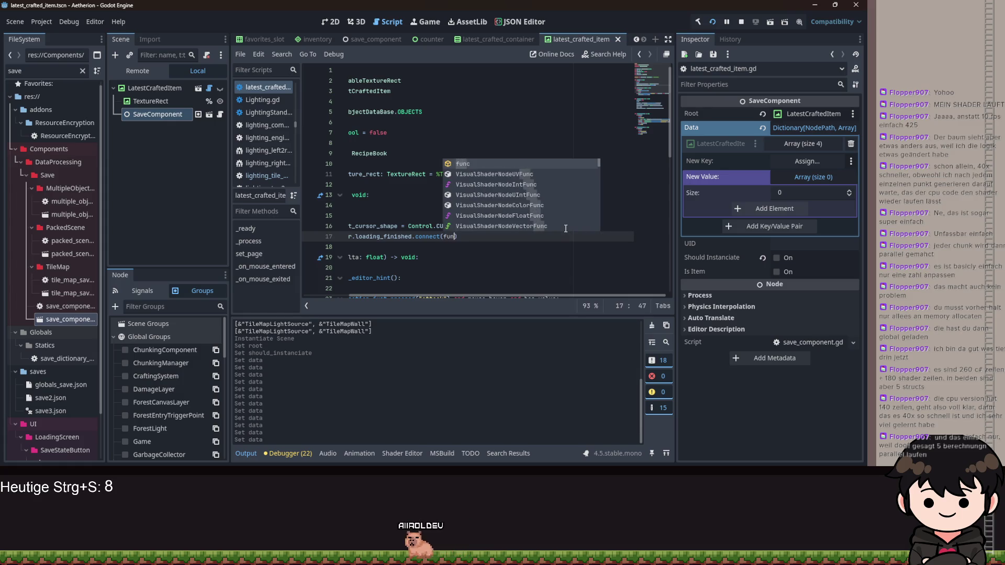
type(") -> void)")
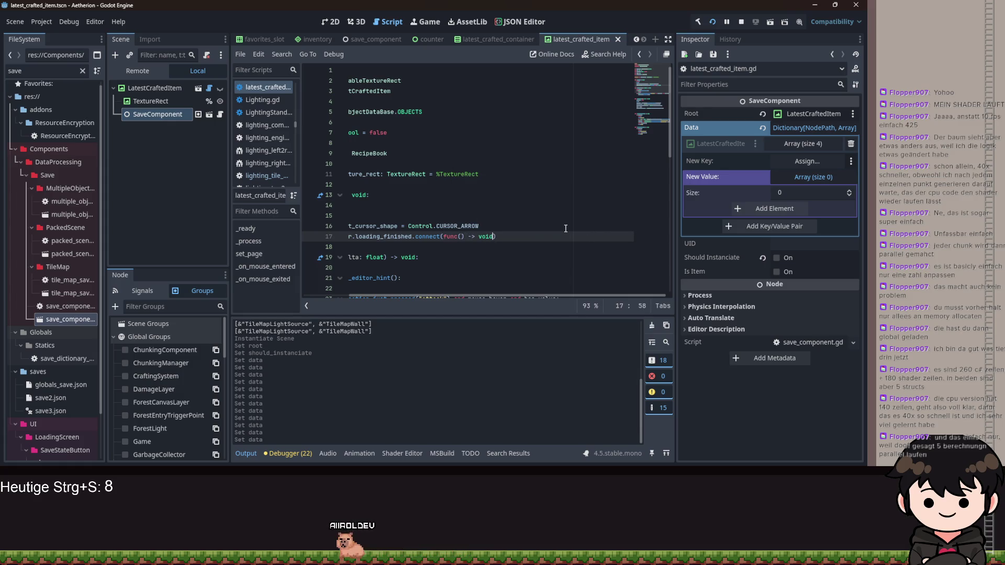
key("BackSpace")
key("BackSpace")
key("BackSpace")
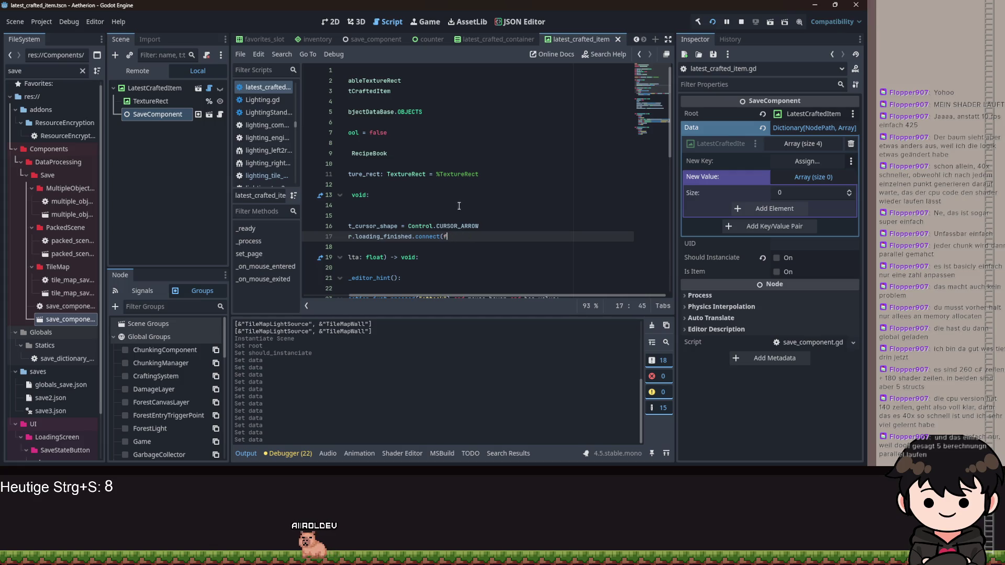
scroll(461, 204, "down", 8)
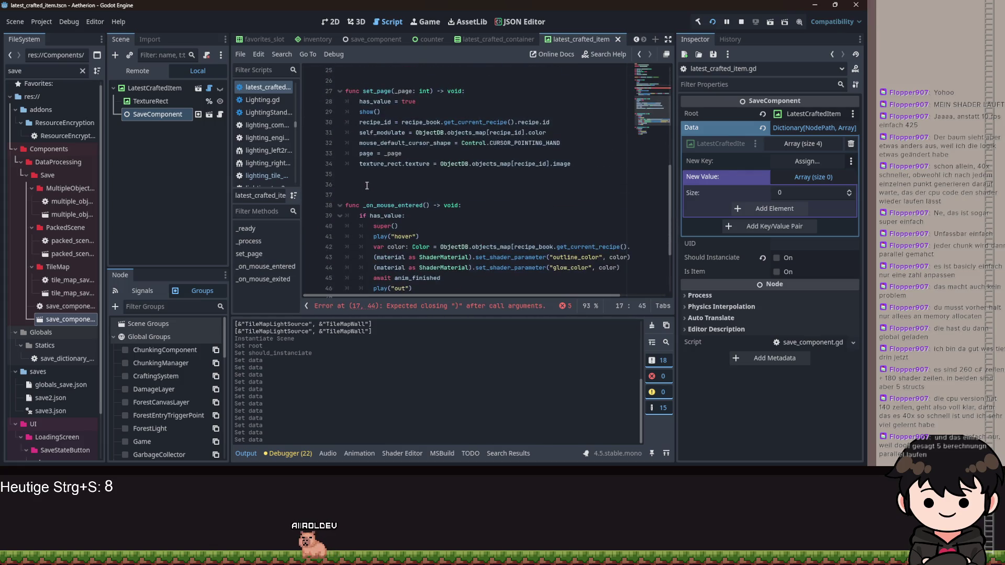
Declare func _set_image() -> void: containing the pasted texture assignment
left_click(367, 186)
type("se")
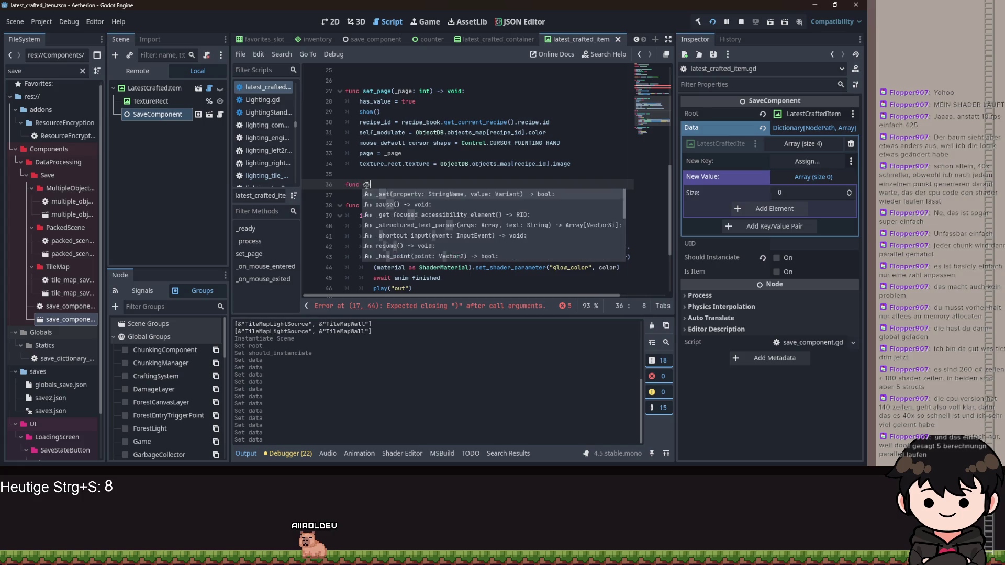
type("t:imimage(")
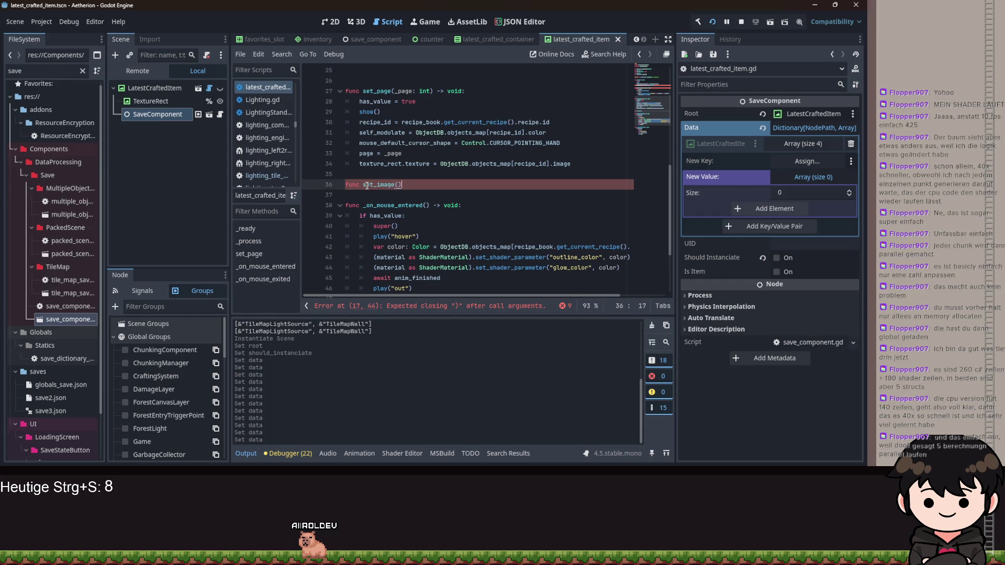
left_click(367, 186)
key("End")
type("-")
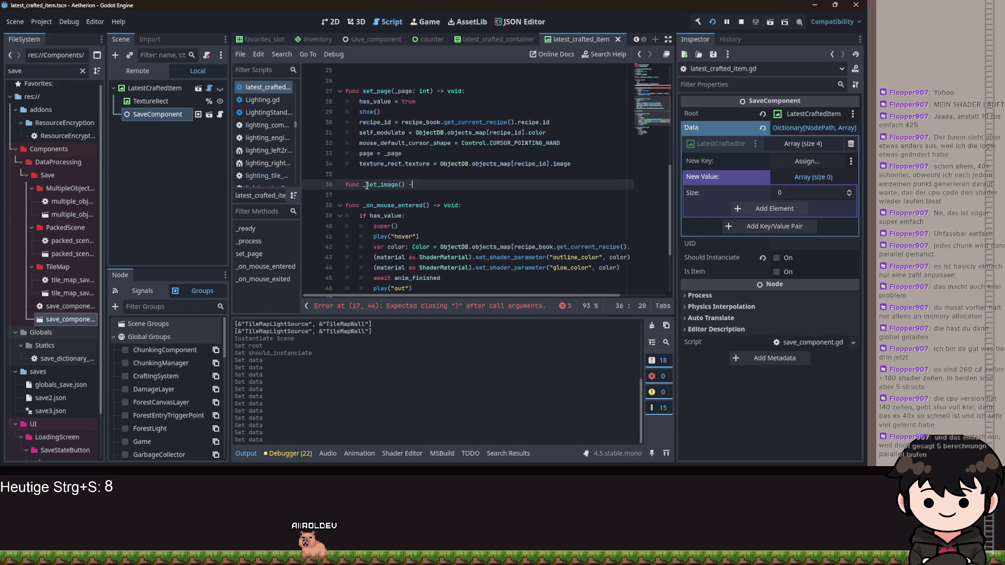
type(":")
key("Return")
key("ctrl+v")
key("Home")
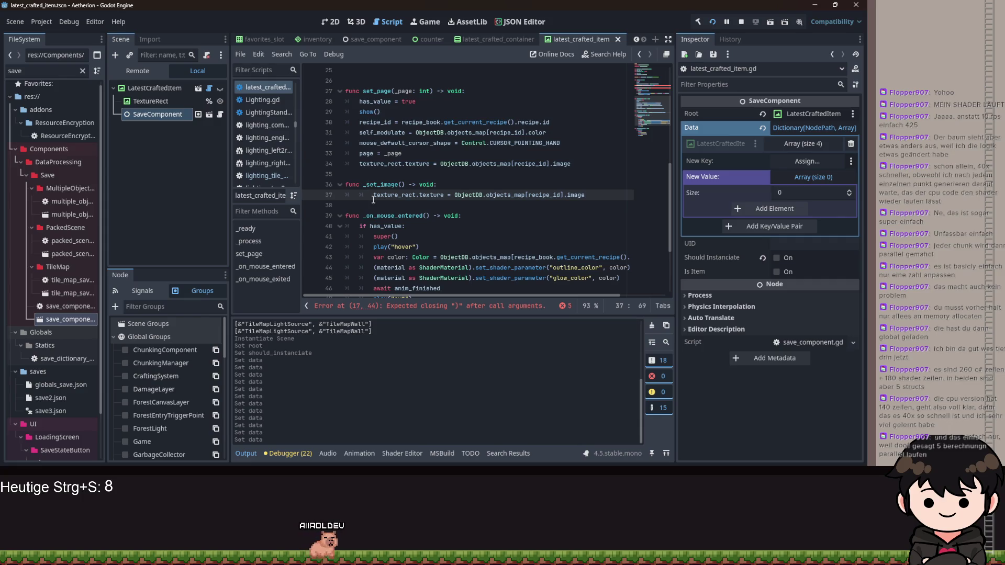
Replace set_page's old texture line with a _set_image() call
left_click_drag(571, 164, 345, 164)
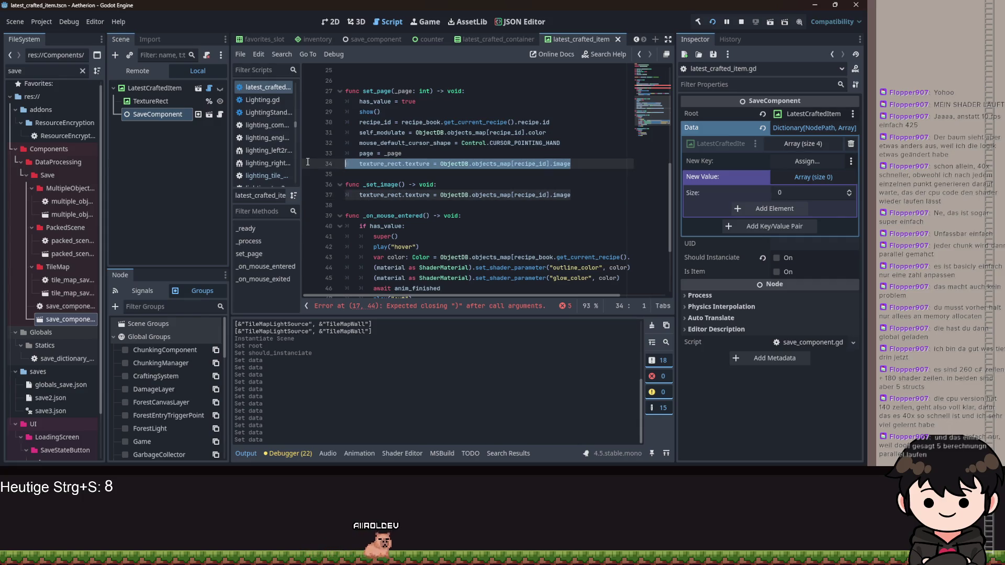
key("BackSpace")
key("Tab")
type("set_i")
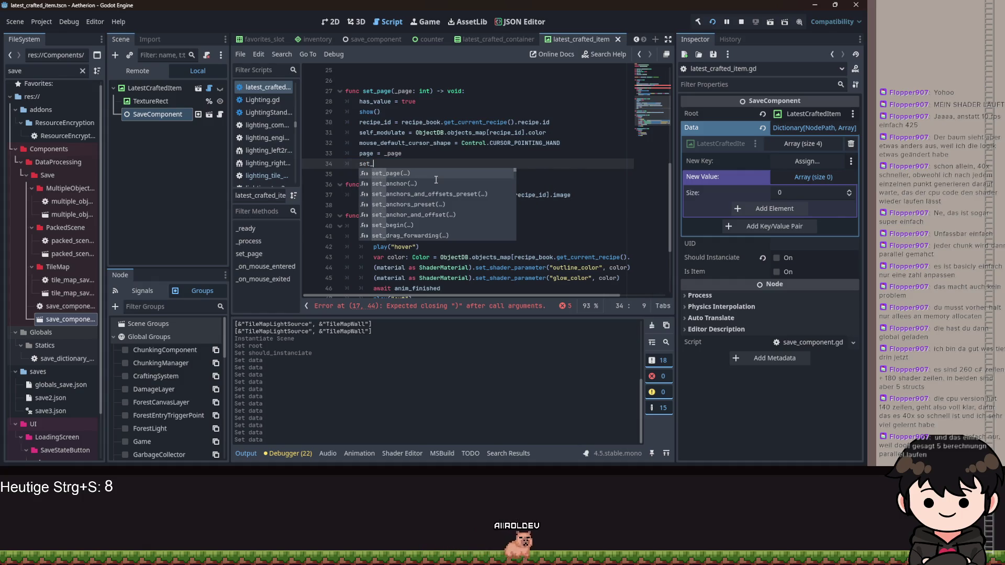
key("Return")
Finish the connect call in _ready as connect(_set_image) and save
scroll(436, 180, "up", 8)
left_click(512, 235)
type("set_i")
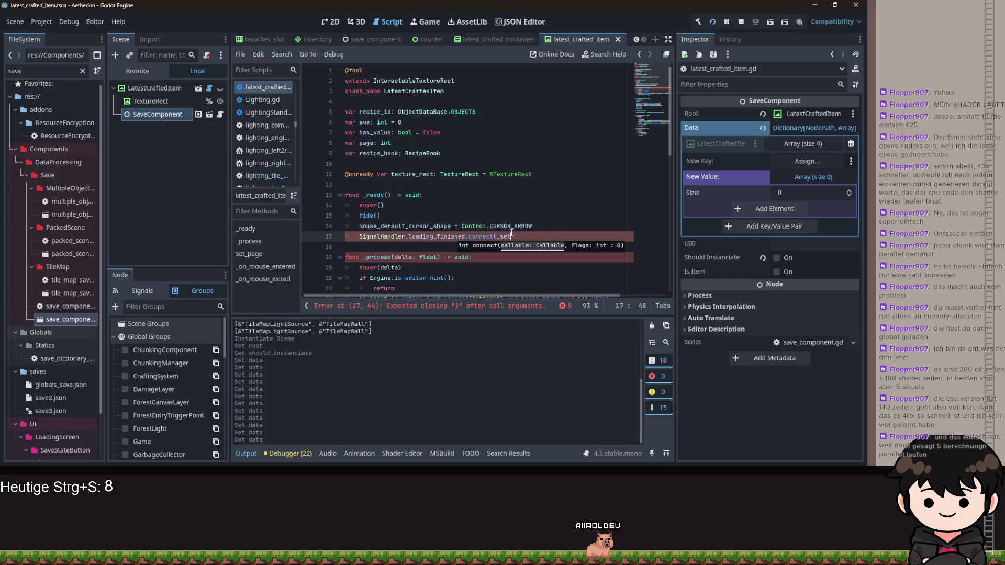
key("Return")
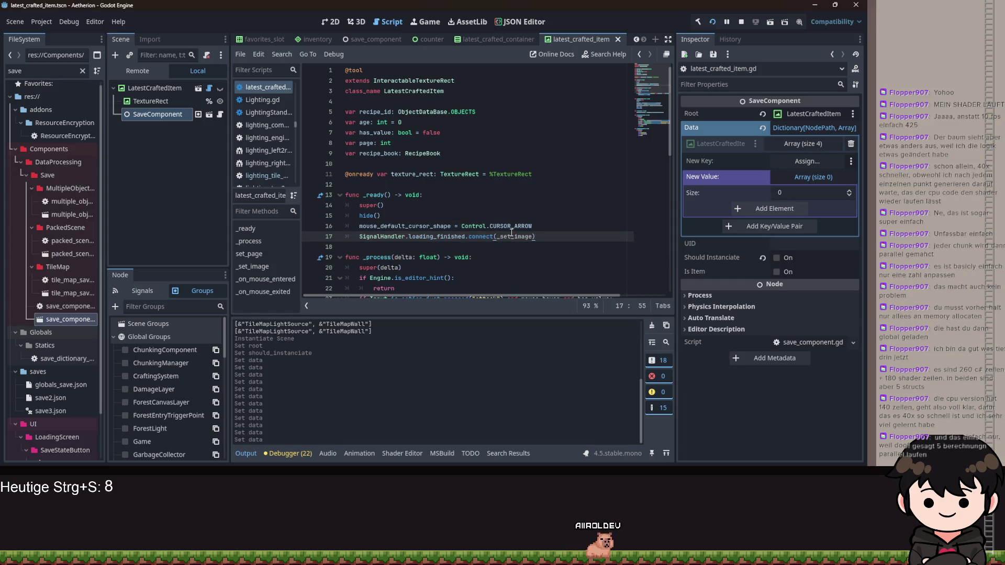
left_click(570, 257)
key("ctrl+s")
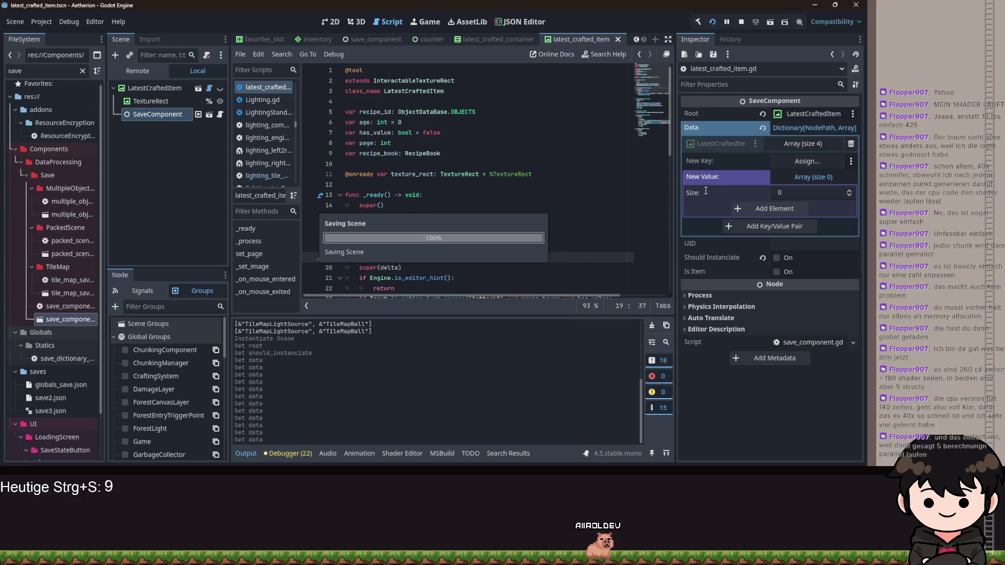
Run the project, continue the saved game with Fortsetzen, and move the character right with a jump
left_click(707, 25)
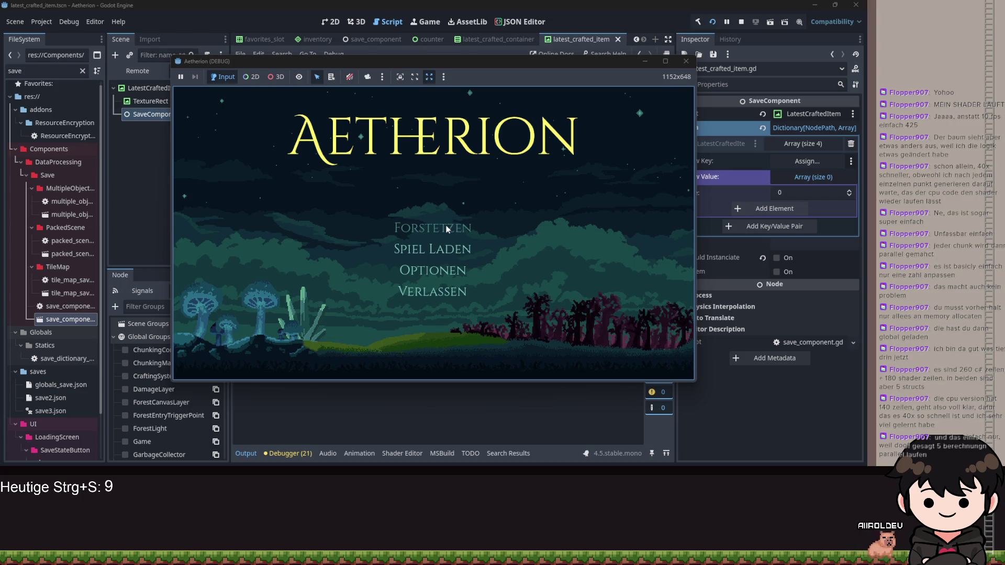
left_click(447, 229)
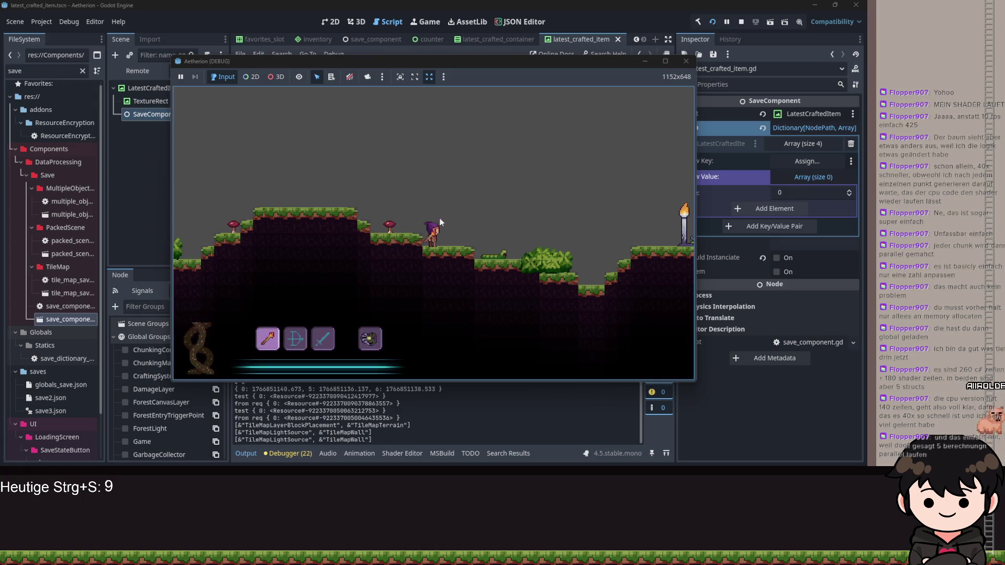
key("d")
key("space")
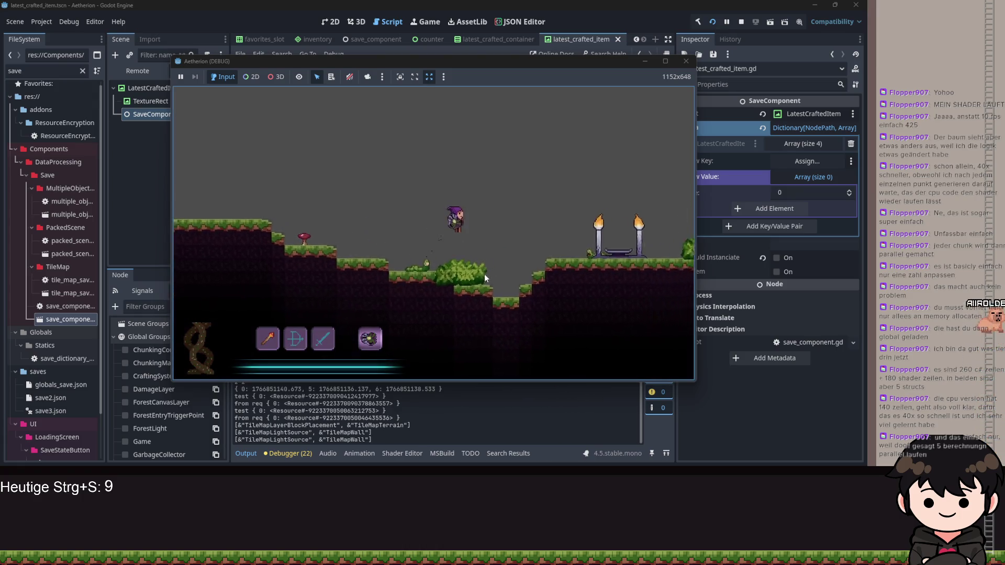
Open the recipe book from the pause menu, craft a Fackel on its recipe page, and close the game
key("a")
key("Escape")
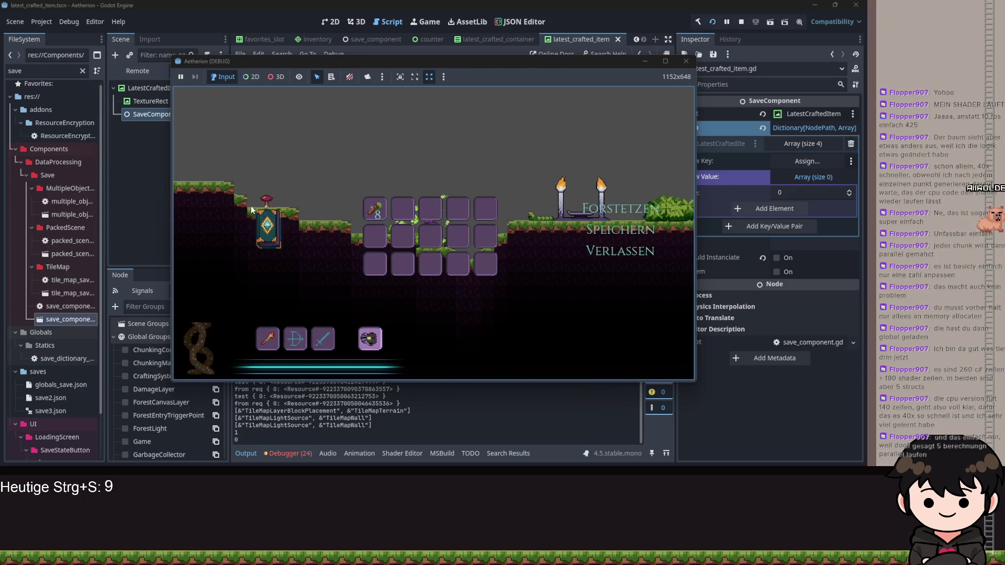
left_click(249, 206)
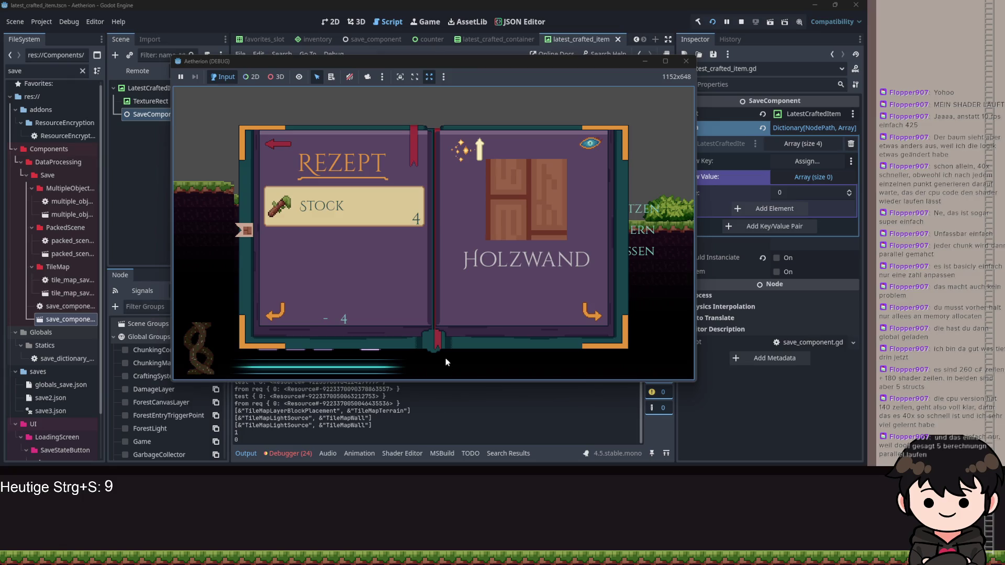
left_click(594, 313)
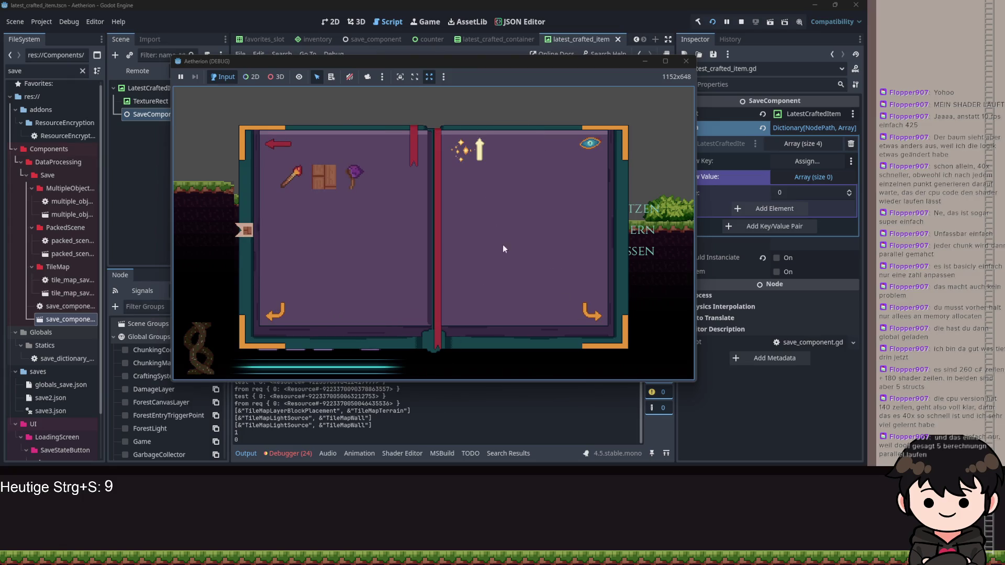
left_click(305, 179)
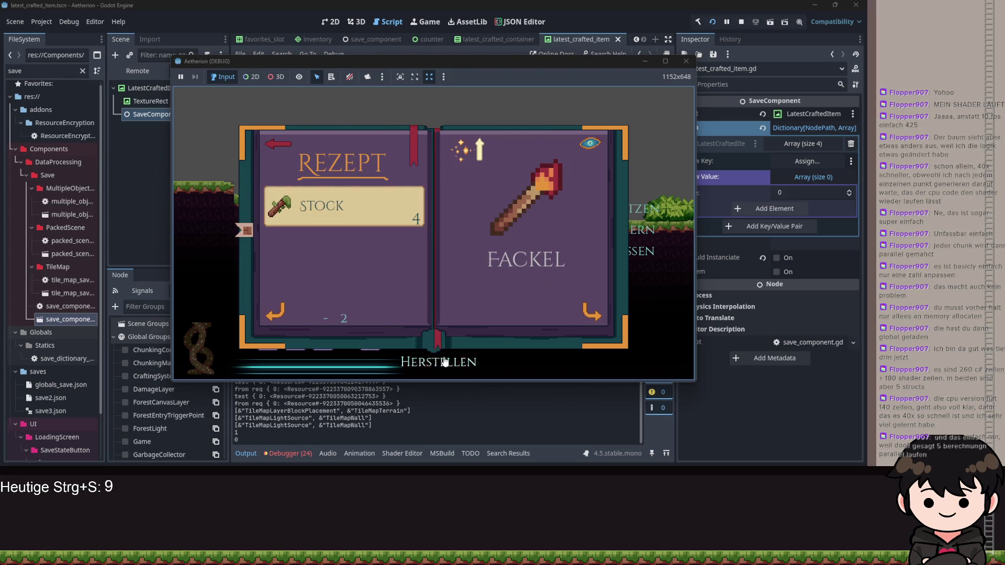
left_click(439, 363)
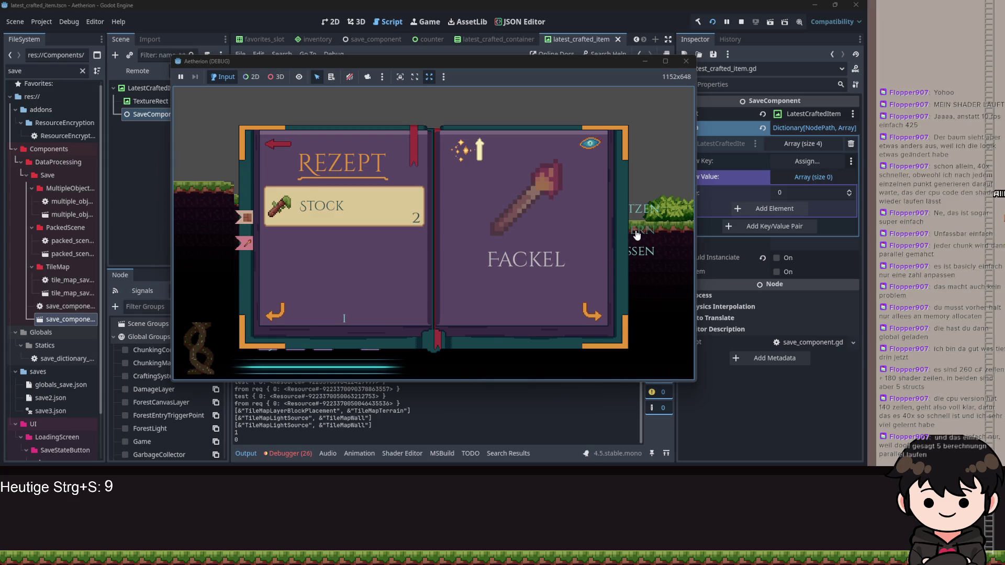
left_click(684, 62)
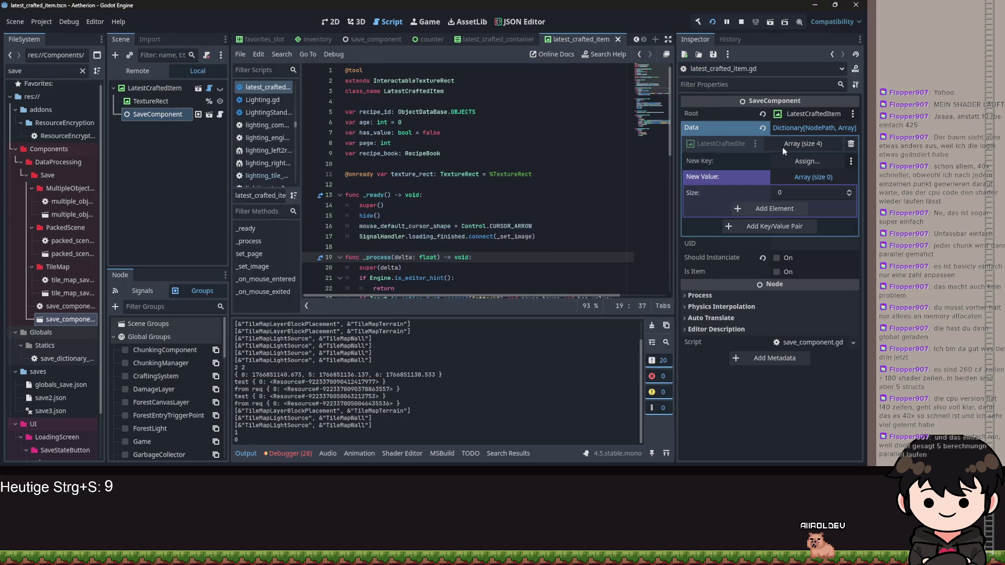
Expand the SaveComponent Data array showing recipe_id, has_value, page and age, then run the project
left_click(791, 148)
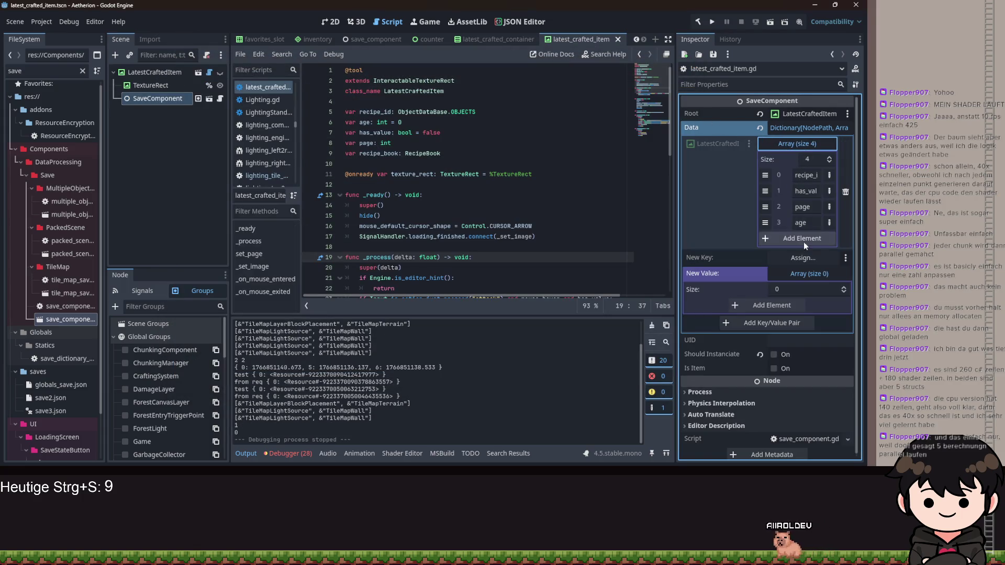
scroll(467, 204, "down", 2)
scroll(467, 203, "up", 2)
left_click(714, 21)
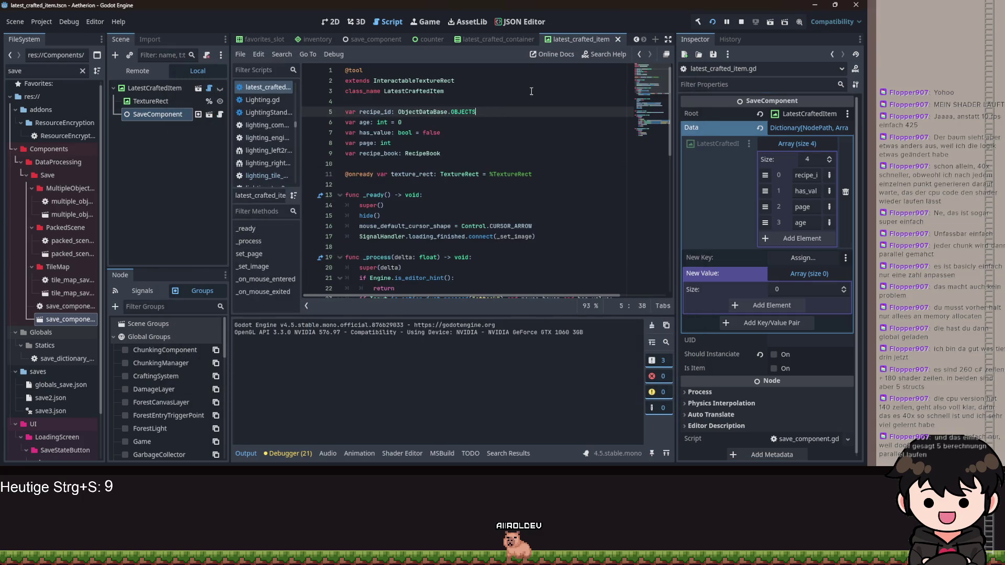
Start a set(value): setter block under the recipe_id declaration
type(":")
key("Return")
type("set")
type("(value)")
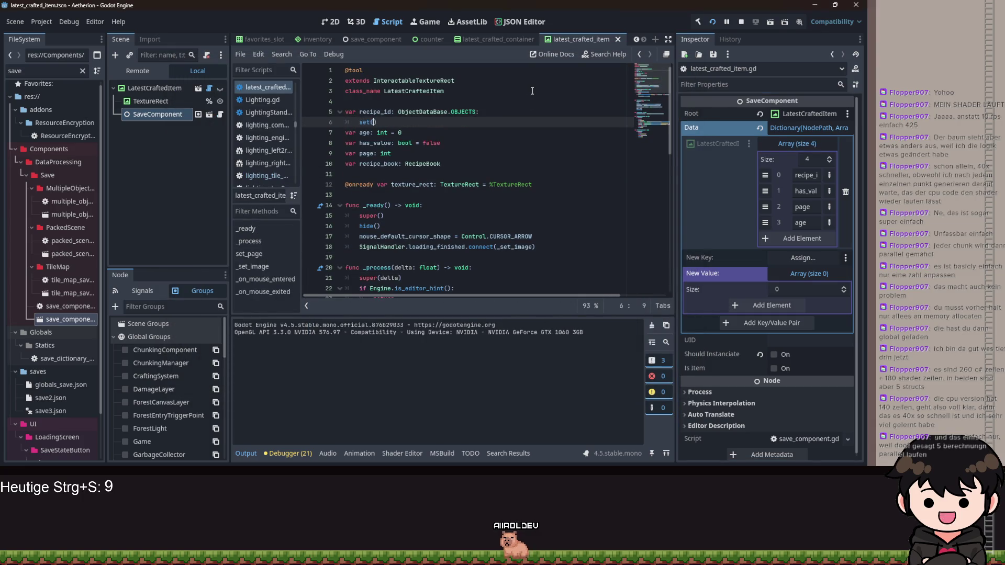
type(":")
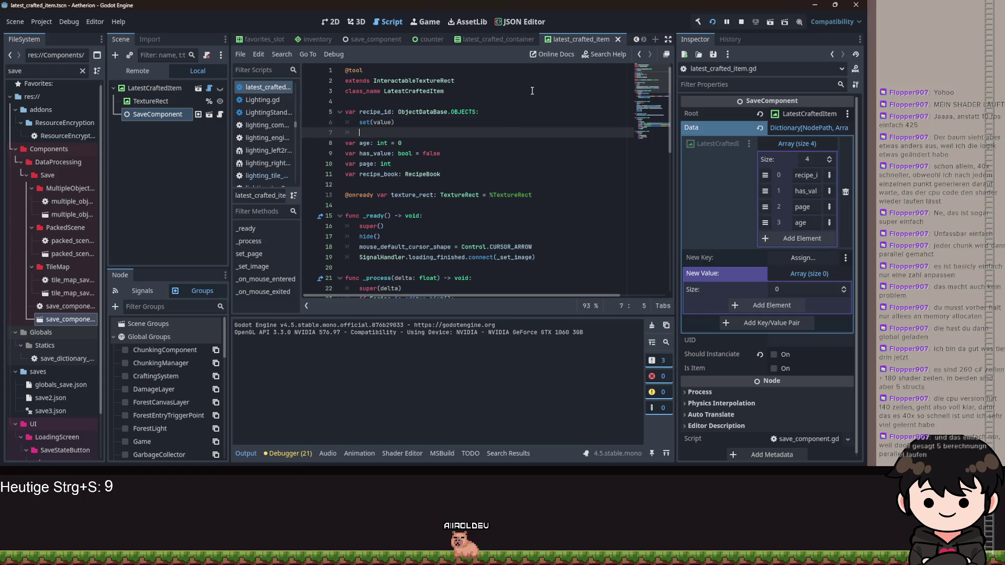
Fill the recipe_id setter with recipe_id = value and a _set_image() call
key("Return")
type("r")
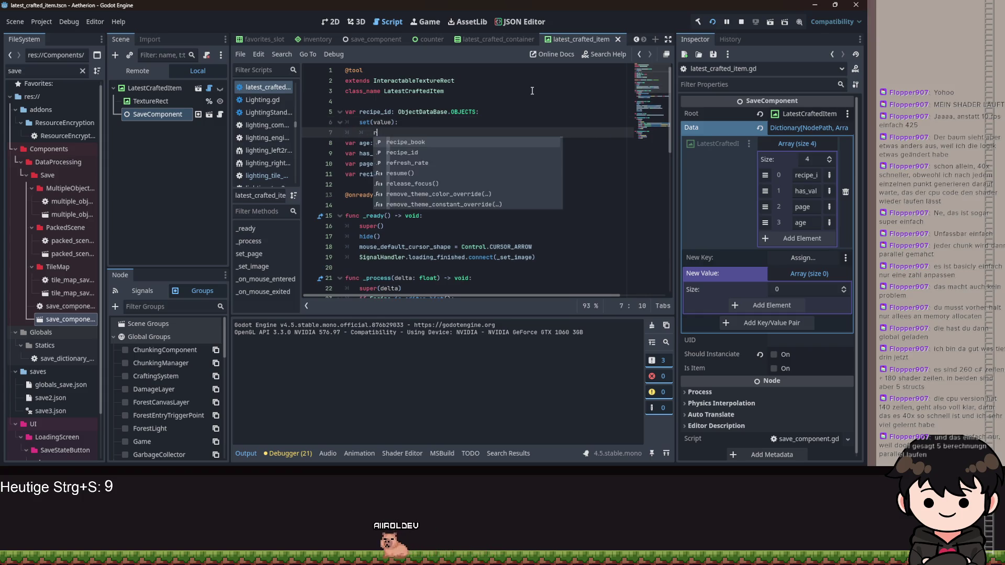
type("ecipe_id = value")
key("Return")
type("set_image()")
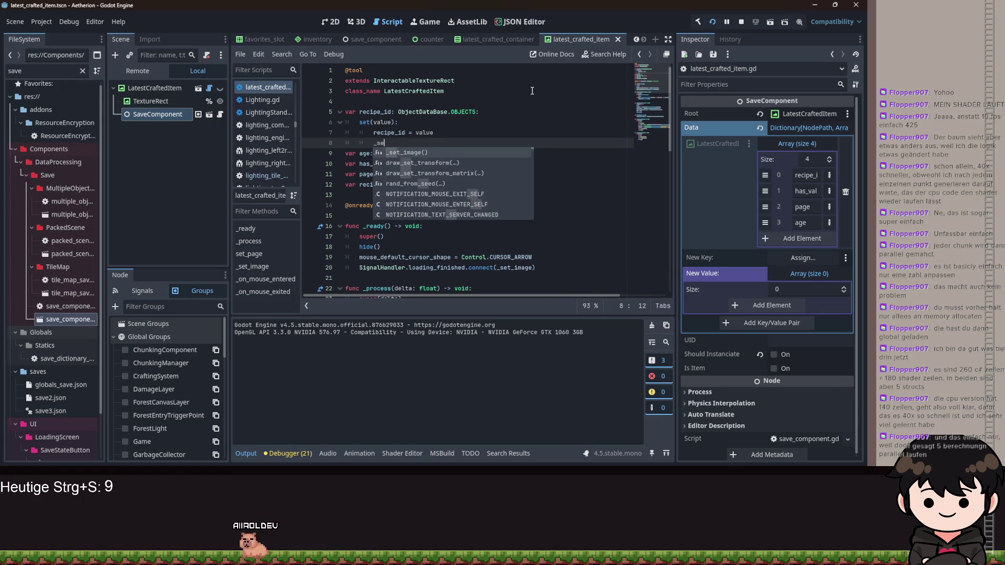
scroll(533, 188, "down", 5)
scroll(533, 189, "down", 5)
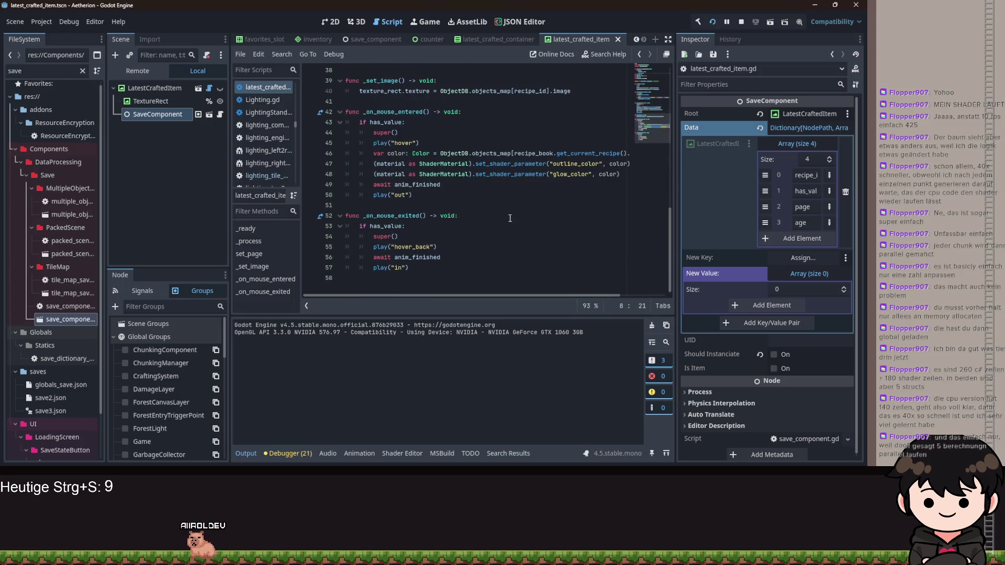
scroll(477, 187, "up", 3)
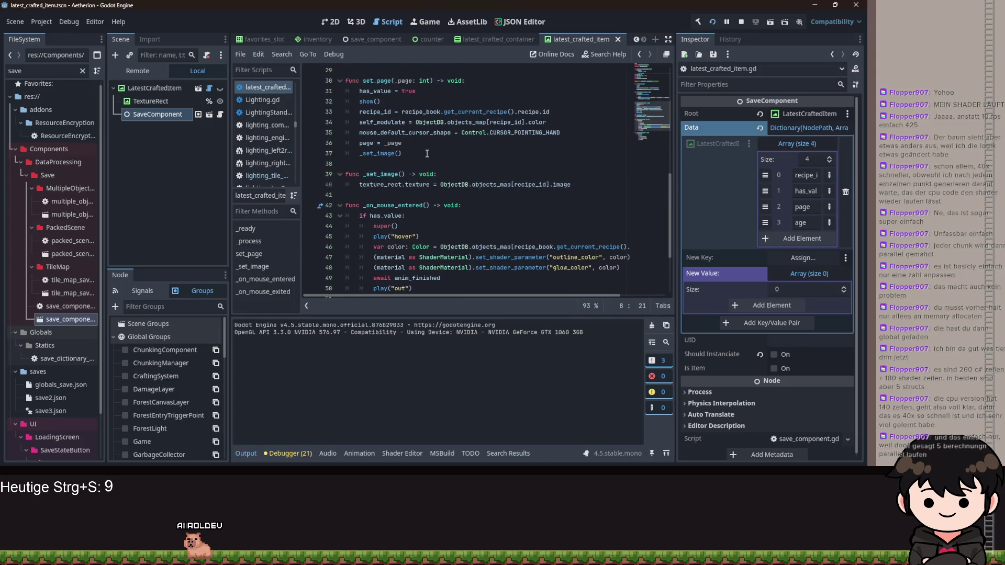
scroll(428, 153, "up", 1)
Remove the _set_image() call from set_page, keeping the _set_image function
left_click(416, 183)
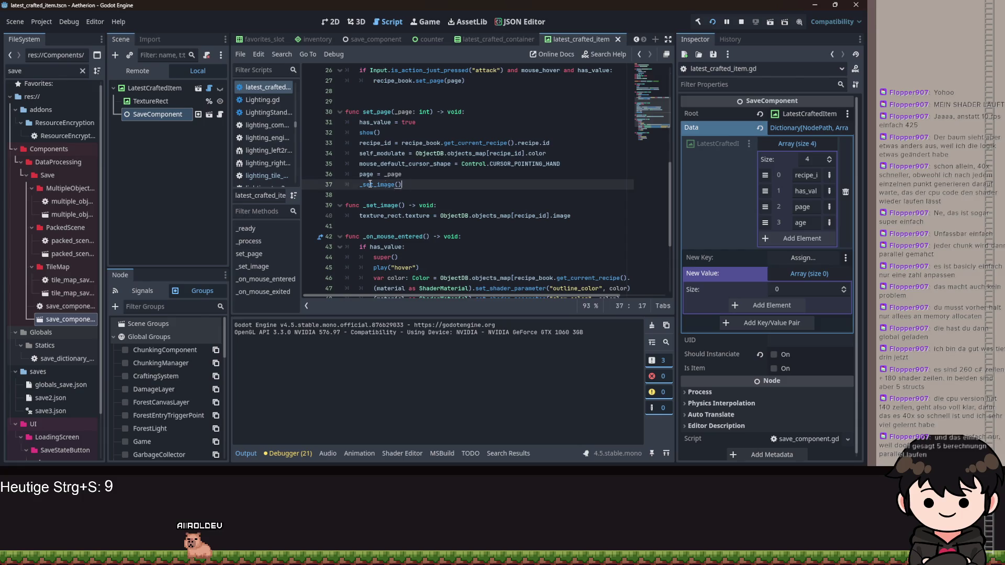
key("BackSpace")
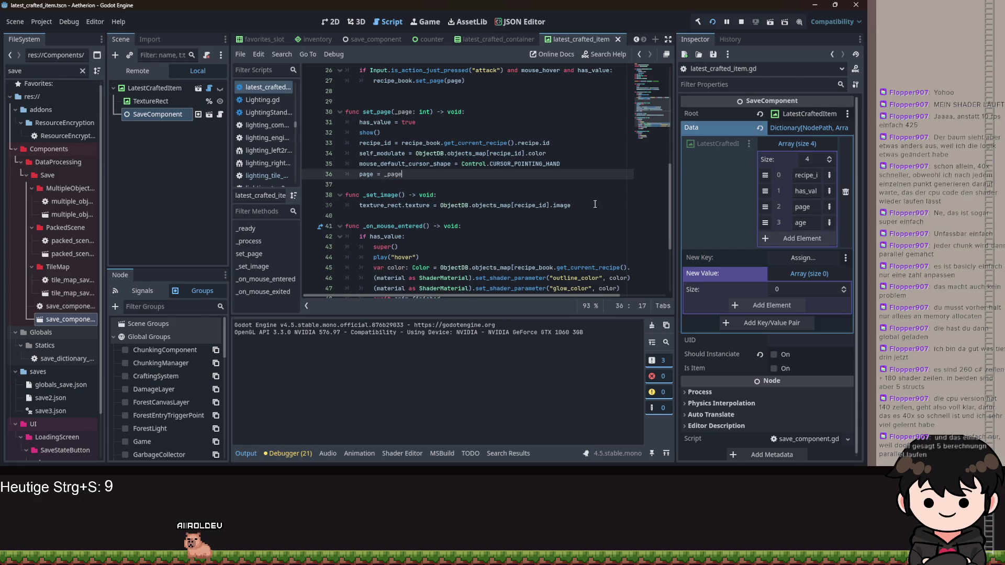
left_click_drag(595, 204, 404, 174)
key("Delete")
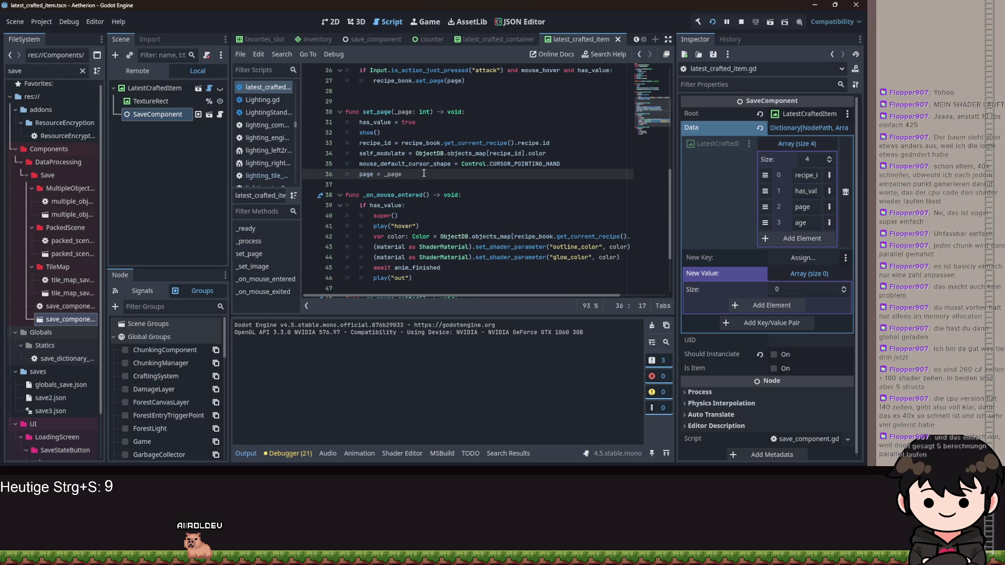
scroll(424, 173, "up", 7)
left_click_drag(535, 226, 333, 222)
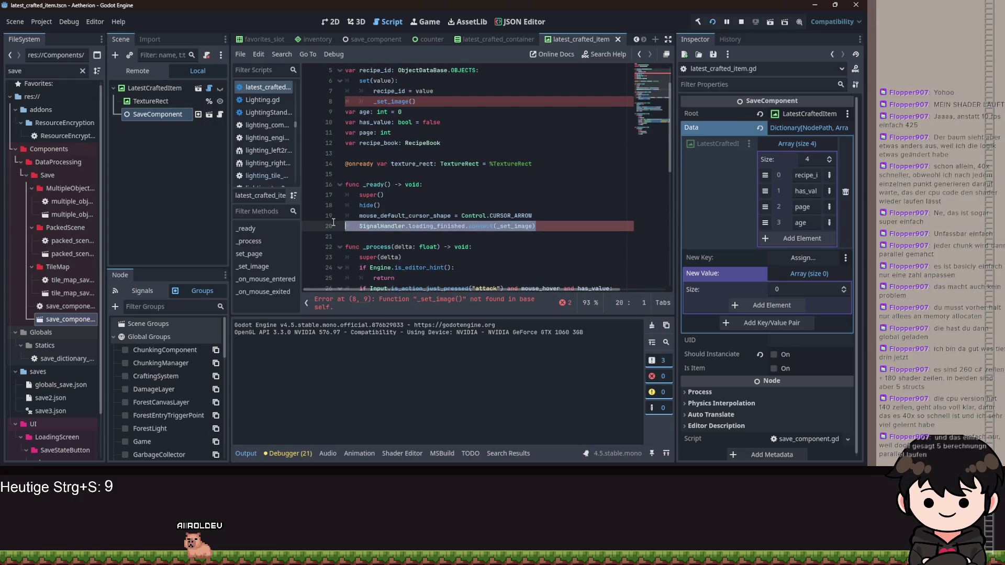
key("BackSpace")
key("BackSpace")
left_click_drag(429, 105, 377, 107)
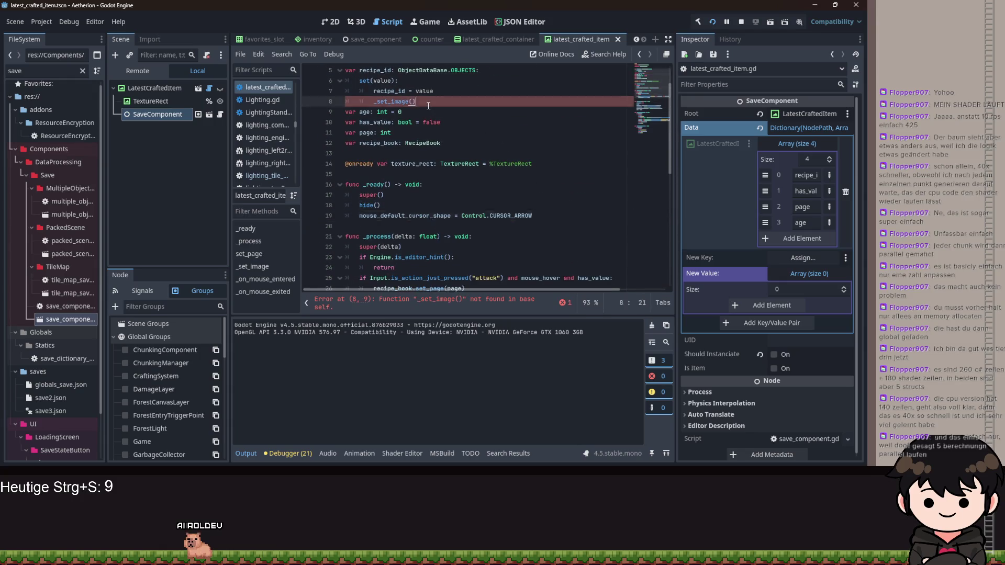
key("ctrl+z")
key("ctrl+z")
scroll(481, 191, "down", 5)
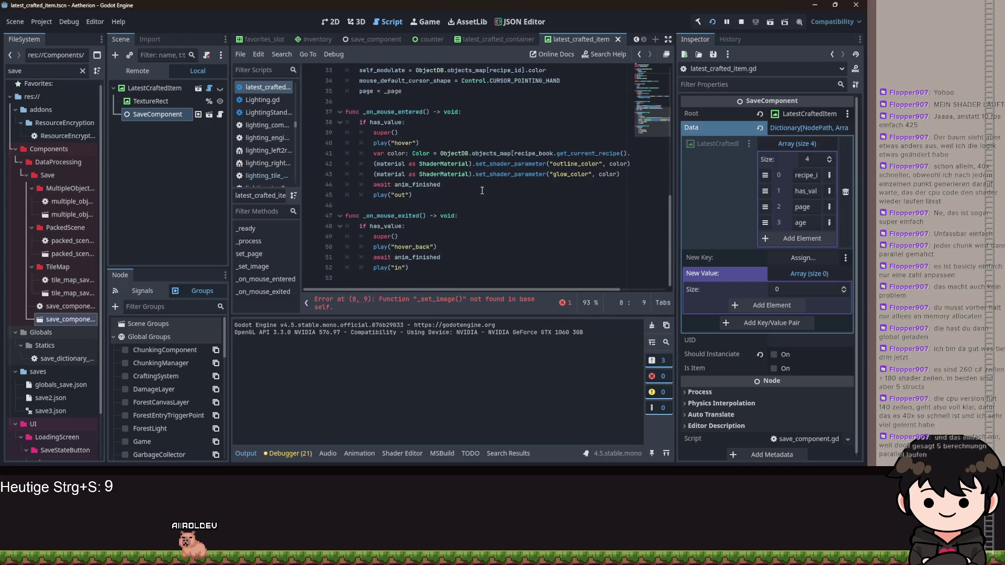
key("ctrl+z")
key("ctrl+z")
key("ctrl+z")
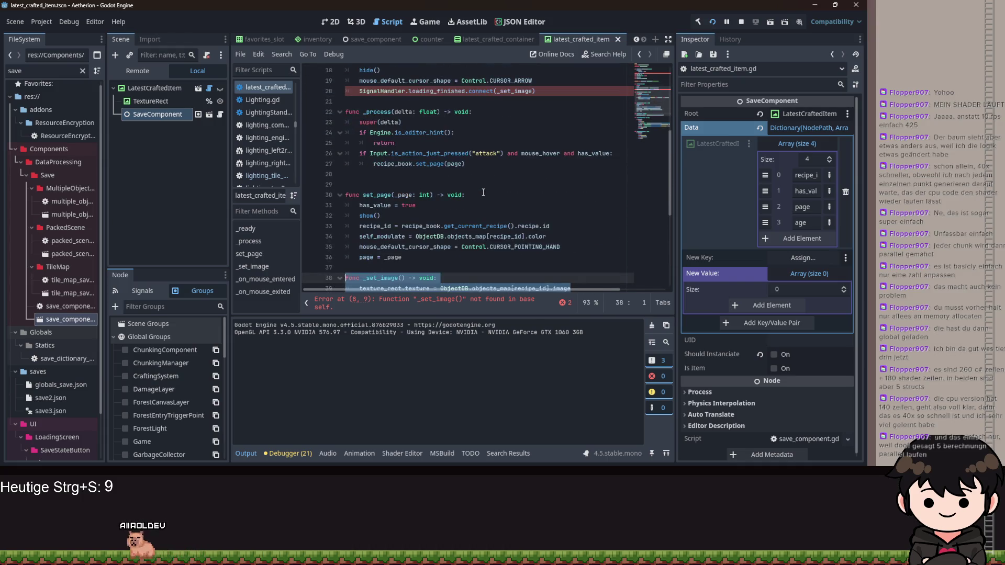
Delete the SignalHandler.loading_finished connection line from _ready and save
scroll(480, 196, "up", 4)
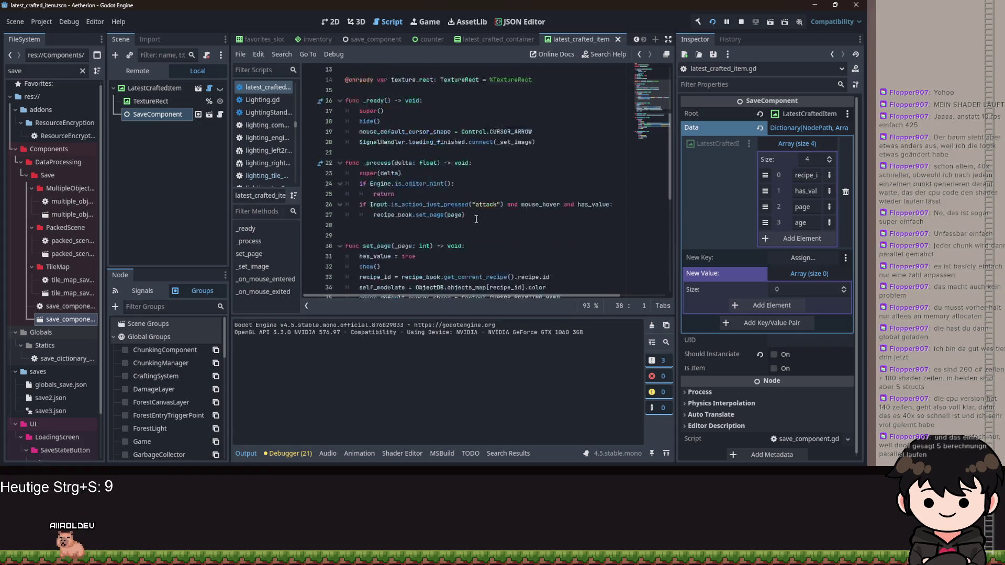
left_click_drag(535, 205, 325, 208)
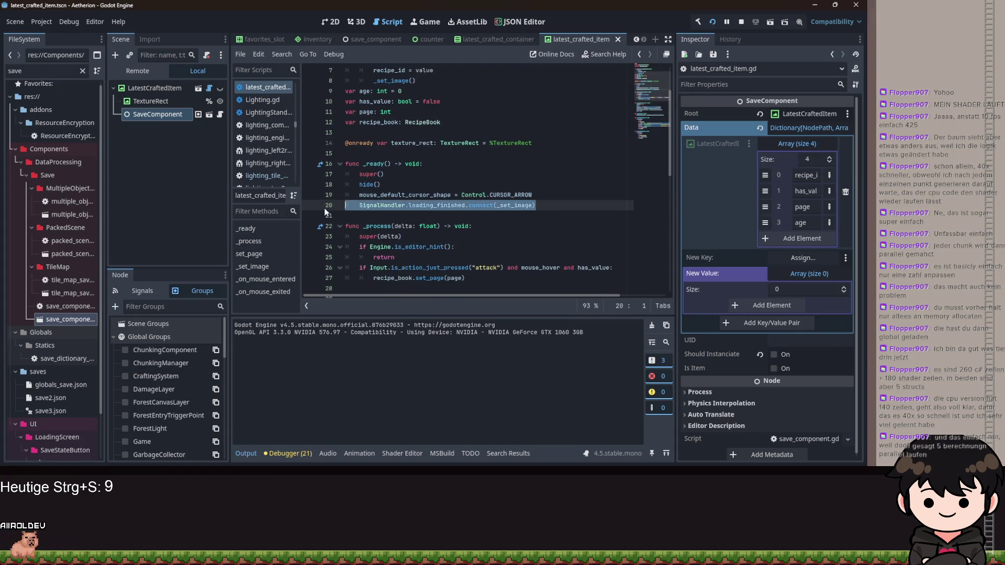
key("BackSpace")
key("BackSpace")
scroll(470, 200, "down", 1)
scroll(470, 201, "down", 3)
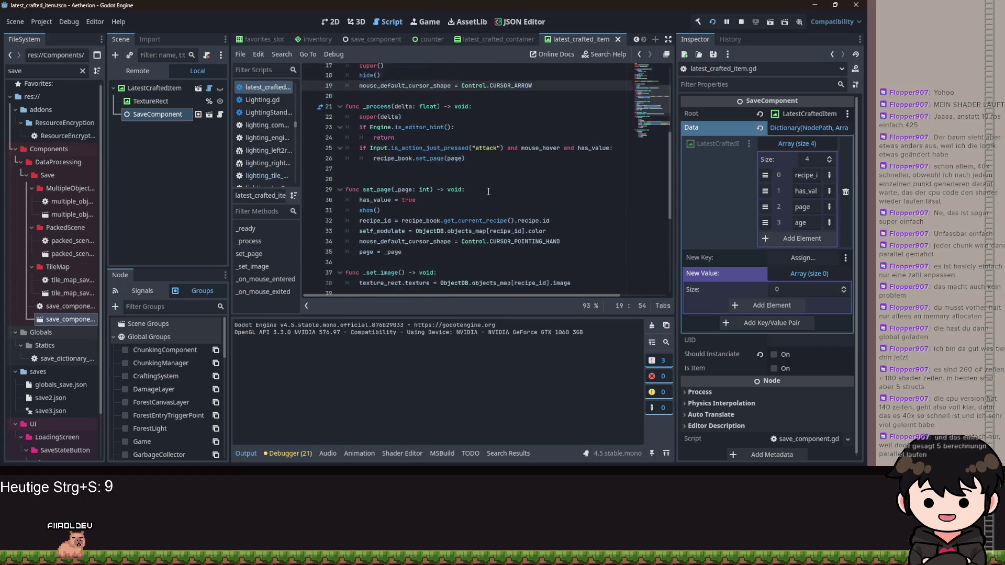
scroll(488, 188, "up", 5)
scroll(439, 151, "up", 2)
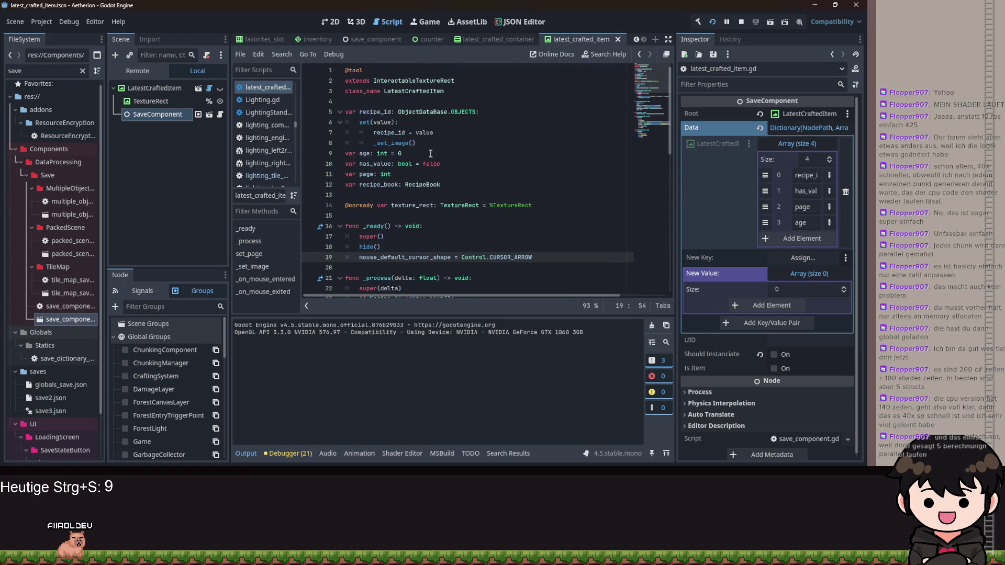
left_click(508, 153)
key("ctrl+s")
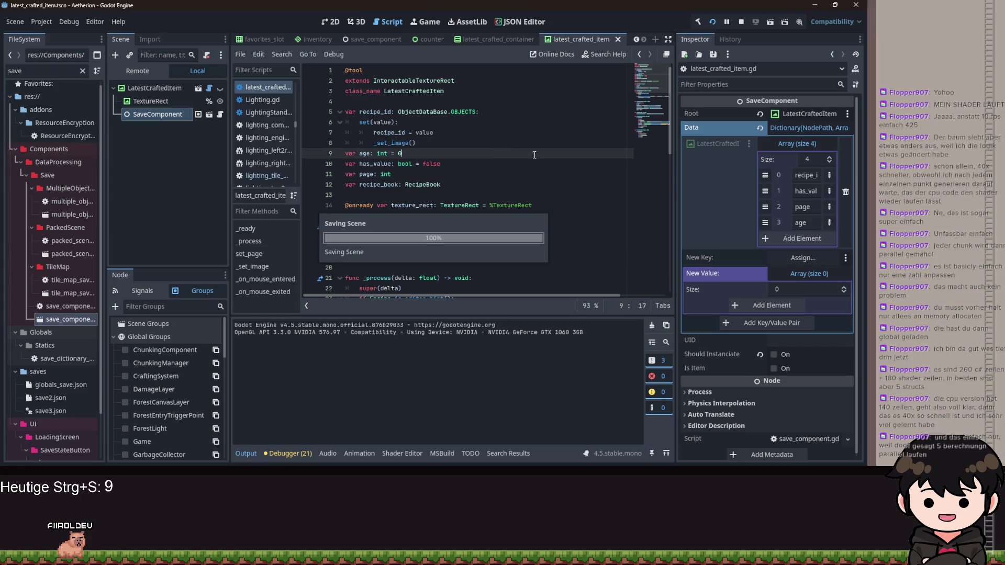
Run the game with F5, continue the saved game, and open the recipe book to check crafted items
key("F5")
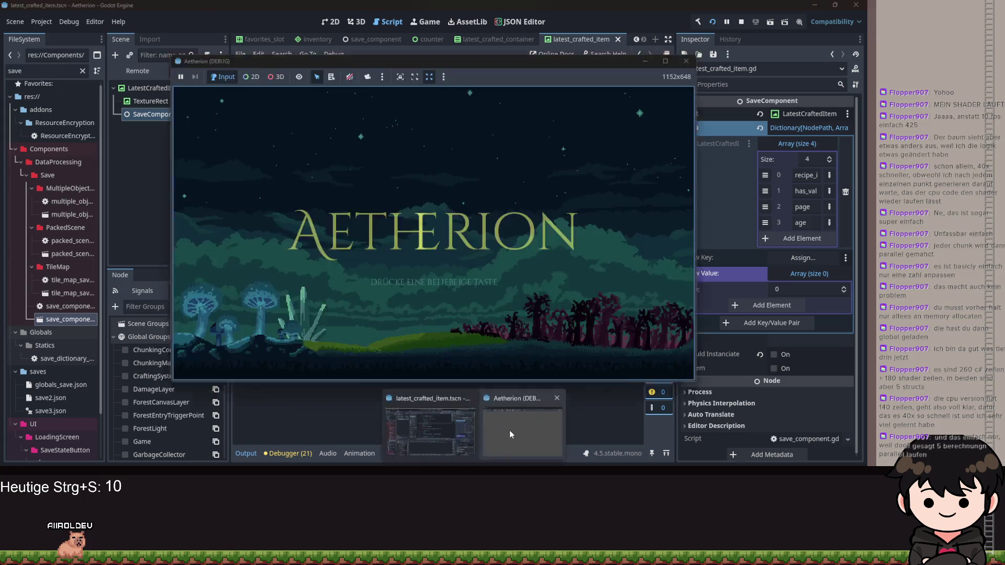
left_click(442, 188)
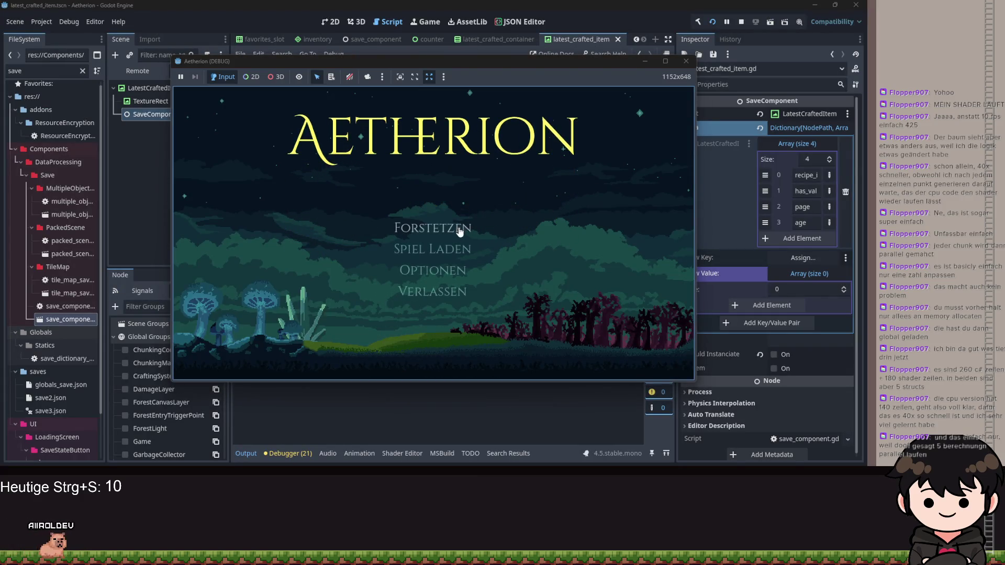
left_click(476, 221)
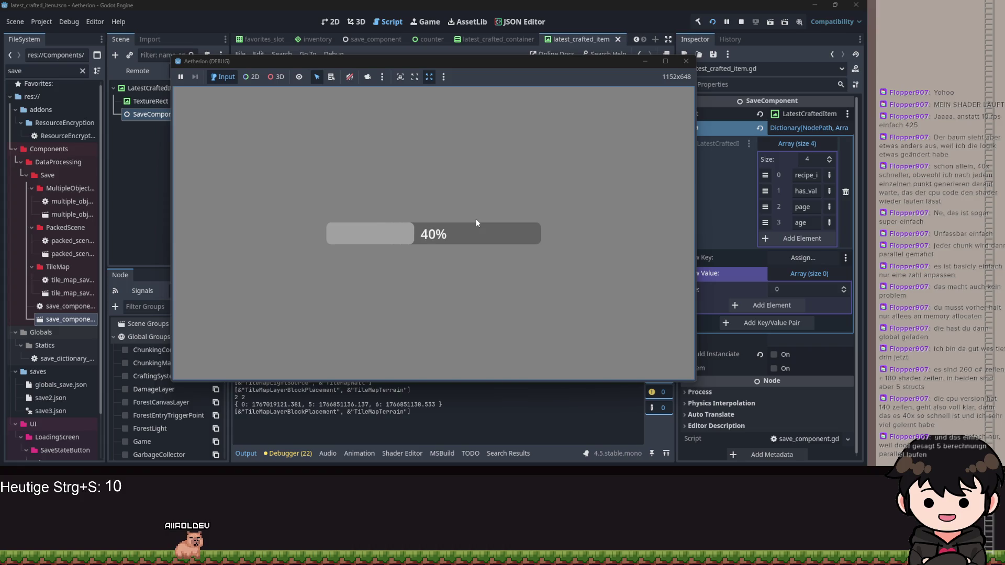
key("Escape")
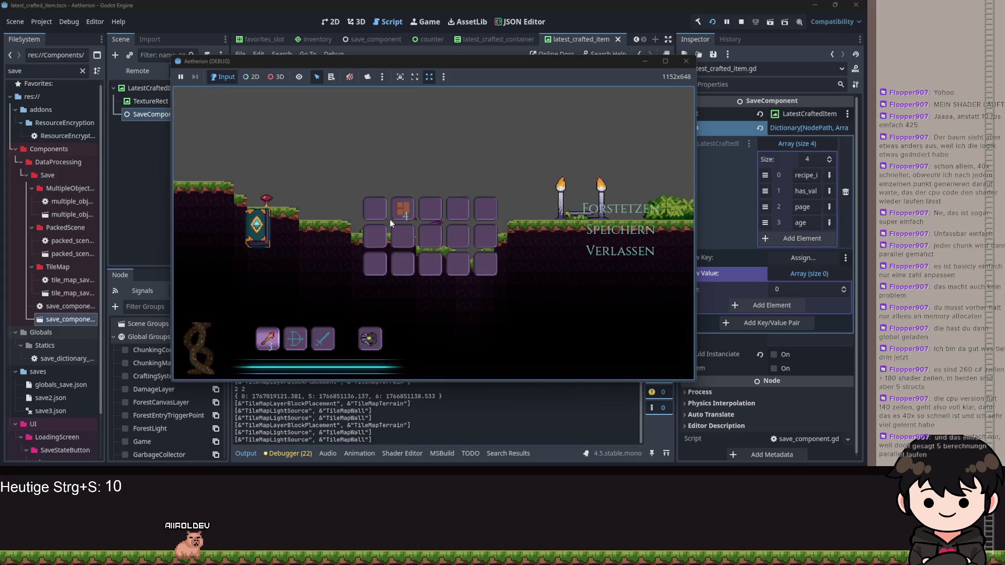
left_click(257, 223)
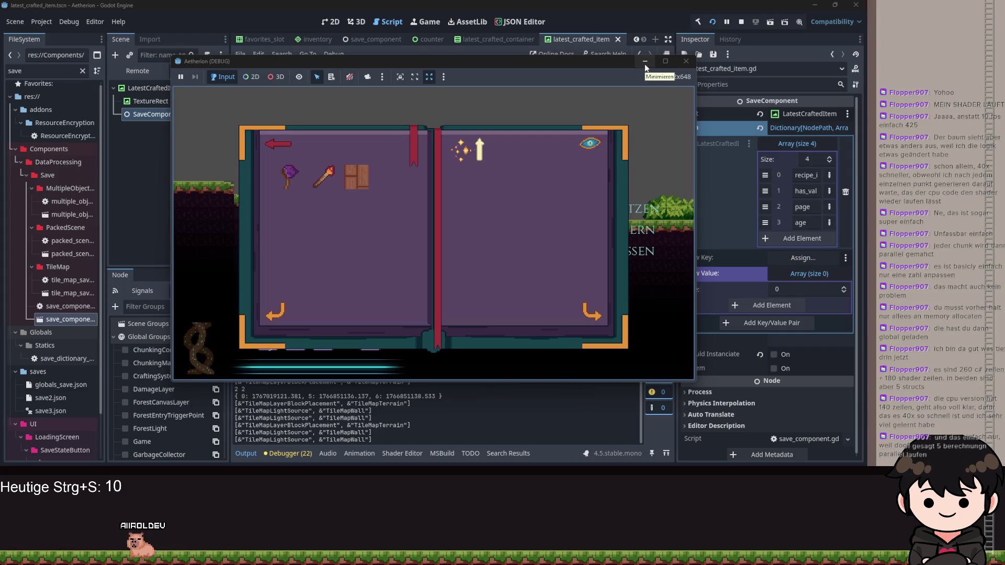
left_click_drag(558, 65, 686, 76)
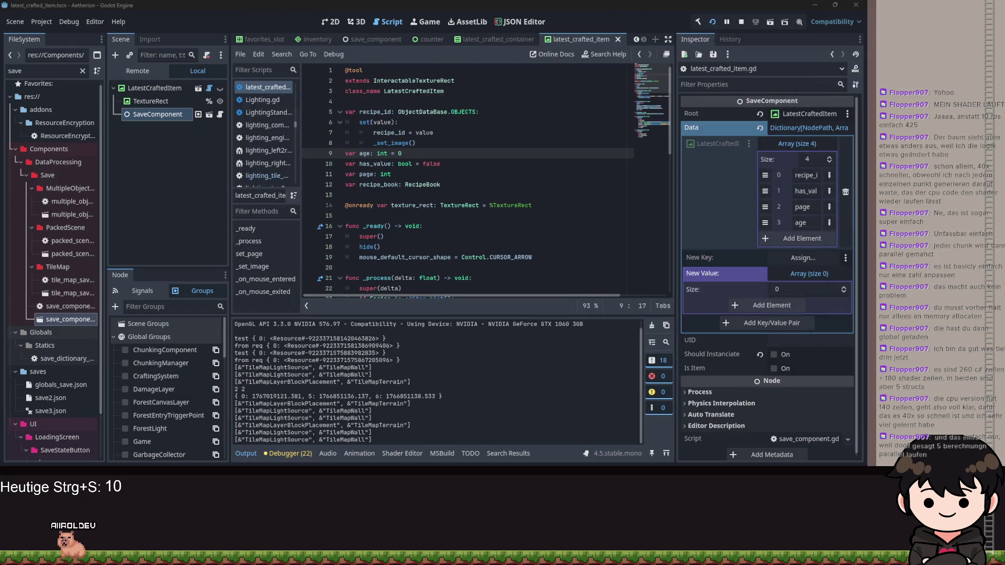
Show the Remote scene tree filtered by 'latest' and inspect the first LatestCraftedItem
left_click(146, 71)
left_click(170, 55)
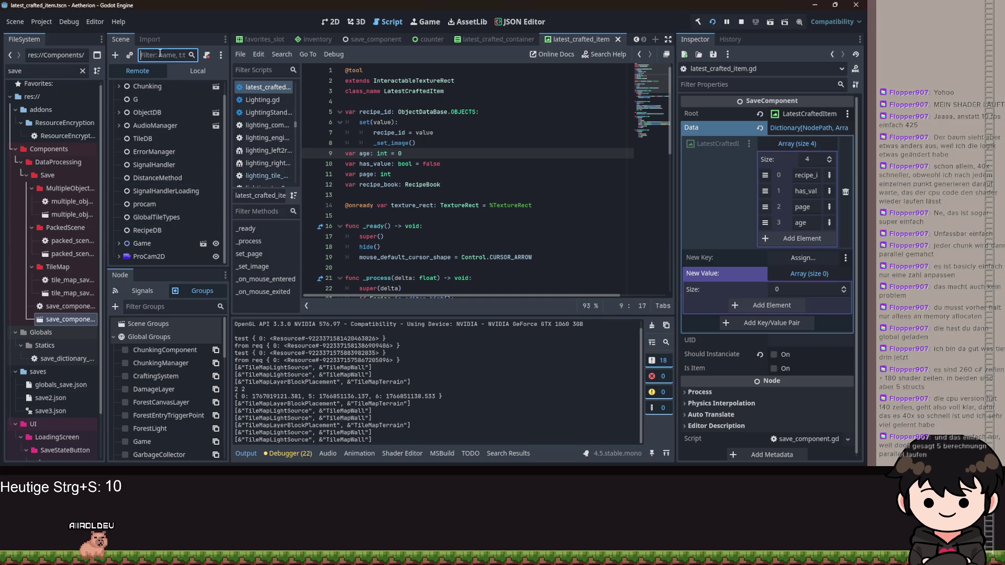
type("lates")
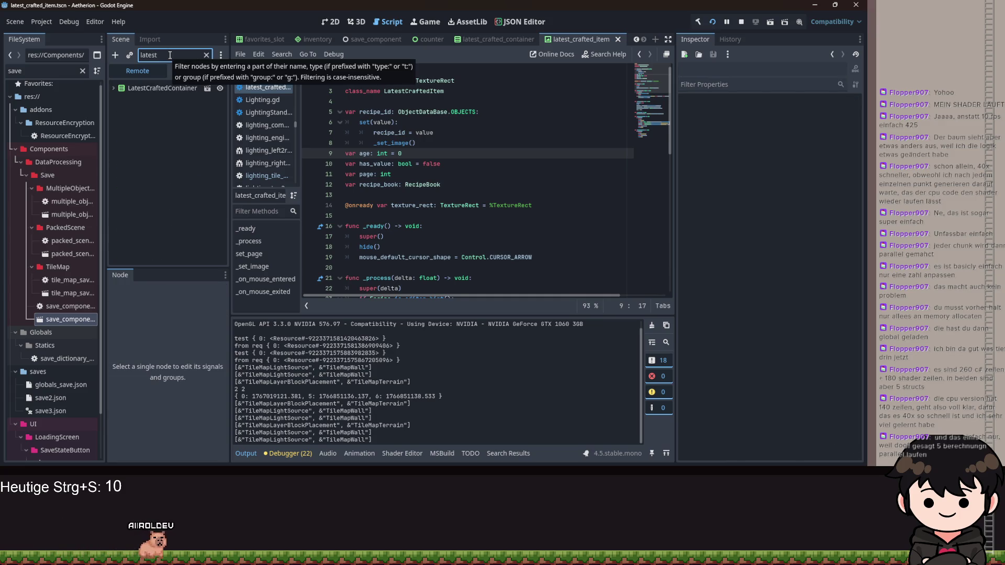
type("t")
left_click(139, 101)
left_click(137, 98)
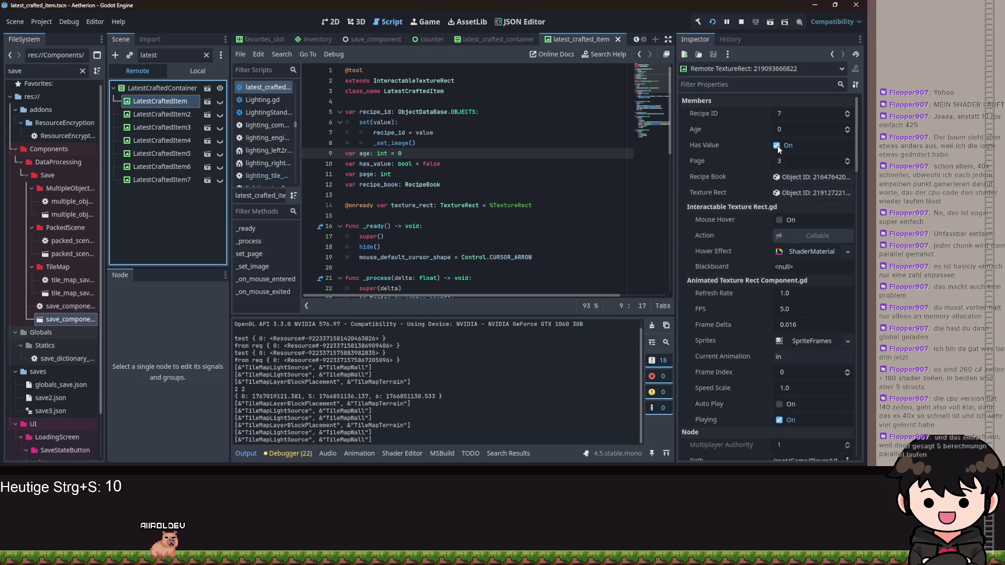
Inspect LatestCraftedItem3 through LatestCraftedItem7 and the first again, then return to the game window
left_click(159, 127)
left_click(164, 153)
left_click(164, 166)
left_click(167, 179)
left_click(194, 101)
key("alt+Tab")
left_click(292, 249)
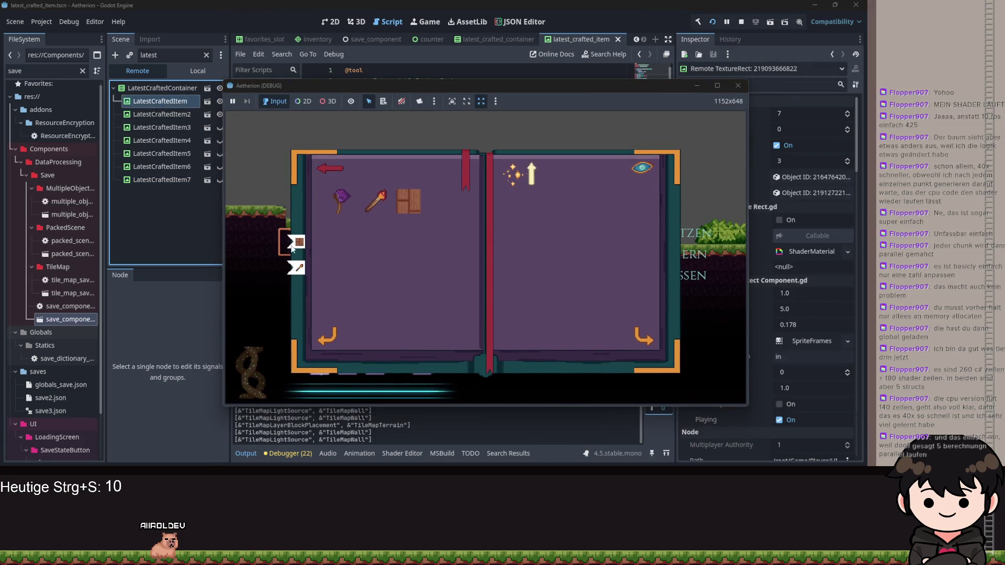
Cut the self_modulate colour line from set_page and paste it below _set_image() in the setter
left_click(697, 86)
scroll(457, 197, "down", 7)
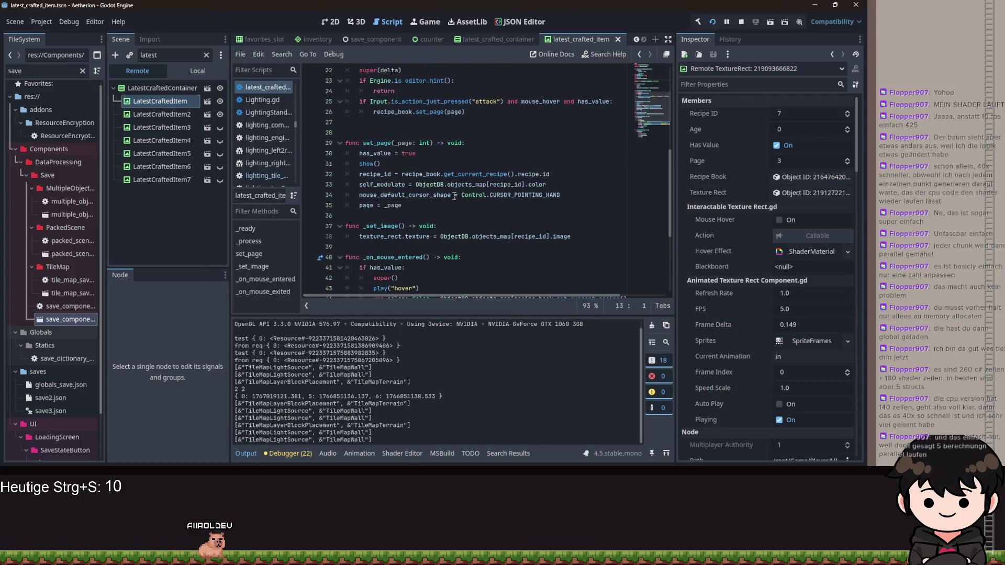
triple_click(415, 184)
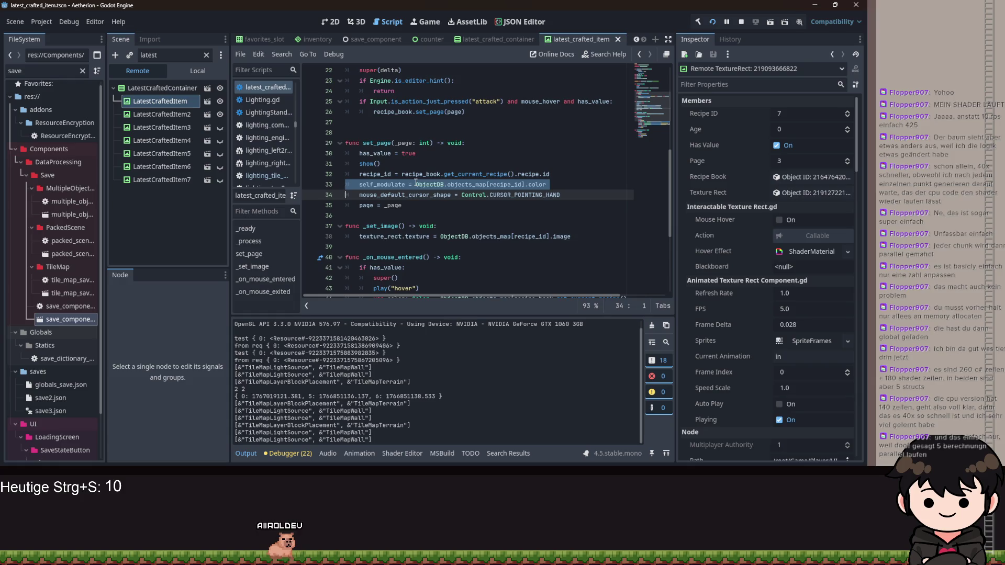
key("ctrl+x")
scroll(419, 183, "up", 7)
left_click(448, 139)
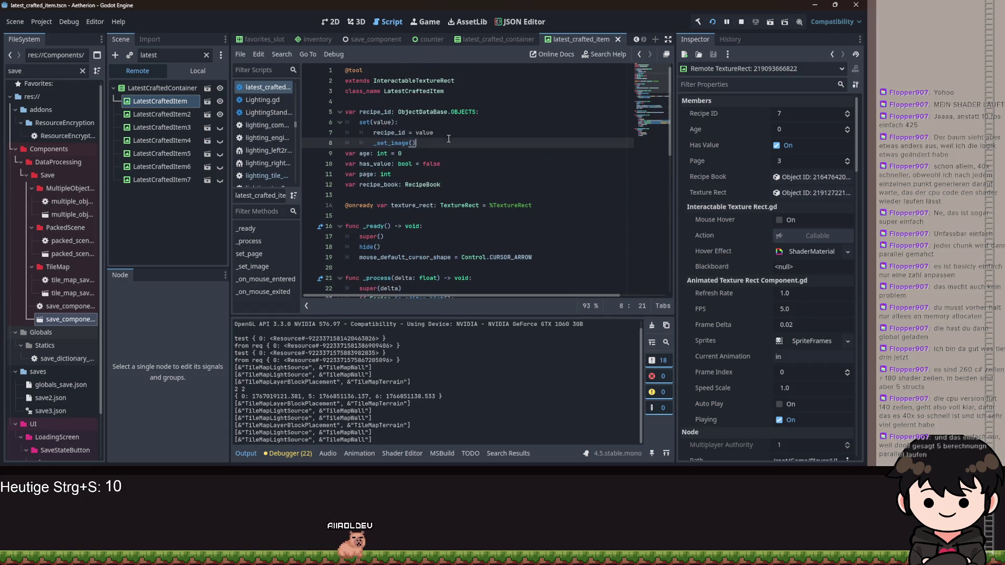
key("Return")
key("ctrl+v")
Fix the pasted line's indentation, save, and bring the running game back to front
left_click(380, 144)
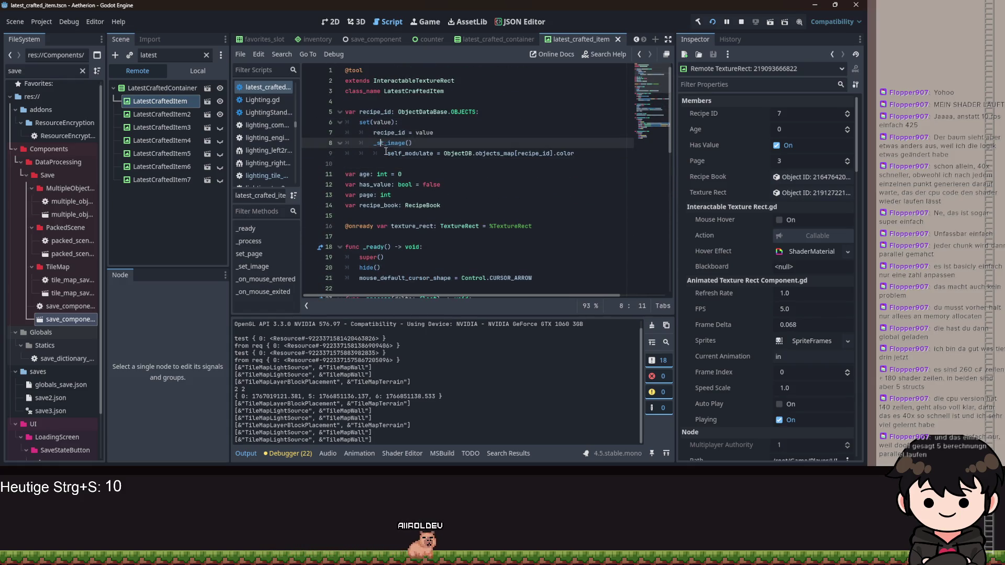
key("Up")
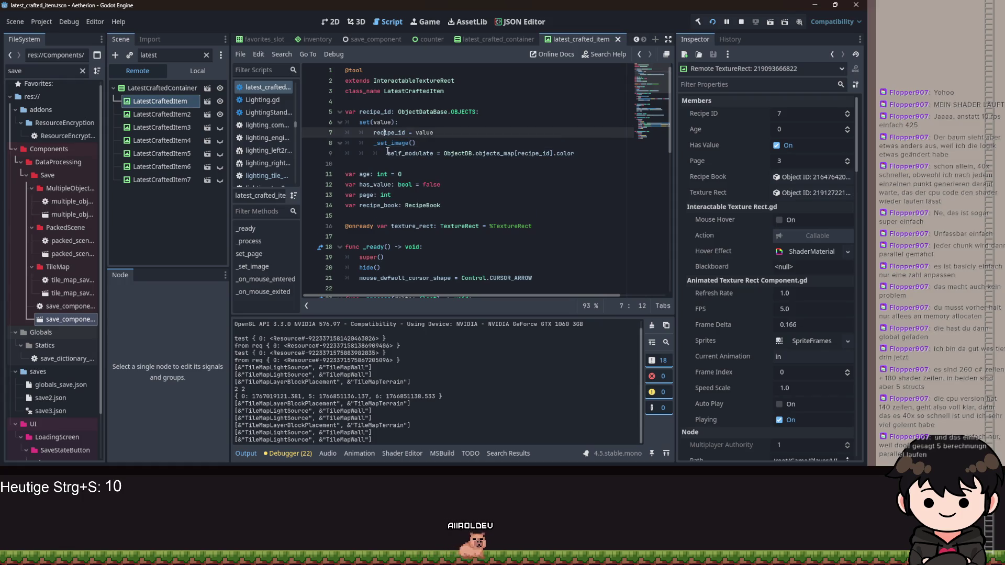
left_click(387, 152)
key("BackSpace")
left_click(471, 124)
key("ctrl+s")
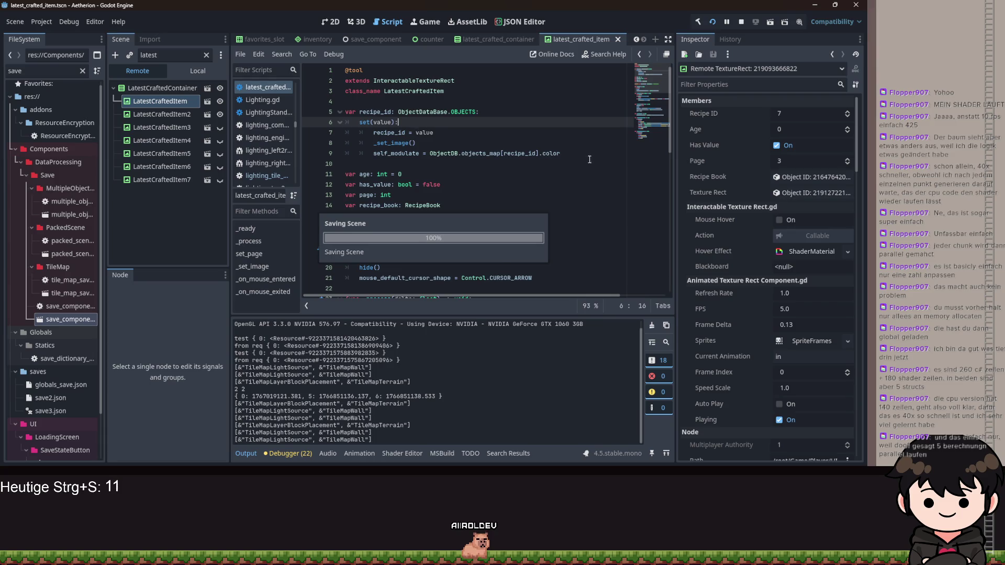
left_click_drag(556, 227, 324, 228)
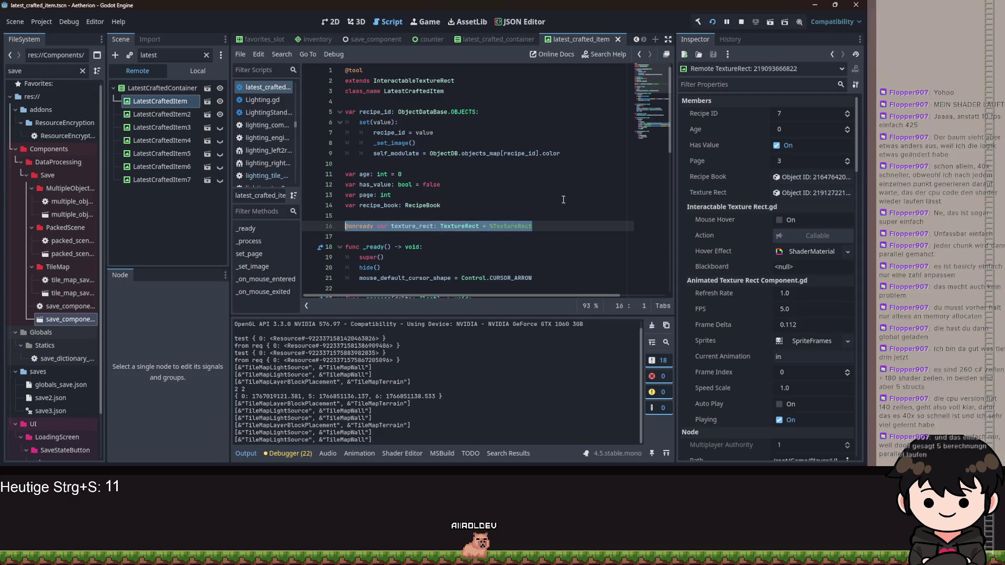
scroll(564, 201, "down", 2)
left_click(552, 182)
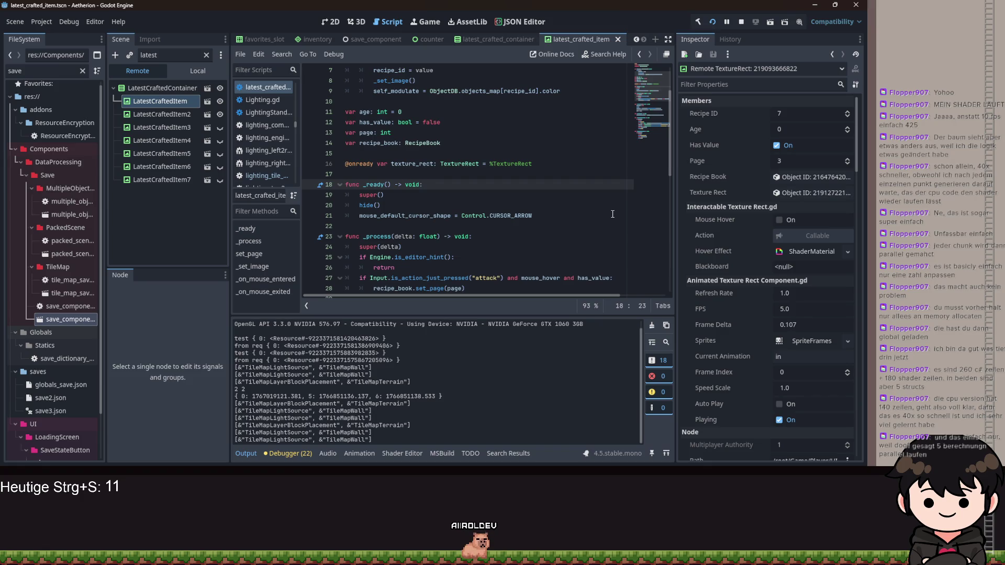
left_click(526, 432)
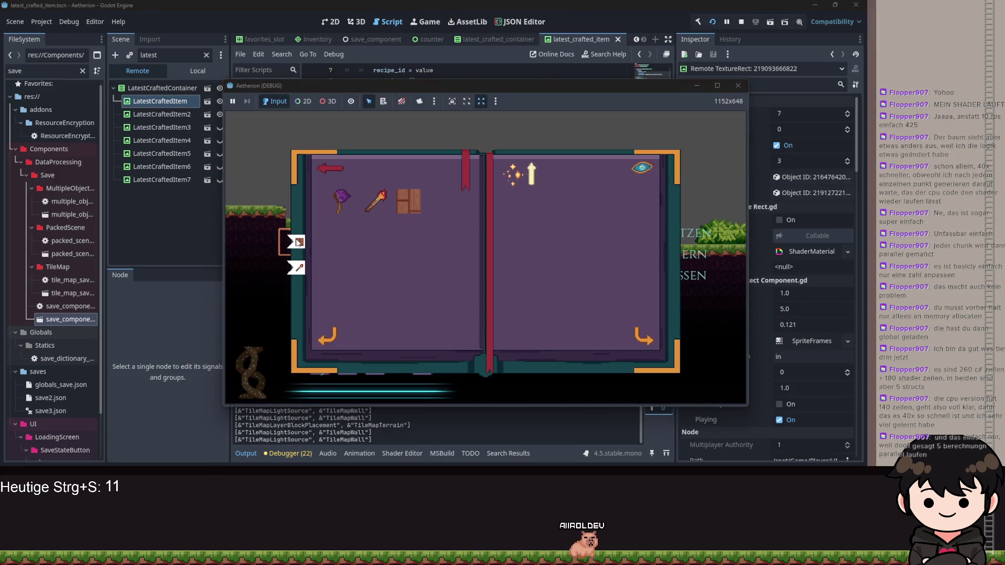
Open the Holzwand recipe page (needs a Stock) in the game's recipe book, then return to latest_crafted_item.gd
left_click(297, 241)
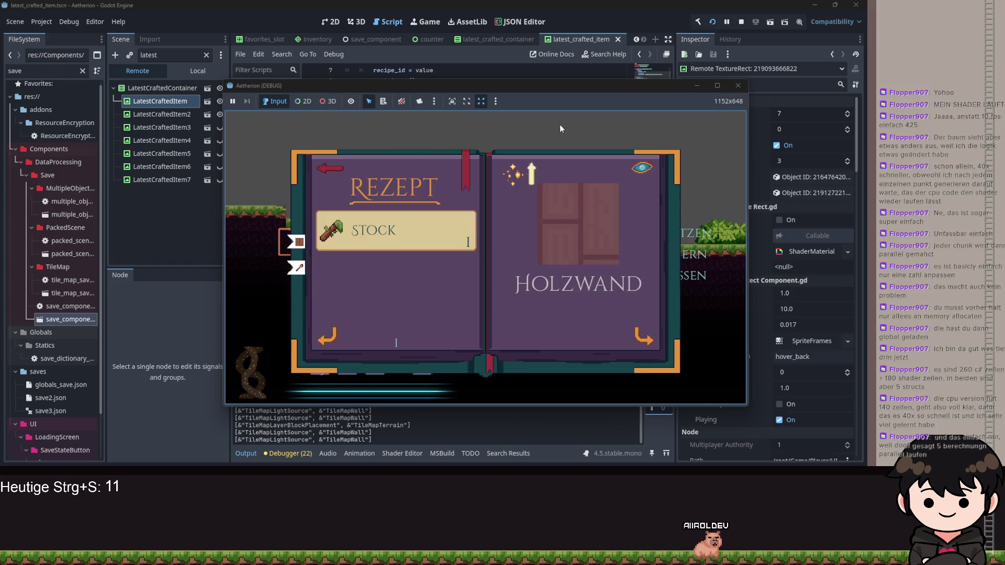
left_click(219, 105)
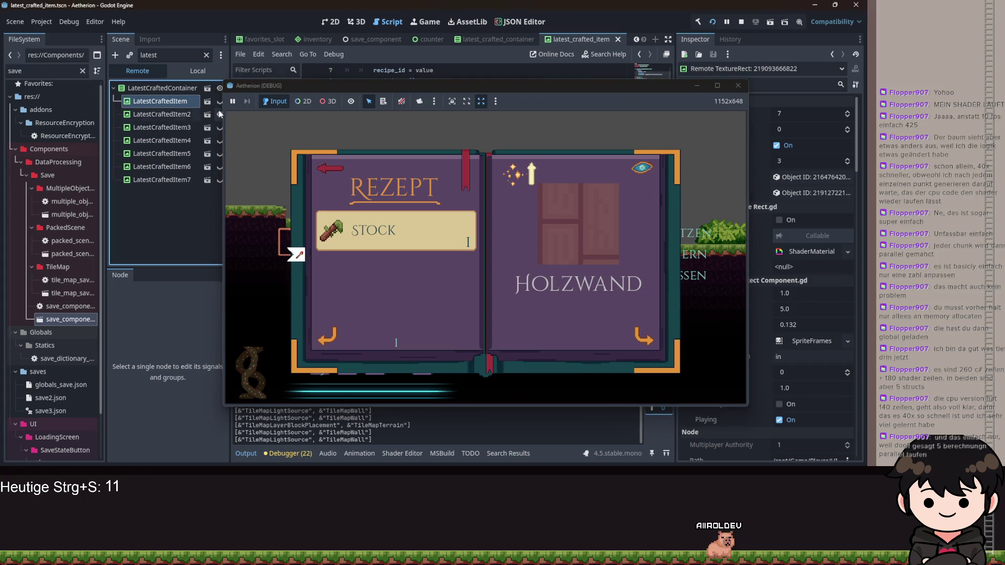
left_click(687, 77)
scroll(539, 190, "down", 5)
Review latest_crafted_item.gd's variable declarations and recipe_id setter, adding then undoing an empty line
scroll(542, 190, "up", 7)
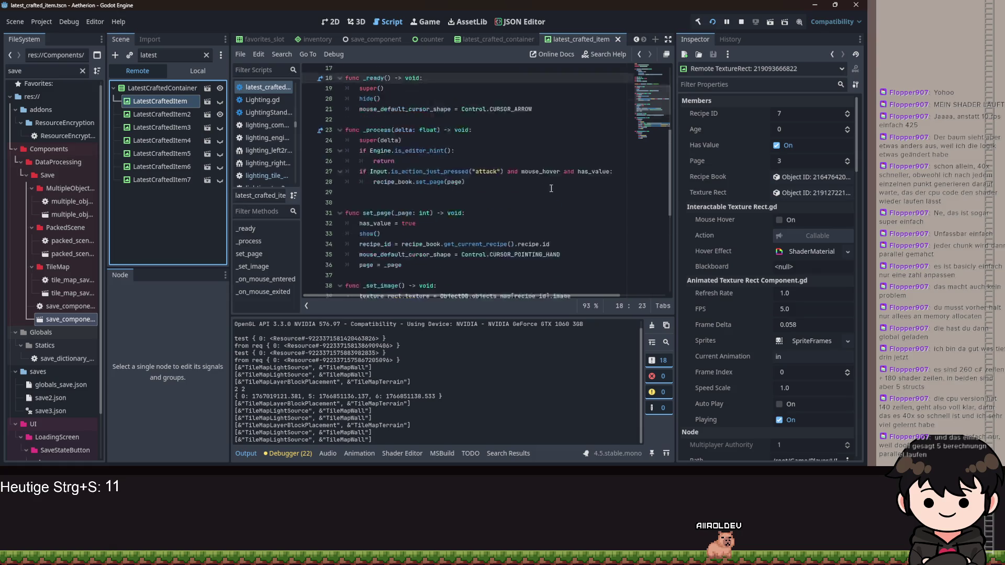
left_click(458, 127)
scroll(450, 123, "down", 2)
left_click(433, 113)
scroll(442, 121, "down", 10)
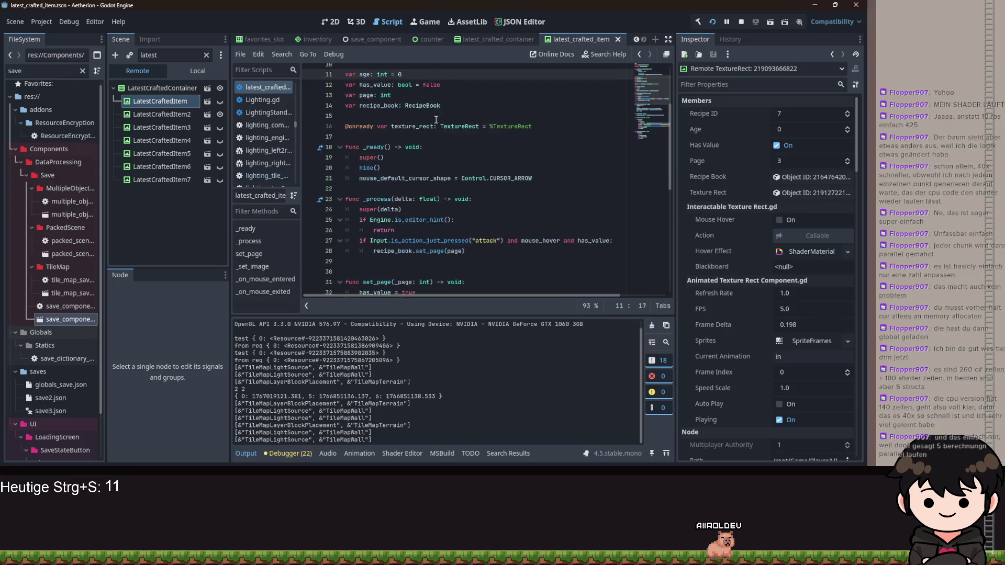
scroll(453, 126, "up", 7)
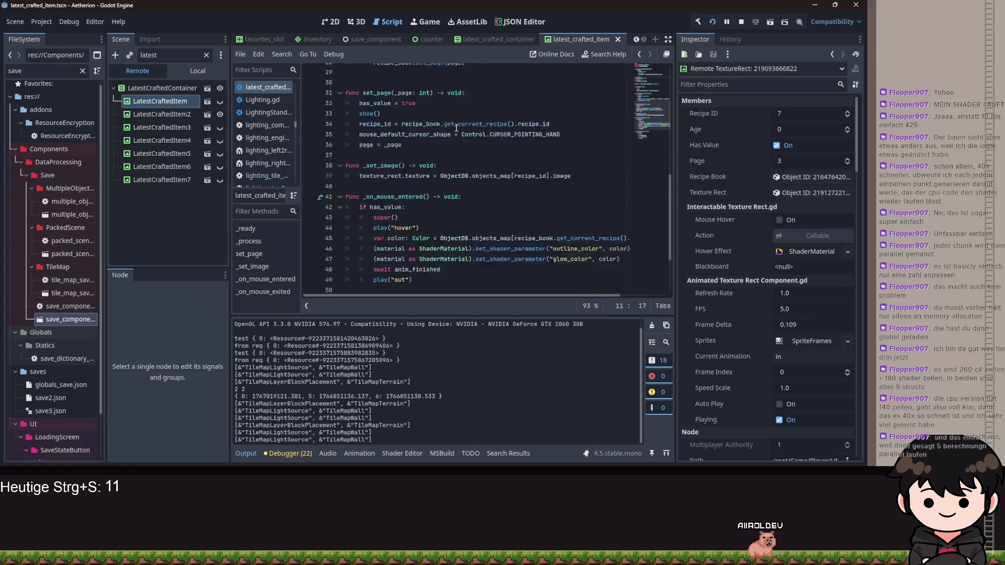
scroll(461, 123, "up", 4)
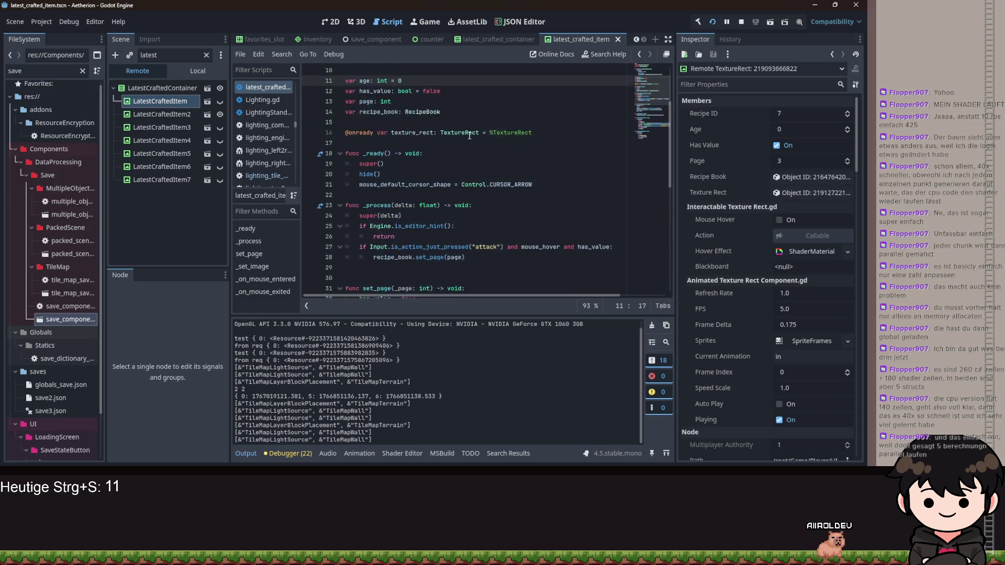
left_click(424, 94)
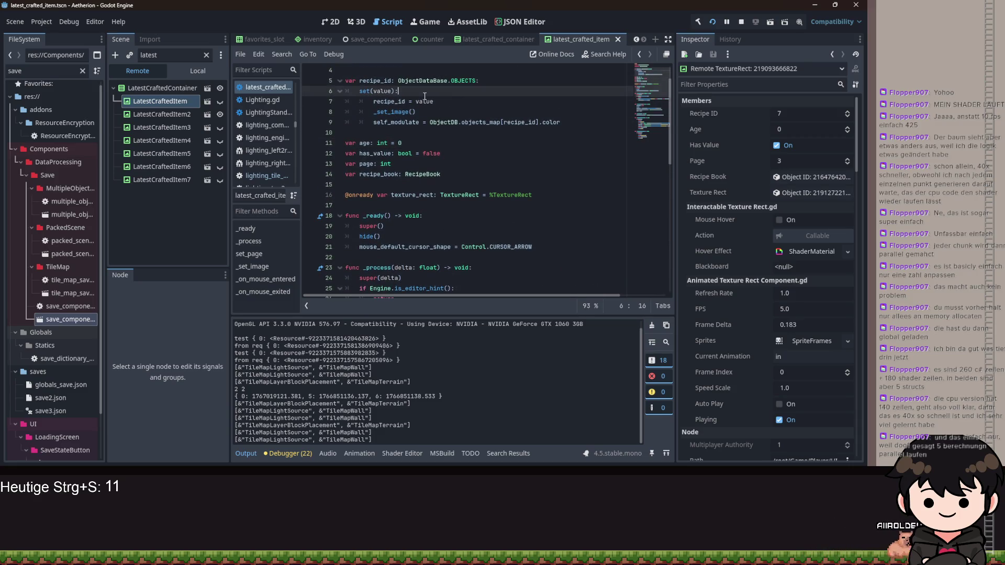
scroll(477, 117, "down", 7)
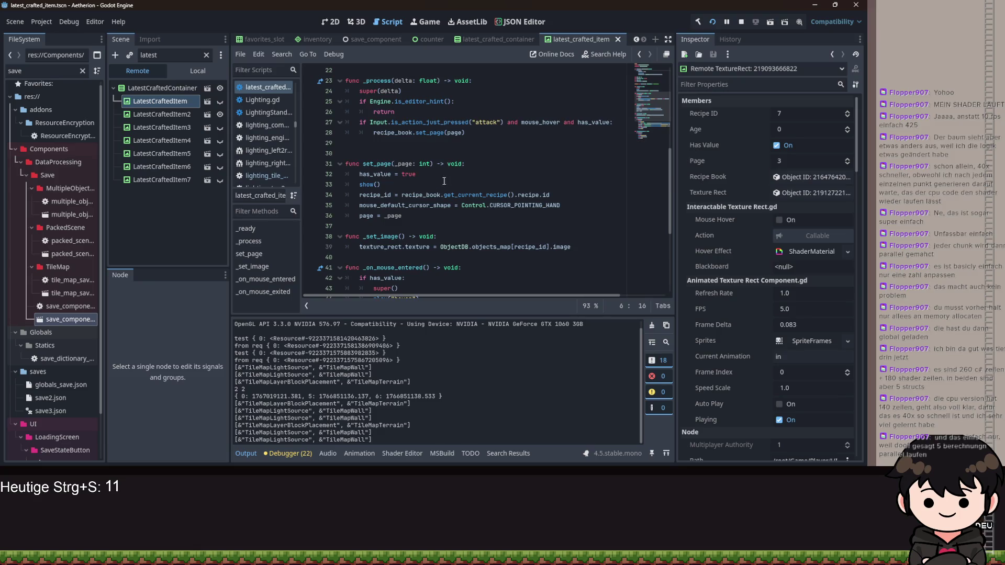
scroll(445, 194, "up", 4)
scroll(440, 173, "up", 4)
key("Return")
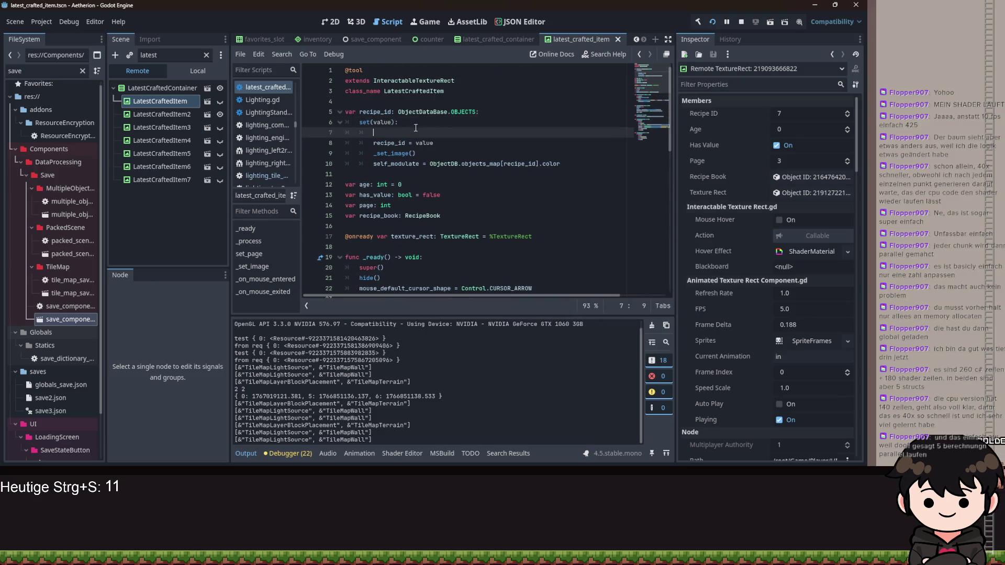
scroll(464, 141, "down", 2)
key("ctrl+z")
scroll(450, 136, "down", 2)
scroll(436, 125, "up", 4)
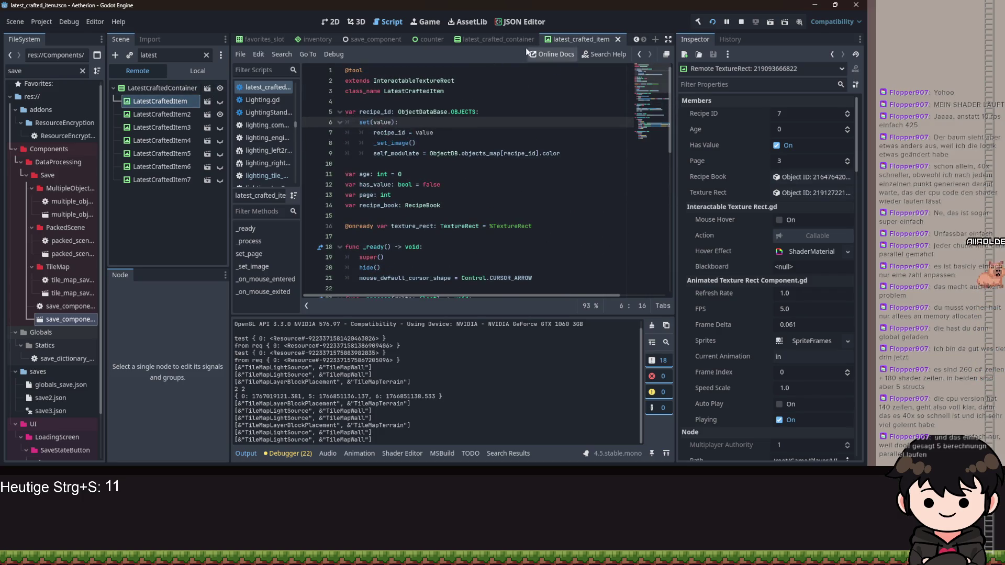
In latest_crafted_container.gd, inspect the current_index increment and the _ready loop assigning the recipe book
left_click(476, 37)
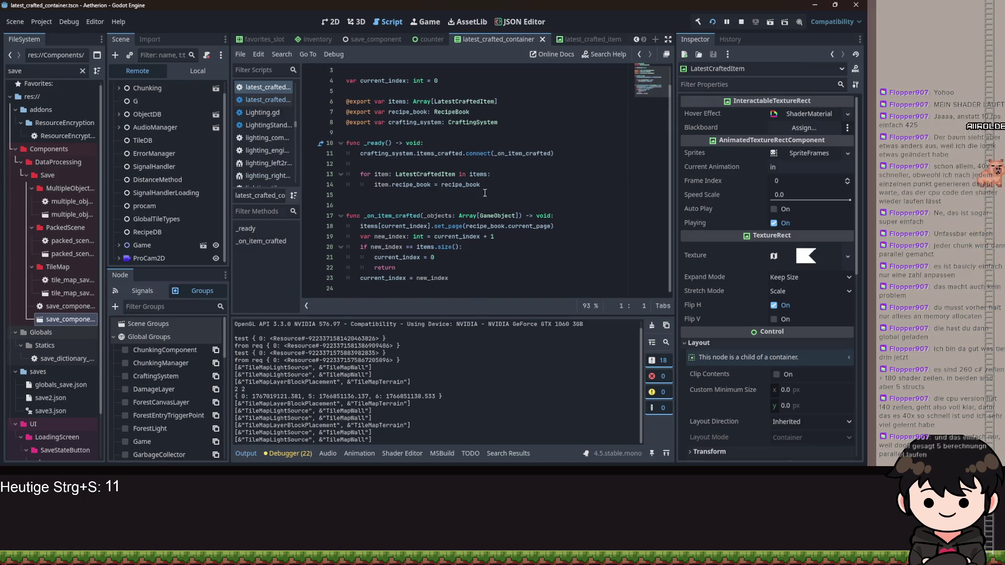
left_click(473, 205)
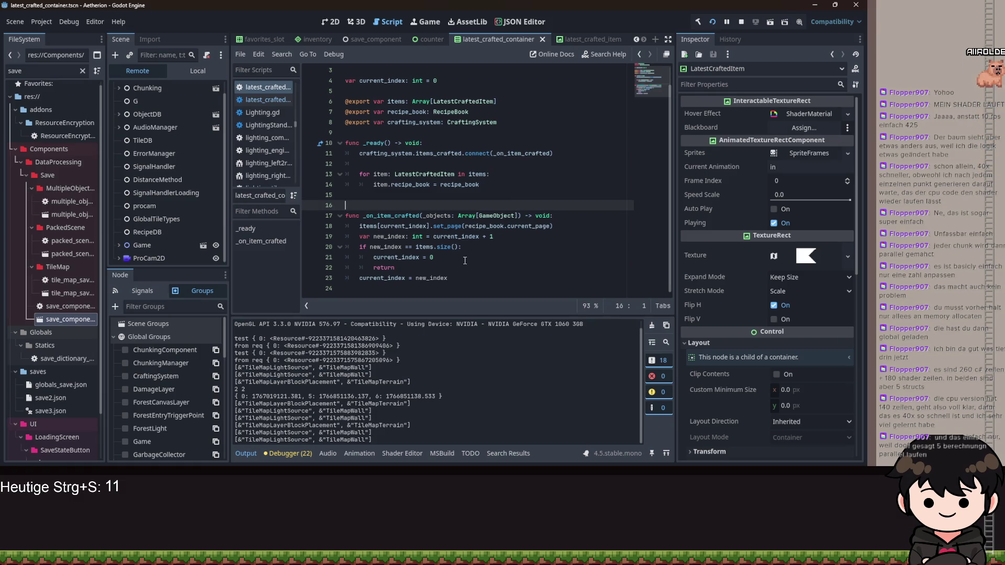
left_click_drag(504, 237, 486, 236)
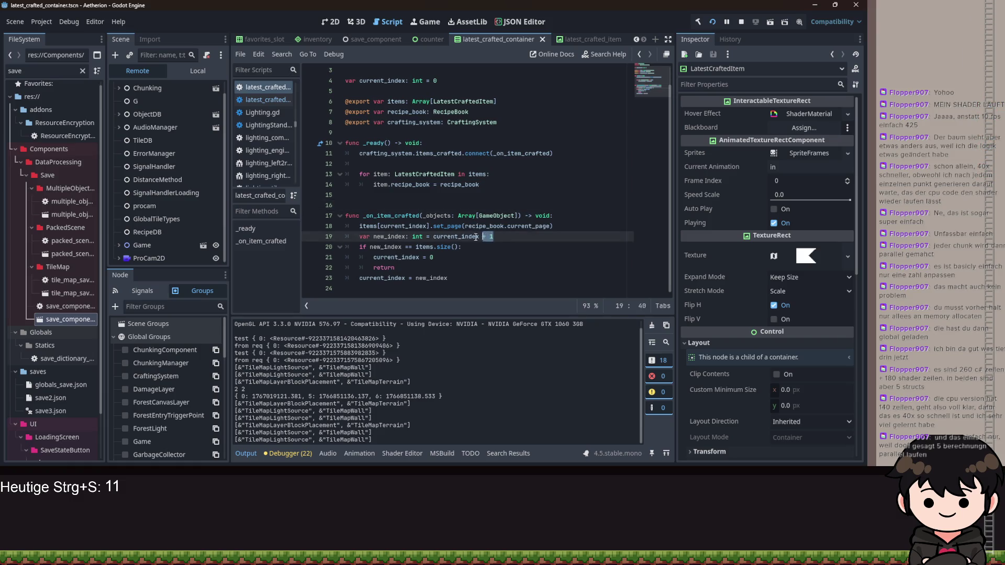
left_click(502, 184)
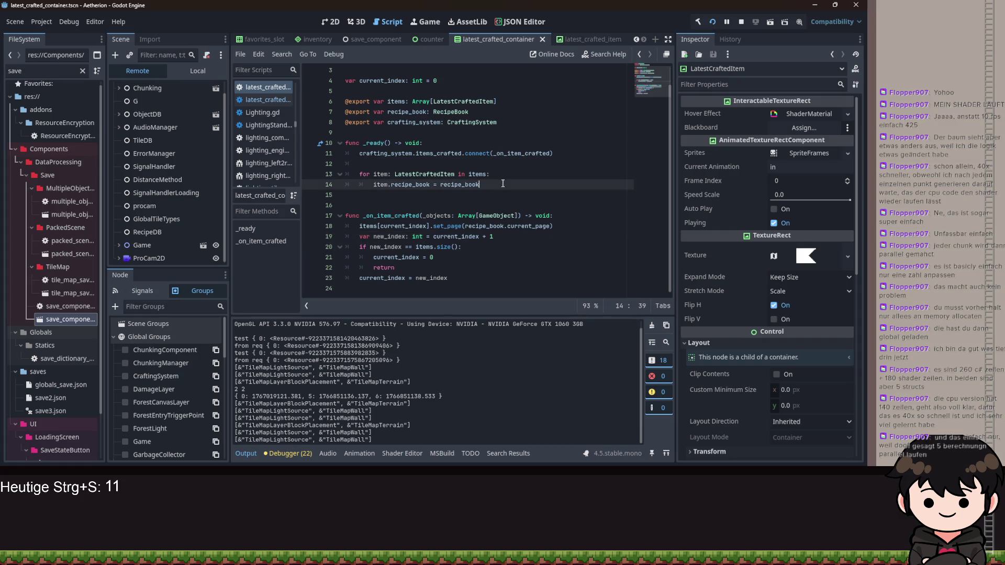
left_click_drag(370, 182, 341, 173)
mouse_move(503, 177)
left_mouse_down()
mouse_move(509, 183)
mouse_move(402, 178)
left_mouse_up()
left_click_drag(329, 173, 338, 153)
left_click(450, 157)
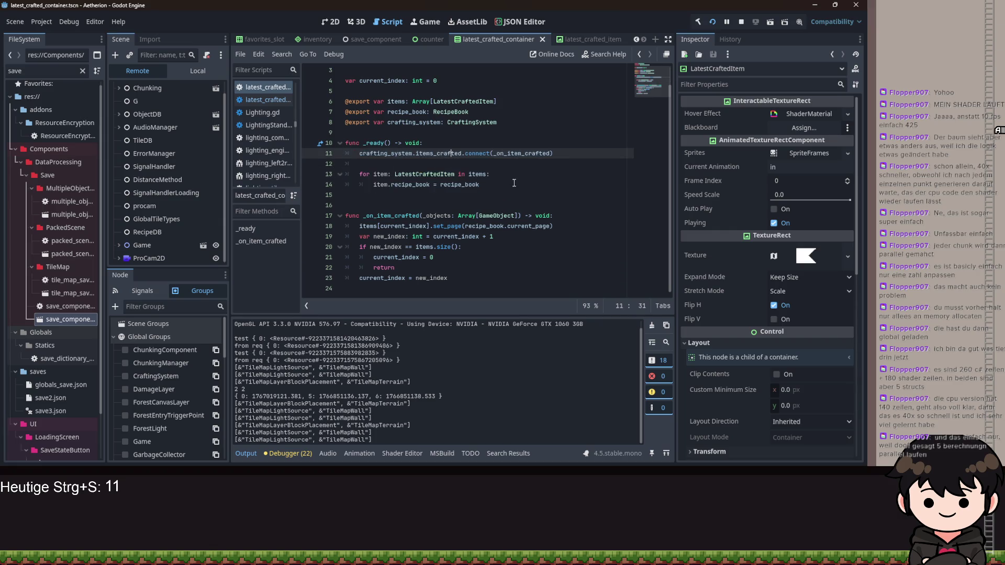
left_click_drag(514, 182, 400, 178)
left_click_drag(514, 183, 352, 181)
left_click_drag(481, 183, 366, 178)
left_click(495, 184)
scroll(495, 180, "up", 1)
scroll(450, 157, "down", 1)
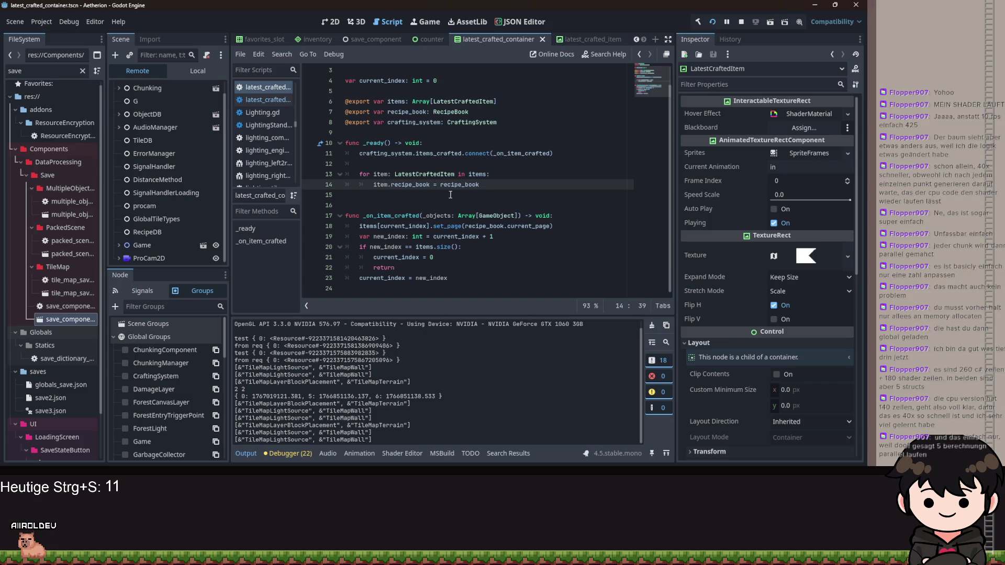
Inspect the index = 0 reset in _on_item_crafted, then return to latest_crafted_item.gd
left_click_drag(433, 257, 401, 257)
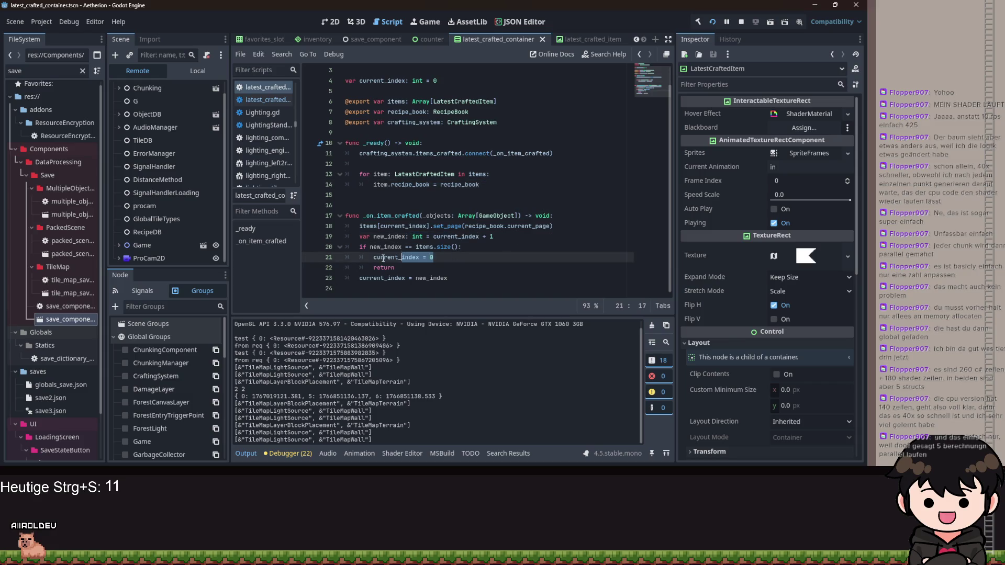
left_click(477, 241)
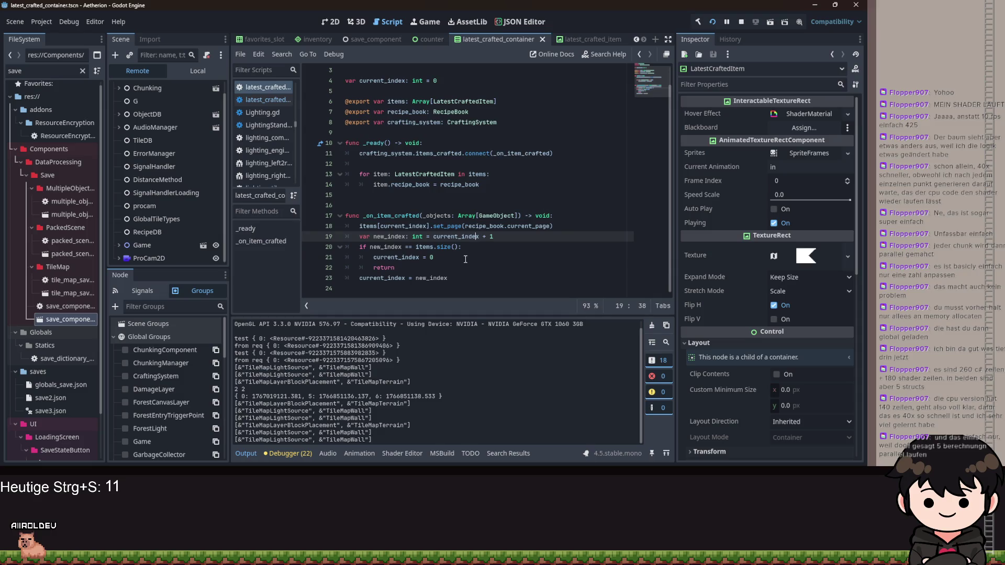
left_click_drag(434, 257, 375, 260)
left_click(455, 254)
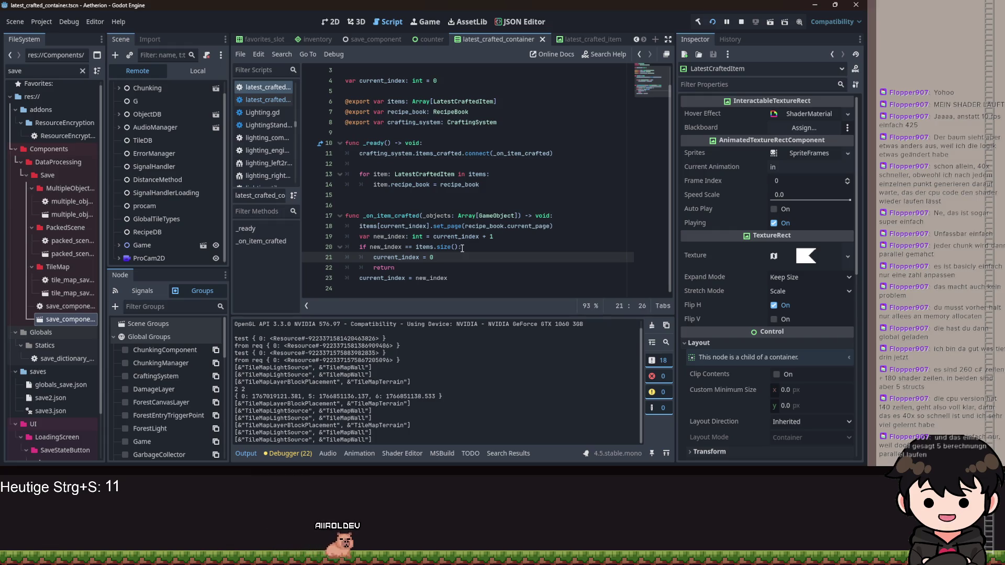
left_click(572, 41)
type("latest")
Add a show() call in the recipe_id setter below the self_modulate line, and save
key("Return")
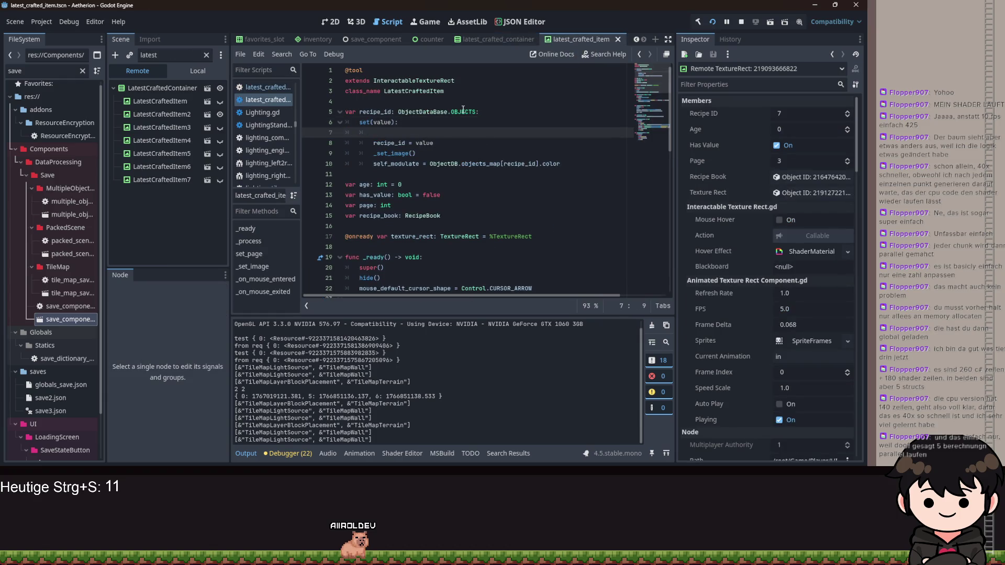
type("a")
key("BackSpace")
type("show")
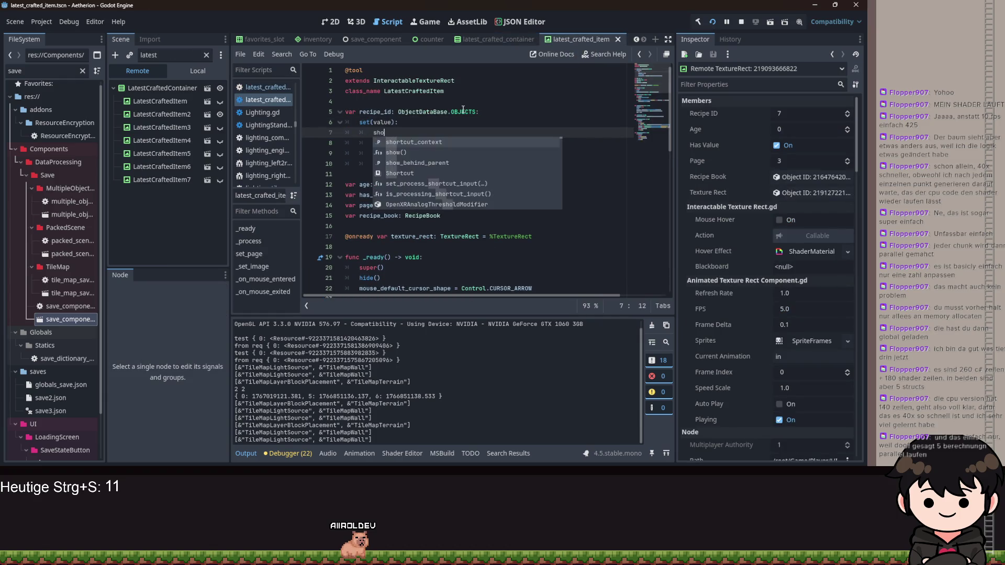
key("Return")
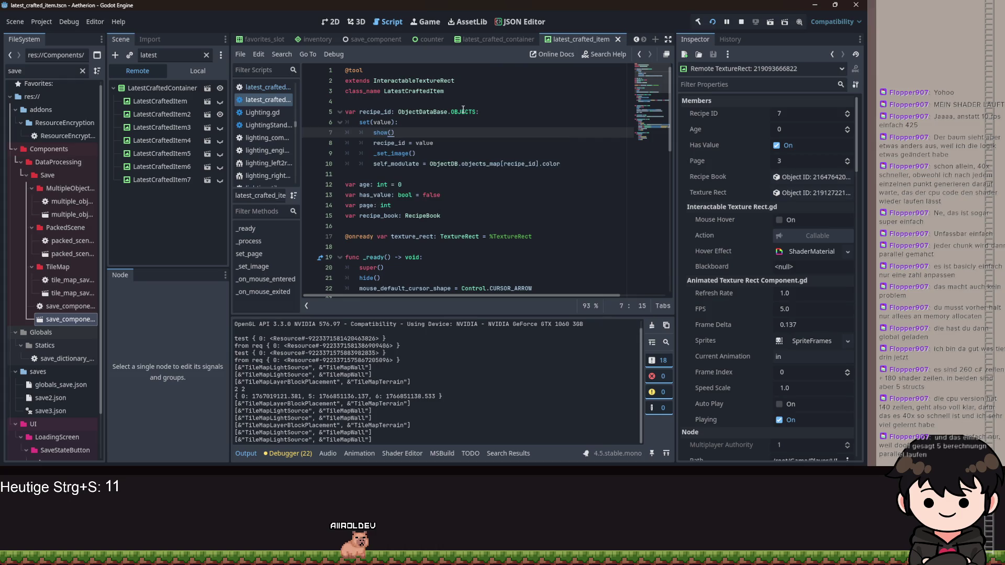
left_click(462, 112)
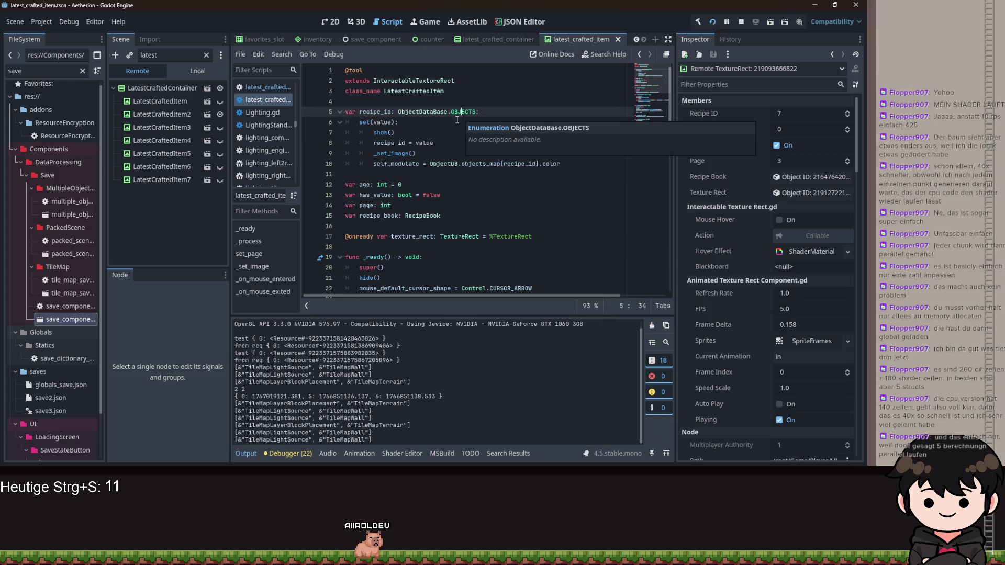
left_click(420, 133)
key("alt+Down")
key("alt+Down")
key("alt+Down")
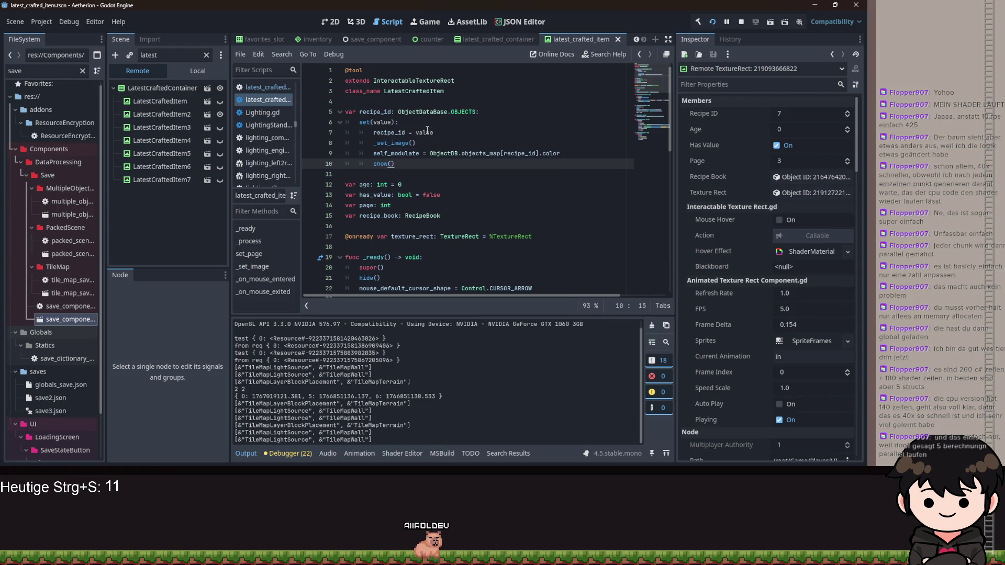
key("ctrl+s")
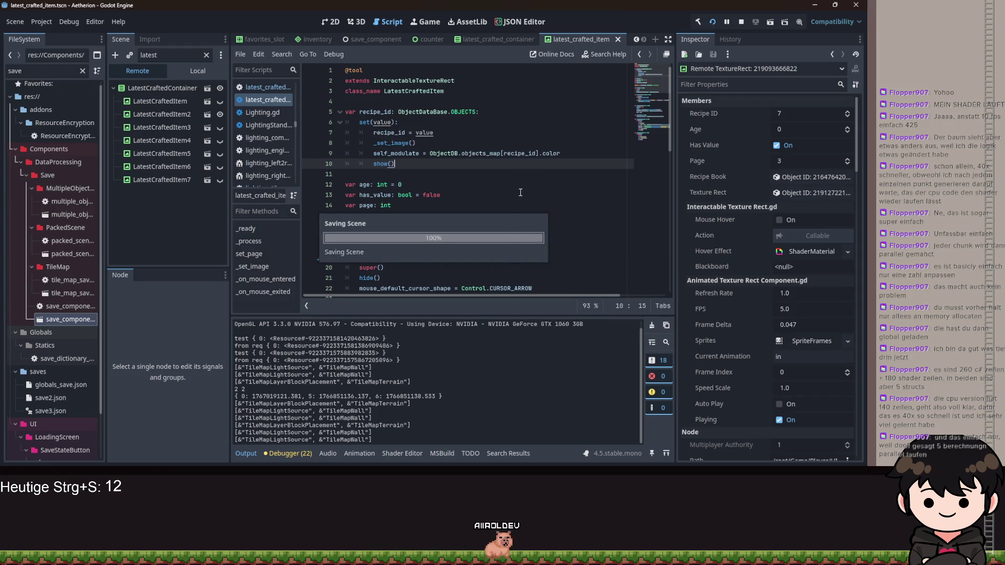
Delete show() from set_page and move has_value = true up into the recipe_id setter
left_click(519, 194)
scroll(517, 222, "down", 6)
left_click_drag(381, 227, 333, 228)
key("BackSpace")
key("BackSpace")
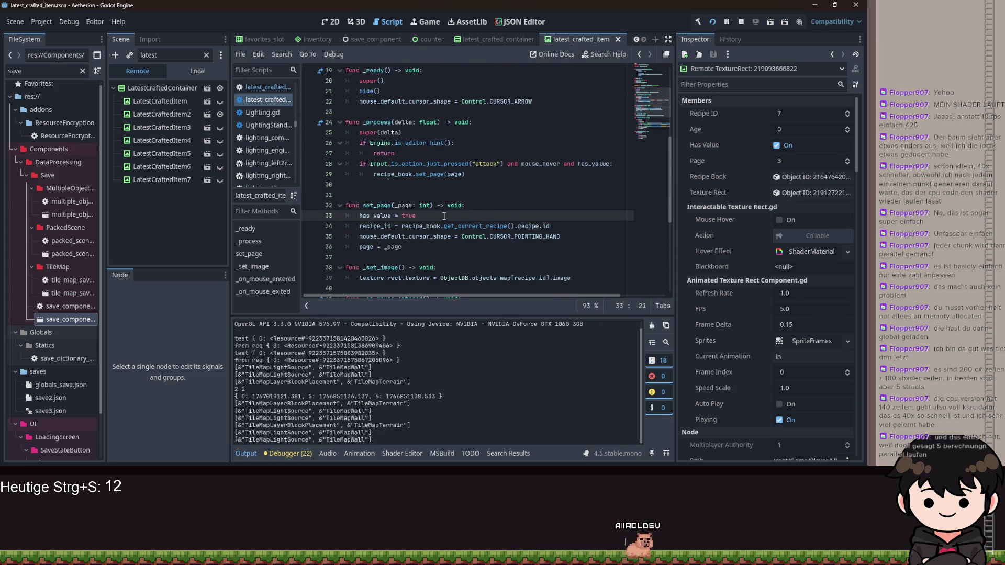
left_click_drag(416, 216, 362, 219)
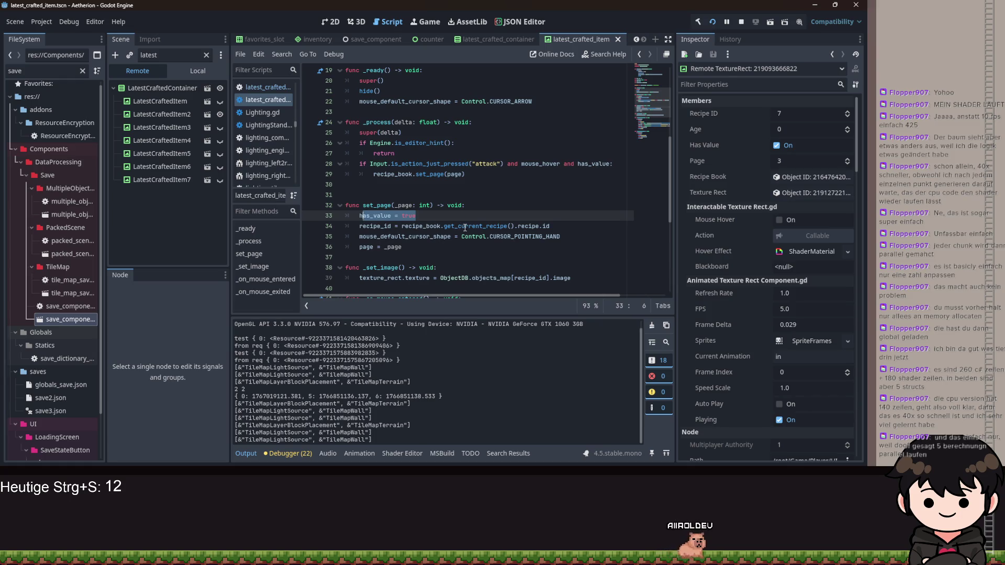
key("ctrl+Right")
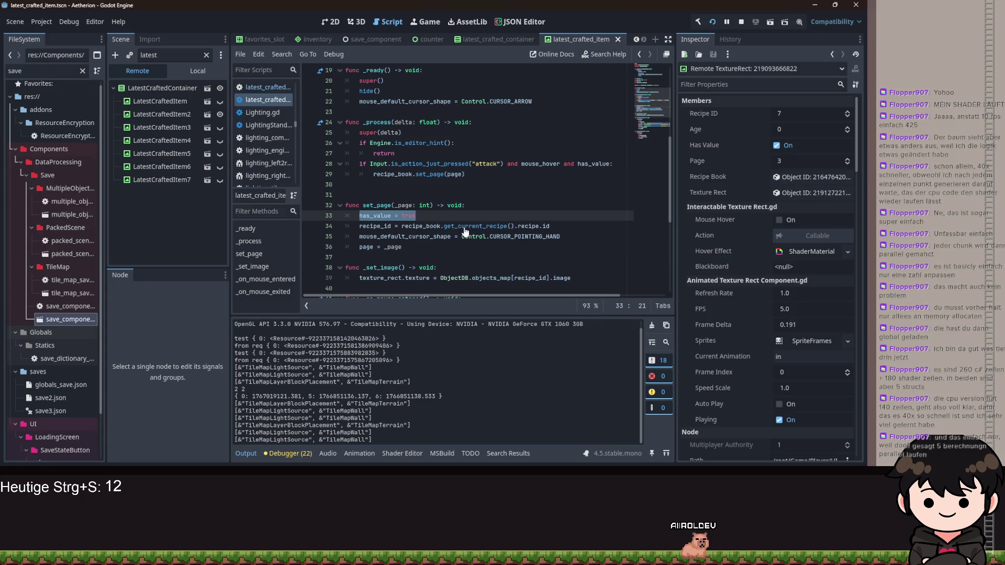
key("alt+Up")
key("alt+Up")
key("alt+Up")
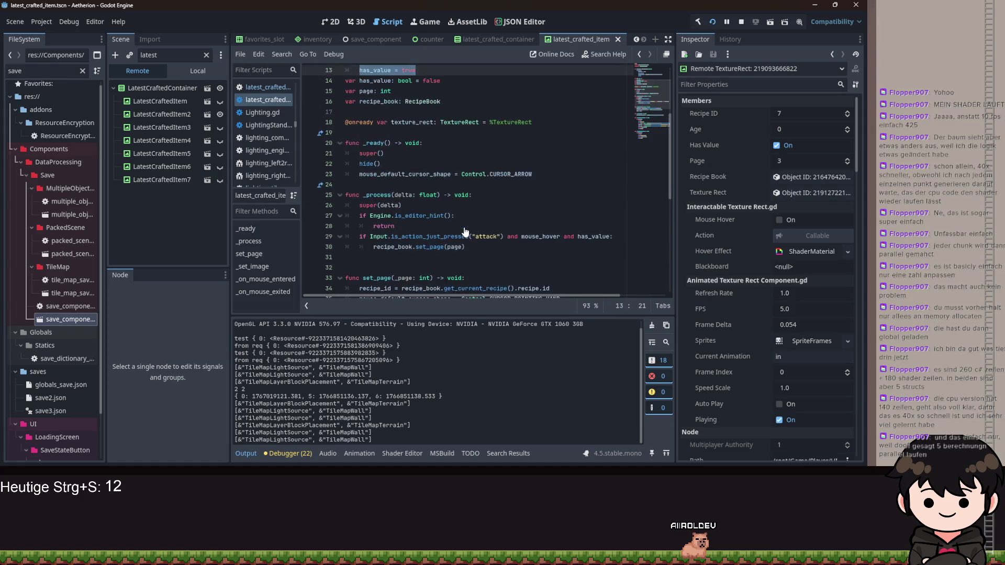
Copy the CURSOR_POINTING_HAND line and paste it after has_value = true in the recipe_id setter
scroll(465, 231, "up", 1)
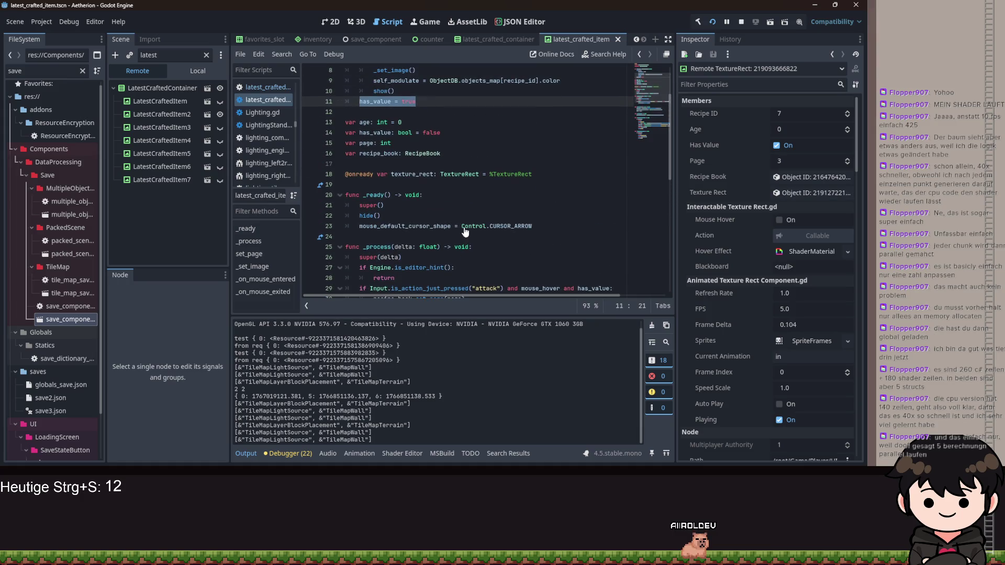
scroll(545, 215, "down", 4)
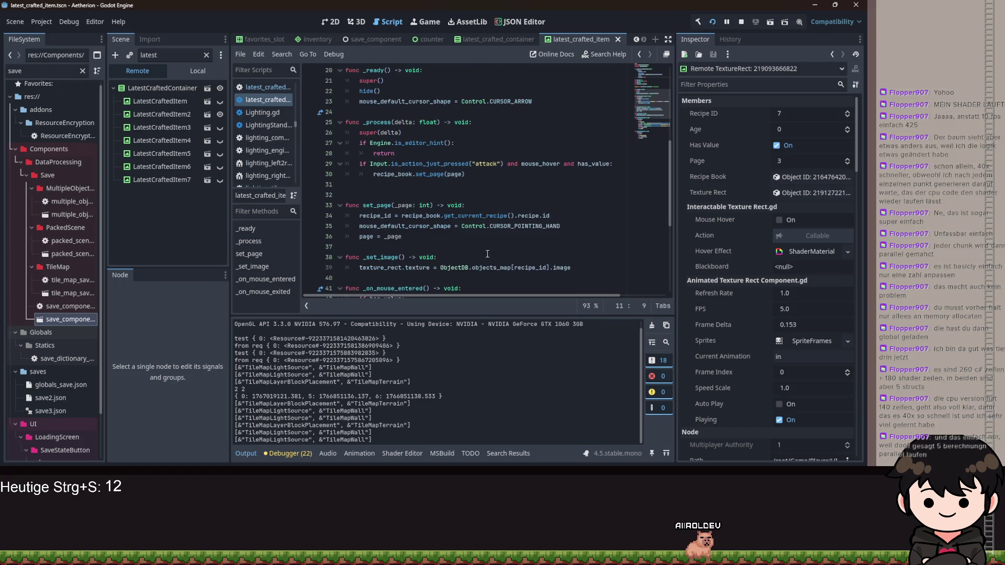
left_click_drag(575, 224, 359, 225)
key("ctrl+c")
scroll(455, 199, "up", 3)
scroll(456, 198, "up", 3)
left_click(451, 164)
key("Return")
key("ctrl+v")
Move page = _page up over the blank line in set_page, save, and select the setter body
scroll(440, 183, "down", 7)
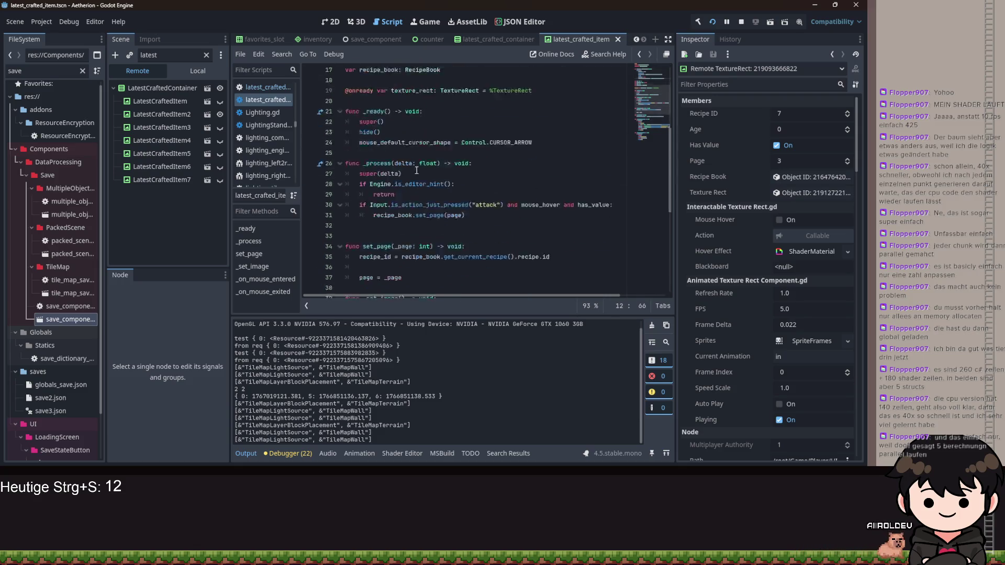
left_click_drag(427, 215, 362, 216)
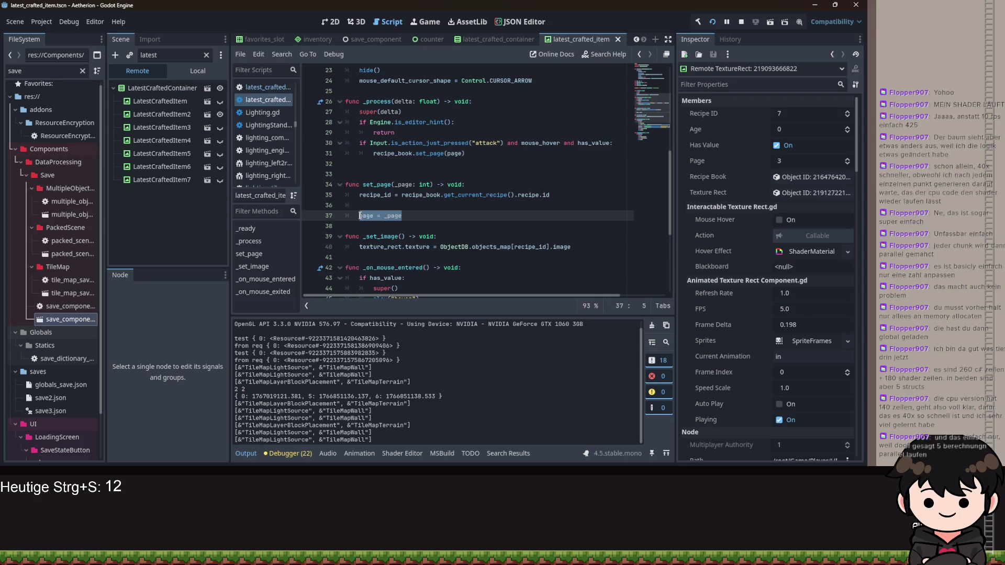
key("alt+Up")
left_click(514, 202)
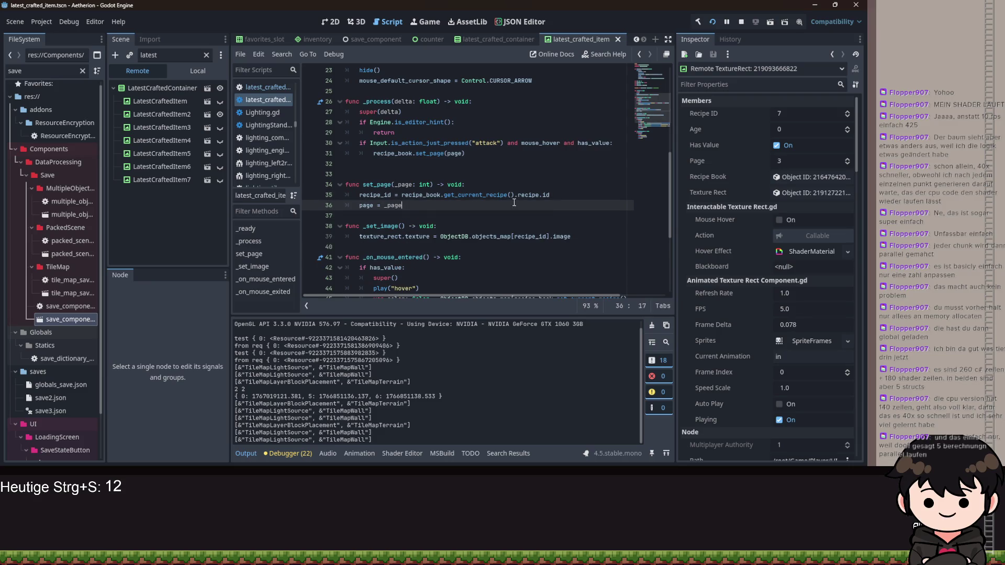
key("ctrl+s")
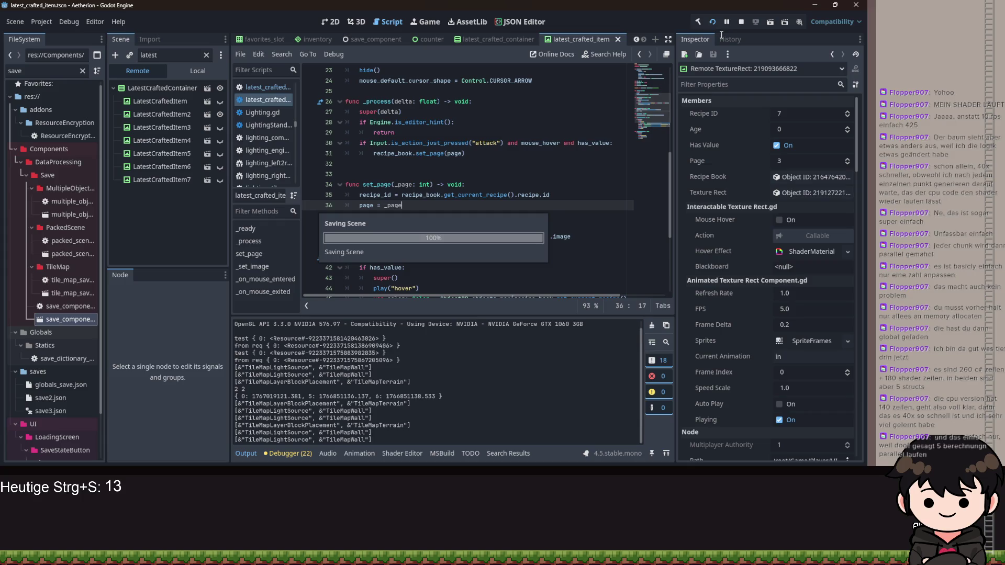
left_click(527, 195)
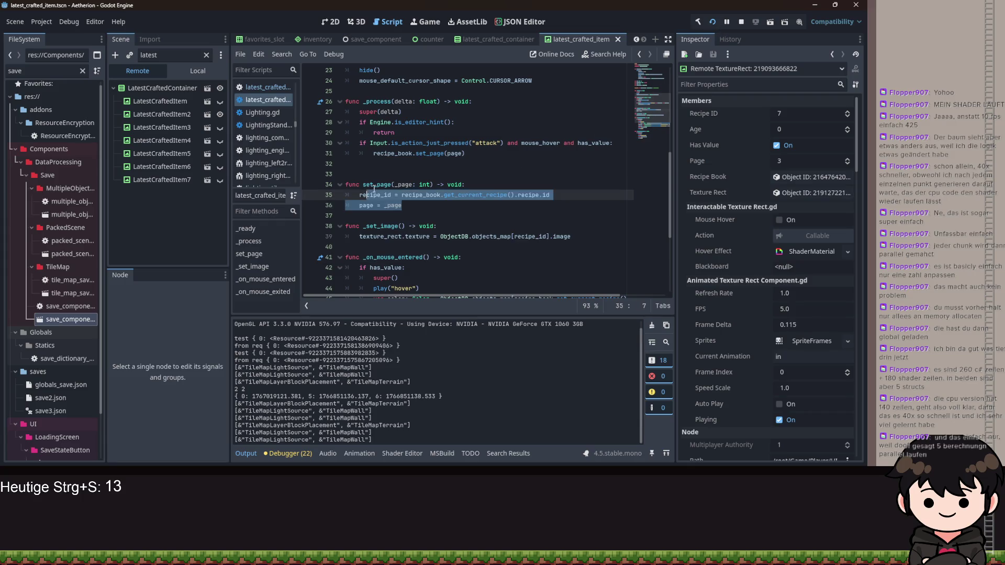
scroll(539, 217, "up", 8)
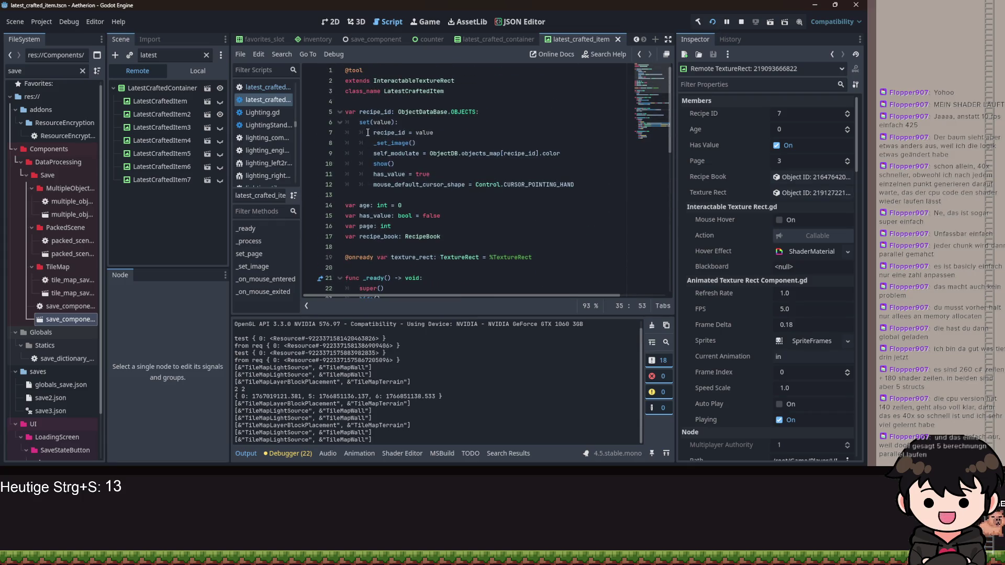
left_click_drag(373, 132, 540, 187)
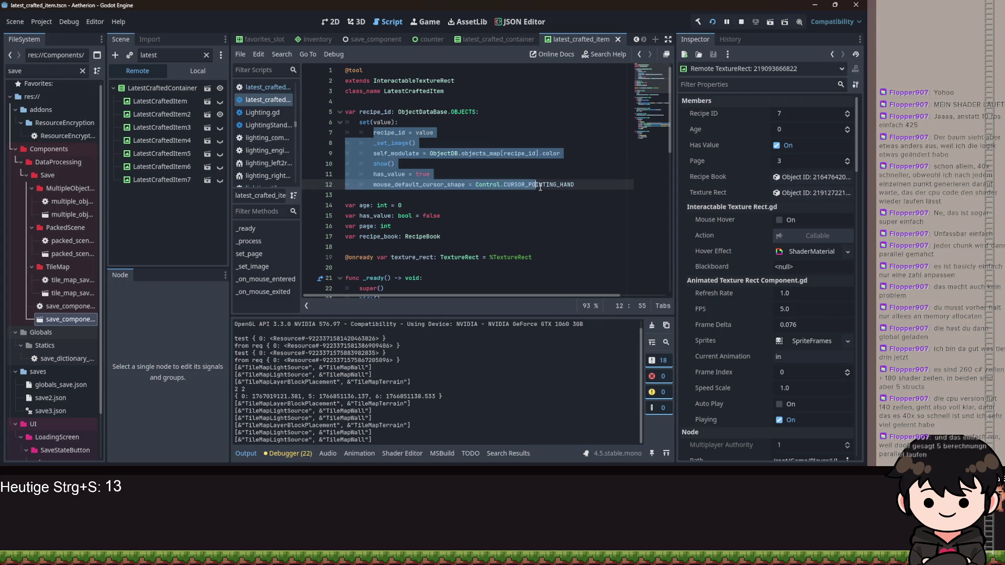
Run the game, continue the saved game, and open the recipe book showing three crafted icons
left_click(712, 22)
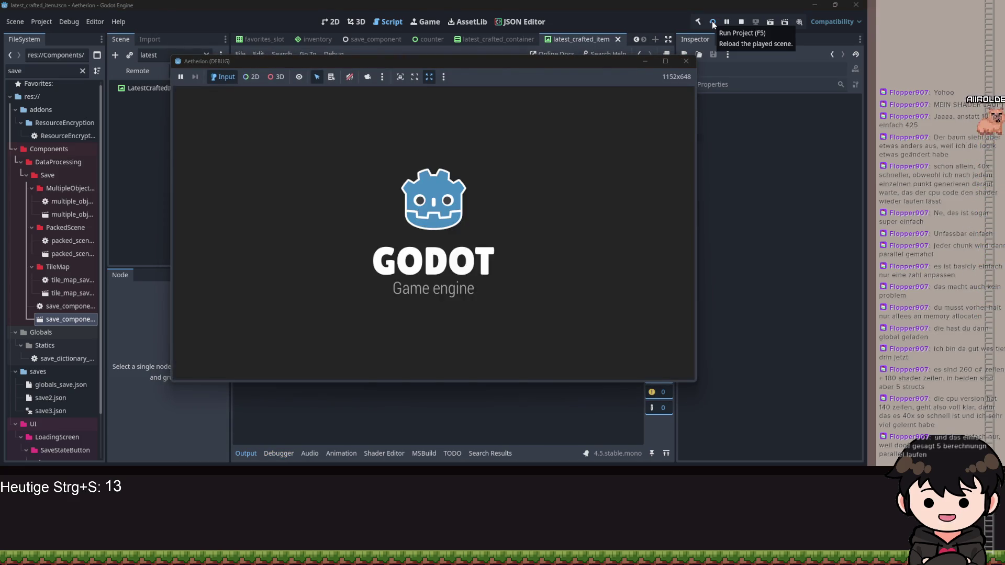
left_click(565, 161)
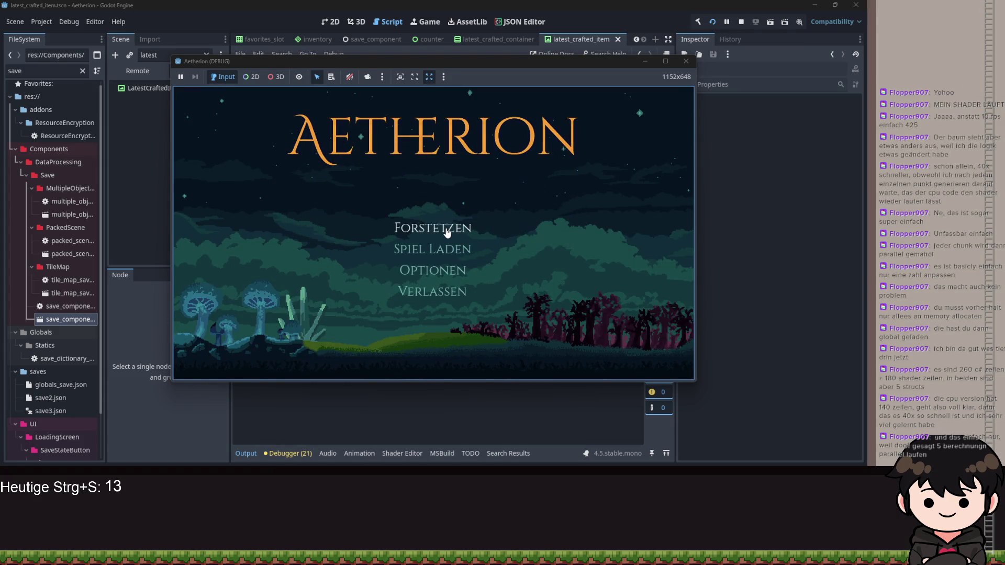
left_click(446, 232)
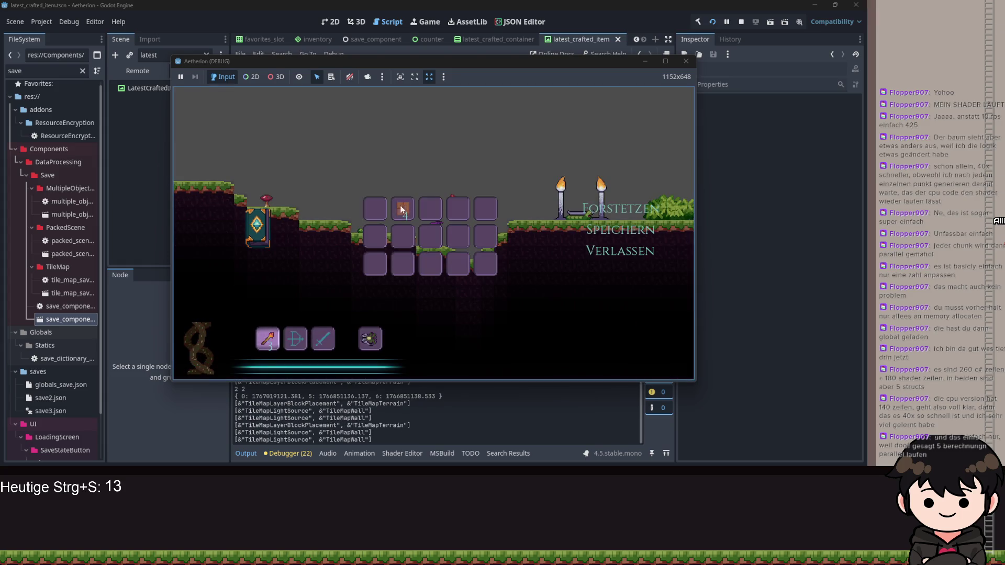
left_click(258, 223)
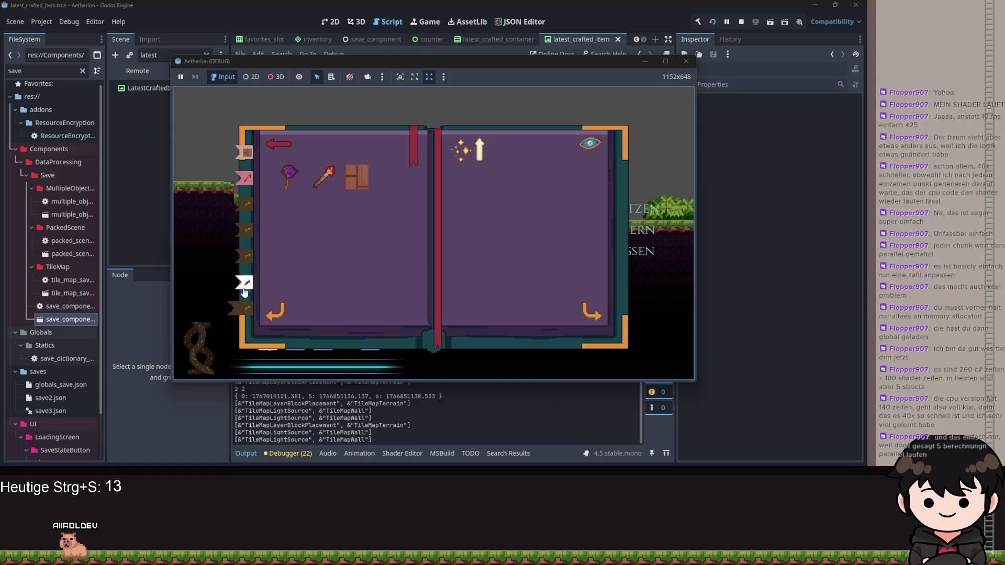
Minimize the game, return to latest_crafted_item.gd and select true on line 11
left_click(645, 61)
left_click(424, 154)
double_click(423, 175)
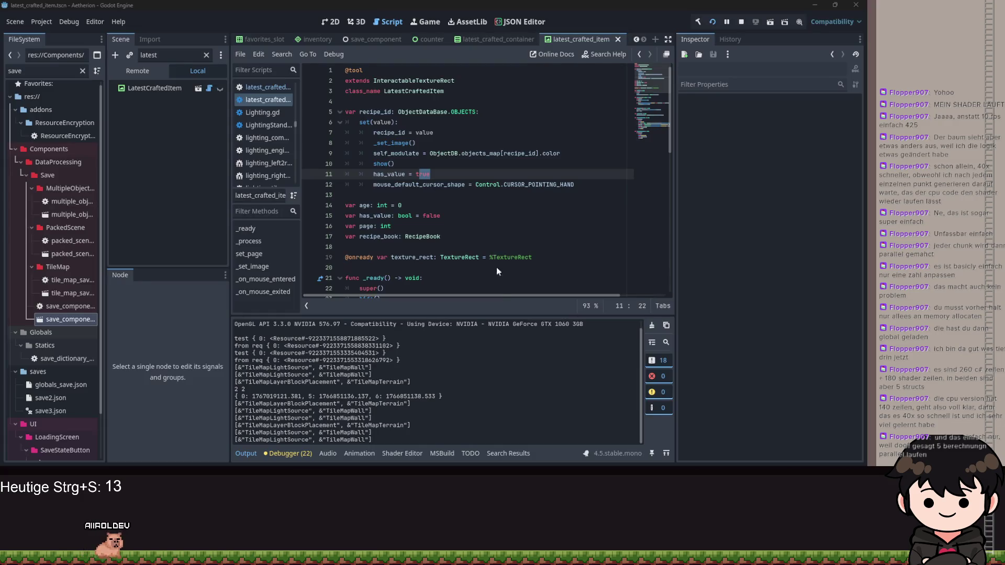
key("alt+Tab")
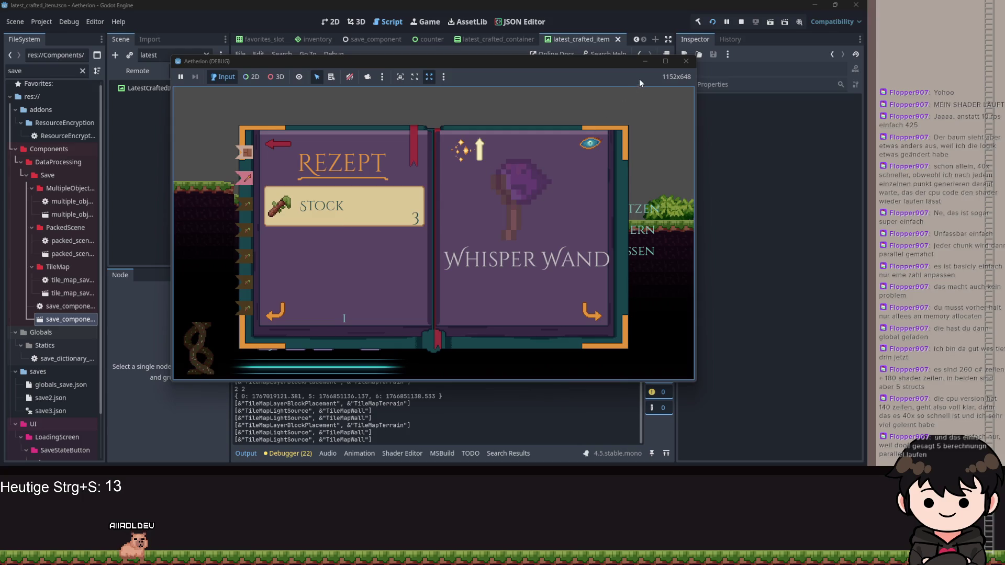
left_click(645, 61)
left_click(587, 185)
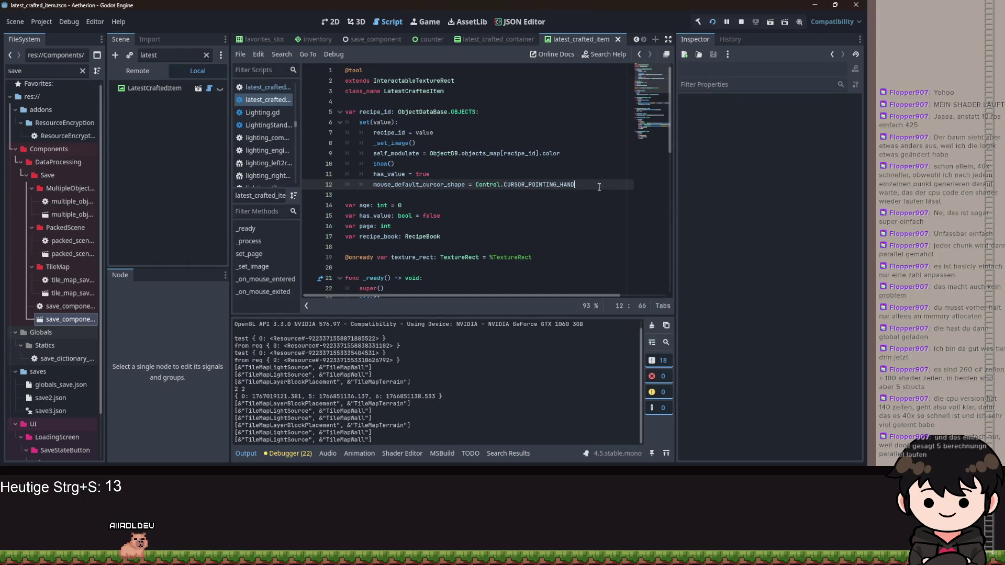
left_click_drag(611, 188, 383, 176)
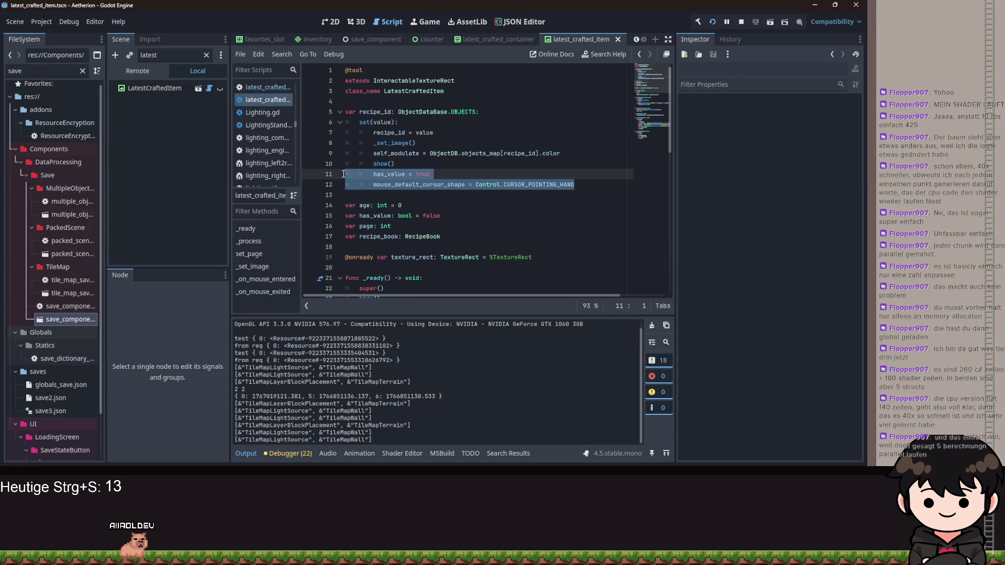
key("ctrl+x")
scroll(416, 194, "down", 7)
left_click(417, 213)
key("ctrl+v")
left_click(371, 229)
key("shift+Tab")
scroll(439, 212, "up", 7)
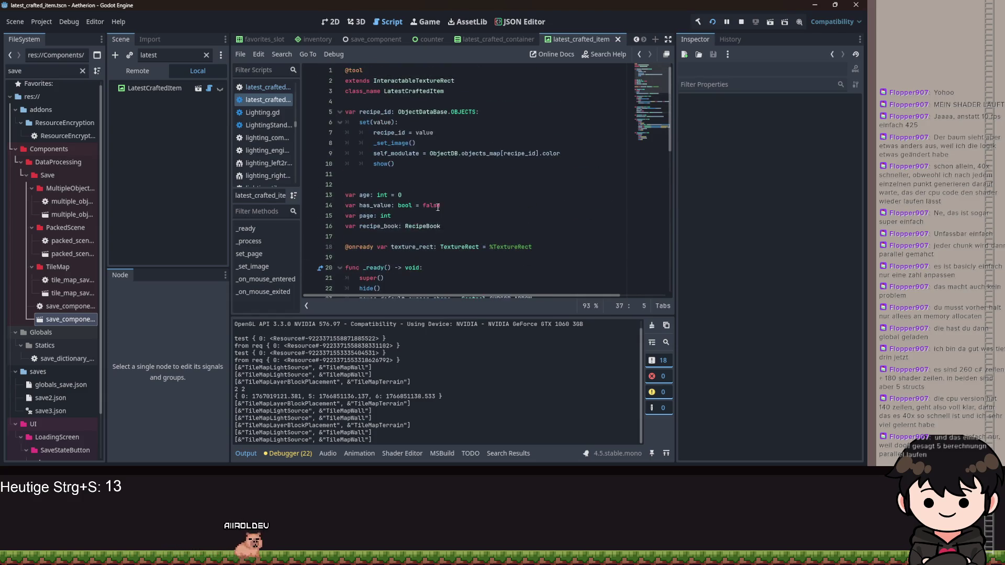
left_click_drag(373, 163, 426, 163)
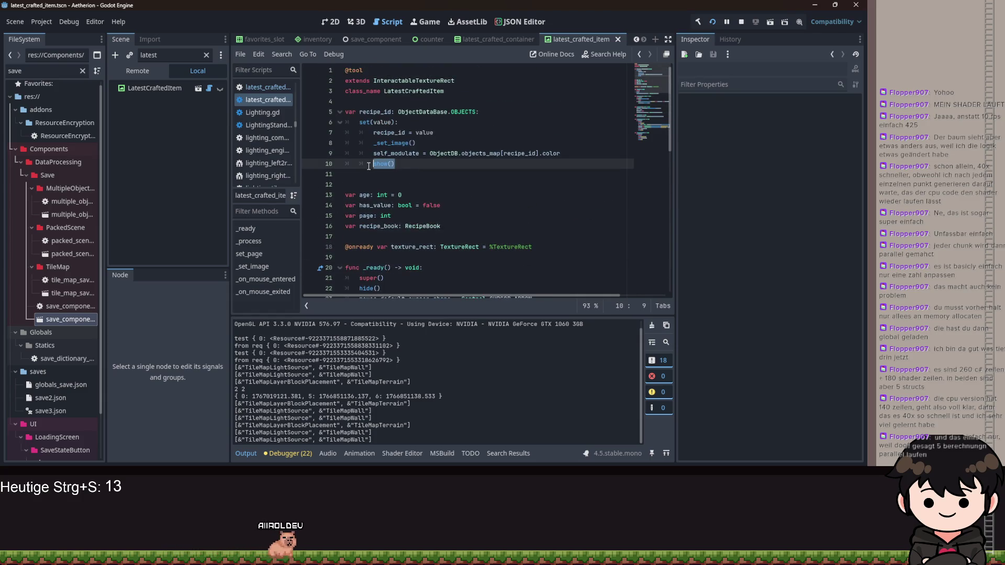
left_click(425, 163)
key("ctrl+s")
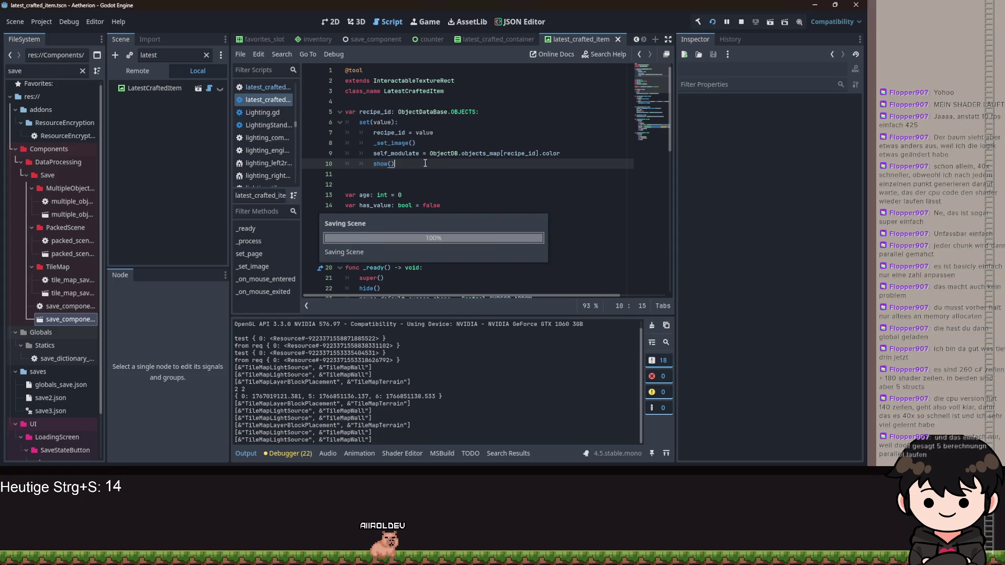
key("shift+Home")
key("BackSpace")
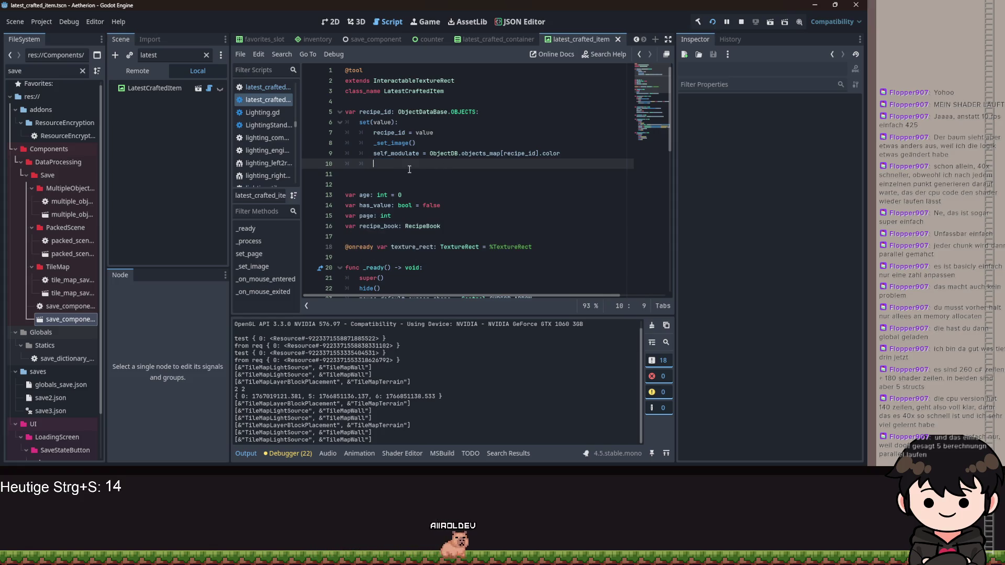
scroll(407, 169, "down", 6)
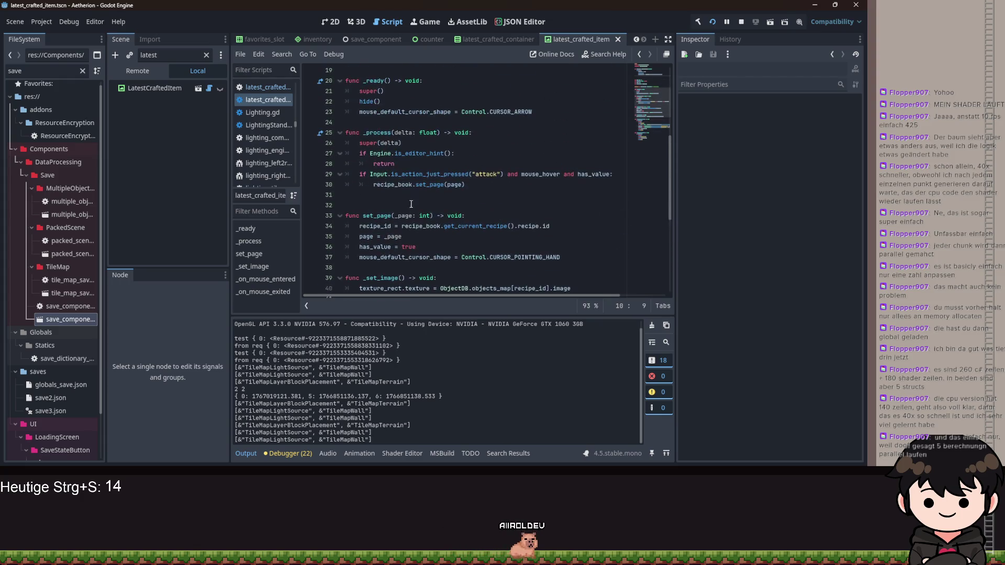
scroll(411, 205, "down", 3)
left_click(487, 124)
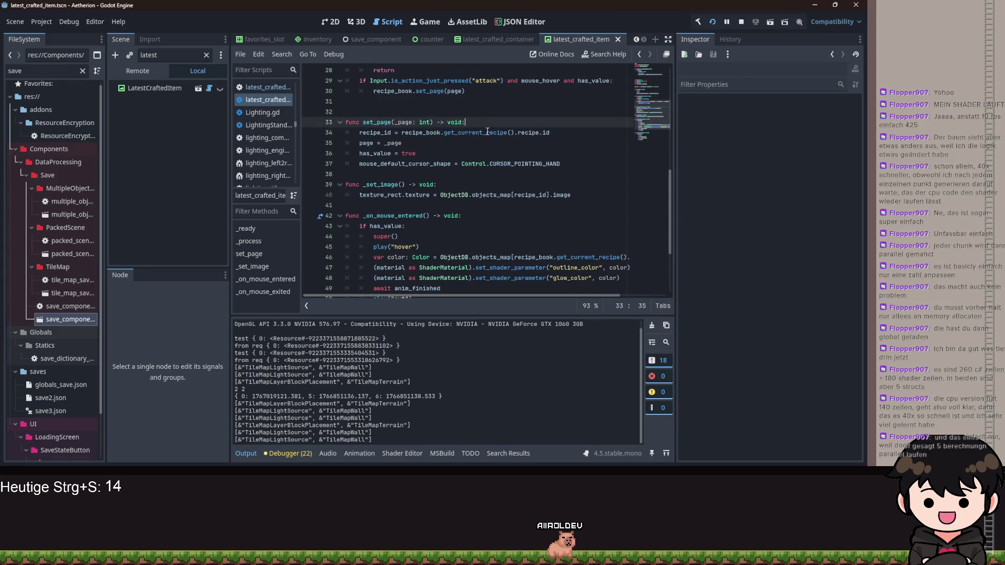
left_click(391, 133)
scroll(465, 168, "up", 9)
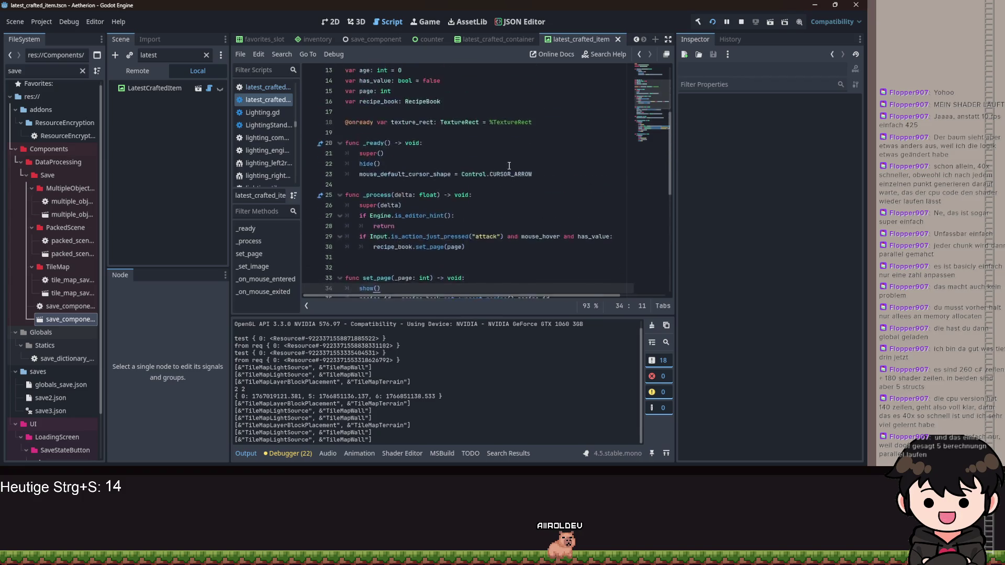
left_click(387, 164)
key("BackSpace")
key("BackSpace")
key("BackSpace")
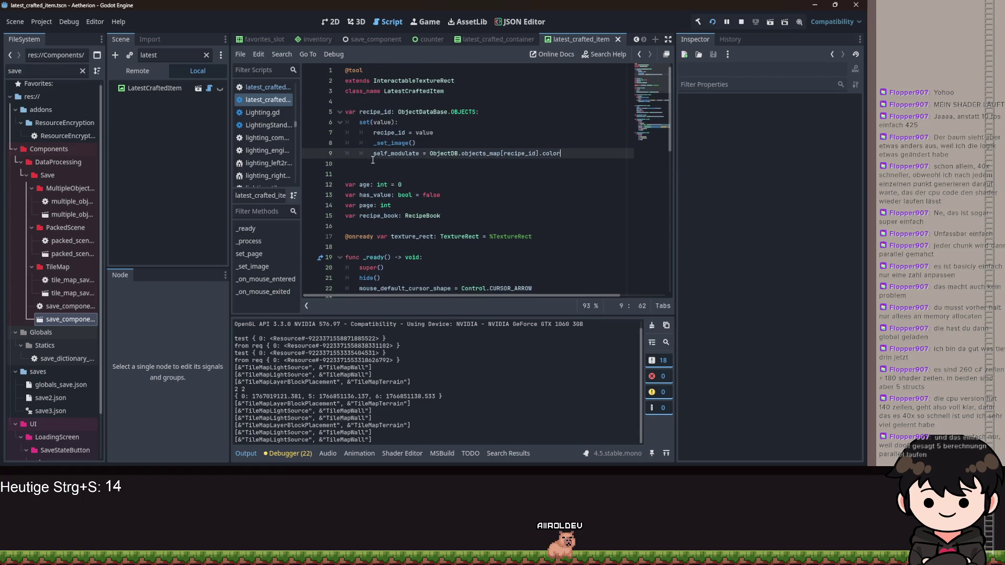
key("ctrl+s")
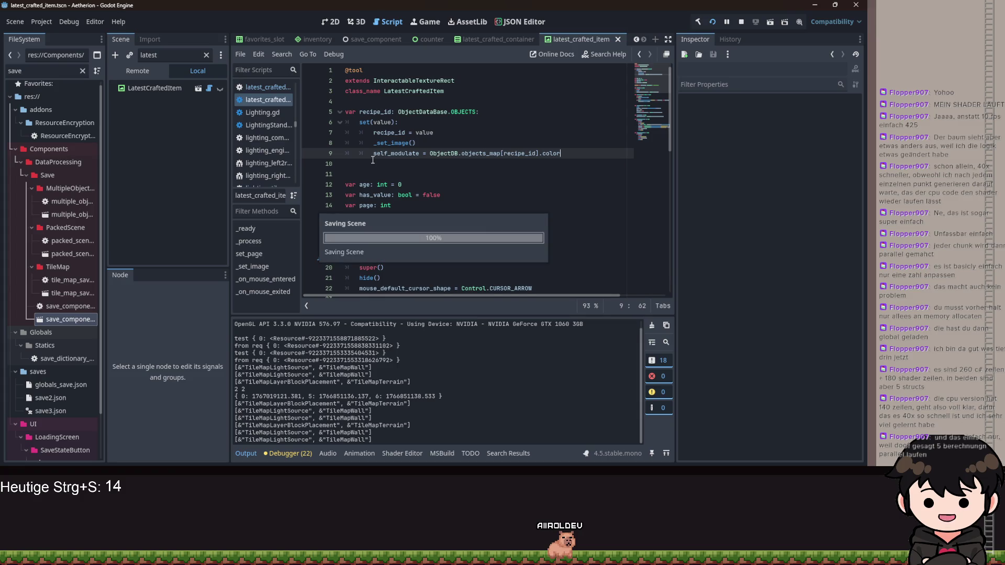
key("ctrl+z")
key("ctrl+z")
key("ctrl+z")
key("ctrl+y")
key("ctrl+y")
key("ctrl+y")
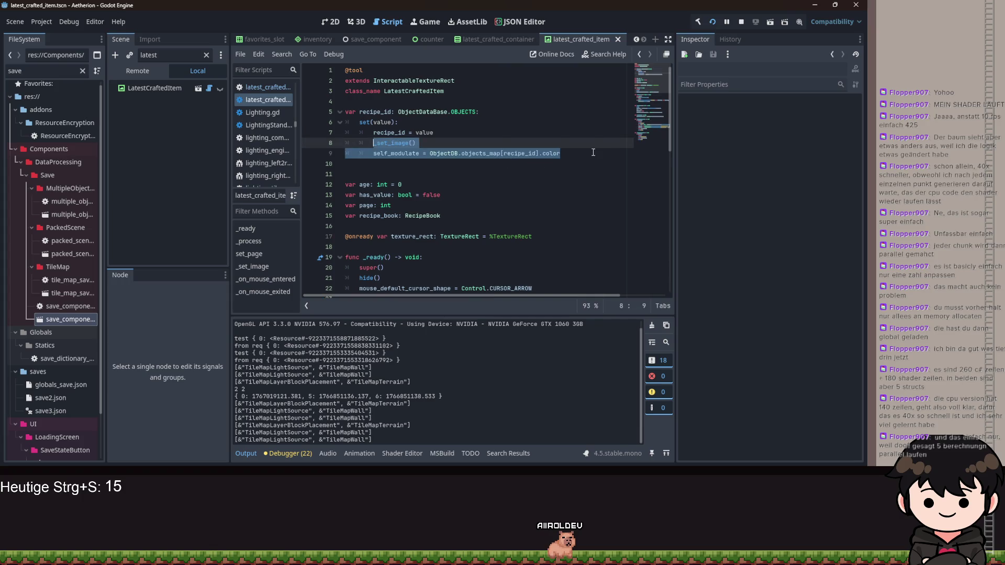
scroll(457, 177, "down", 3)
scroll(457, 177, "up", 6)
left_click_drag(560, 153, 419, 153)
key("Up")
scroll(507, 189, "down", 9)
scroll(506, 189, "up", 1)
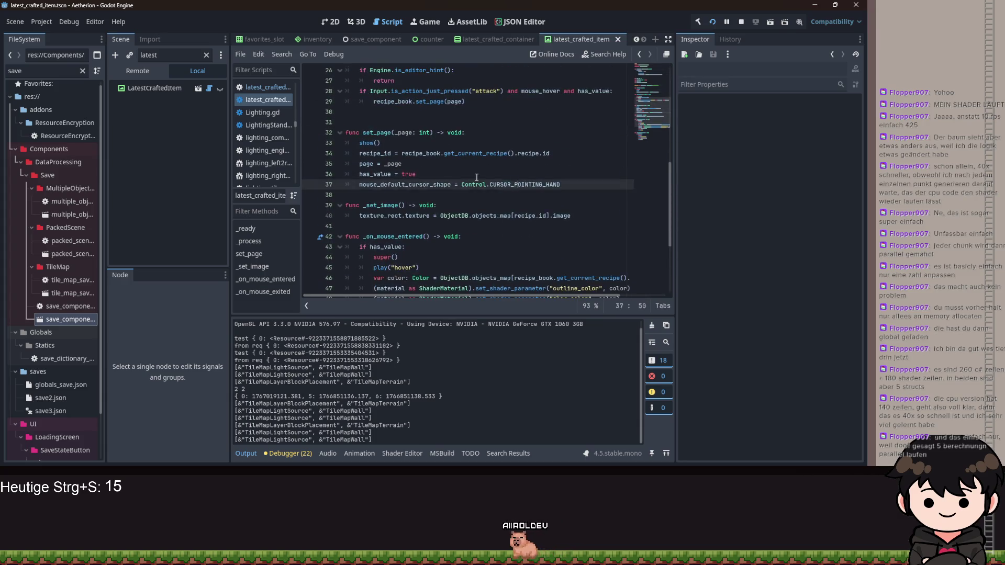
left_click(561, 153)
scroll(561, 181, "up", 3)
scroll(560, 181, "down", 2)
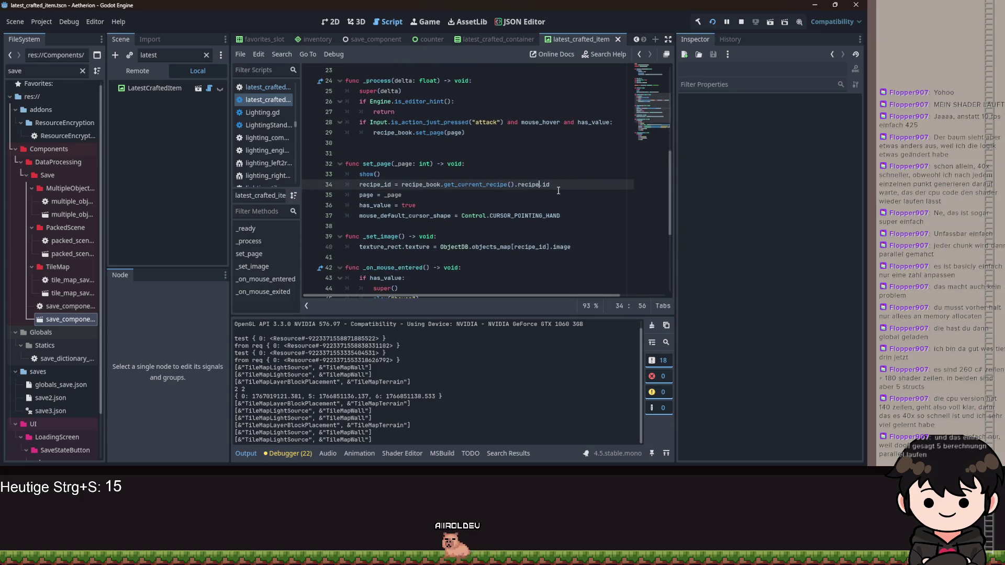
left_click_drag(550, 184, 388, 184)
left_click(548, 184)
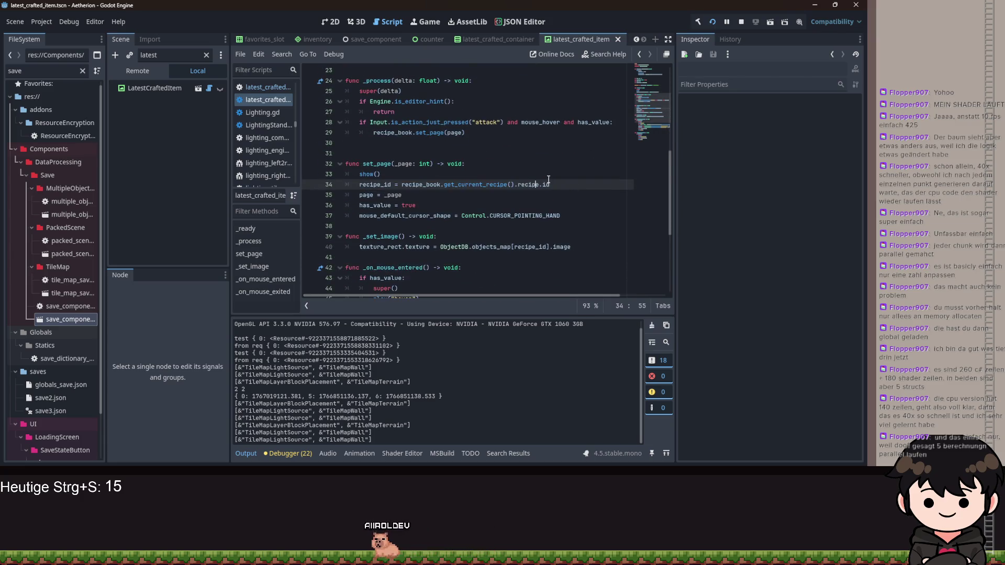
scroll(473, 197, "up", 5)
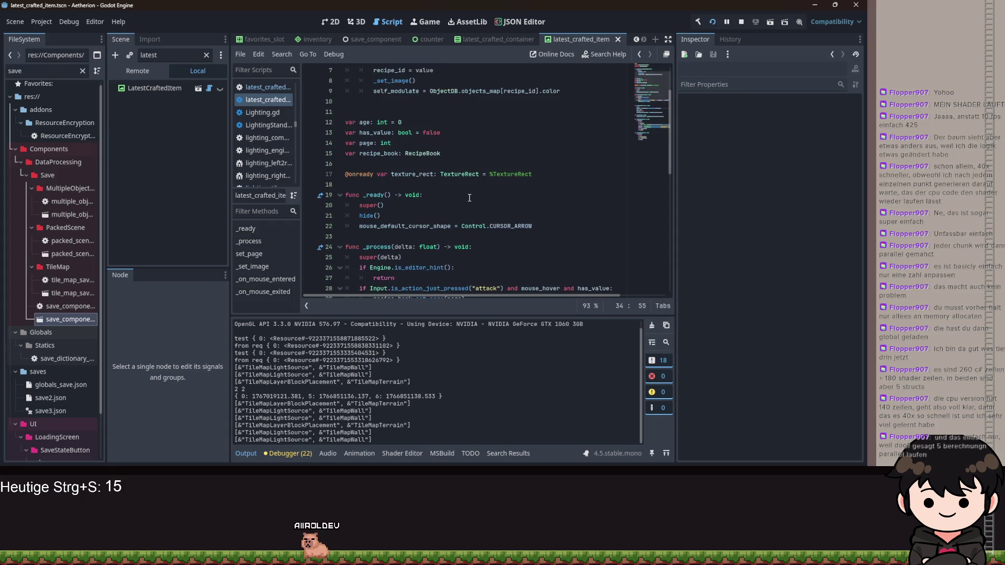
left_click(389, 215)
key("shift+Home")
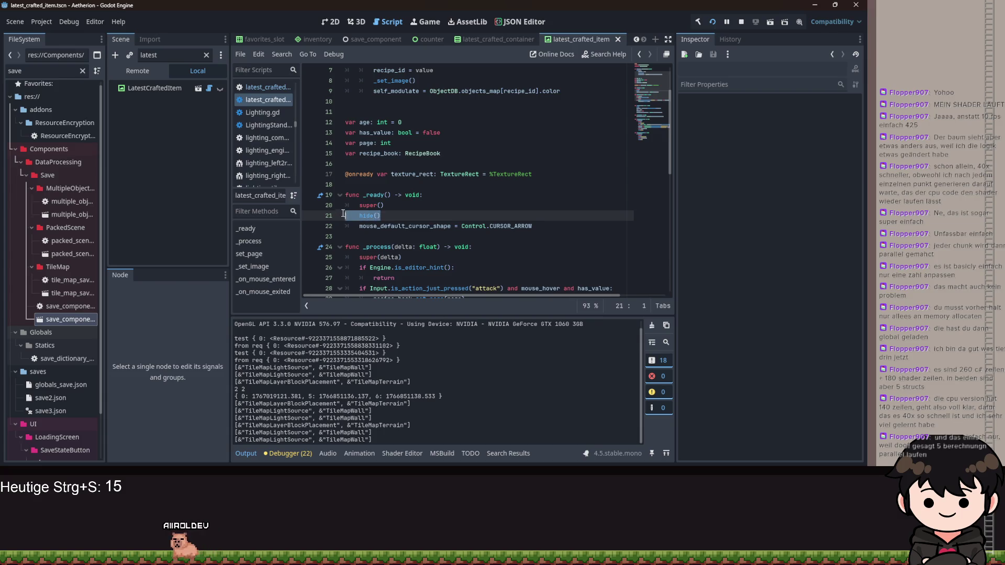
scroll(394, 220, "up", 2)
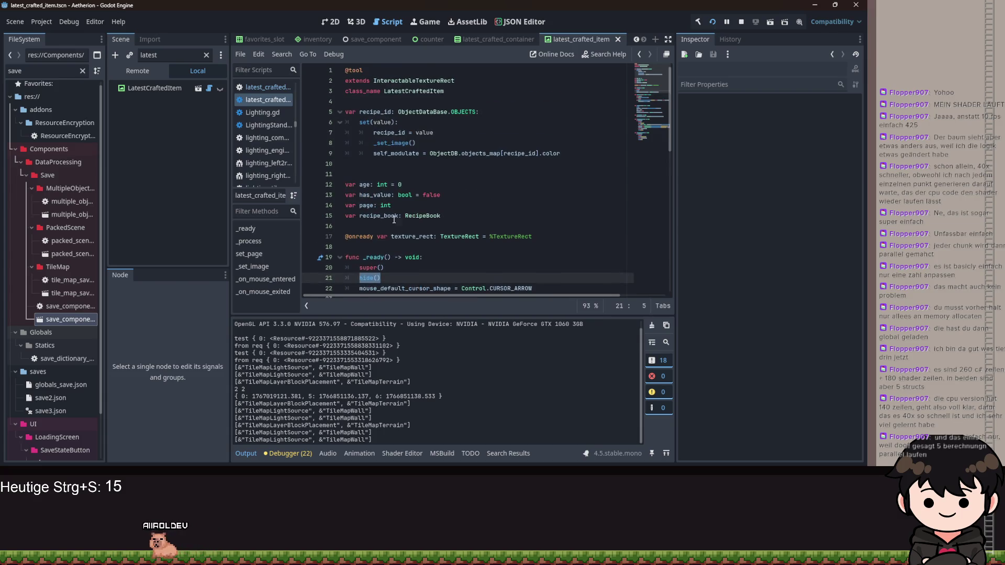
Set recipe_id's default value to ObjectDataBase.OBJECTS.NULL
left_click(476, 112)
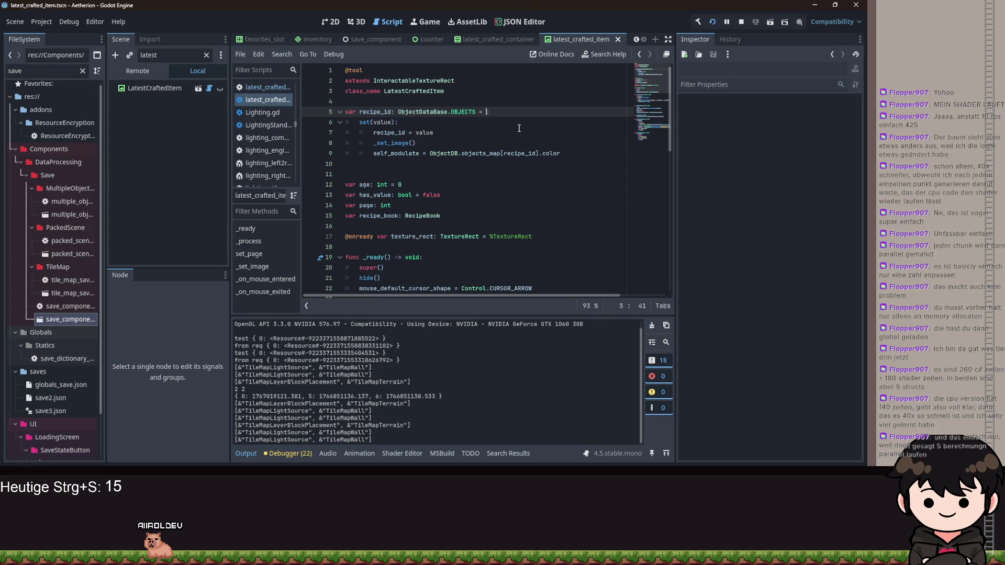
type("Ob")
key("Return")
type(".")
key("Return")
type(".N")
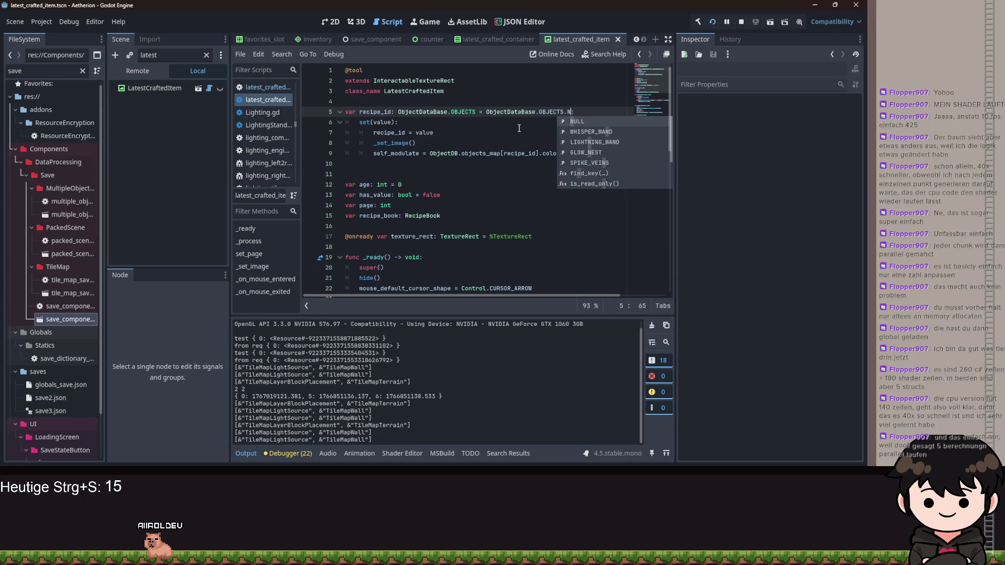
key("Return")
Wrap _set_image and self_modulate in 'if value != ObjectDataBase.OBJECTS.NULL' after recipe_id = value, and save
left_click(429, 121)
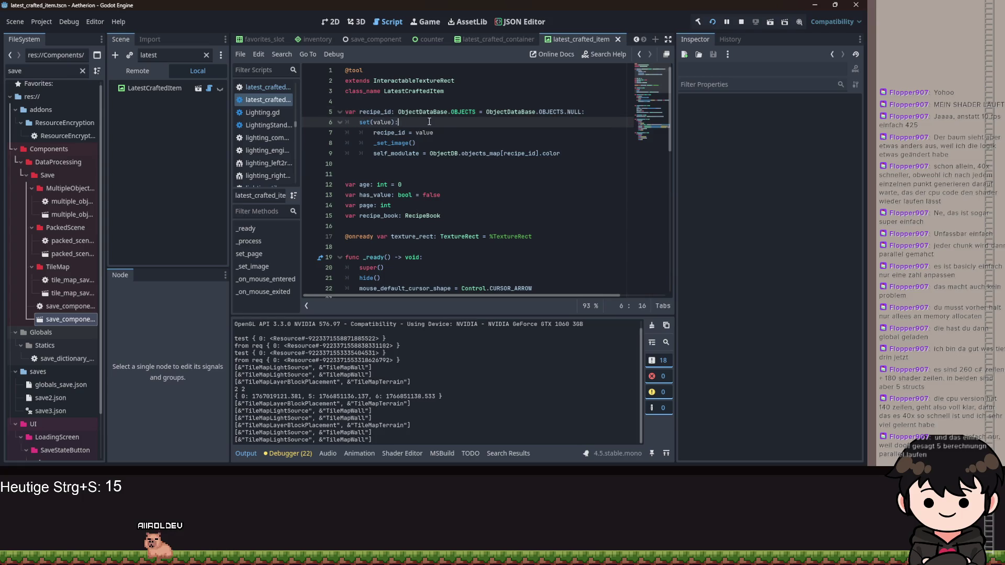
key("Return")
type("if")
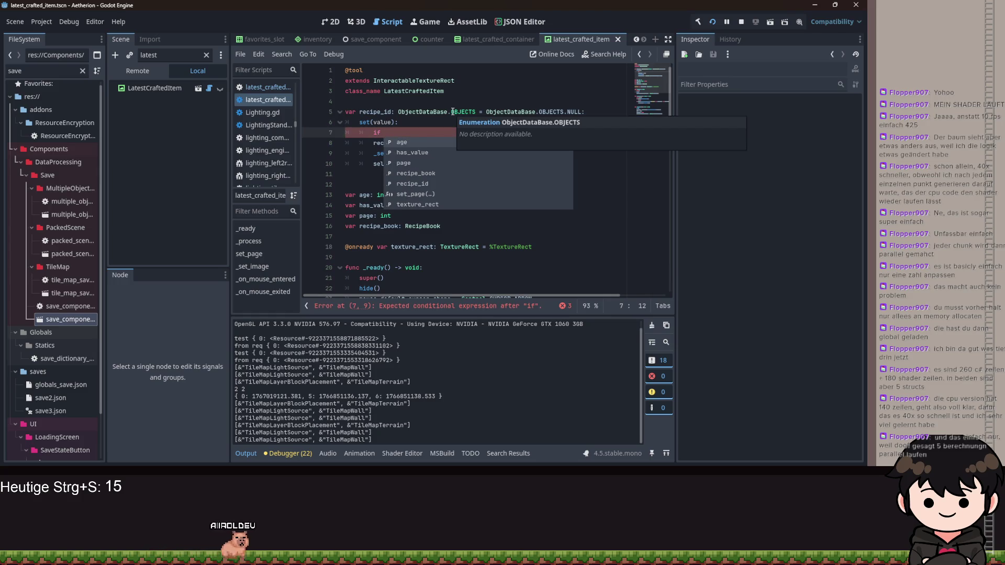
type(" value != I")
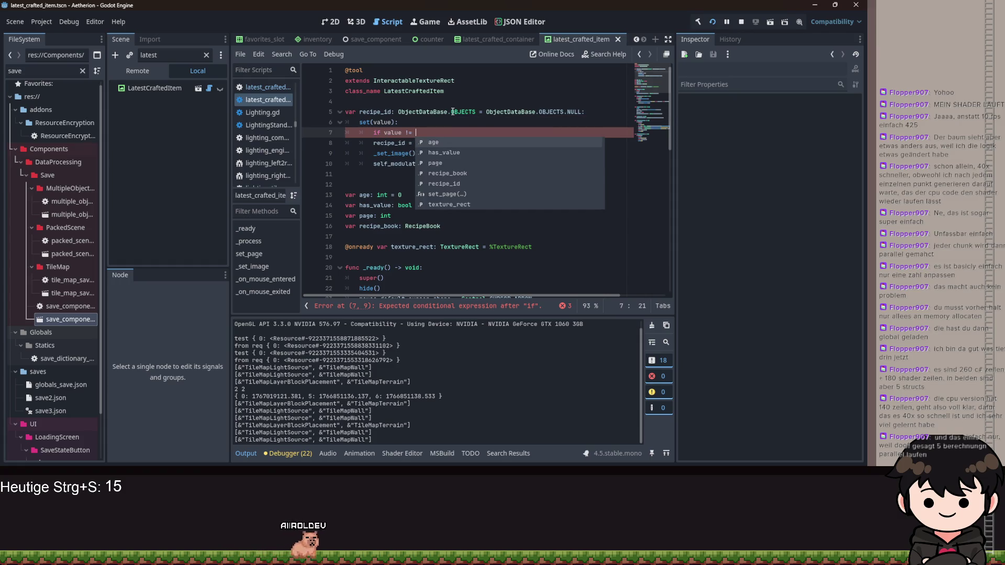
key("BackSpace")
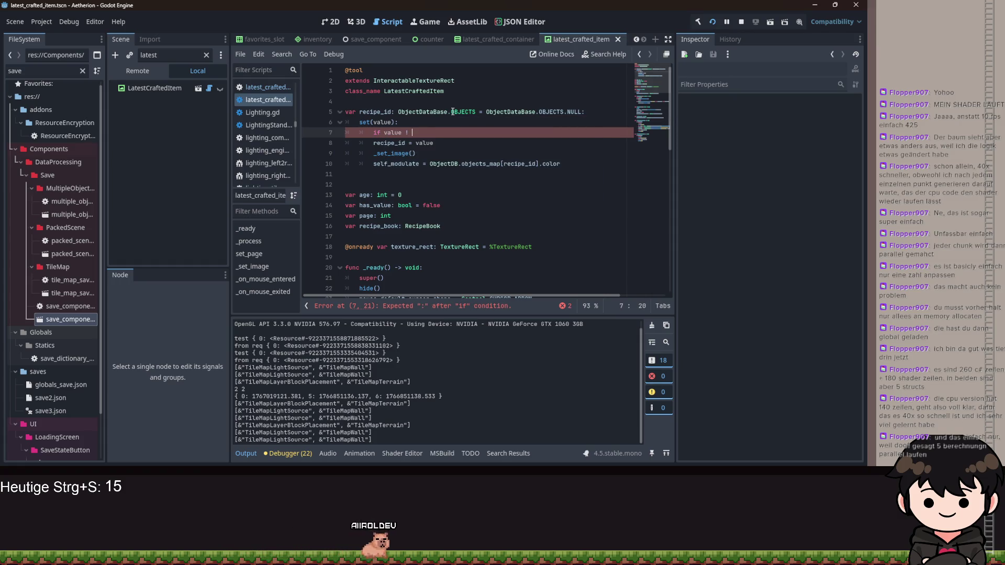
type("Ob")
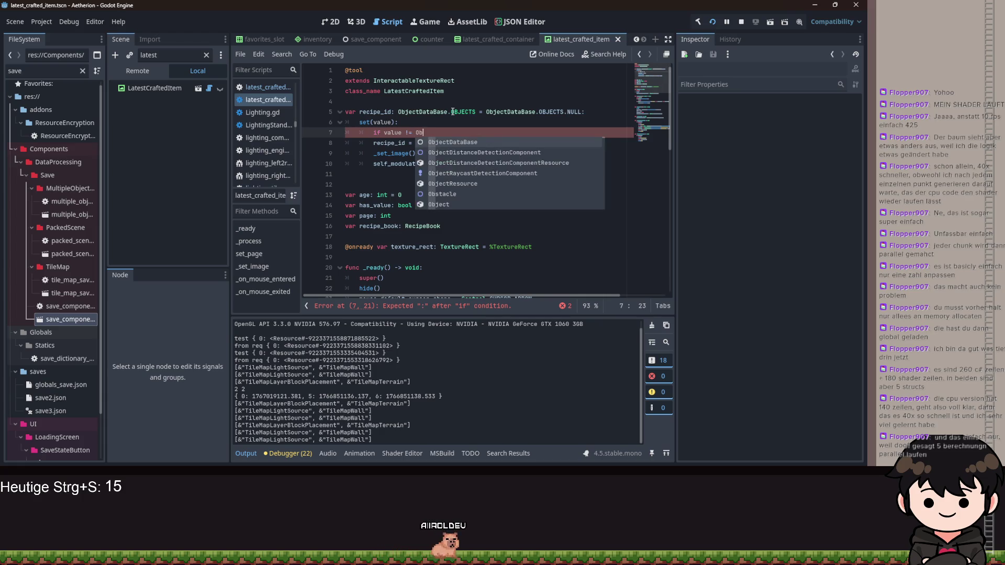
type("jectDataBase.OBJECTS.NULL:")
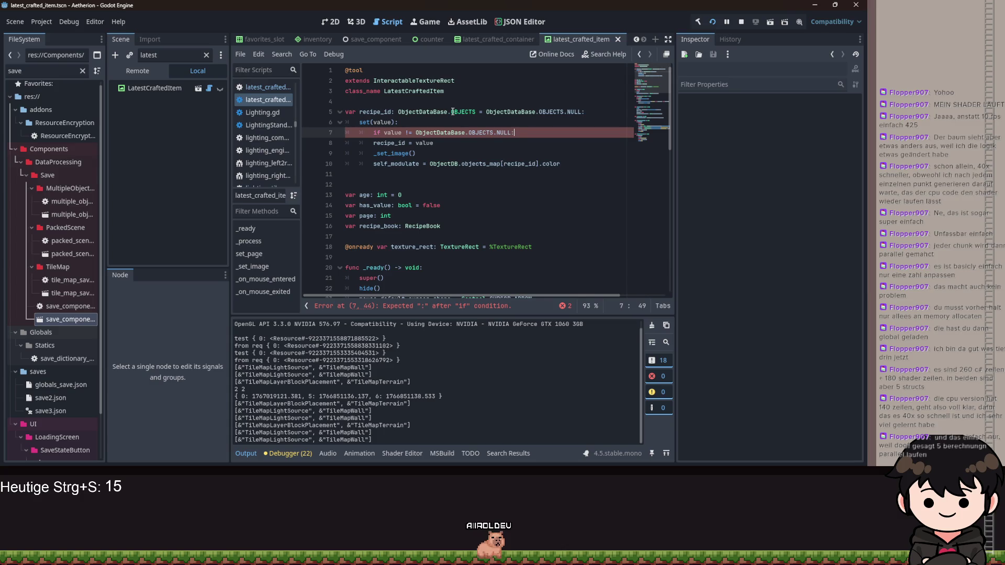
left_click(419, 142)
key("alt+Up")
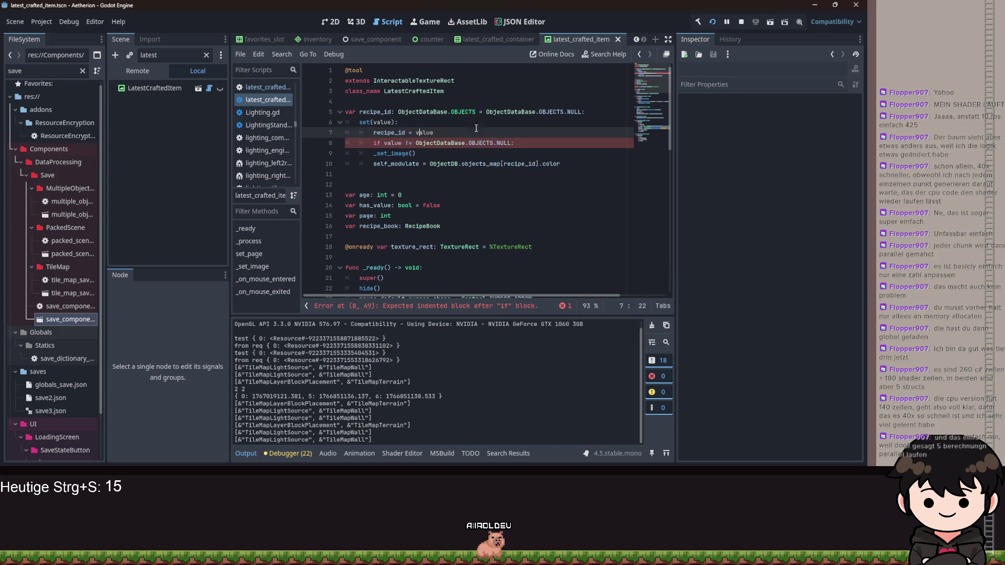
left_click_drag(380, 152, 471, 164)
key("Tab")
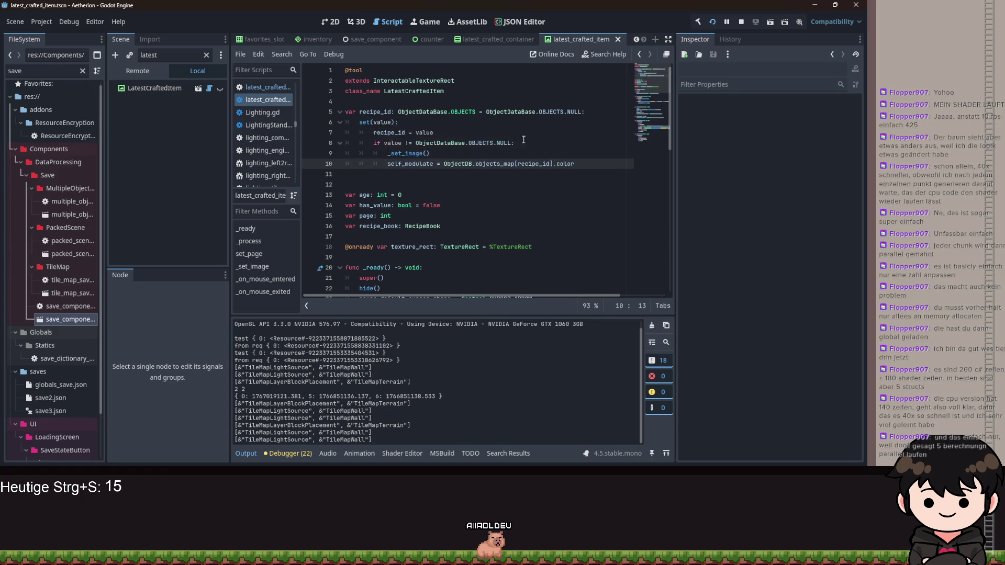
left_click(531, 137)
key("ctrl+s")
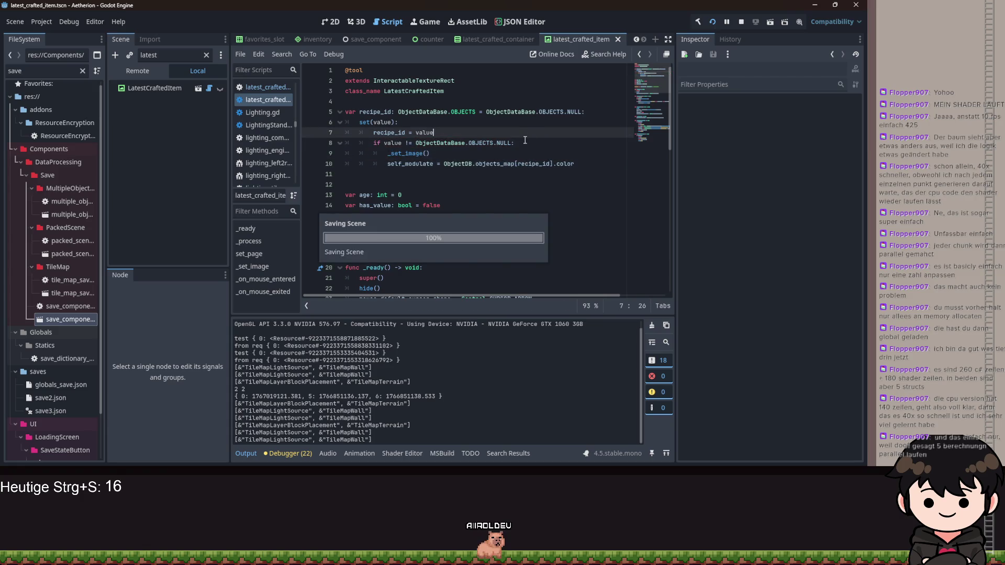
Add show() inside the if block, delete show() from set_page, and restart the game
scroll(516, 140, "down", 5)
scroll(507, 140, "up", 3)
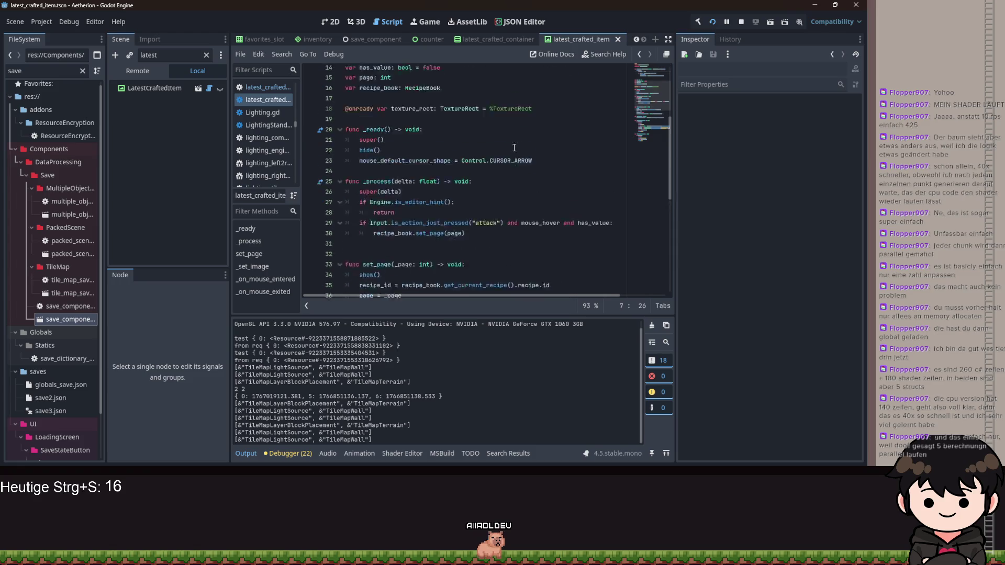
scroll(508, 140, "up", 2)
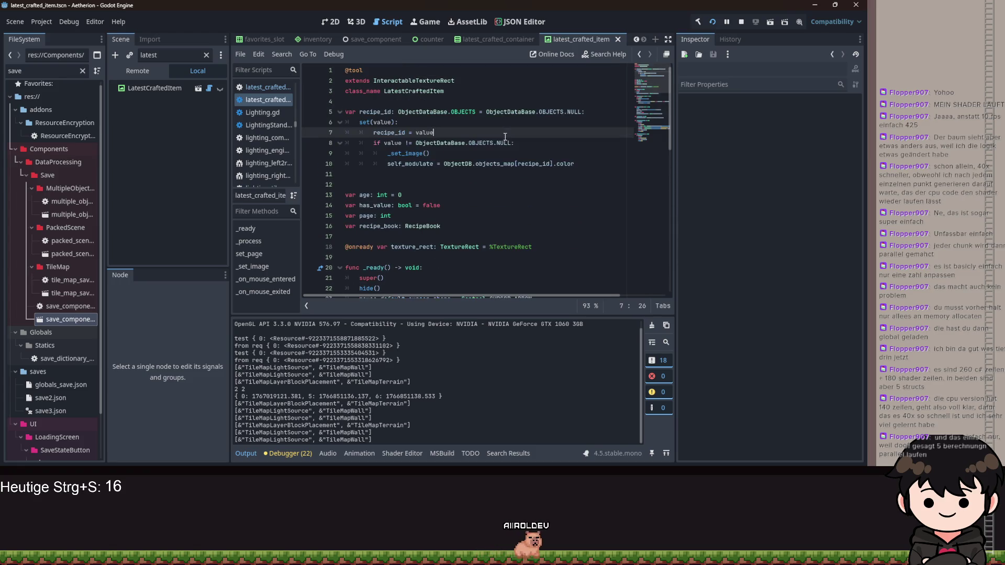
left_click(582, 165)
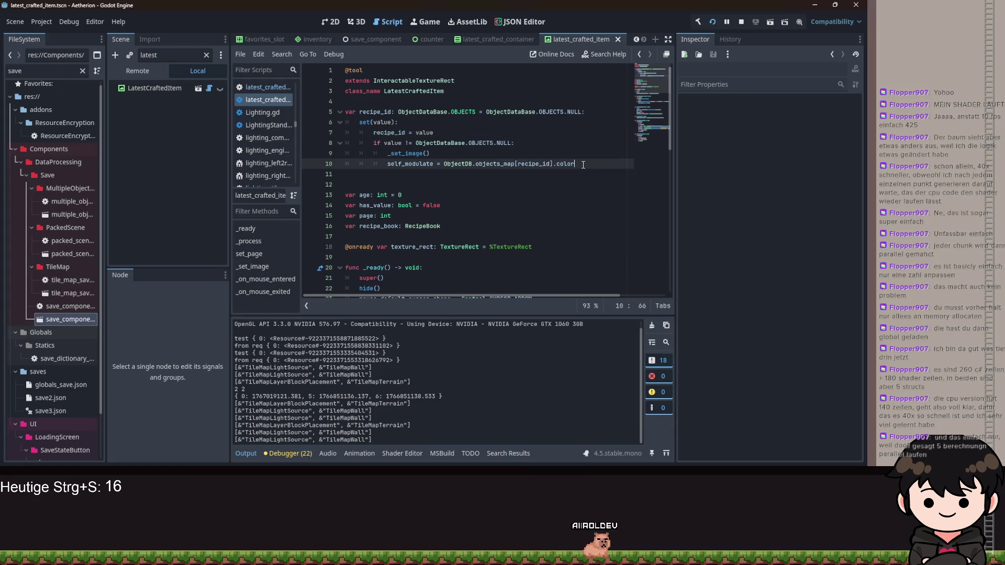
key("Return")
type("sho")
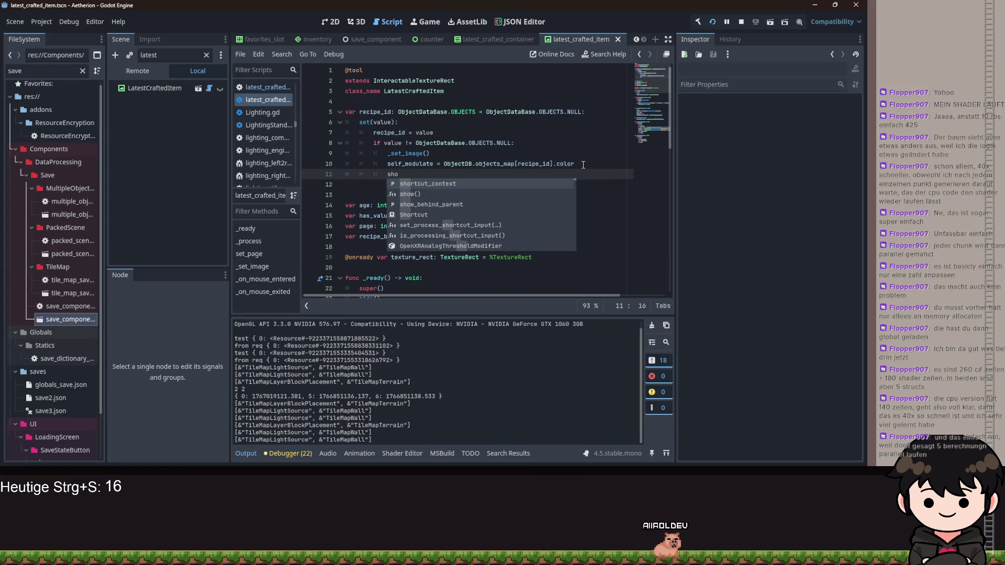
type("w")
key("Return")
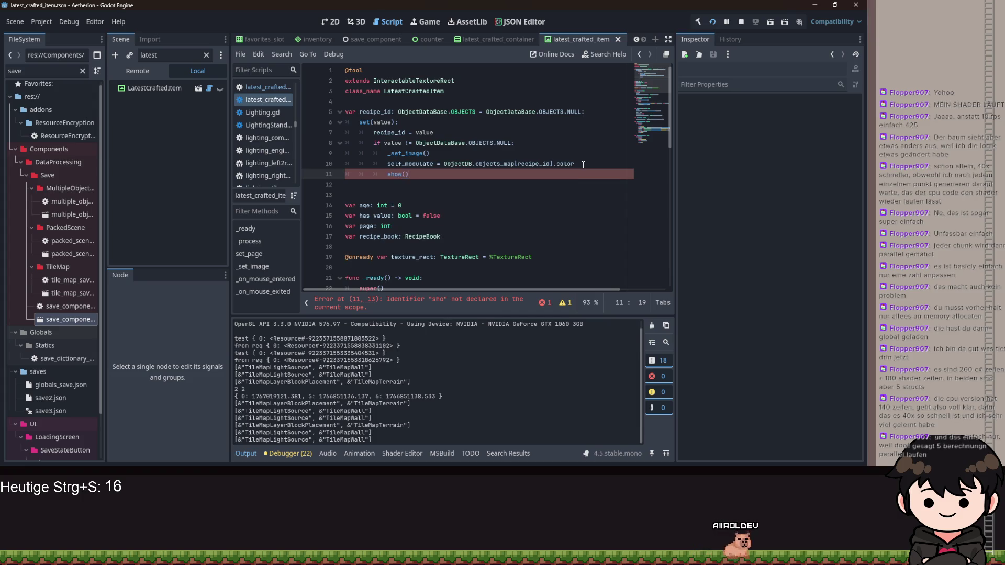
scroll(537, 126, "down", 10)
triple_click(392, 114)
key("BackSpace")
key("BackSpace")
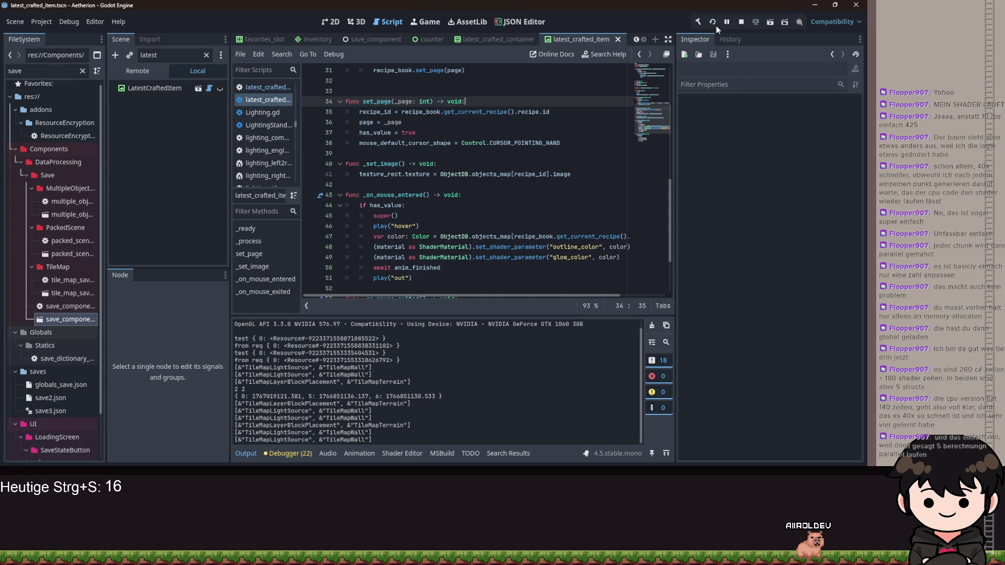
left_click(715, 24)
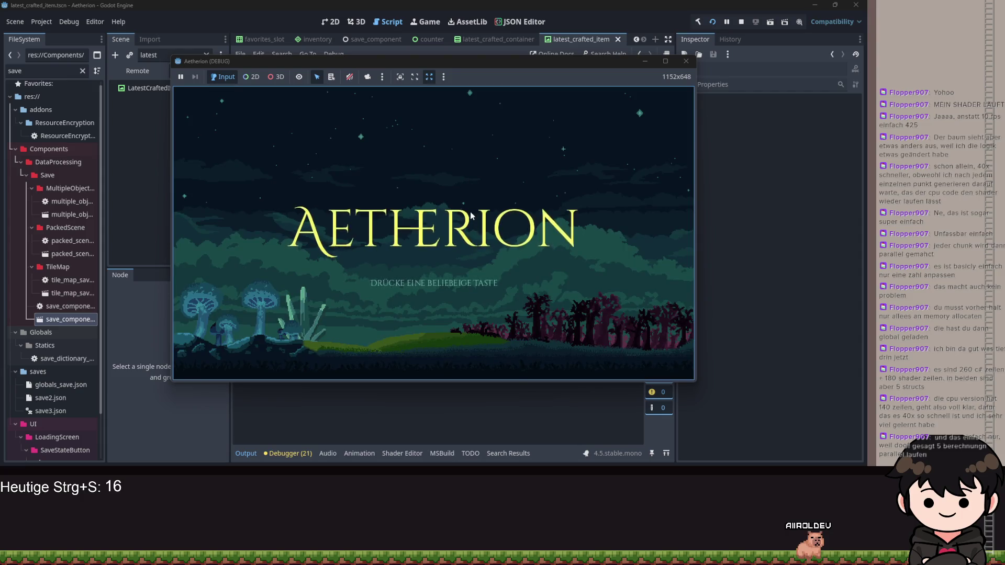
Continue the saved game, open the recipe book showing three crafted item icons, then close the game
left_click(456, 224)
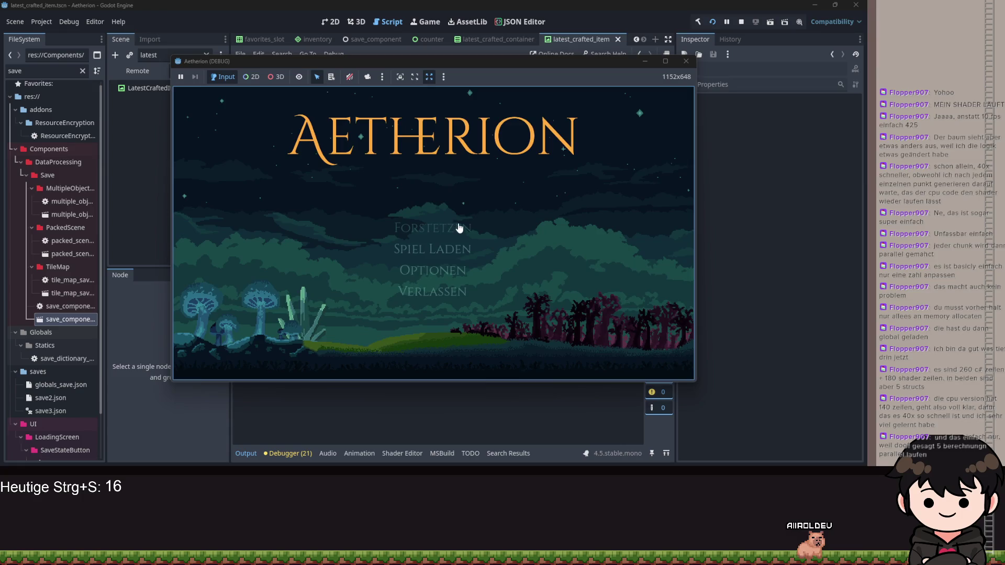
left_click(457, 223)
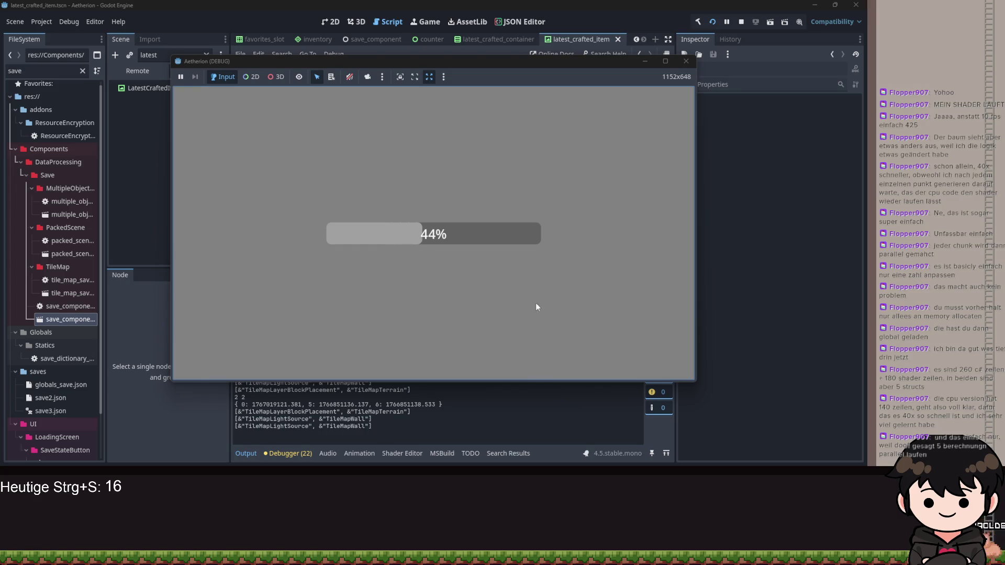
key("Escape")
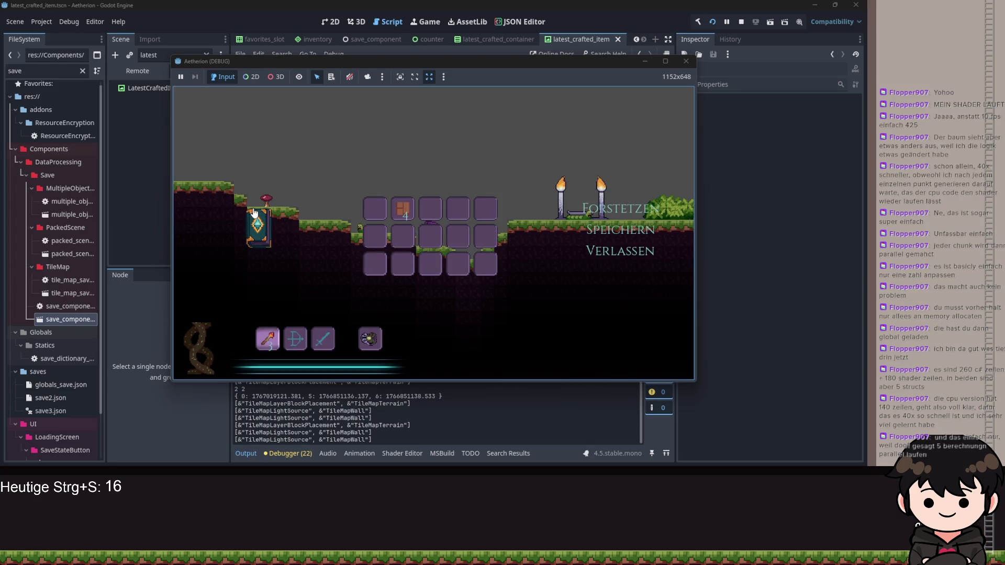
left_click(253, 212)
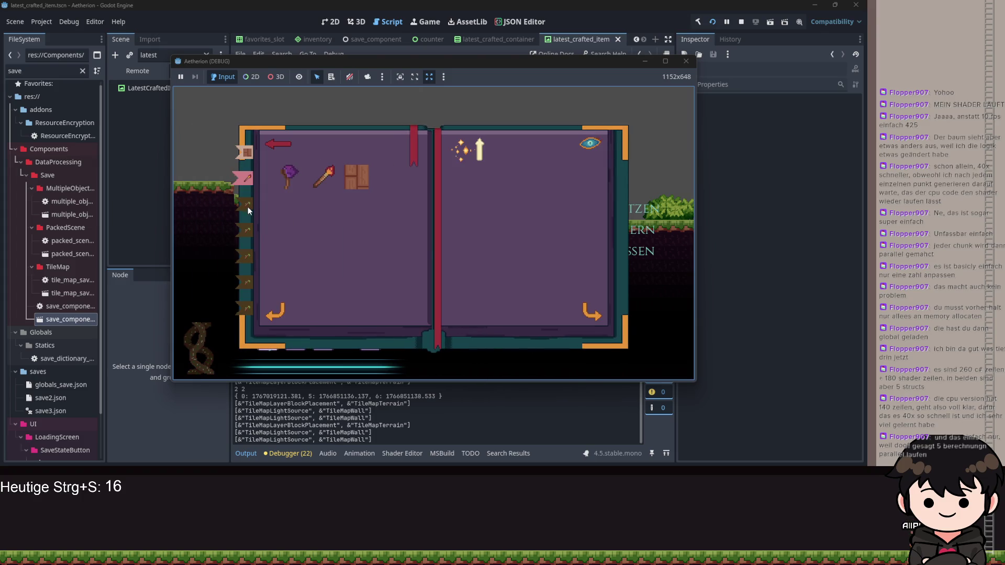
left_click(645, 61)
scroll(480, 207, "up", 10)
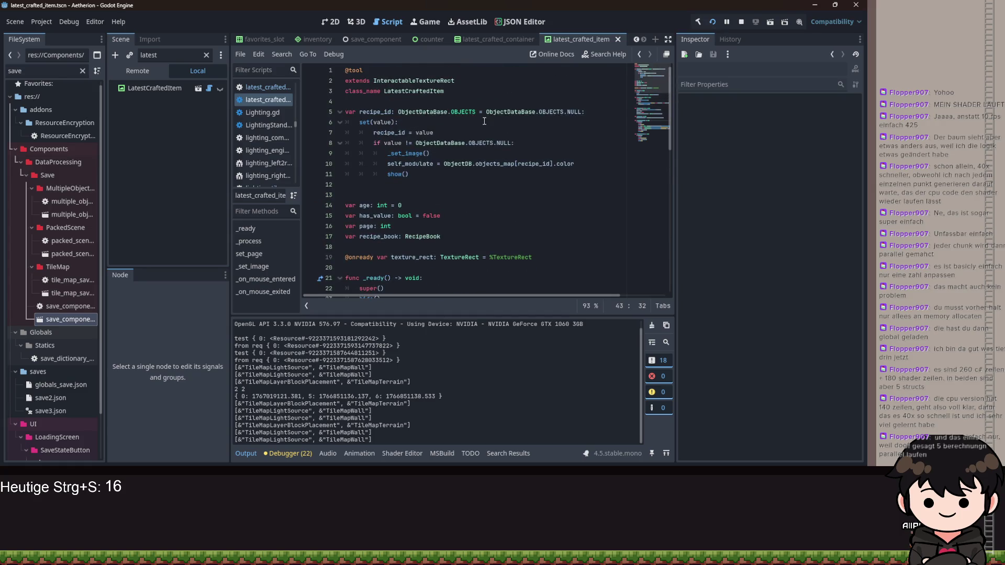
Inspect LatestCraftedItem3 and LatestCraftedItem7 in the running game's live scene tree
scroll(477, 112, "down", 7)
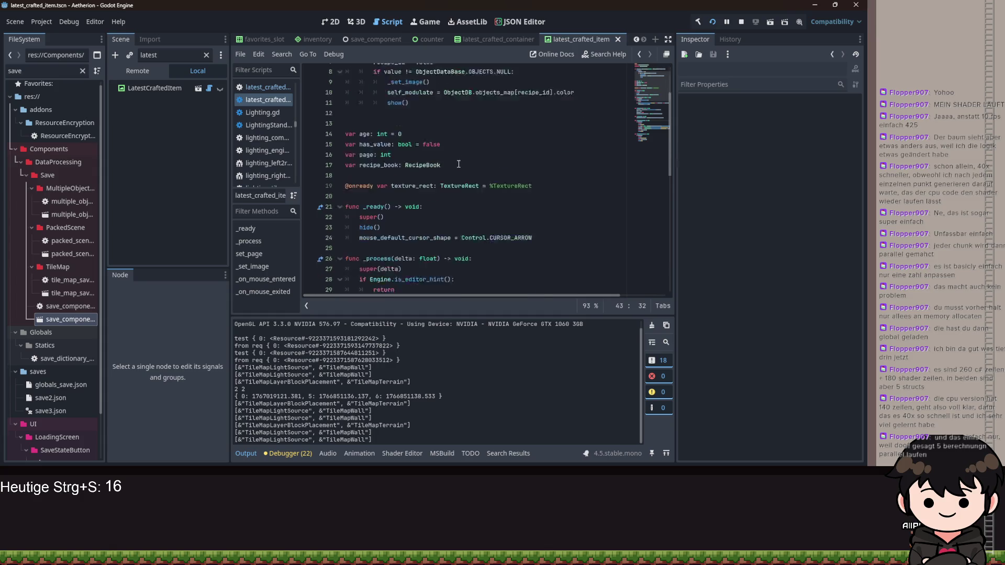
scroll(477, 165, "up", 7)
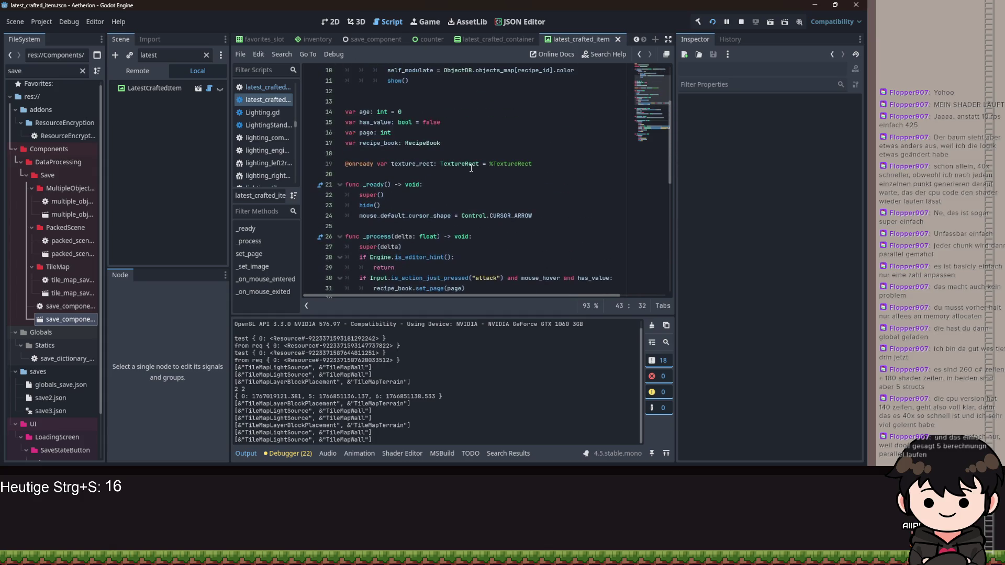
scroll(465, 163, "down", 10)
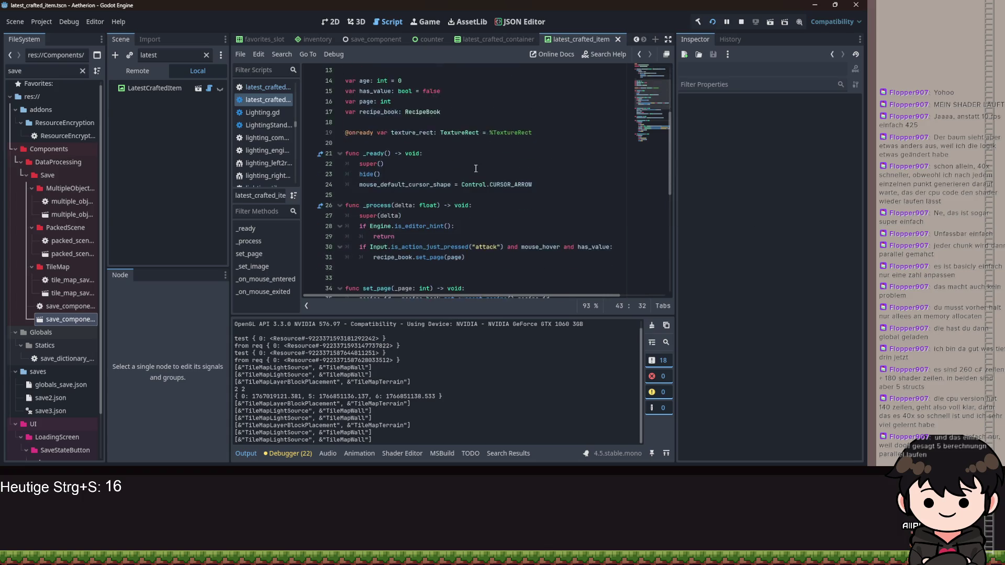
key("Up")
key("Up")
key("Up")
key("Down")
key("Down")
key("Down")
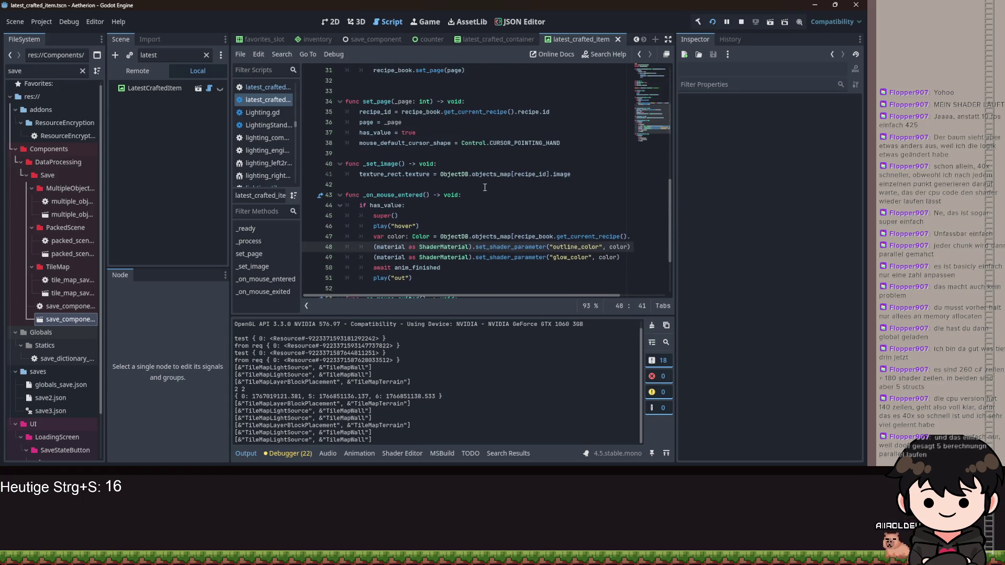
left_click(427, 134)
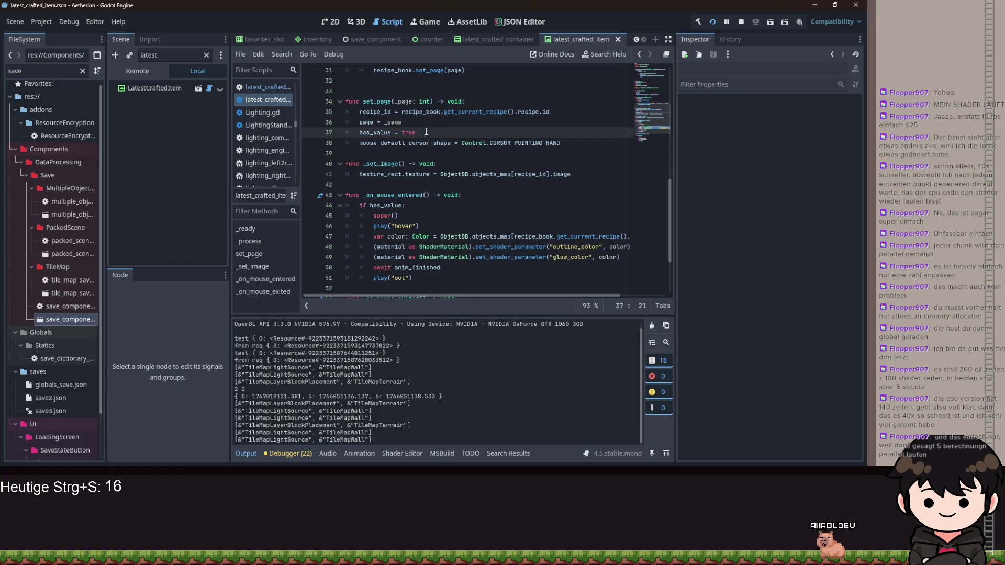
scroll(460, 150, "up", 2)
scroll(460, 150, "up", 8)
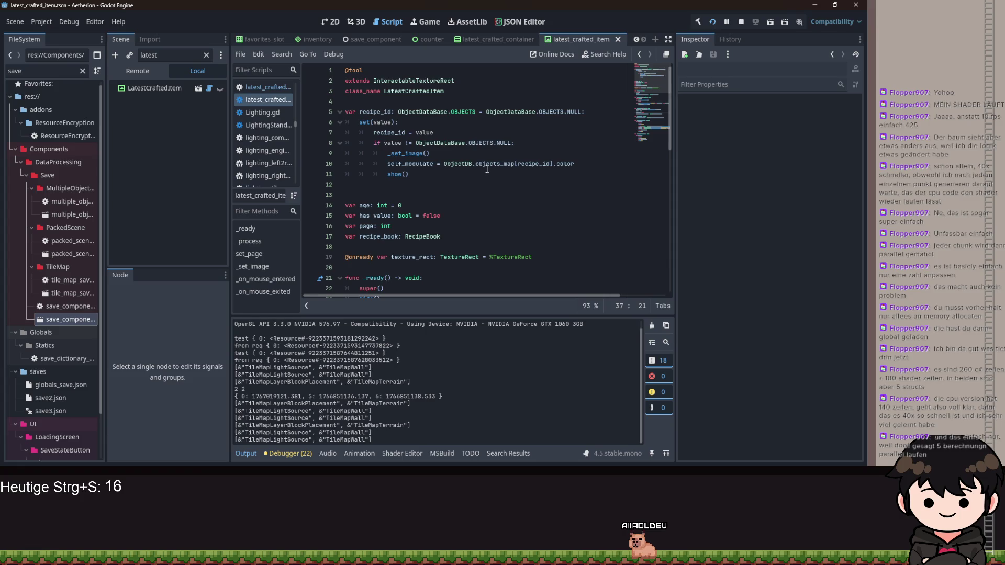
left_click(152, 87)
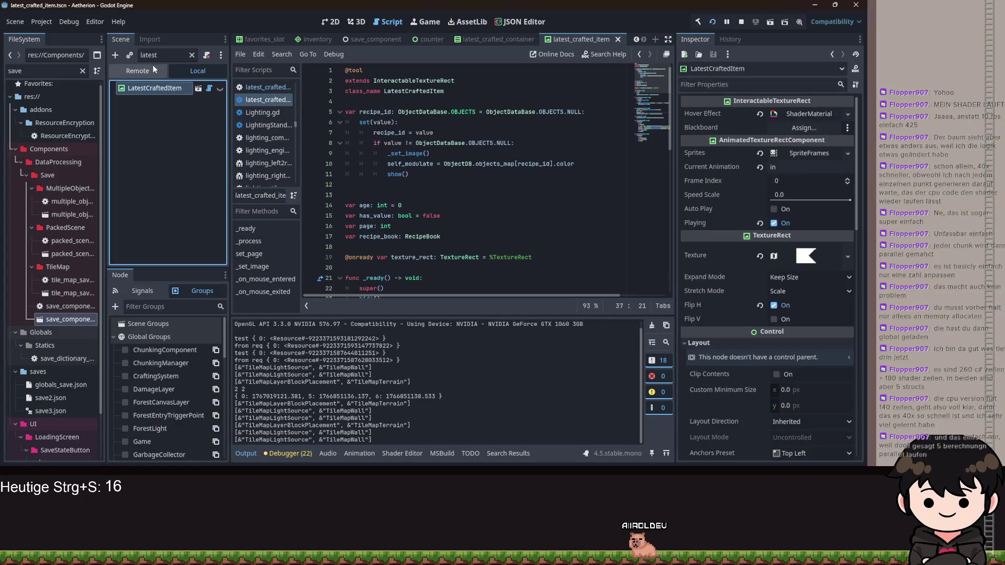
left_click(150, 73)
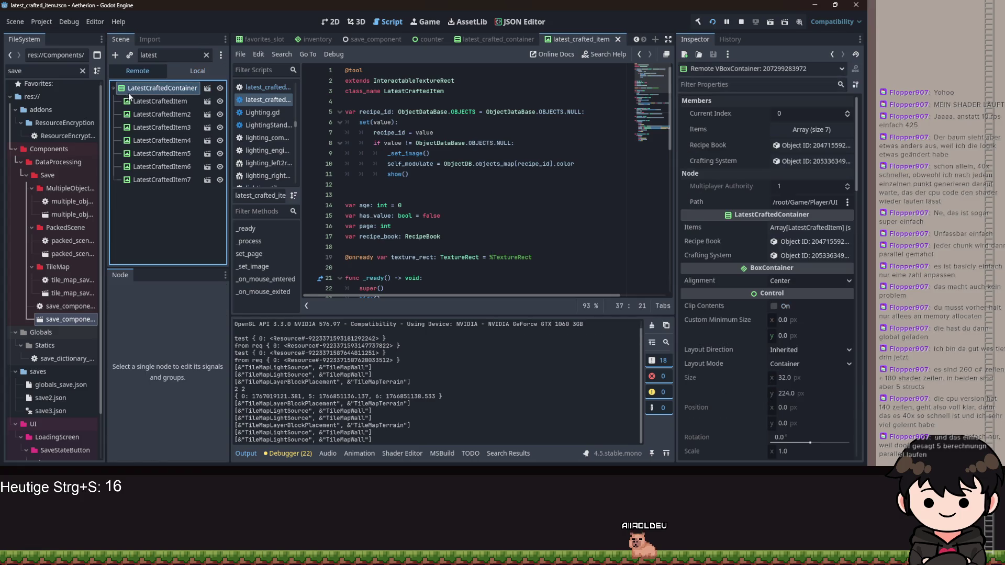
left_click(156, 128)
left_click(171, 166)
left_click(177, 179)
Give has_value a setter that assigns the value and sets visible = value
left_click(462, 214)
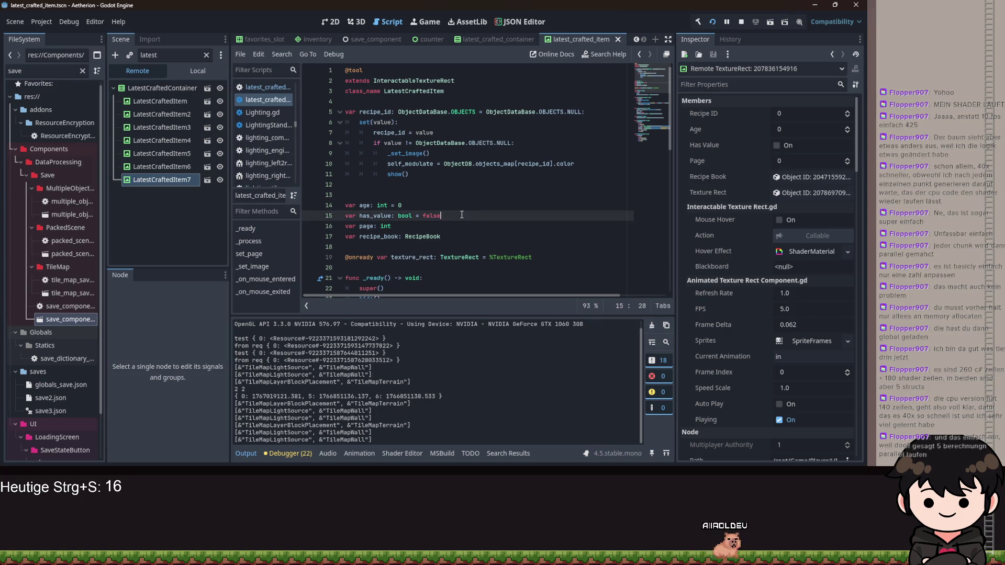
type(";:")
key("Return")
type("set")
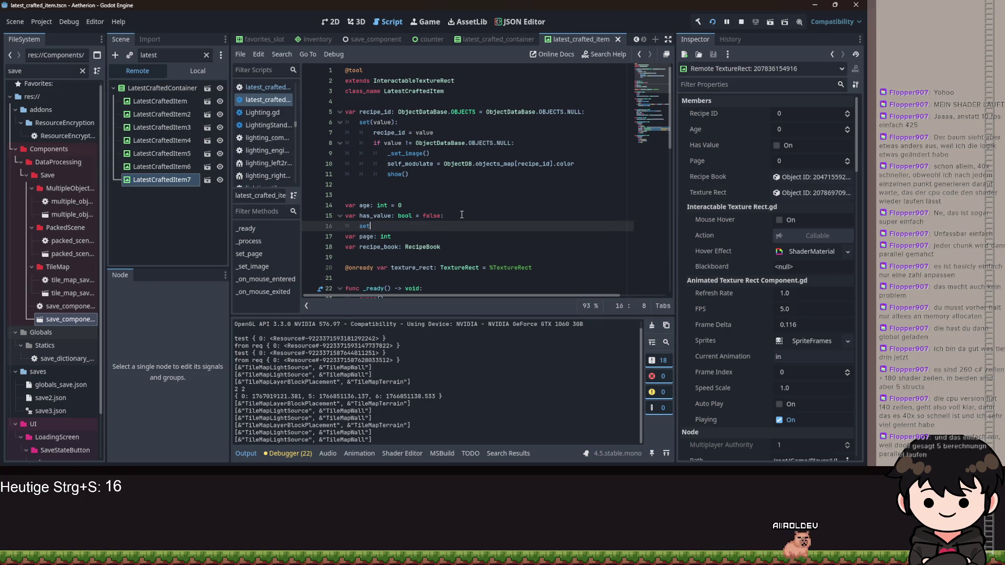
type("(value):")
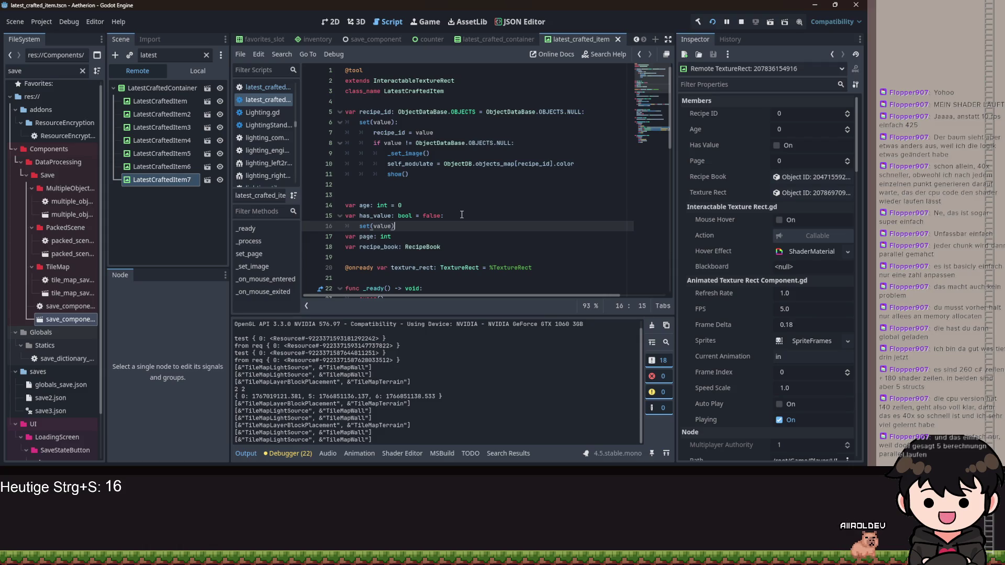
key("Return")
type("as_val")
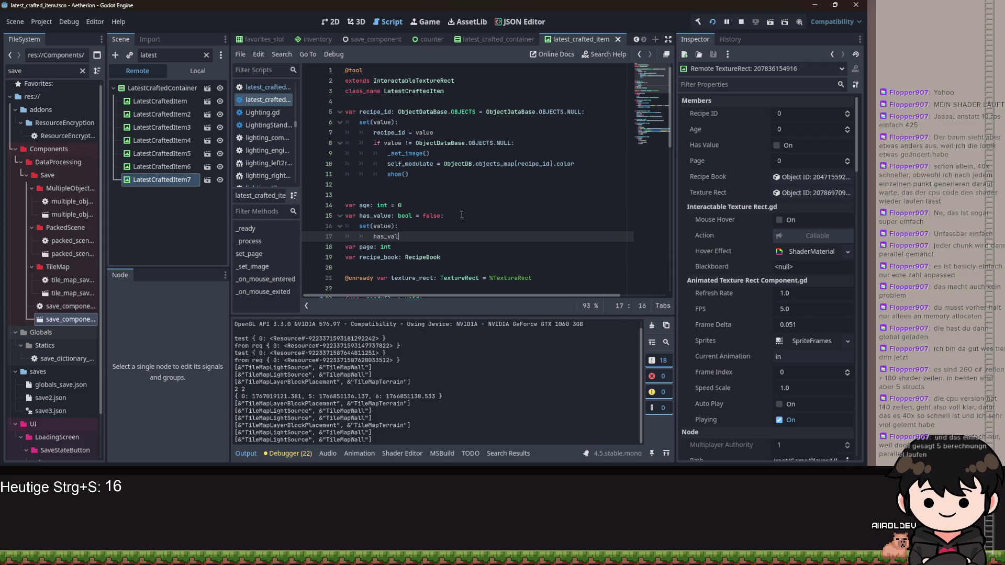
key("Return")
key("BackSpace")
key("BackSpace")
key("Return")
type("visi")
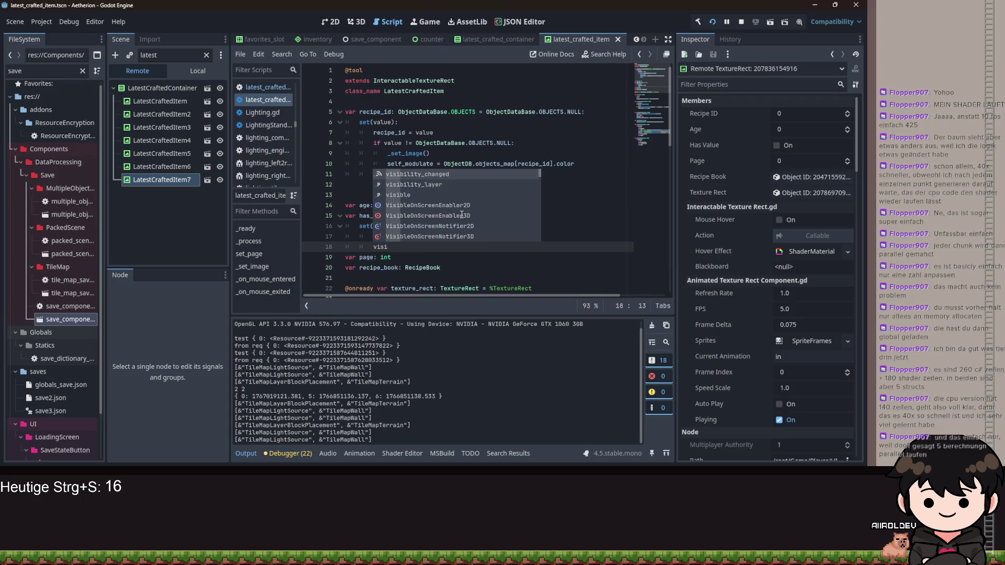
type("ble = h")
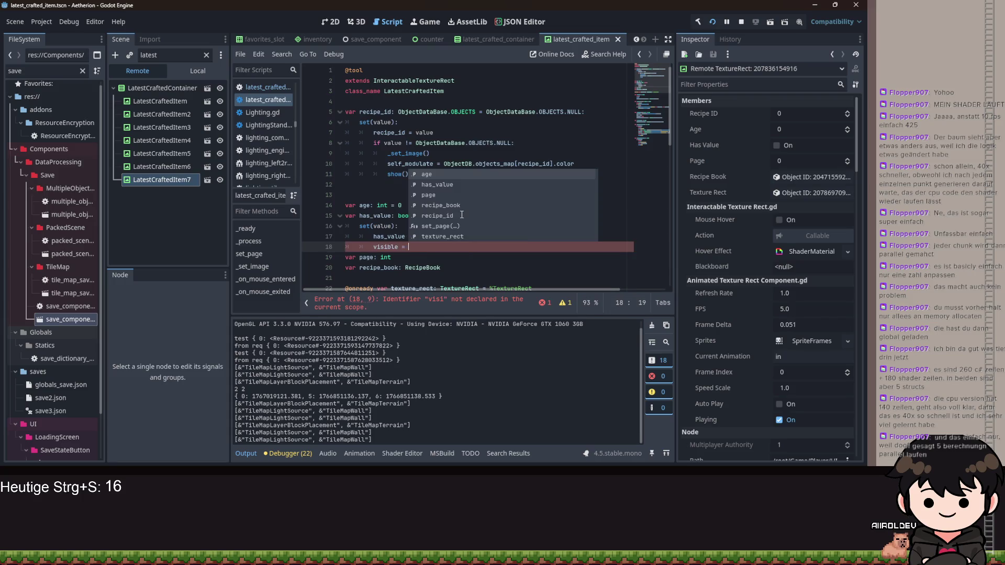
key("BackSpace")
type("value")
Delete the show() call from the recipe_id setter and save the script
left_click(405, 153)
left_click(407, 174)
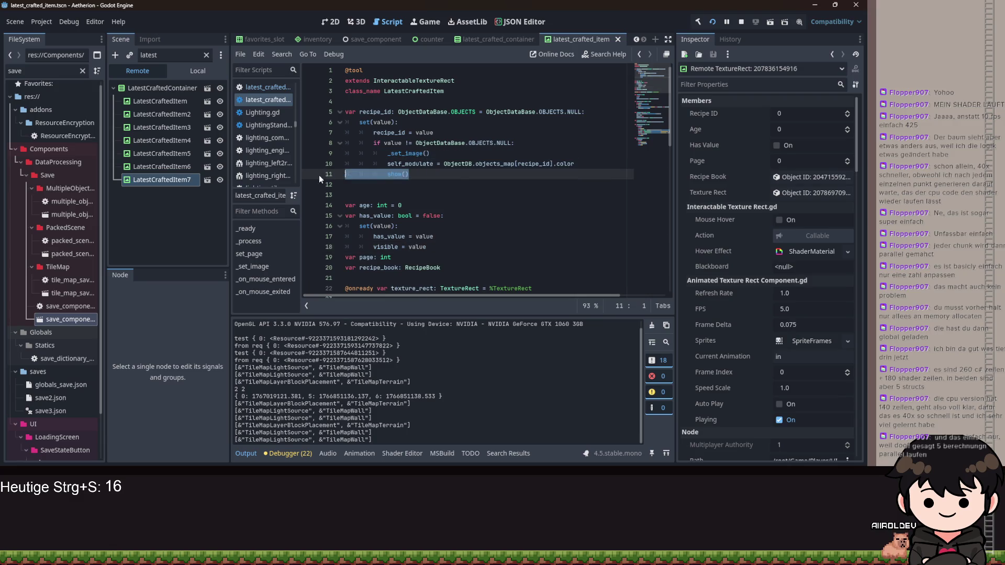
key("BackSpace")
key("BackSpace")
key("ctrl+s")
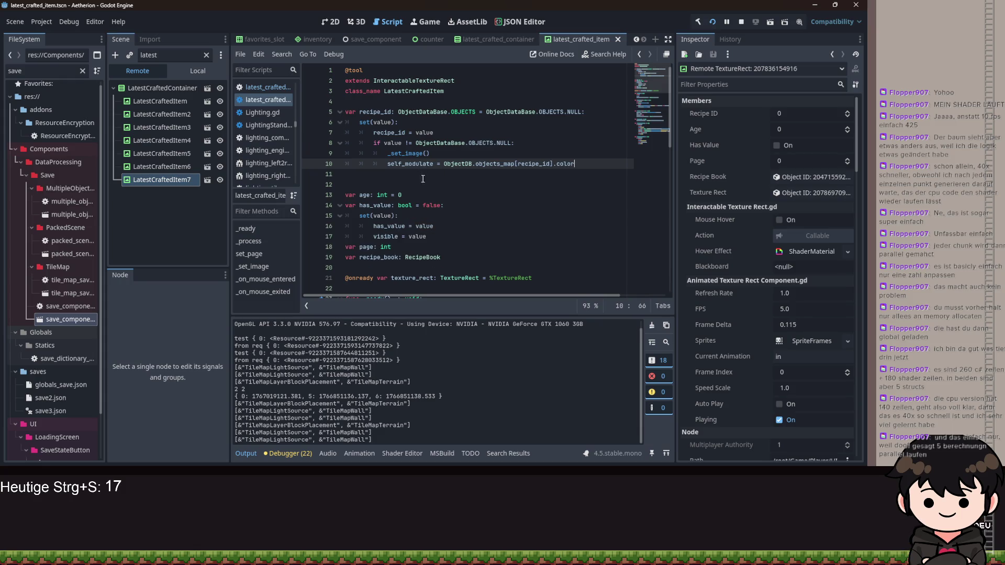
Remove the age variable declaration and save the script
left_click(495, 212)
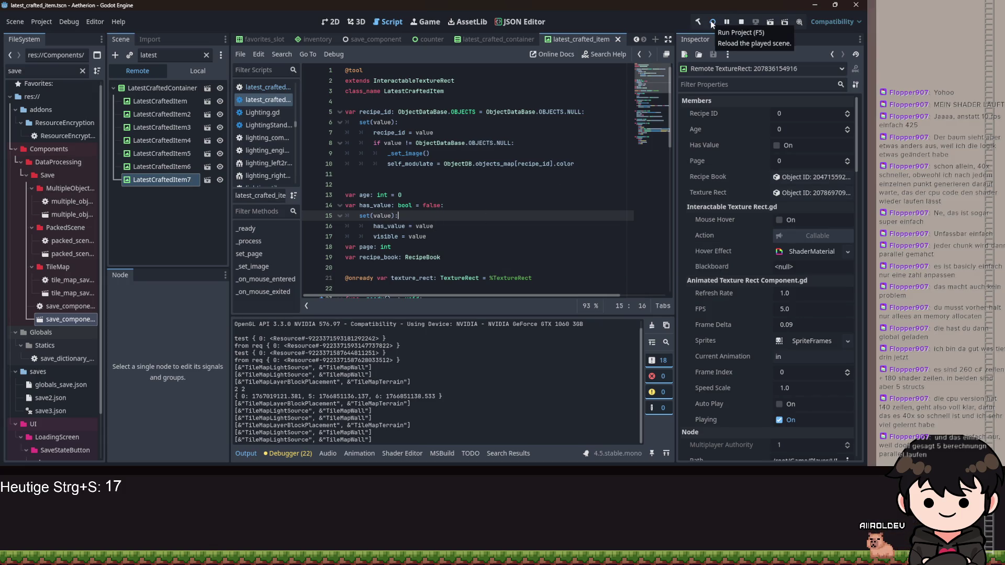
left_click(370, 194)
scroll(479, 200, "down", 9)
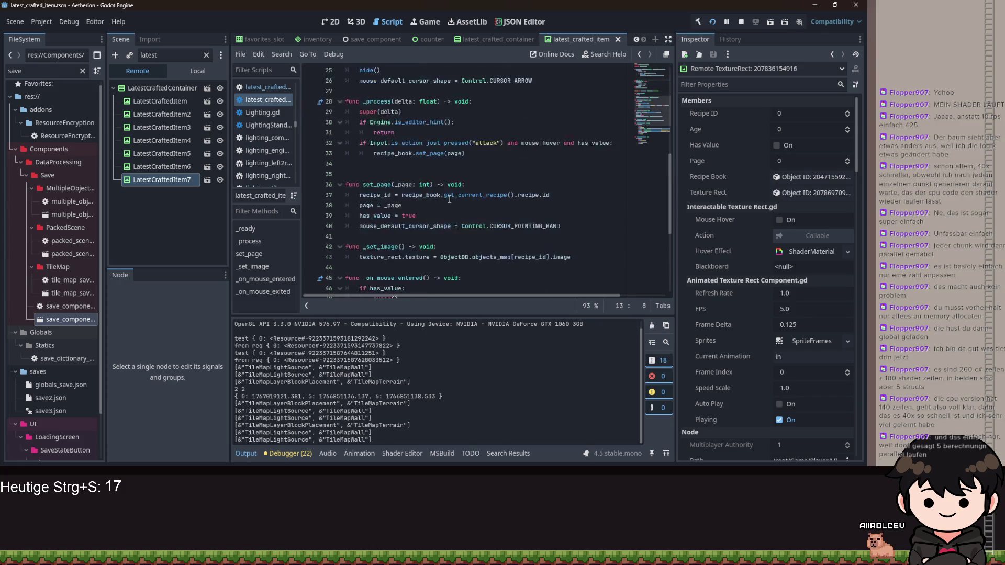
scroll(484, 214, "up", 9)
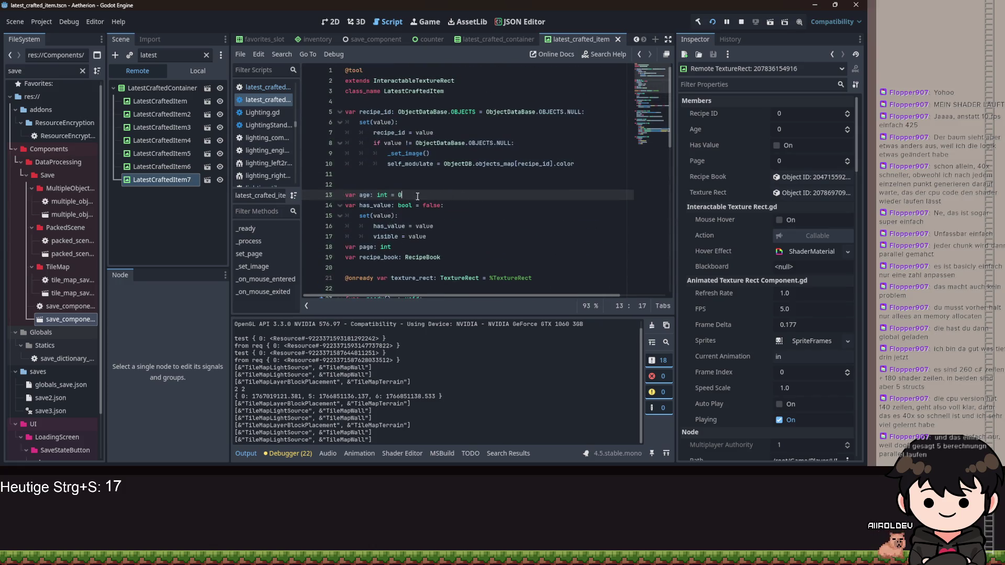
left_click(489, 188)
key("ctrl+s")
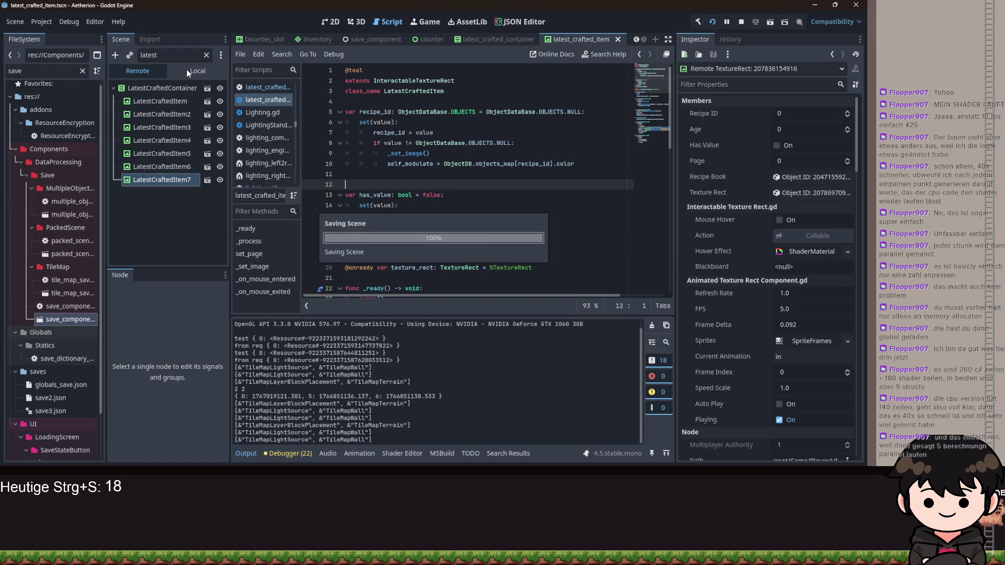
Remove age from the SaveComponent's Data array, save the scene, and relaunch the game
left_click(186, 69)
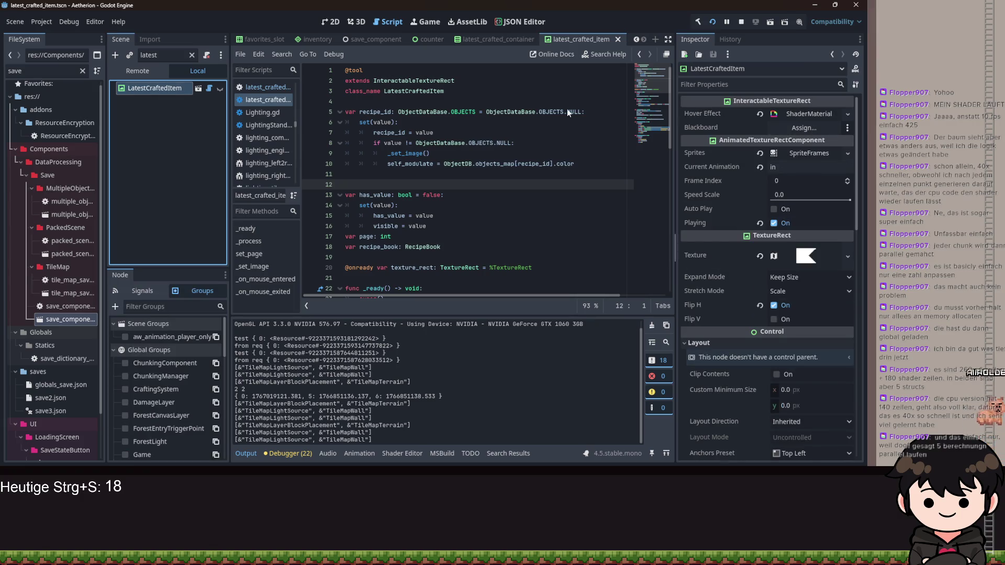
left_click(191, 55)
left_click(157, 114)
left_click(811, 144)
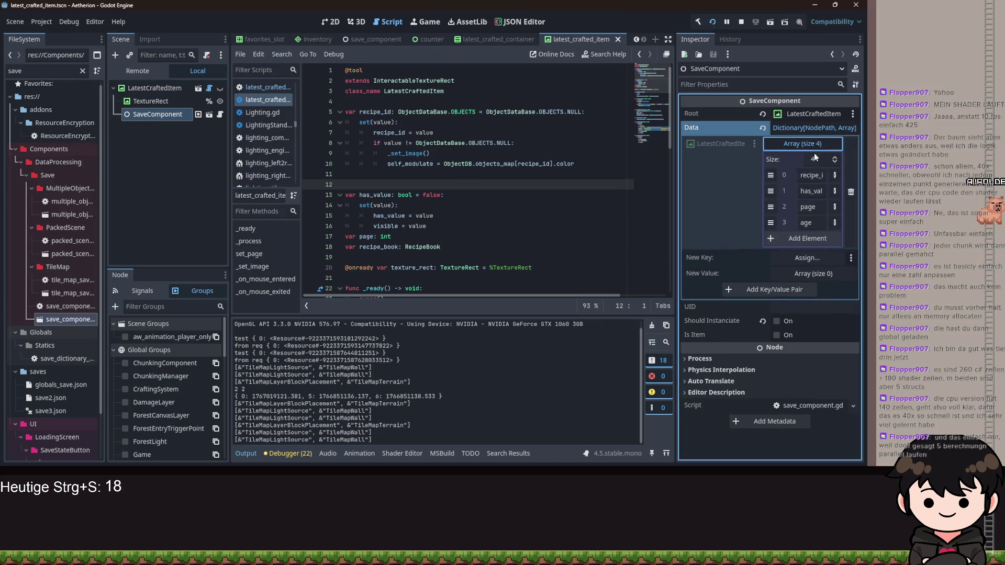
right_click(823, 223)
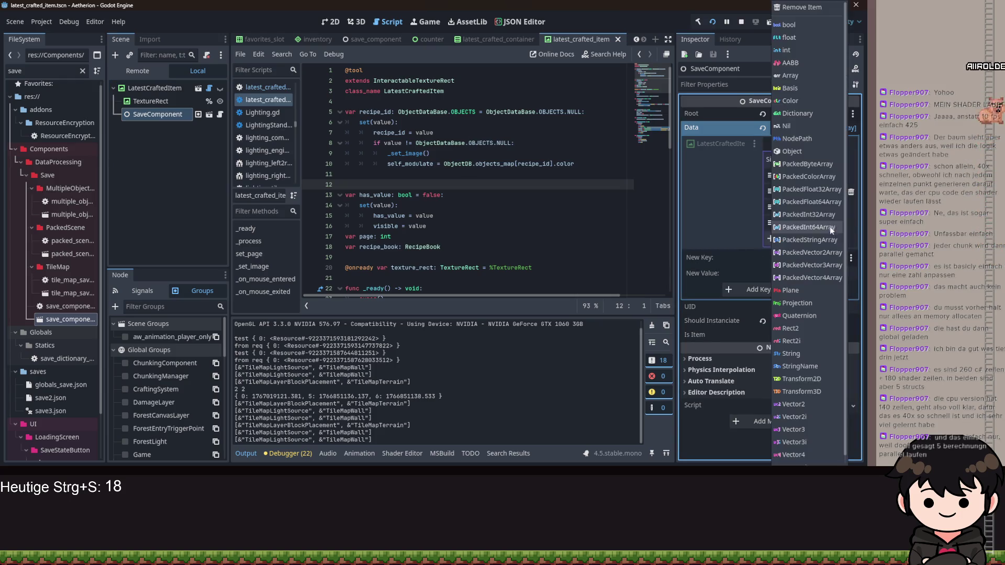
left_click(798, 203)
key("ctrl+s")
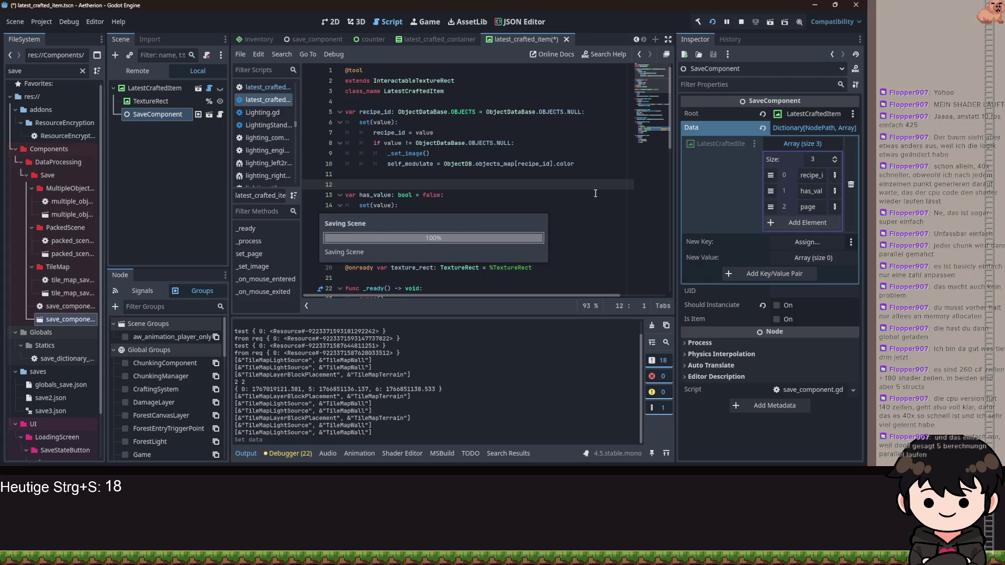
left_click(713, 23)
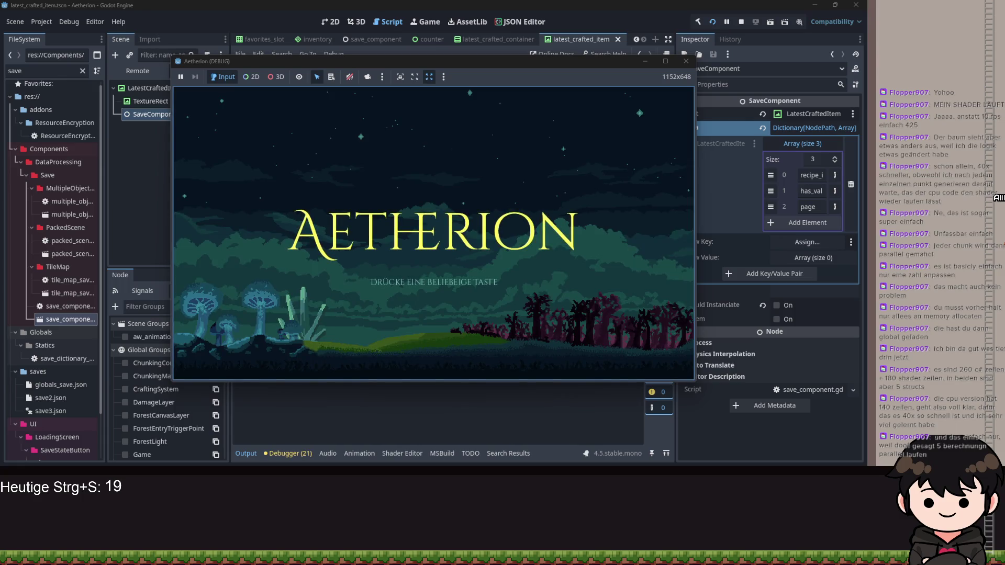
Load the saved game, flip through the recipe book's pages, then close and reopen it
key("space")
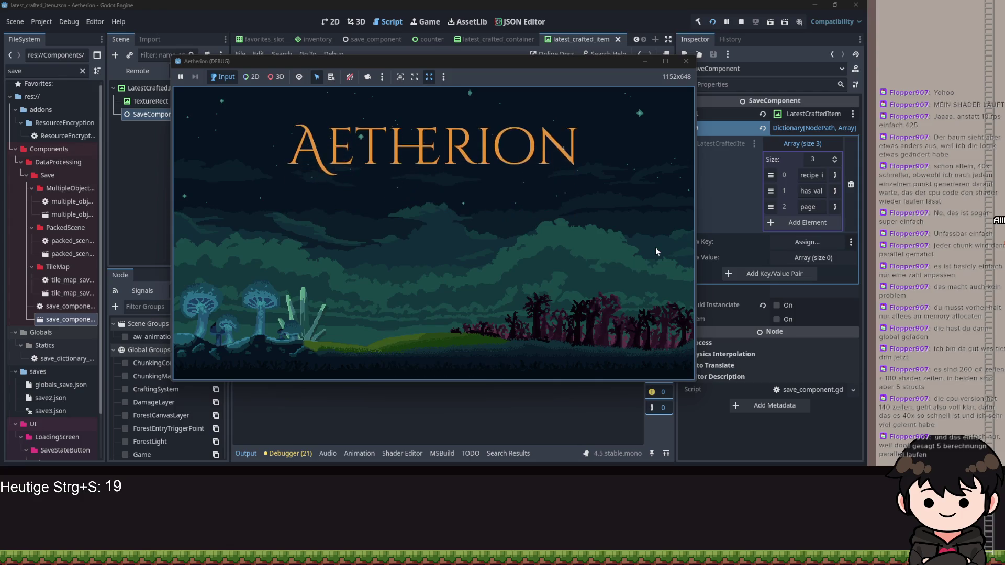
key("Return")
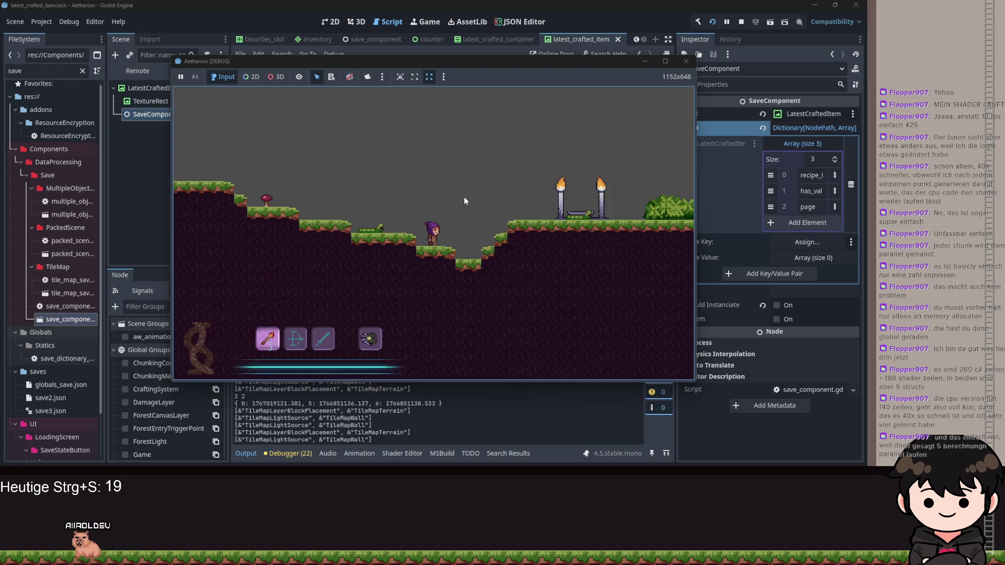
key("Escape")
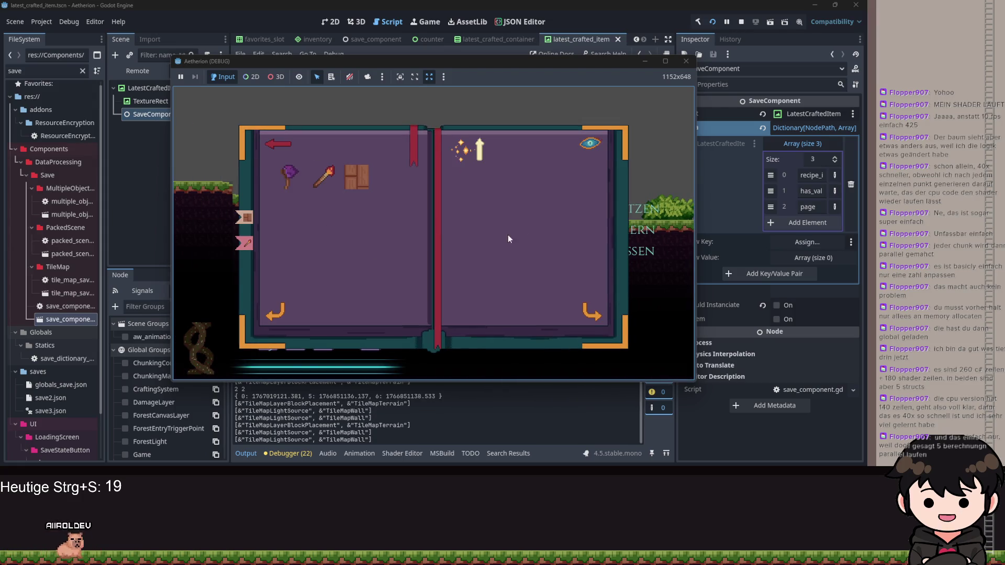
left_click(593, 316)
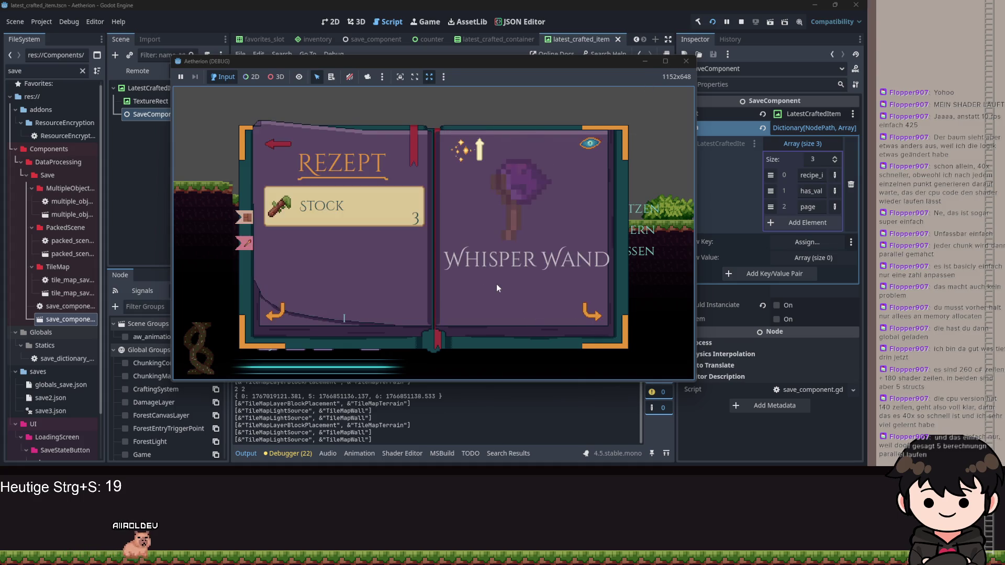
left_click(593, 317)
left_click(592, 316)
left_click(282, 141)
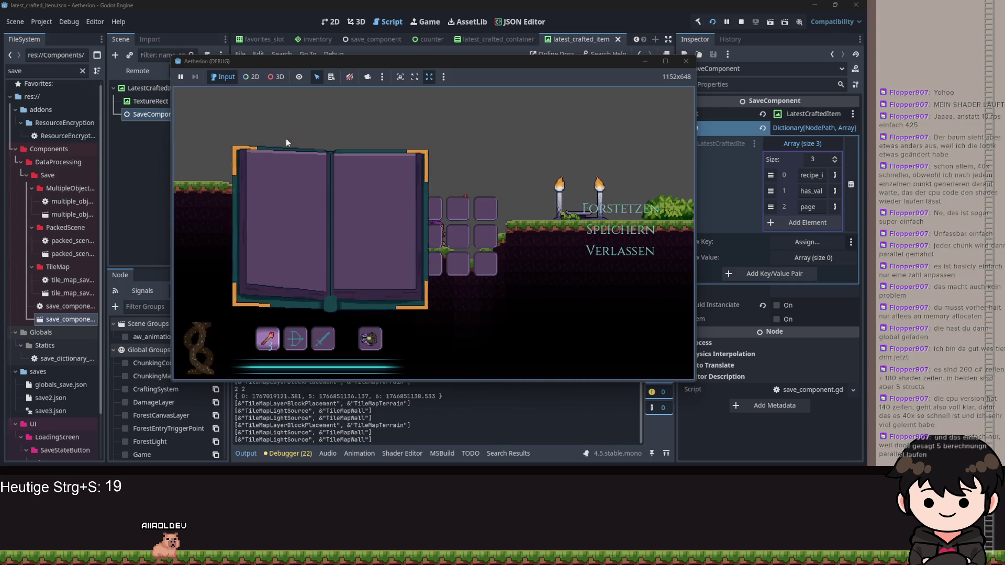
left_click(256, 220)
key("Escape")
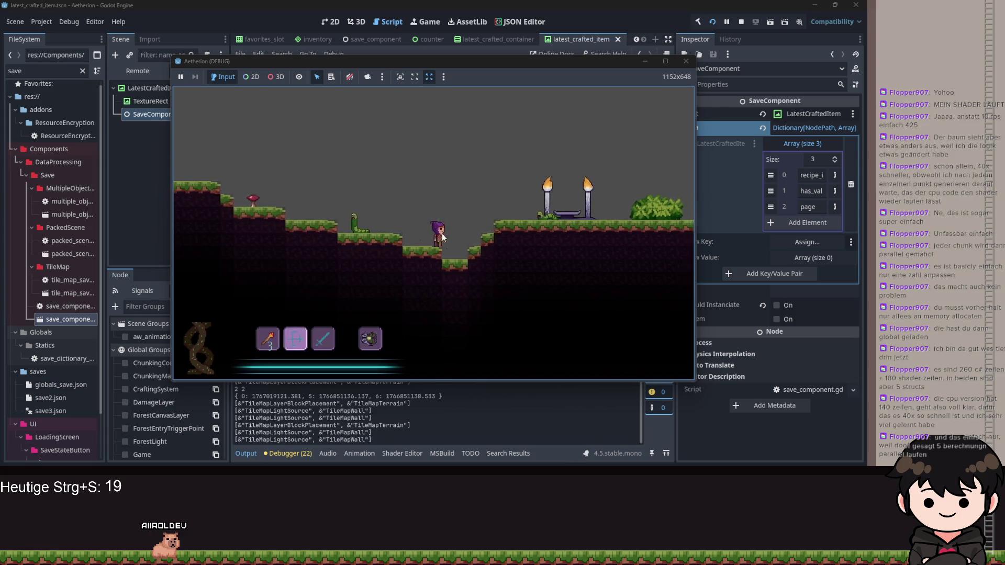
Reopen the recipe book to the Whisper Wand page, then open latest_crafted_container in the editor
key("d")
key("space")
key("4")
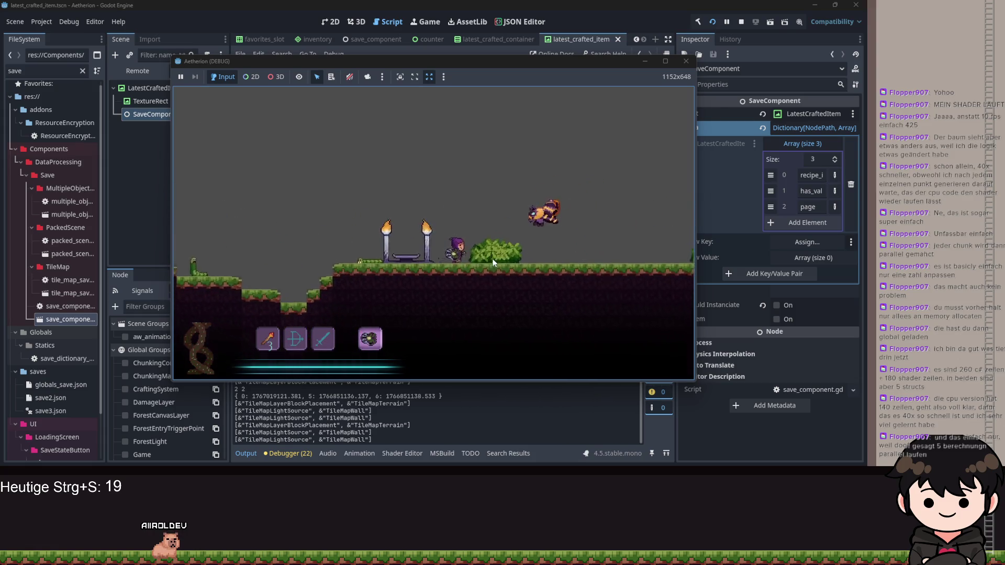
key("r")
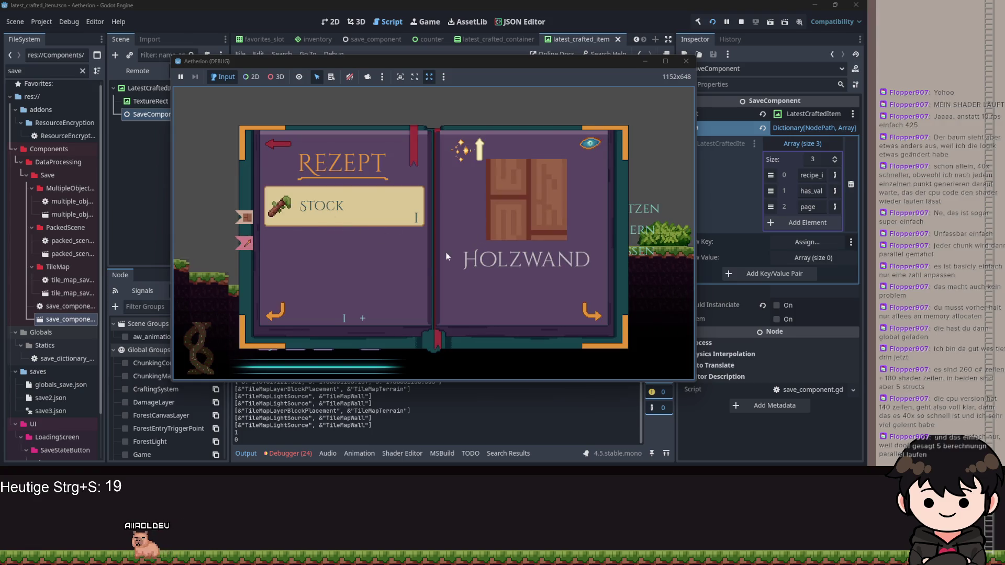
left_click(408, 286)
left_click(358, 180)
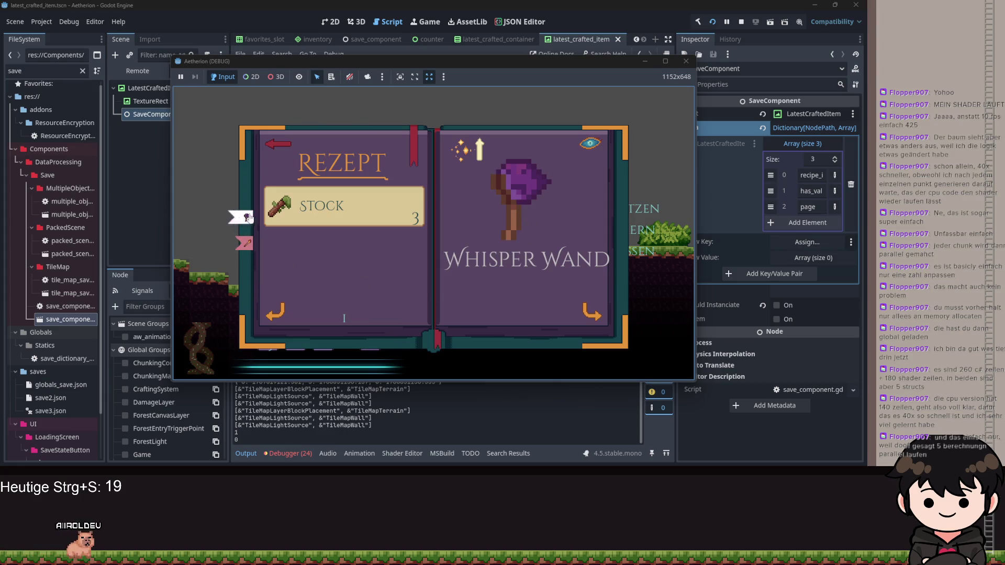
left_click(647, 62)
left_click(493, 41)
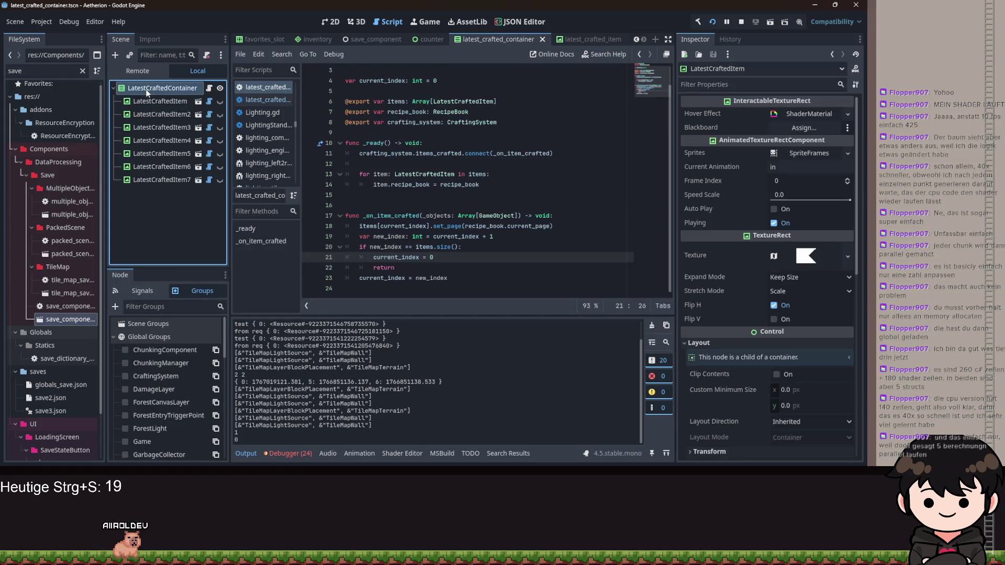
Add a SaveComponent under LatestCraftedContainer with it as Root and Should Instanciate off
mouse_move(67, 320)
left_mouse_down()
mouse_move(95, 284)
mouse_move(156, 90)
left_mouse_up()
left_click(807, 113)
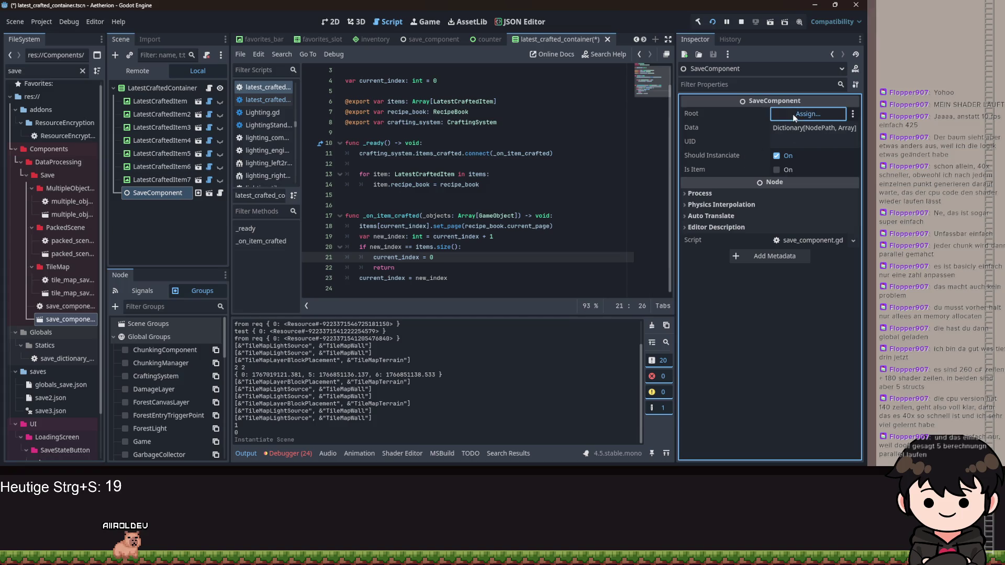
double_click(408, 132)
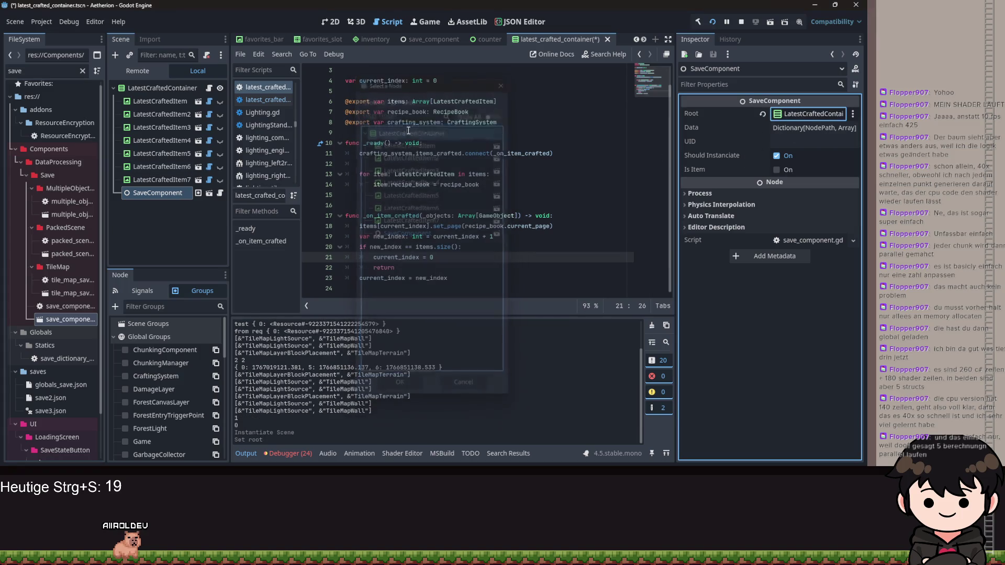
left_click(777, 155)
Add a Data entry mapping LatestCraftedContainer to ['current_index'] and save the scene
left_click(787, 128)
left_click(807, 145)
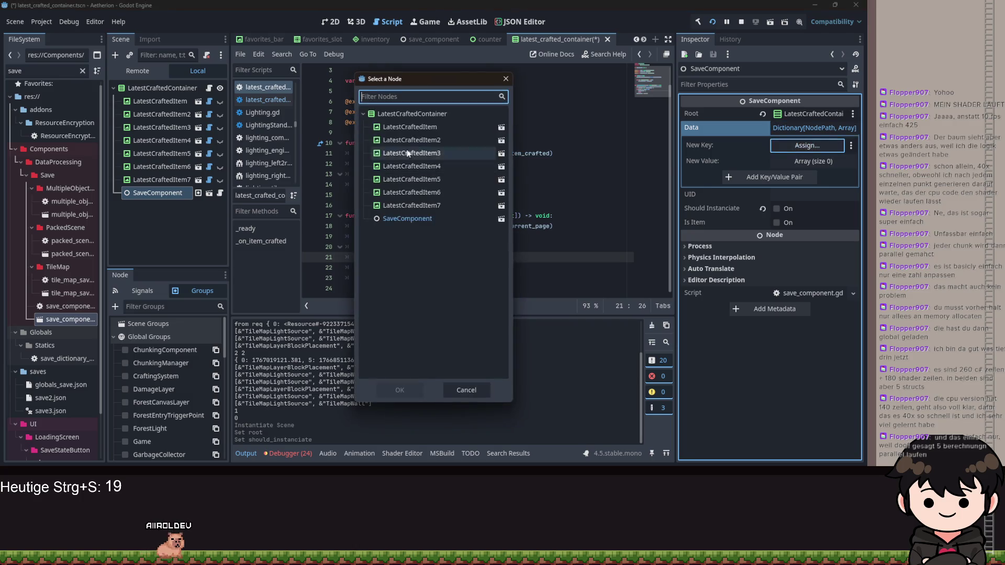
double_click(411, 131)
left_click(382, 101)
double_click(382, 101)
key("ctrl+c")
left_click(837, 161)
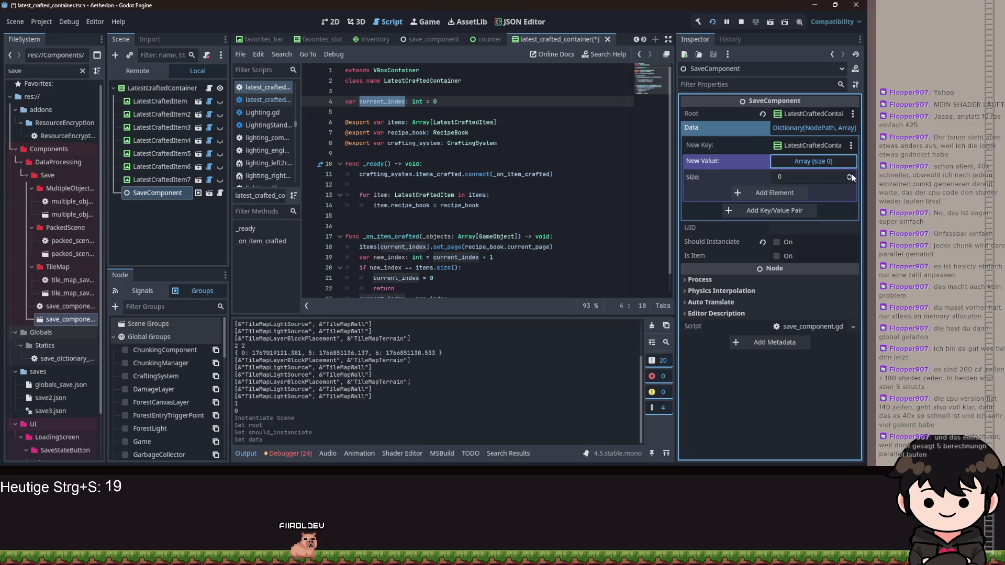
left_click(850, 177)
left_click(825, 193)
left_click(815, 352)
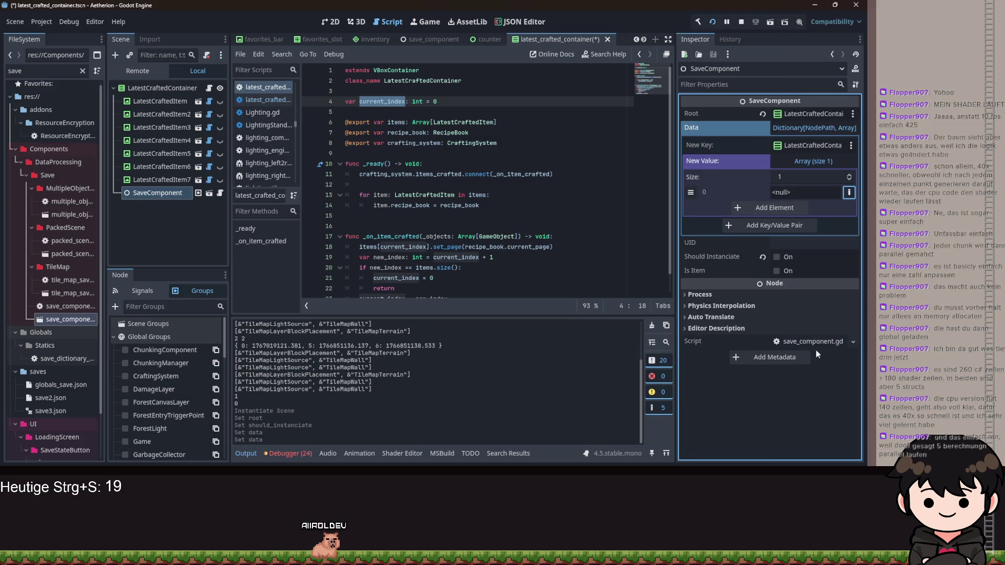
key("ctrl+v")
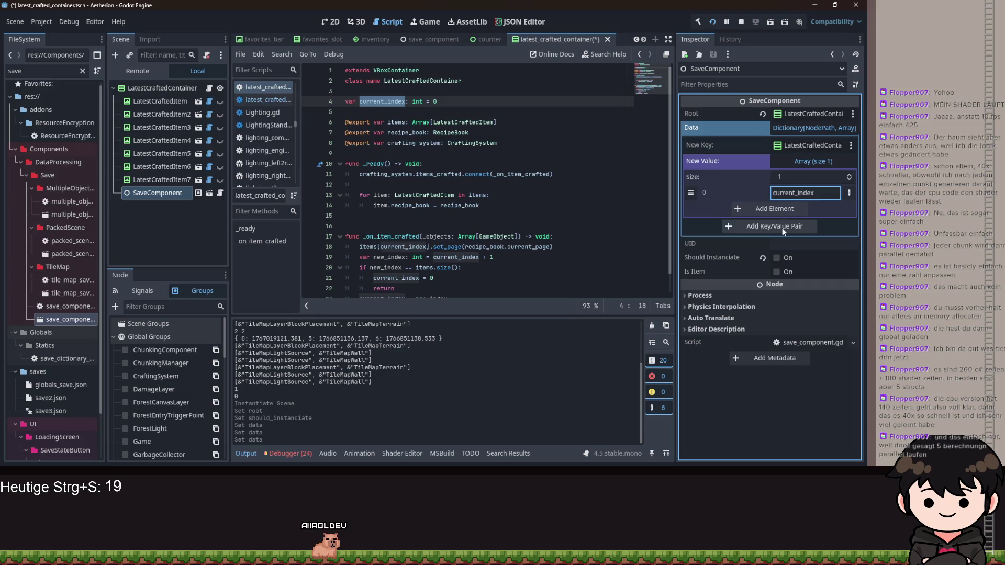
left_click(782, 227)
left_click(819, 142)
left_click(819, 144)
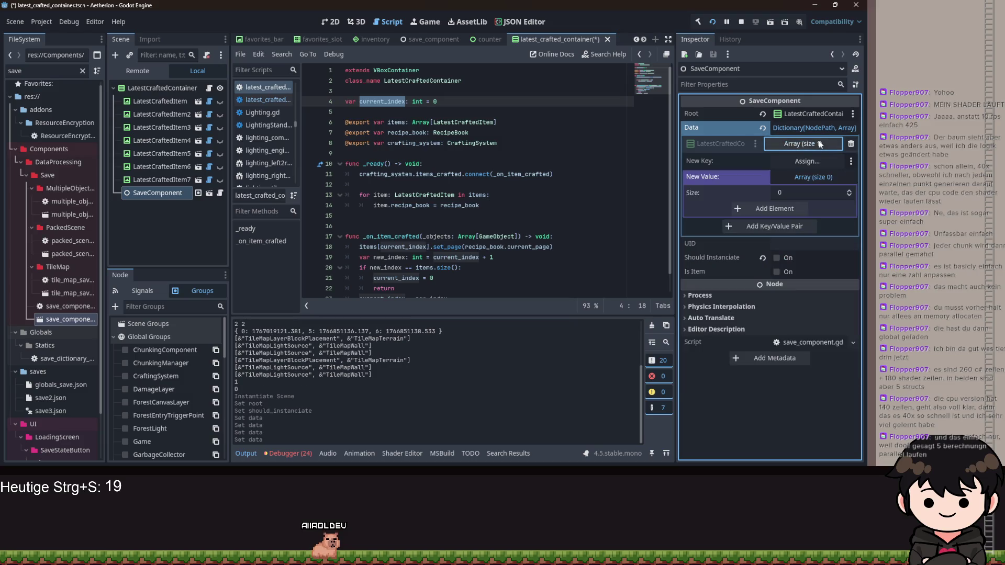
left_click(812, 131)
key("ctrl+s")
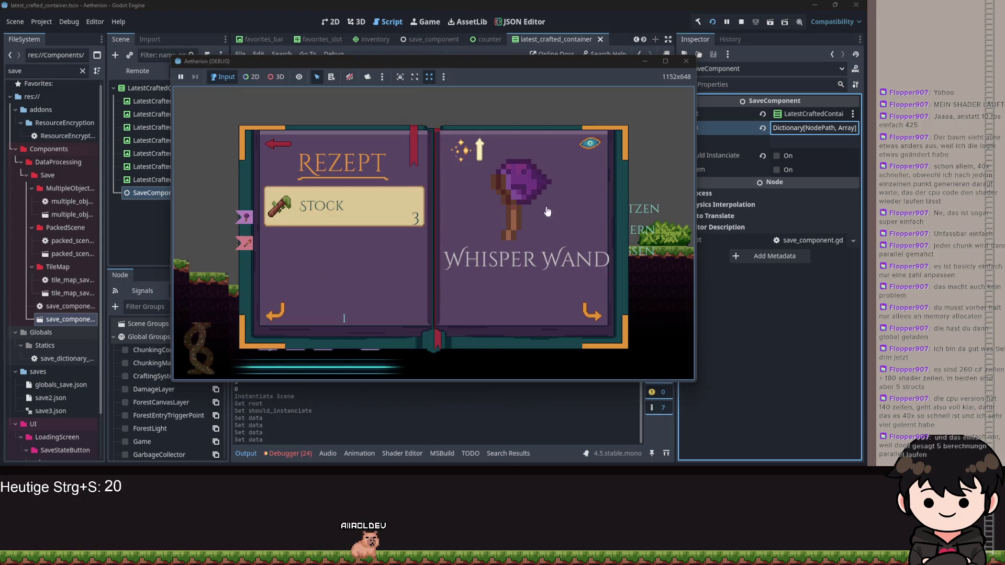
Turn the recipe book to the Fackel recipe, close the game, and run the project again
left_click(244, 243)
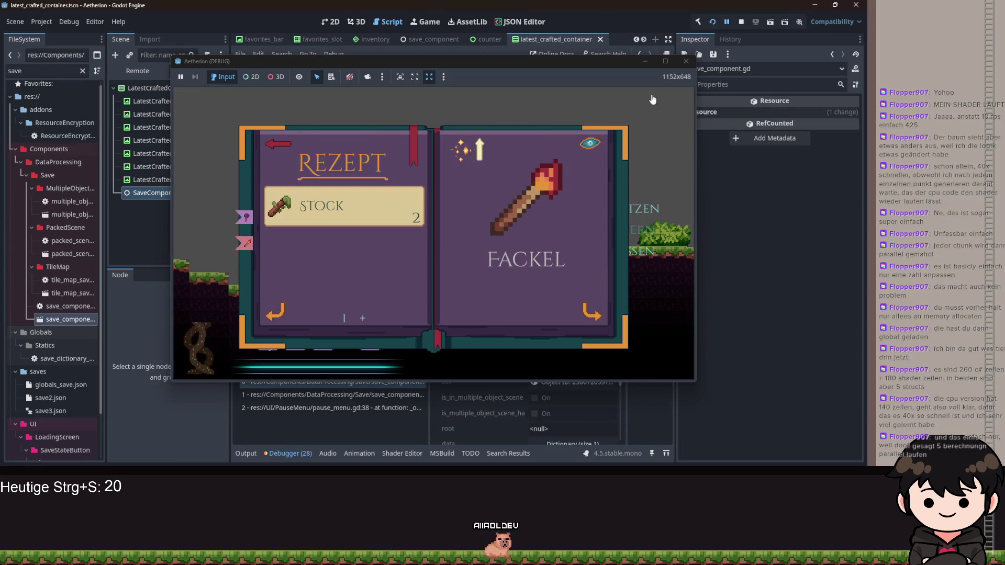
left_click(686, 61)
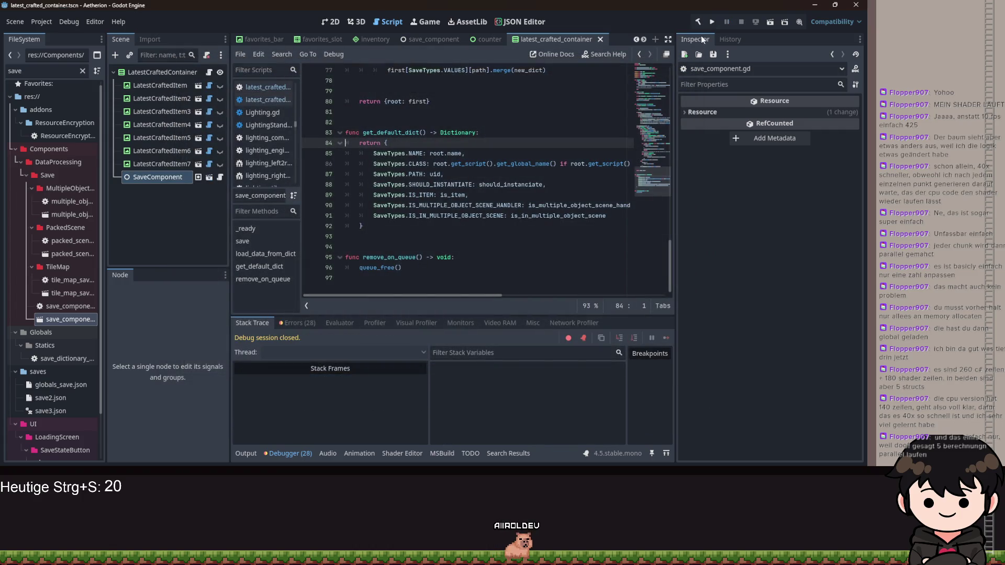
left_click(713, 22)
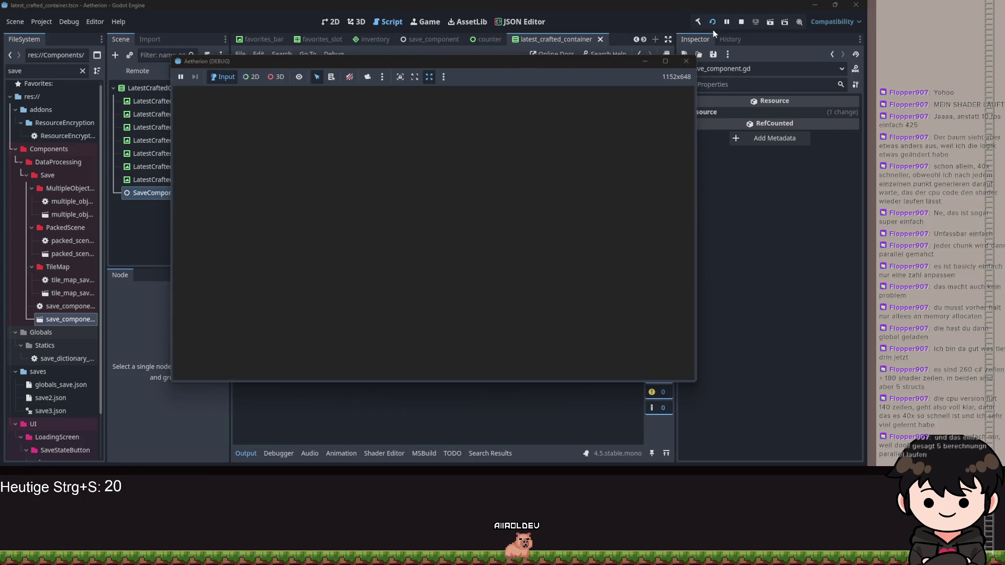
Continue the saved game and craft a Whisper Wand from the recipe book
left_click(444, 200)
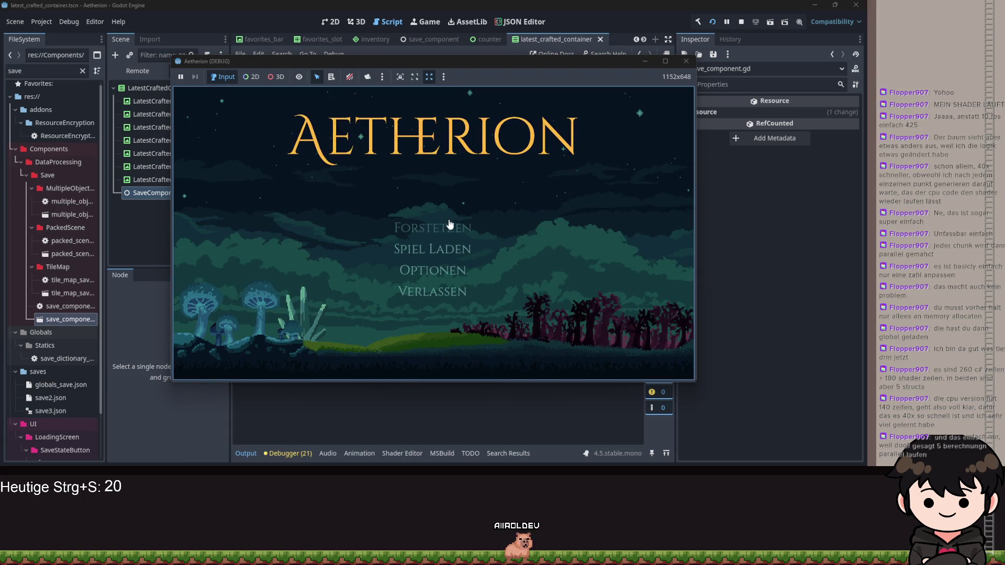
left_click(449, 224)
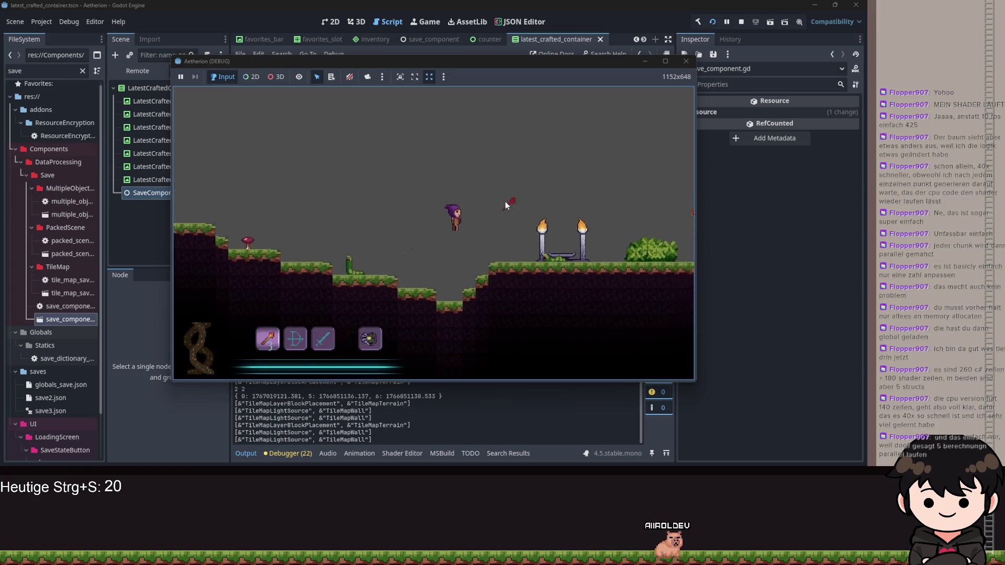
key("d")
scroll(505, 202, "down", 3)
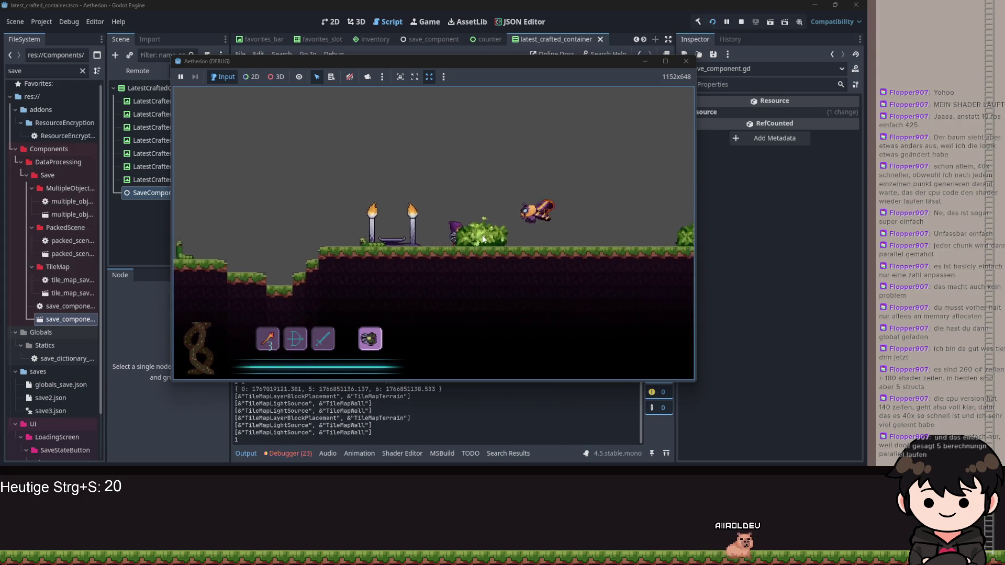
key("Escape")
left_click(248, 209)
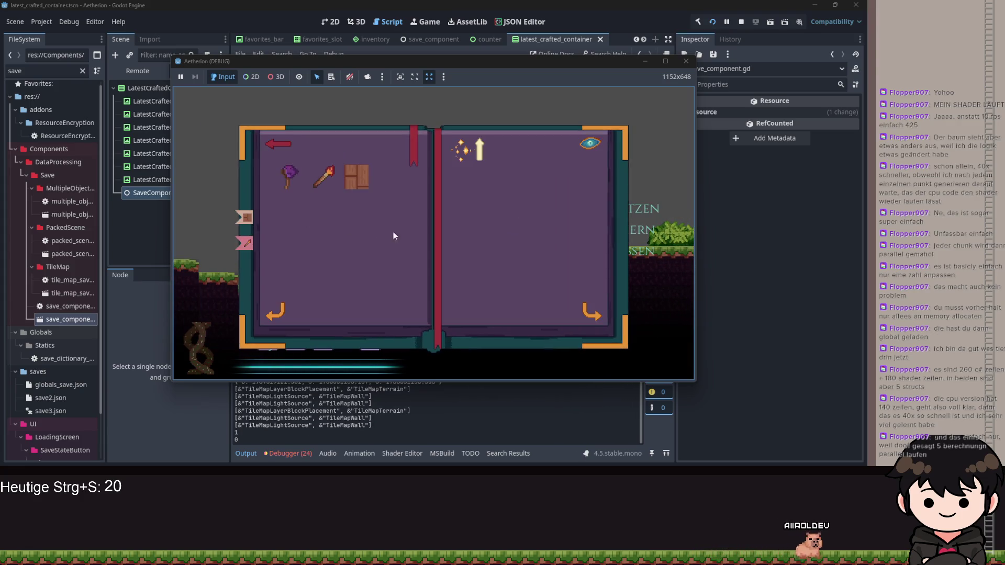
left_click(585, 311)
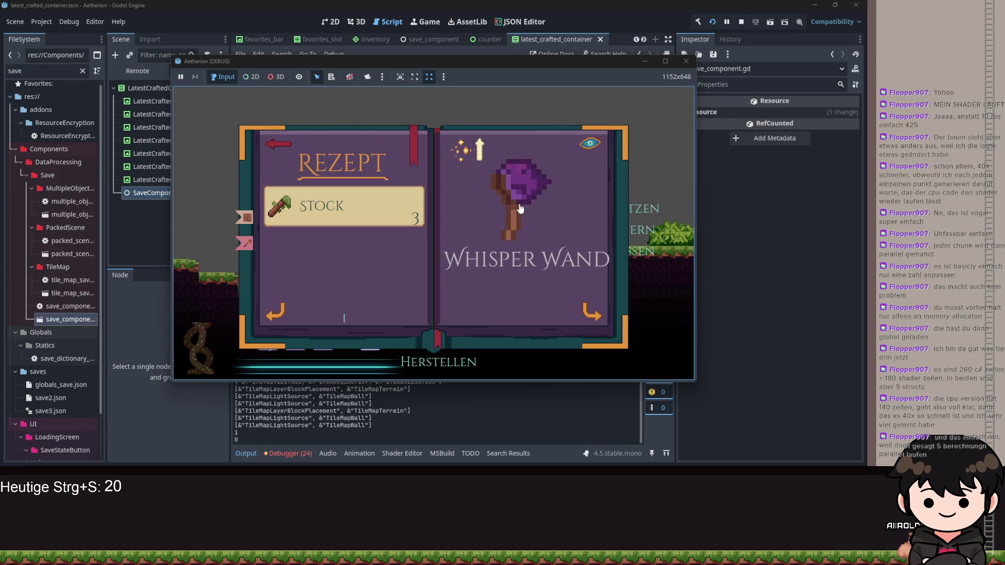
left_click(464, 360)
Craft two Holzwands, return to the crafted items overview, and close the game
left_click(591, 314)
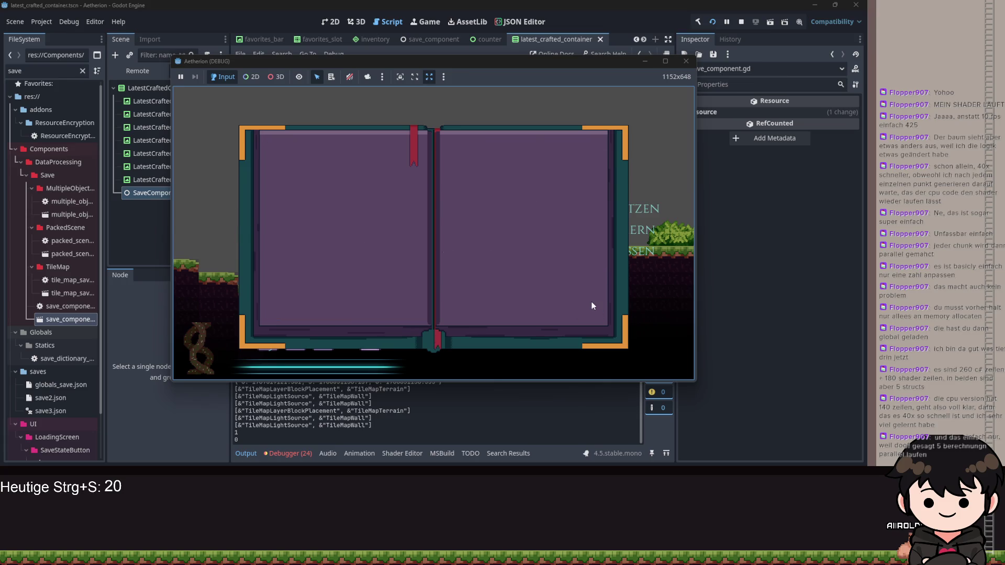
left_click(584, 318)
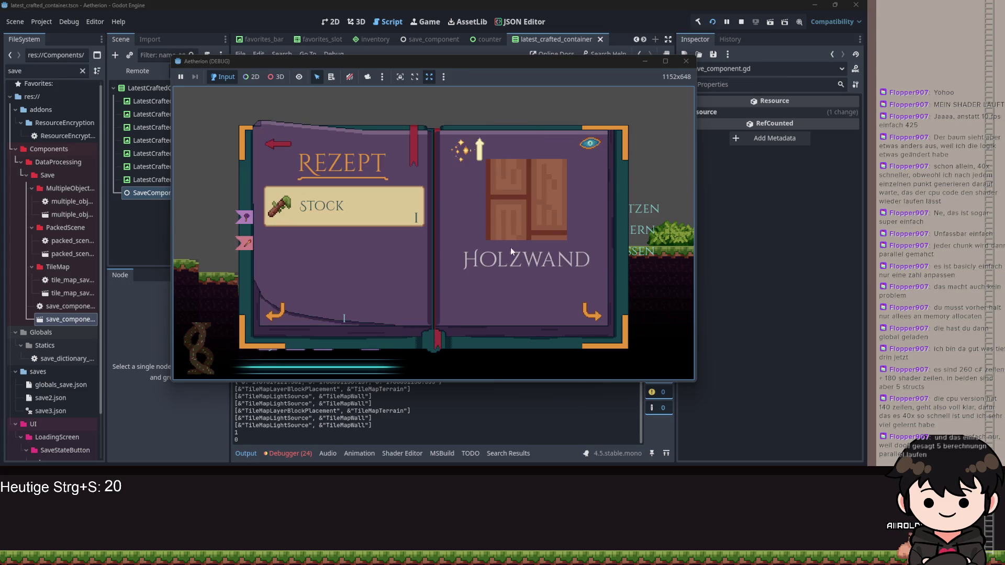
left_click(463, 359)
key("Escape")
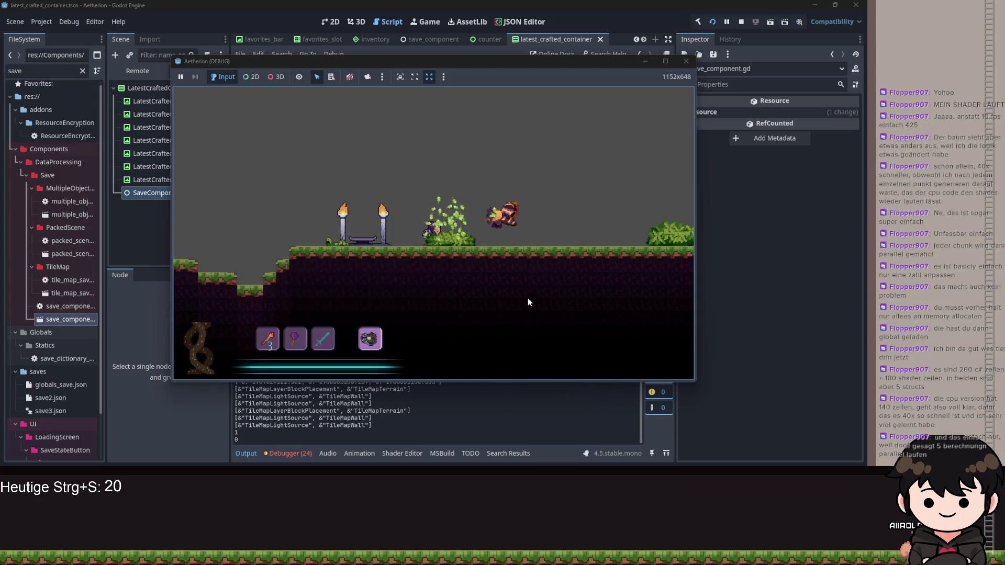
key("d")
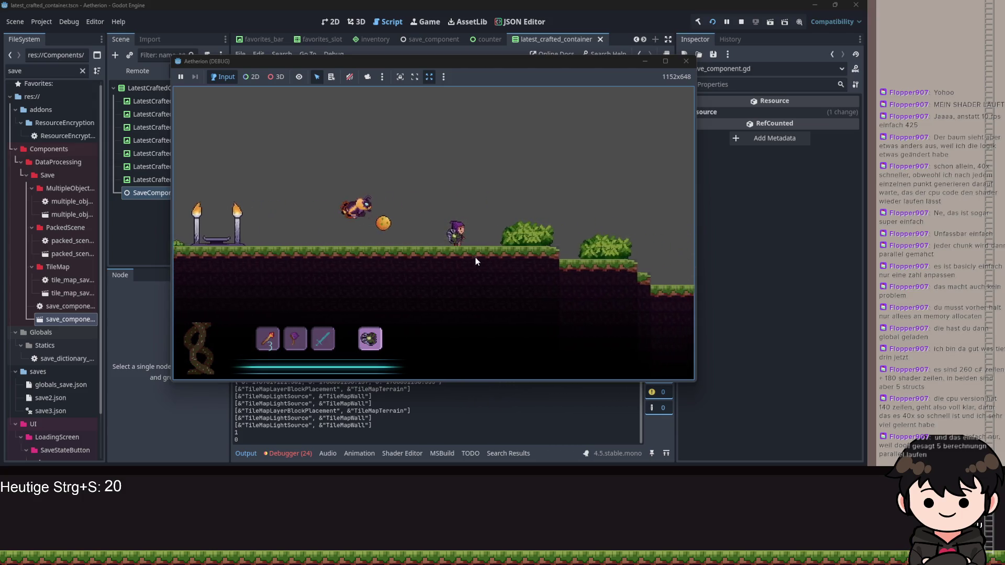
key("e")
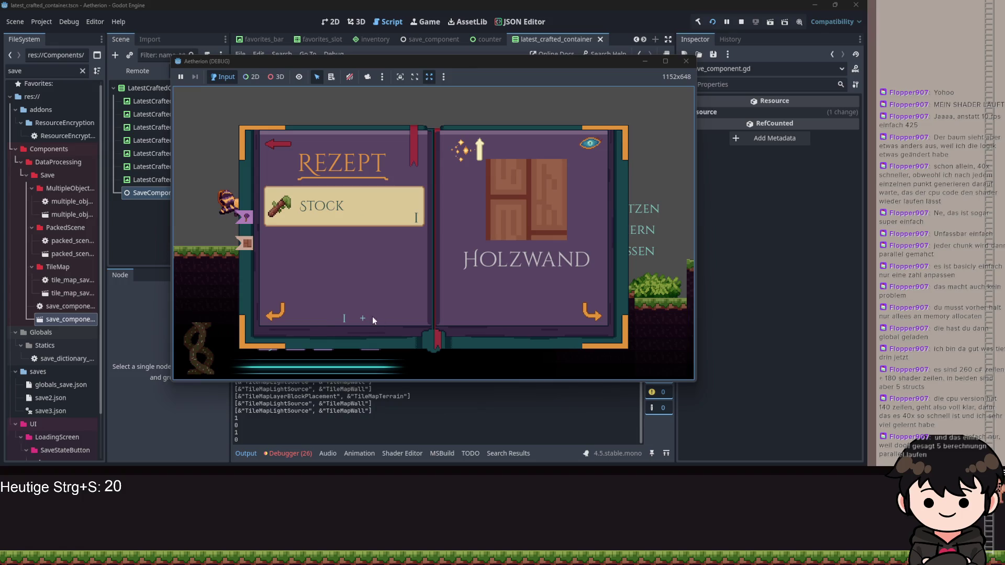
left_click(440, 368)
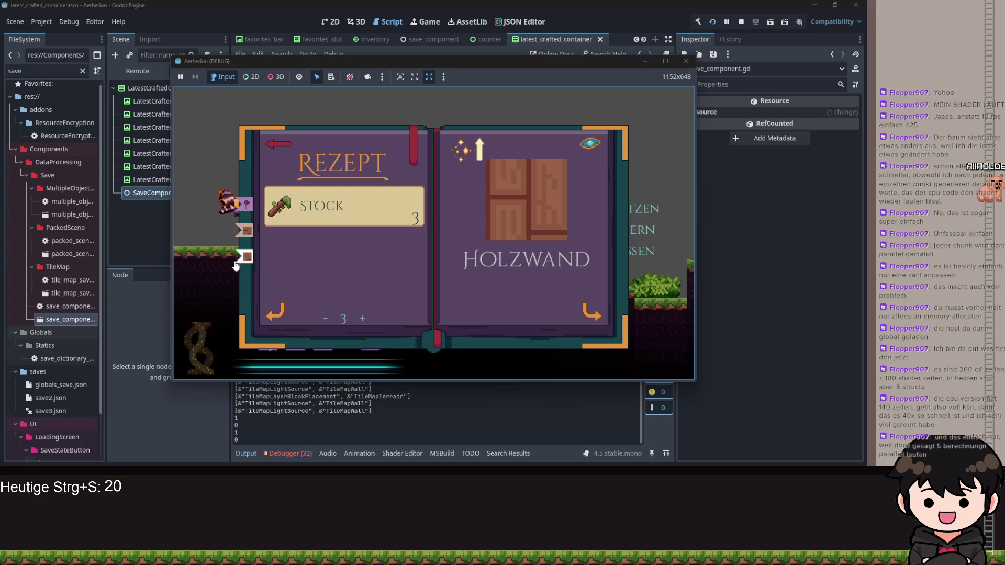
left_click(590, 316)
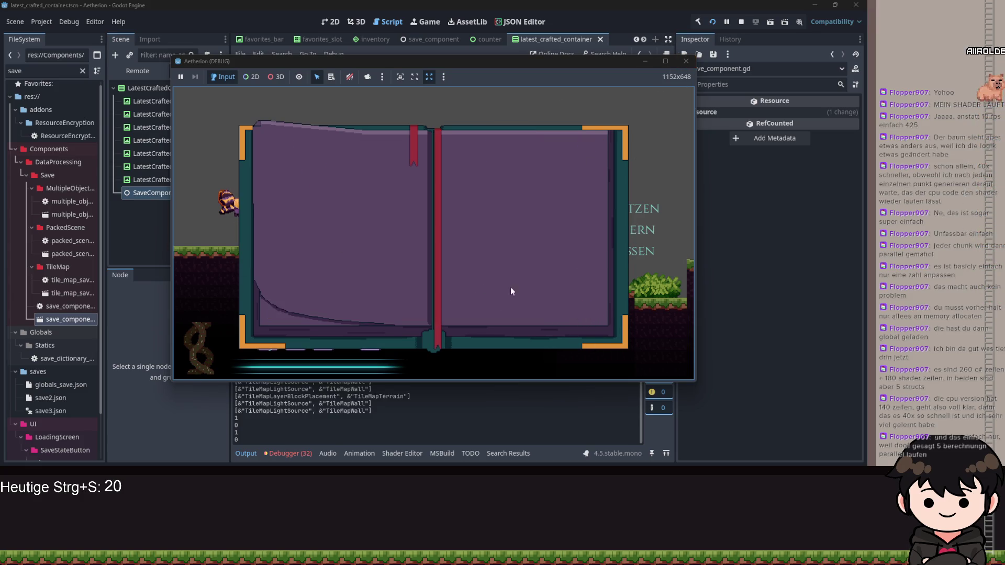
left_click(685, 63)
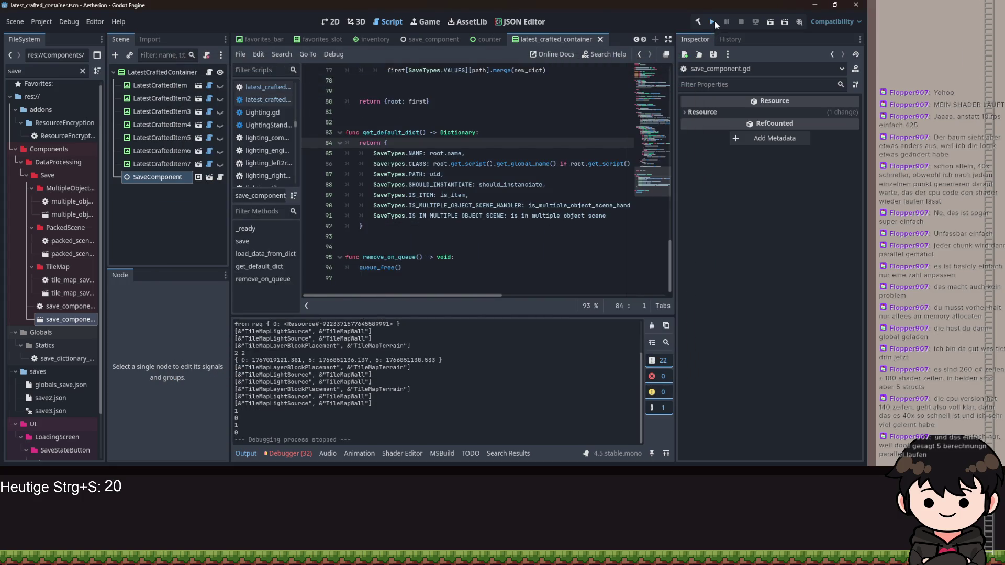
Relaunch and continue the game, then craft a Fackel from the recipe book
left_click(714, 21)
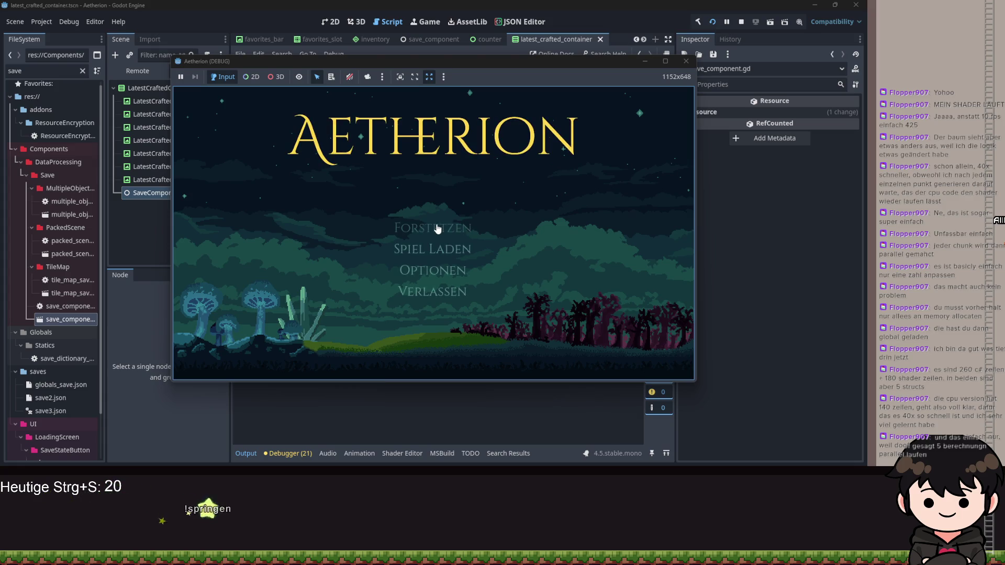
left_click(435, 225)
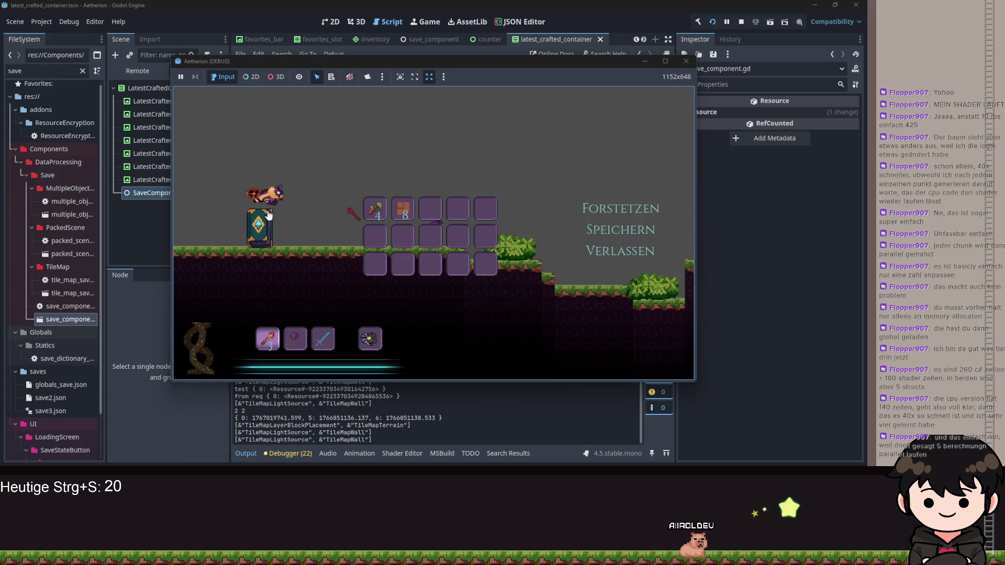
key("e")
left_click(594, 310)
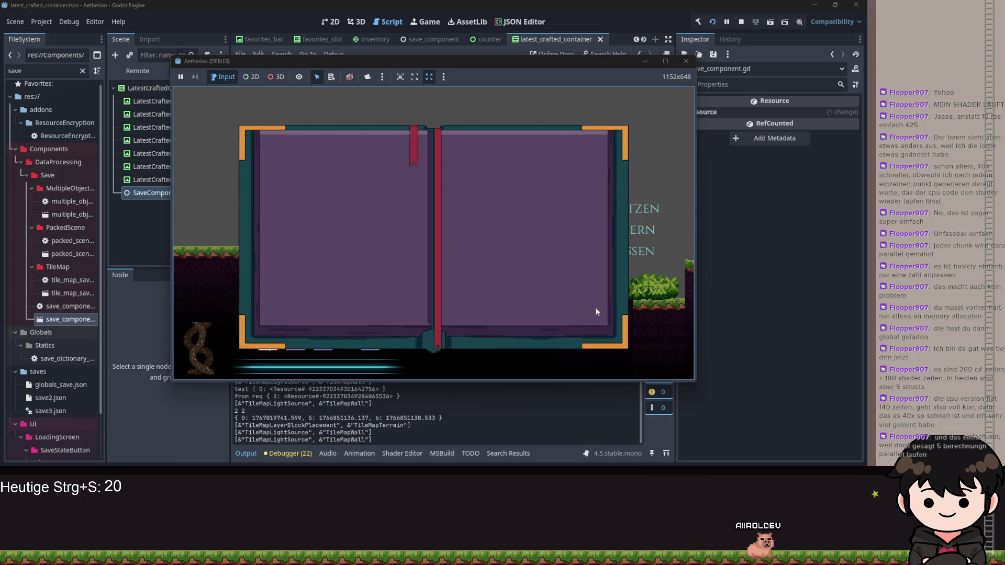
left_click(594, 313)
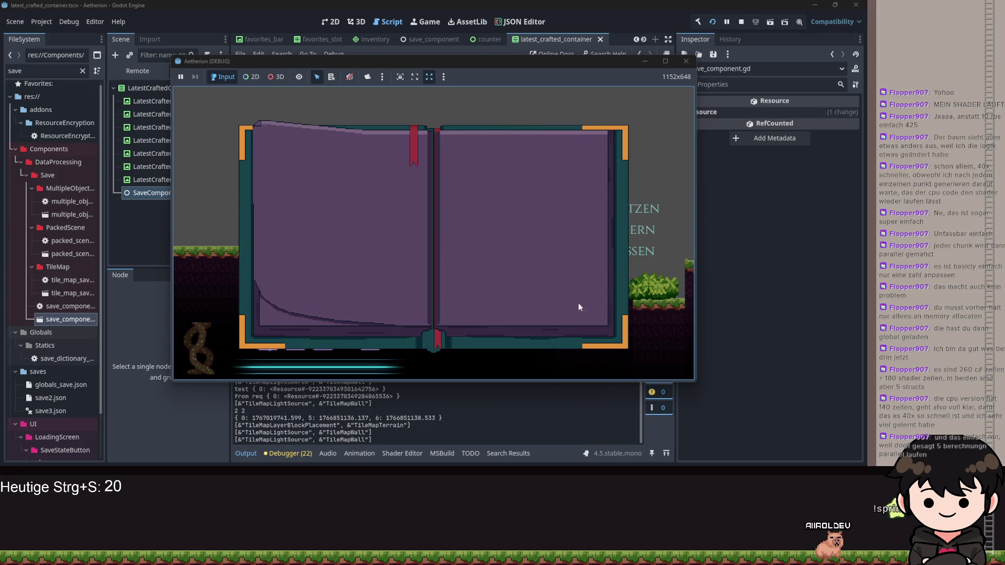
left_click(462, 364)
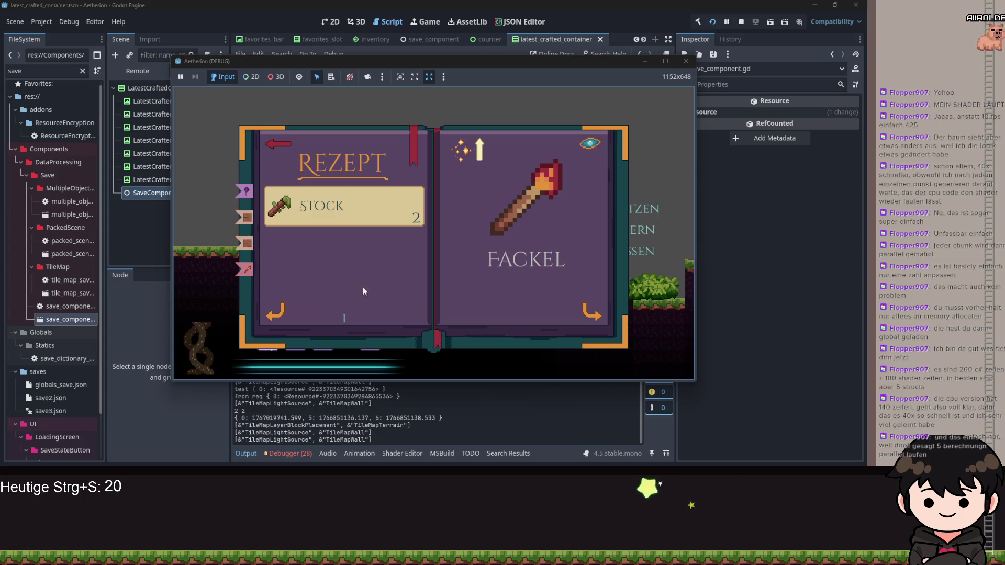
Page through to the item overview, then reopen the book on the Fackel recipe
left_click(586, 313)
left_click(586, 306)
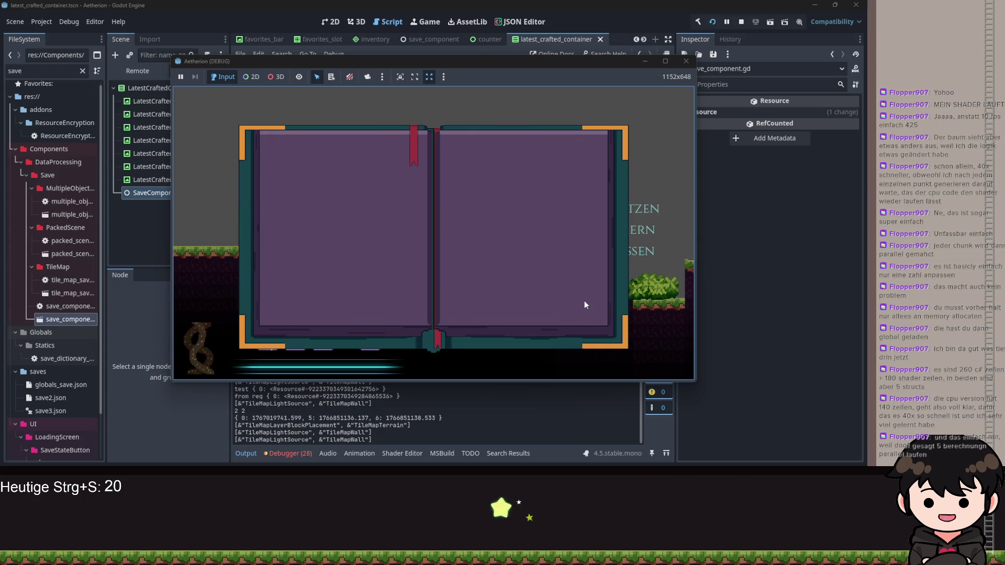
key("e")
key("e")
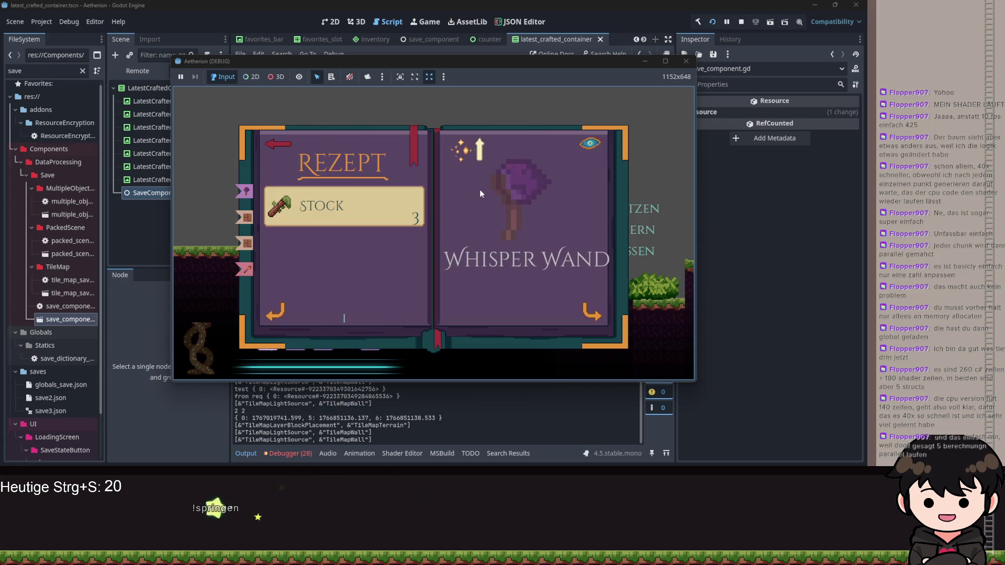
left_click(591, 309)
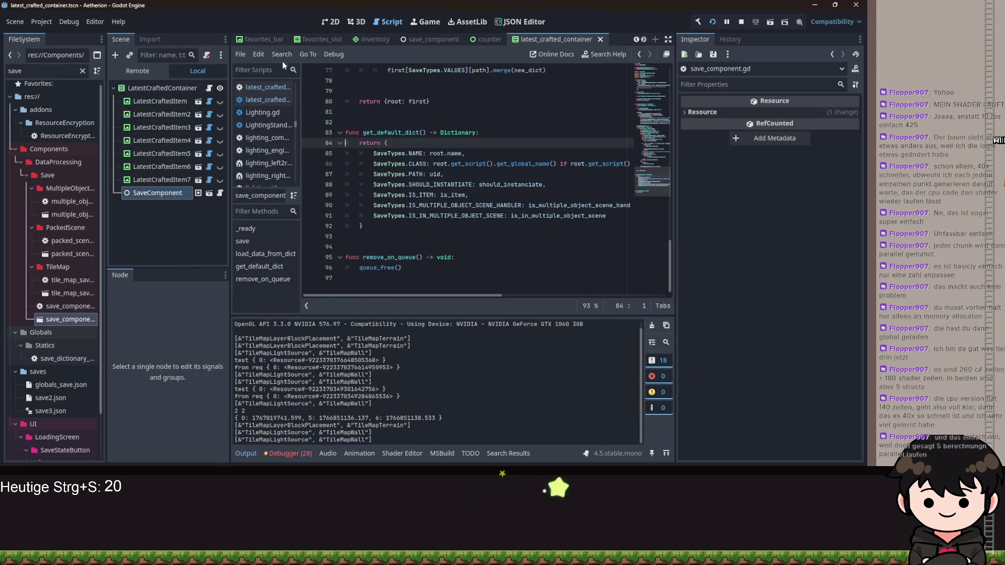
Open the recipe_book scene, select Book, and review its current_page variable in the script
scroll(303, 42, "up", 5)
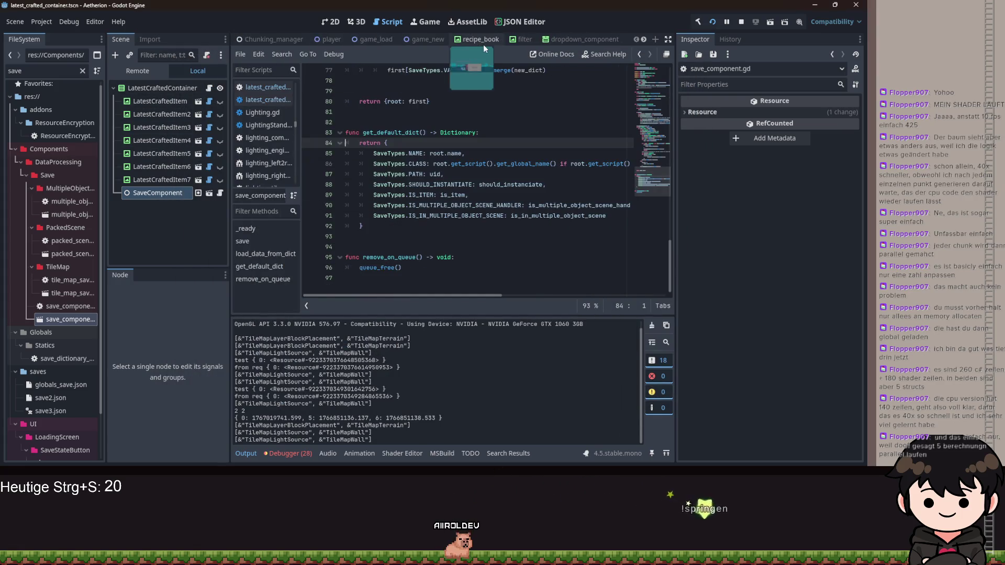
left_click(482, 39)
scroll(159, 106, "up", 5)
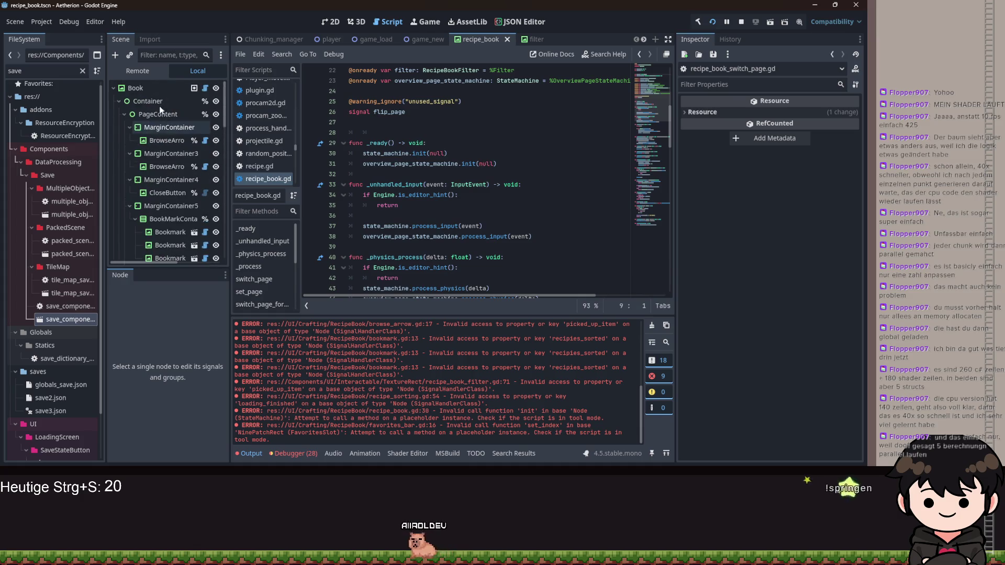
left_click(136, 88)
scroll(449, 168, "up", 5)
scroll(449, 168, "up", 3)
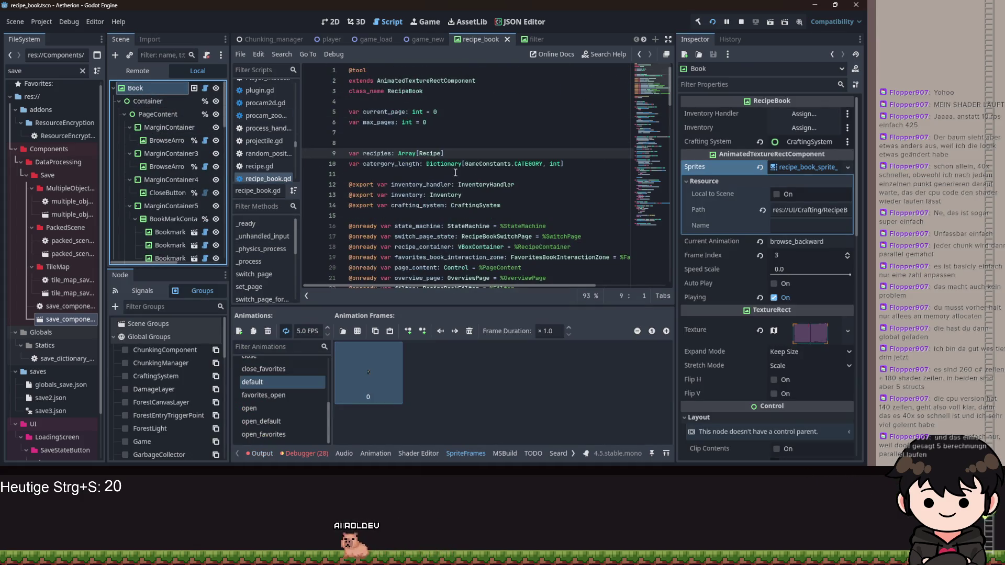
double_click(384, 111)
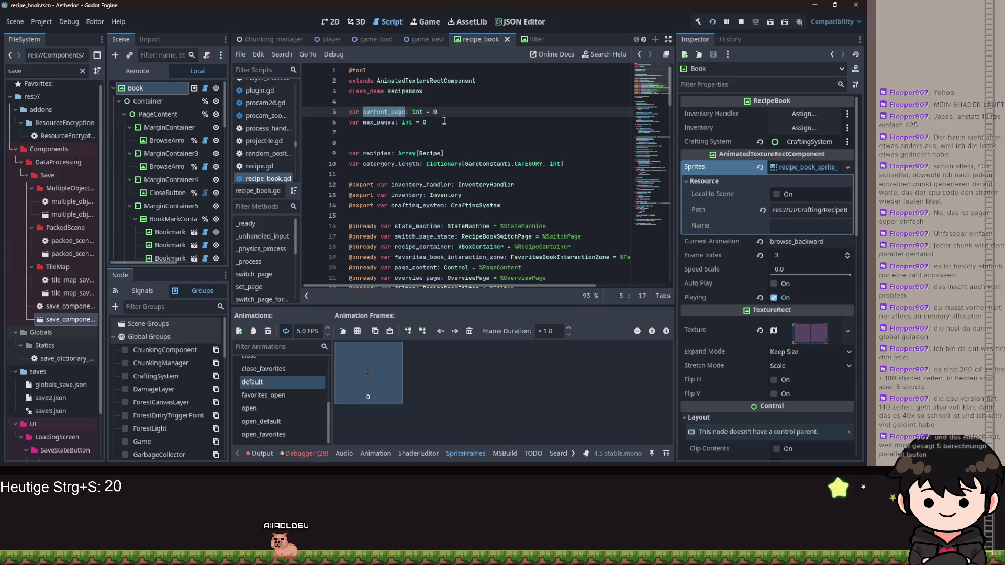
scroll(447, 129, "down", 10)
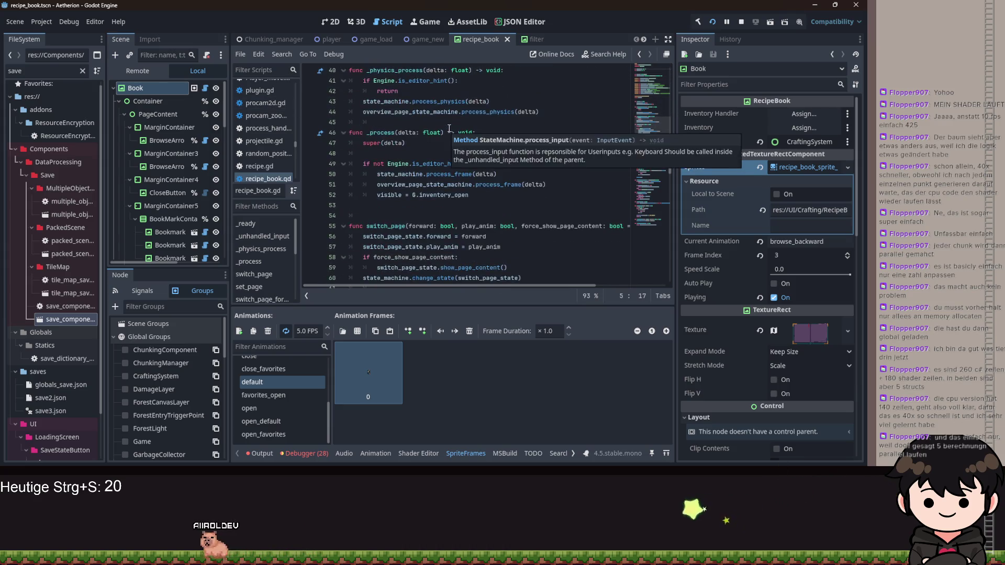
scroll(453, 134, "down", 8)
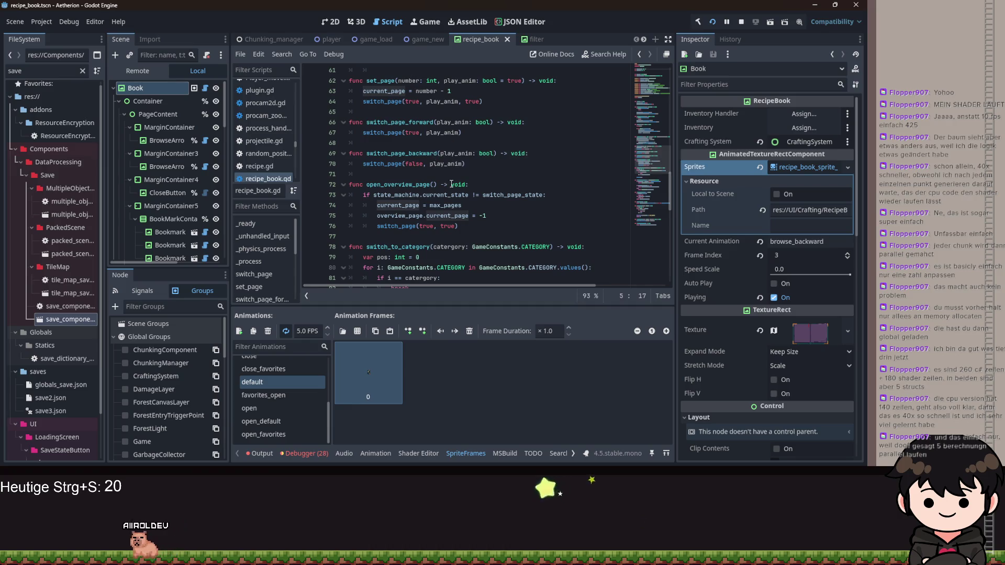
scroll(537, 215, "down", 3)
scroll(537, 214, "down", 4)
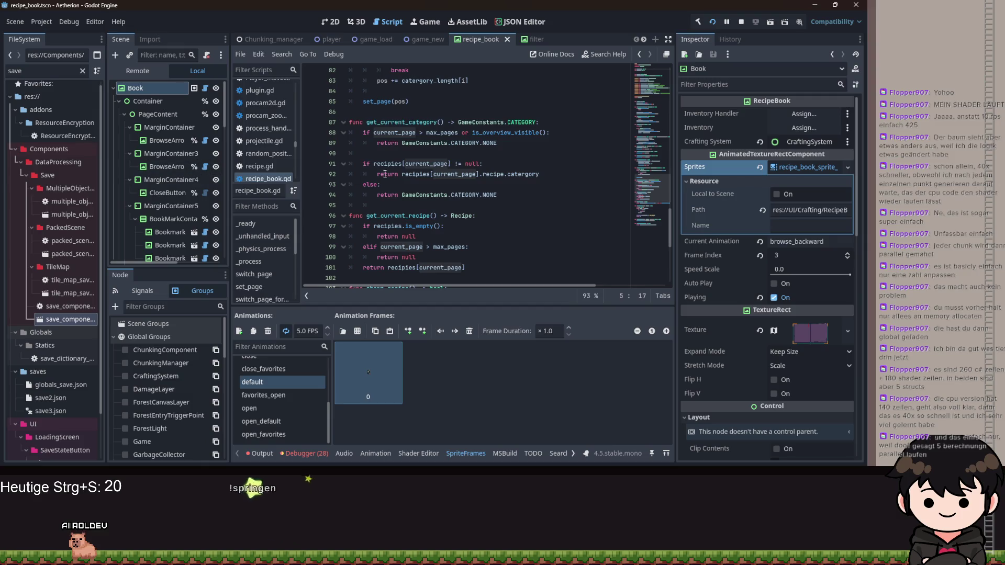
scroll(430, 185, "down", 5)
scroll(431, 186, "up", 6)
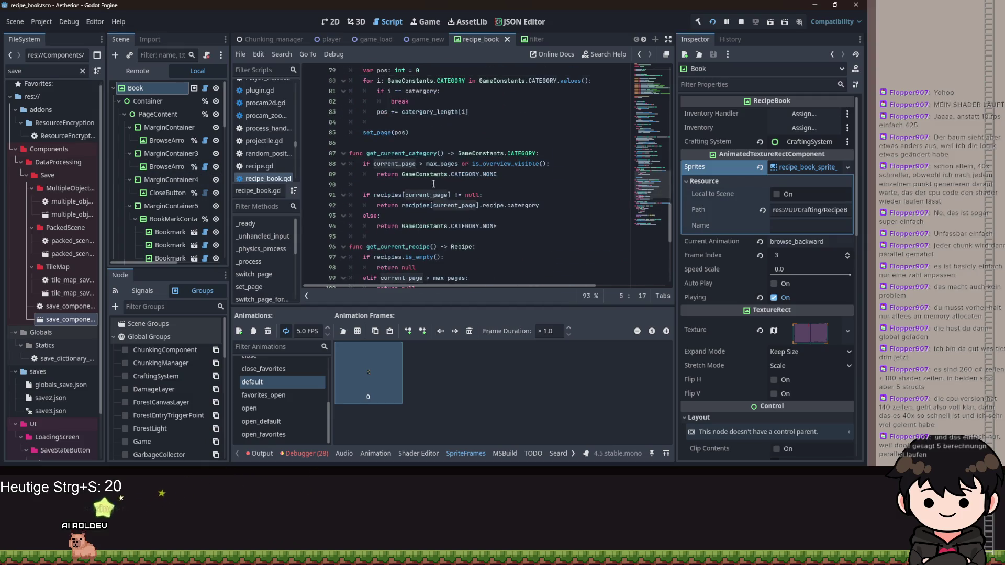
Follow is_overview_visible and switch_page_state to open the recipe_book_switch_page.gd script
left_click(518, 164)
left_click(518, 164, "ctrl")
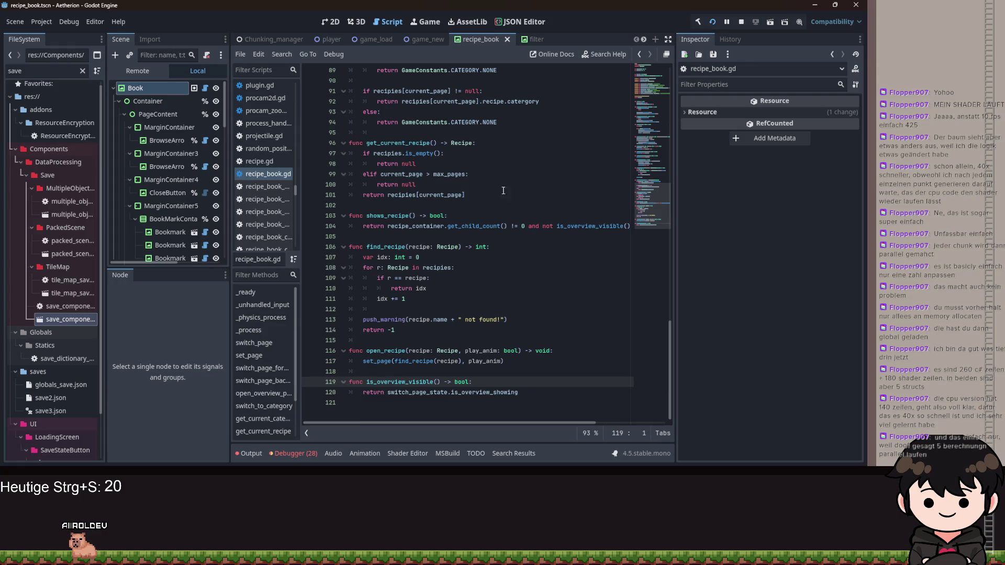
left_click_drag(520, 393, 504, 392)
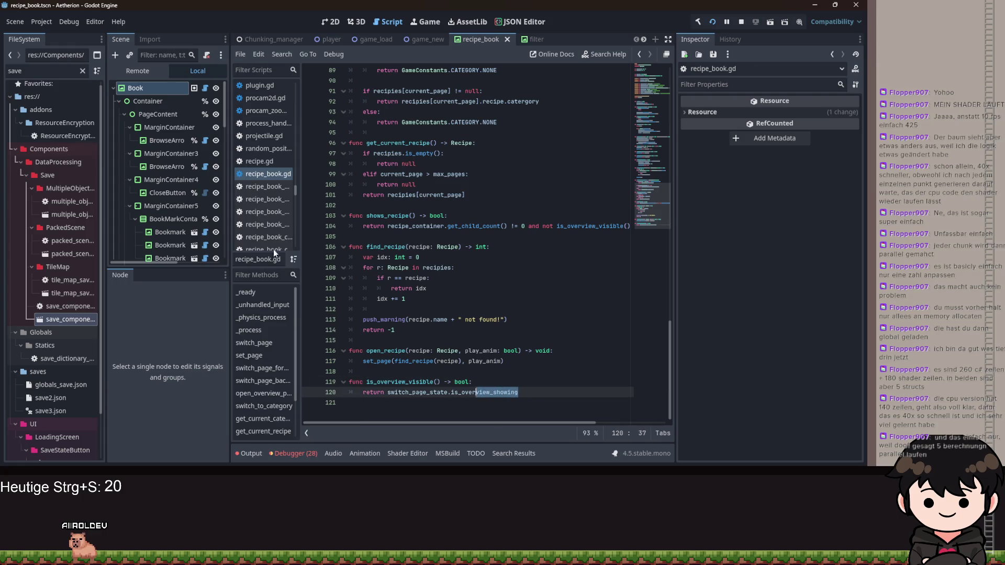
scroll(172, 183, "down", 6)
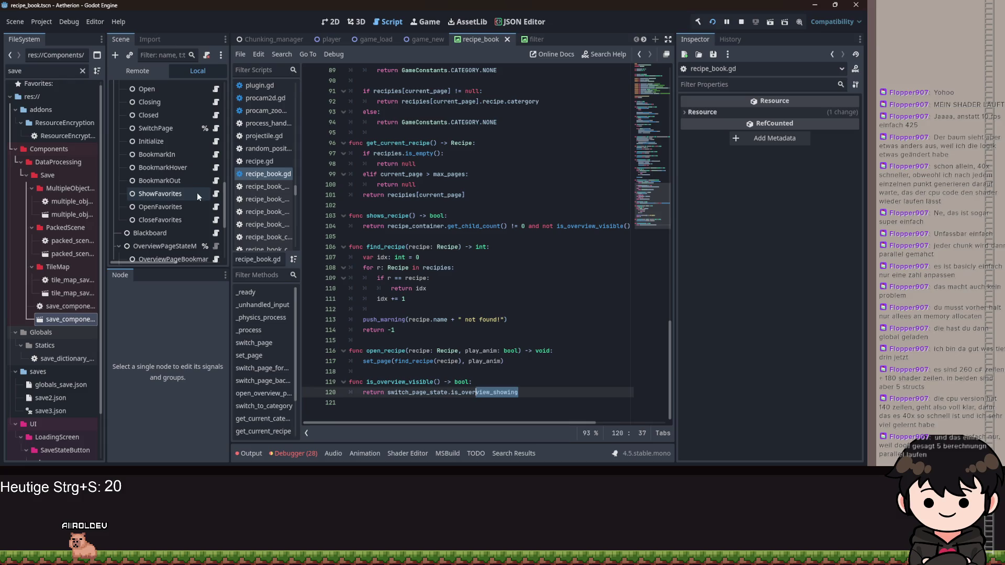
left_click(424, 398, "ctrl")
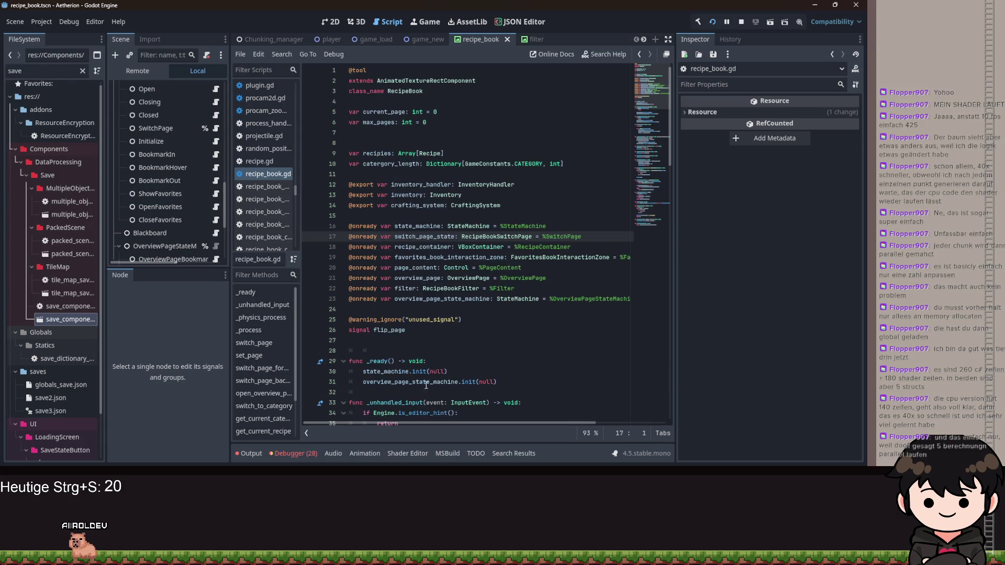
left_click(517, 238, "ctrl")
scroll(155, 225, "up", 5)
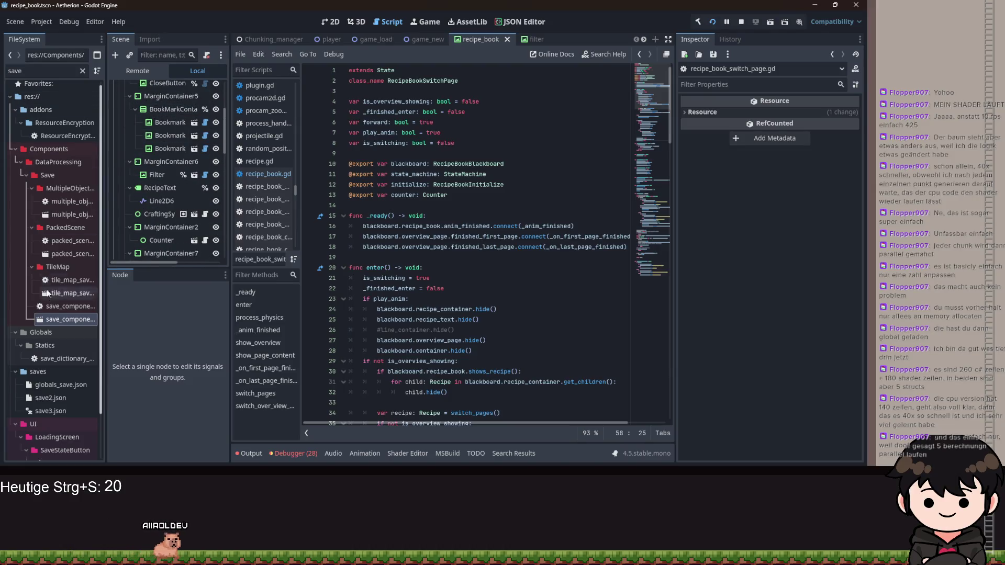
mouse_move(56, 319)
left_mouse_down()
mouse_move(158, 118)
mouse_move(151, 97)
left_mouse_up()
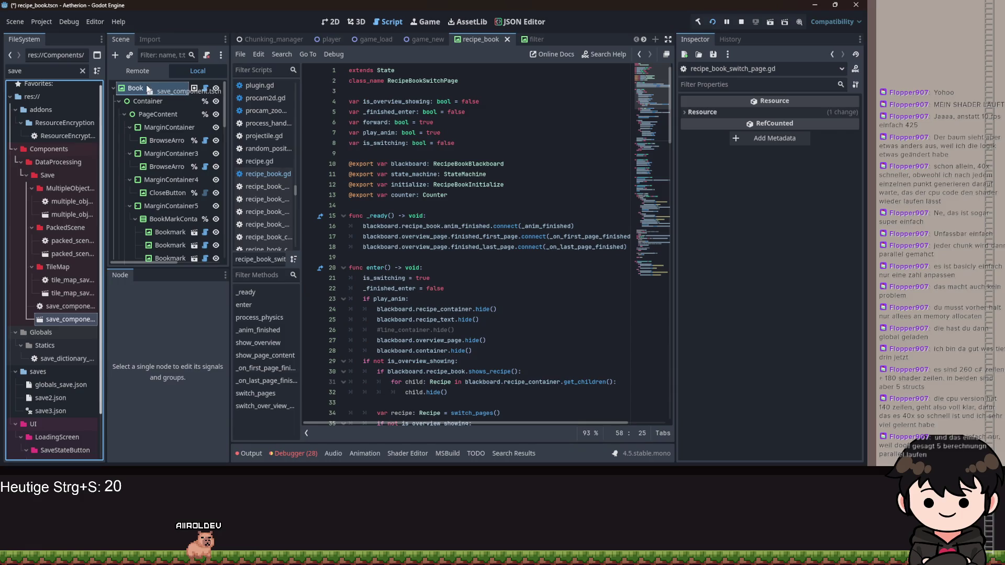
Set the SaveComponent's Root to Book and turn off Should Instanciate
left_click(783, 114)
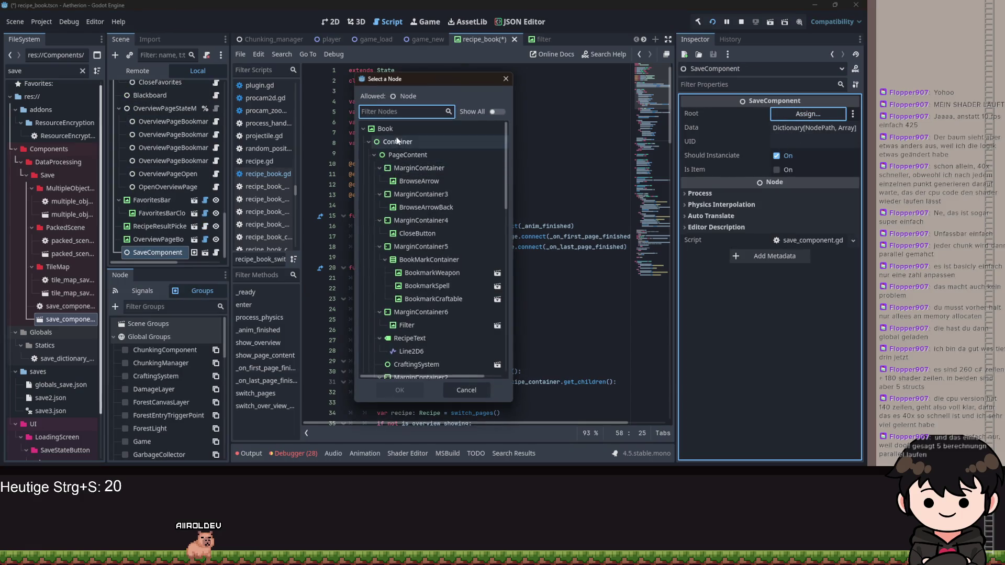
double_click(394, 131)
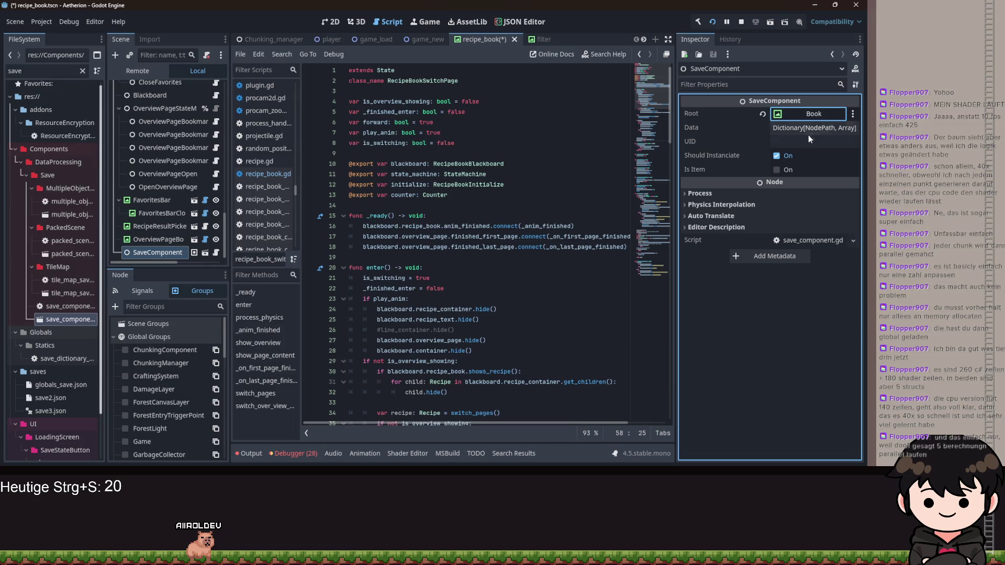
left_click(784, 157)
Add a Data entry keyed on Book with a String array holding current_page
left_click(798, 130)
left_click(806, 146)
double_click(394, 127)
left_click(817, 161)
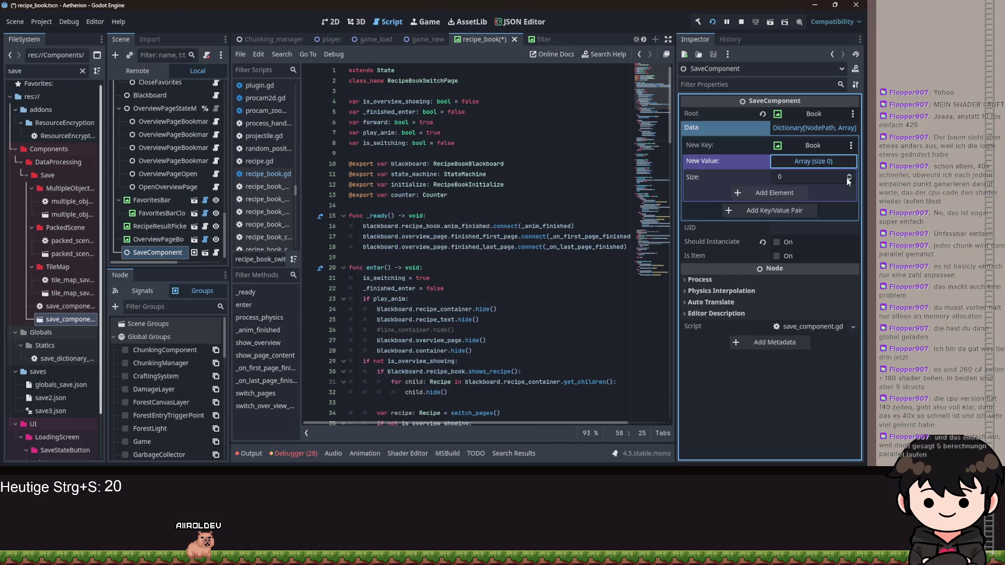
left_click(848, 178)
left_click(849, 193)
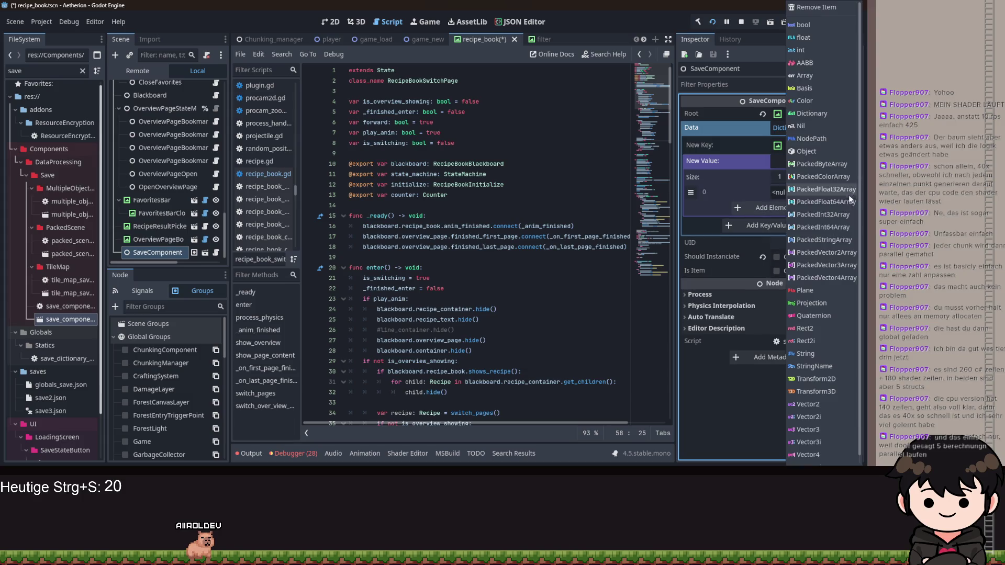
left_click(809, 355)
left_click(773, 193)
type("current_page")
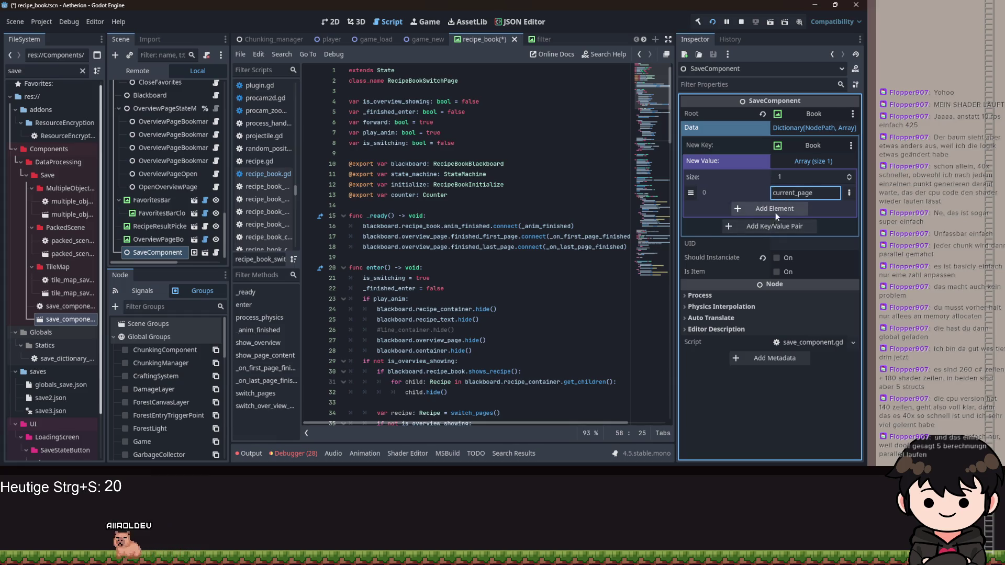
left_click(777, 228)
Add a SwitchPage Data entry with one StringName element for is_overview_showing, then save the scene
left_click(817, 161)
scroll(434, 251, "down", 5)
scroll(431, 180, "up", 3)
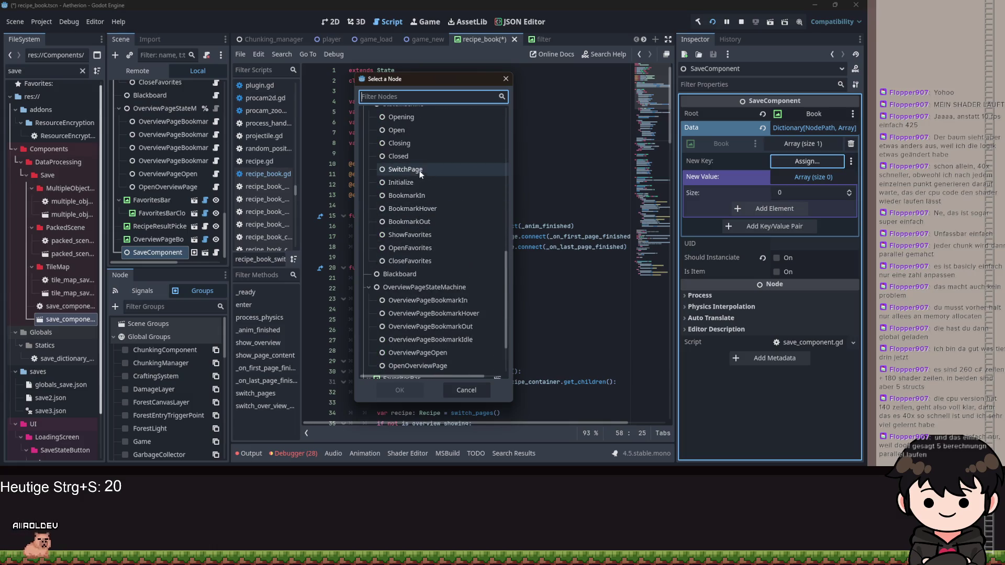
left_click(413, 169)
double_click(413, 168)
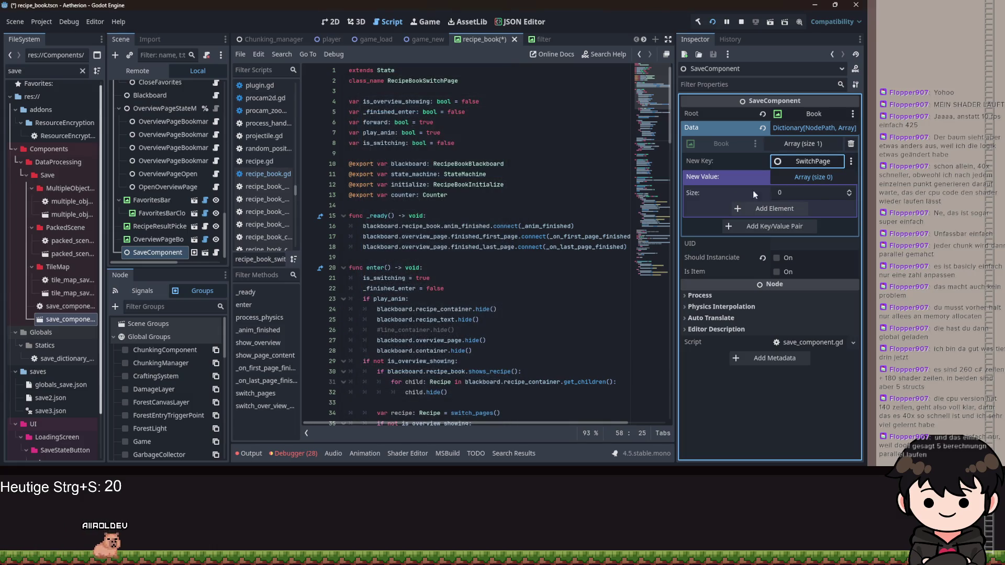
double_click(395, 102)
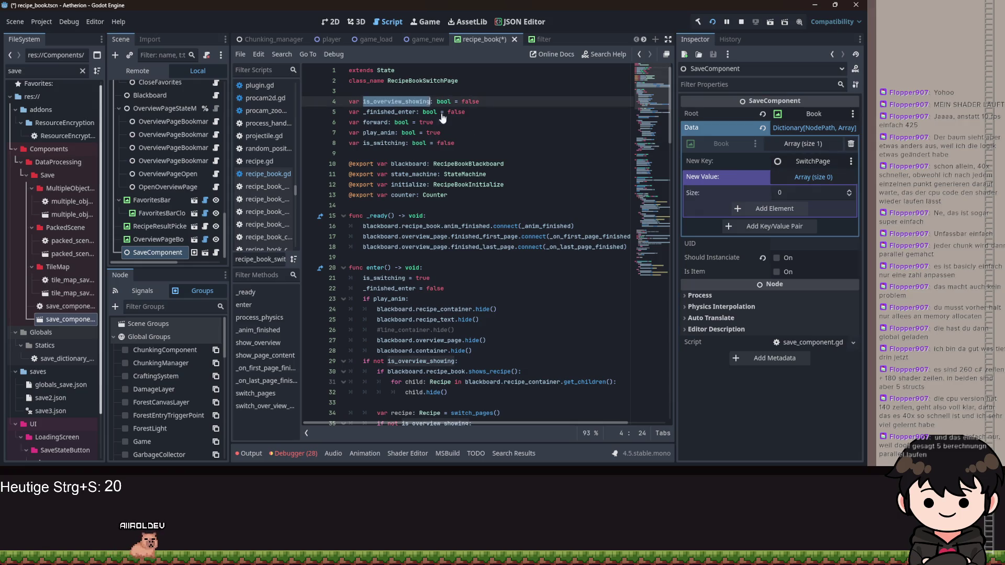
left_click(848, 192)
left_click(848, 209)
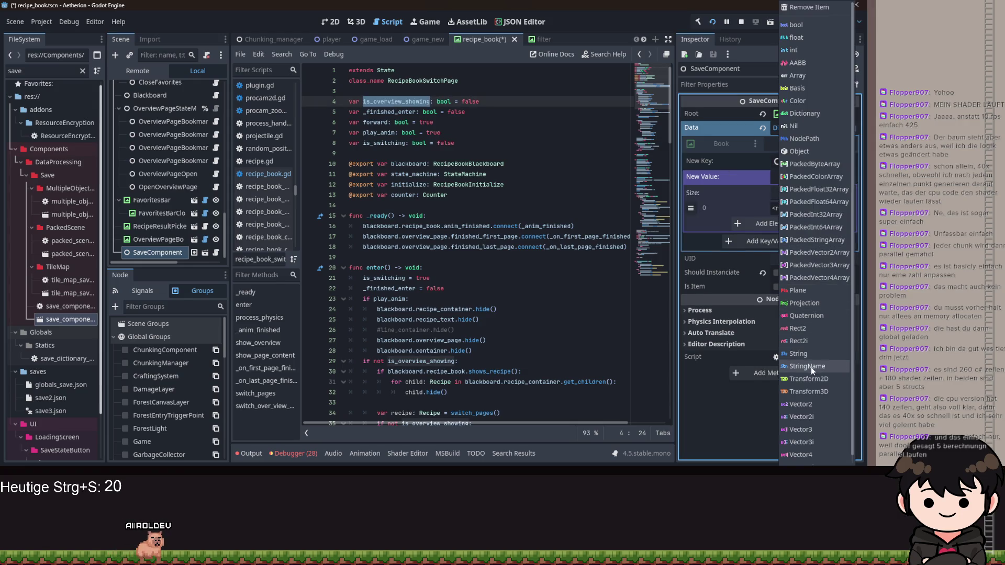
left_click(811, 366)
left_click(783, 242)
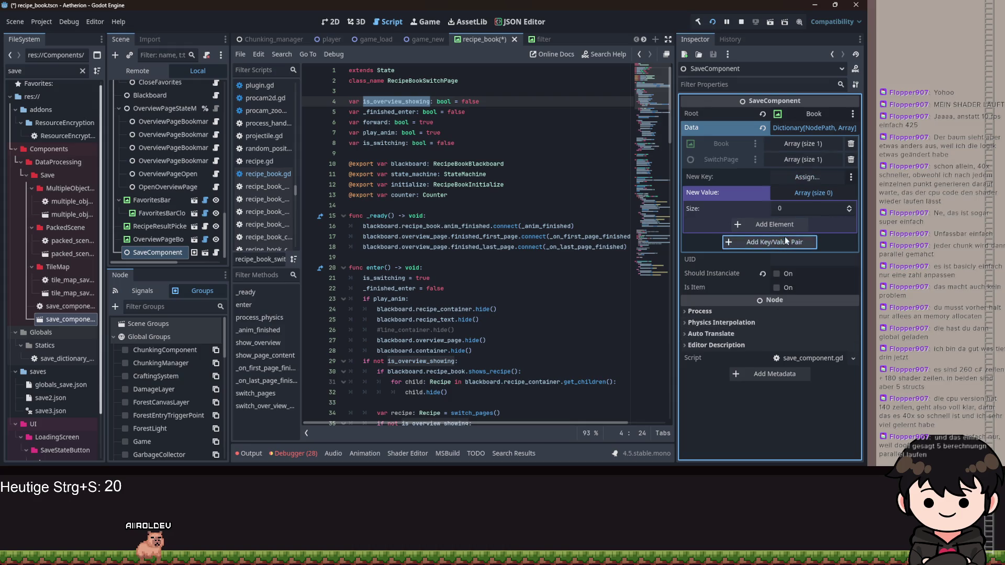
key("ctrl+s")
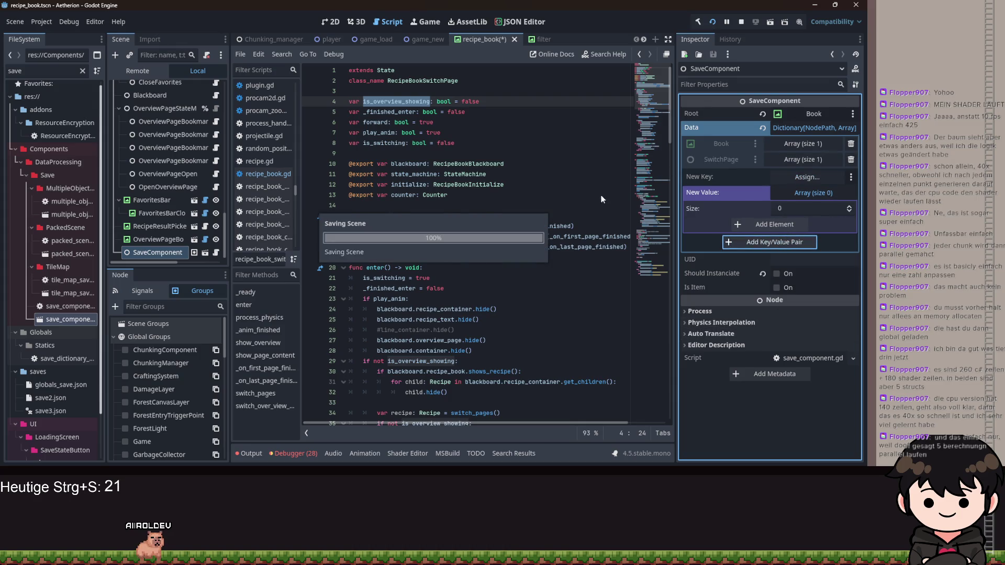
Review the script's state variables on lines 4–8 and the initialize and counter export lines
scroll(445, 242, "down", 3)
scroll(497, 229, "up", 3)
left_click(465, 141)
key("shift+Up")
key("shift+Up")
key("shift+Up")
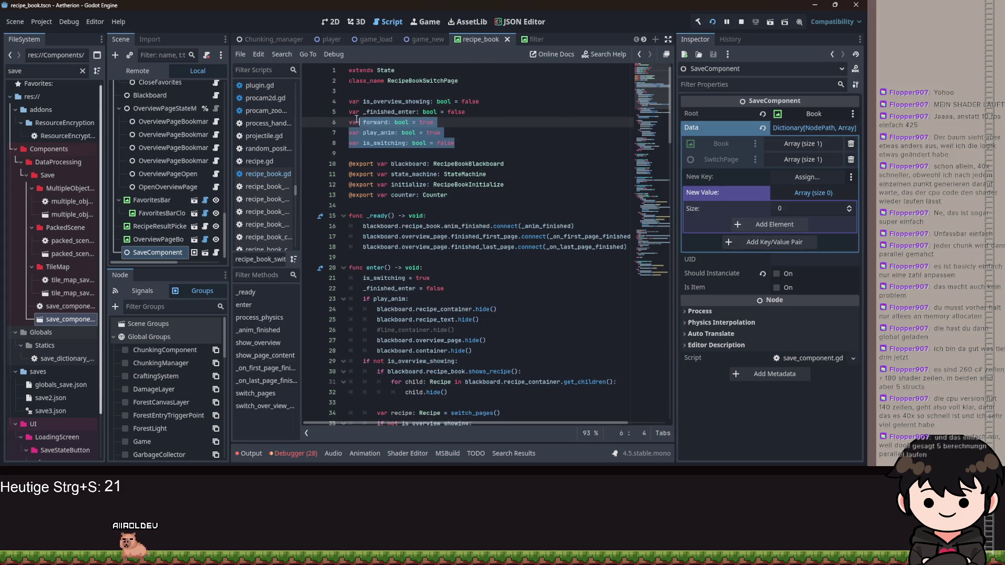
key("shift+Home")
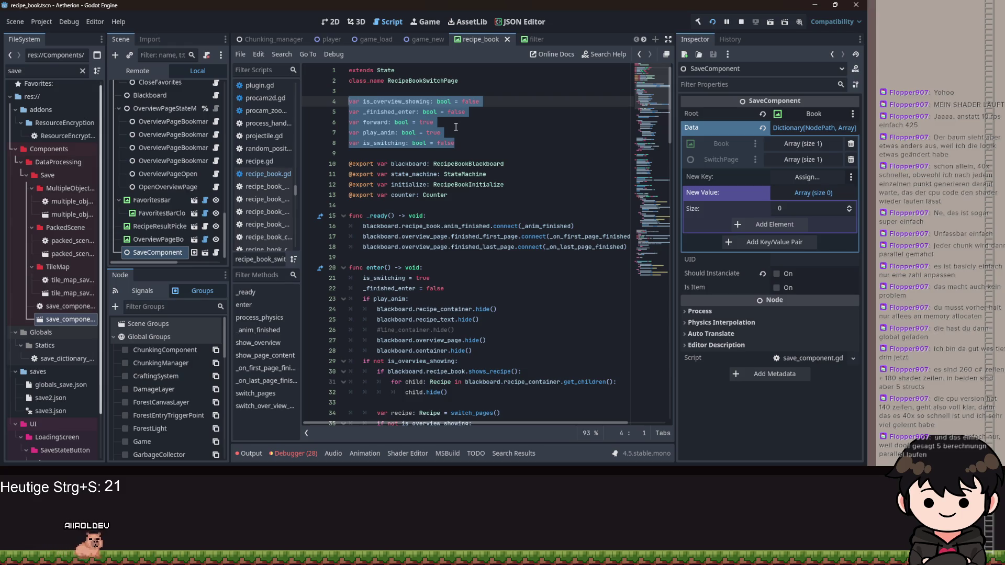
left_click_drag(448, 195, 377, 185)
left_click(486, 194)
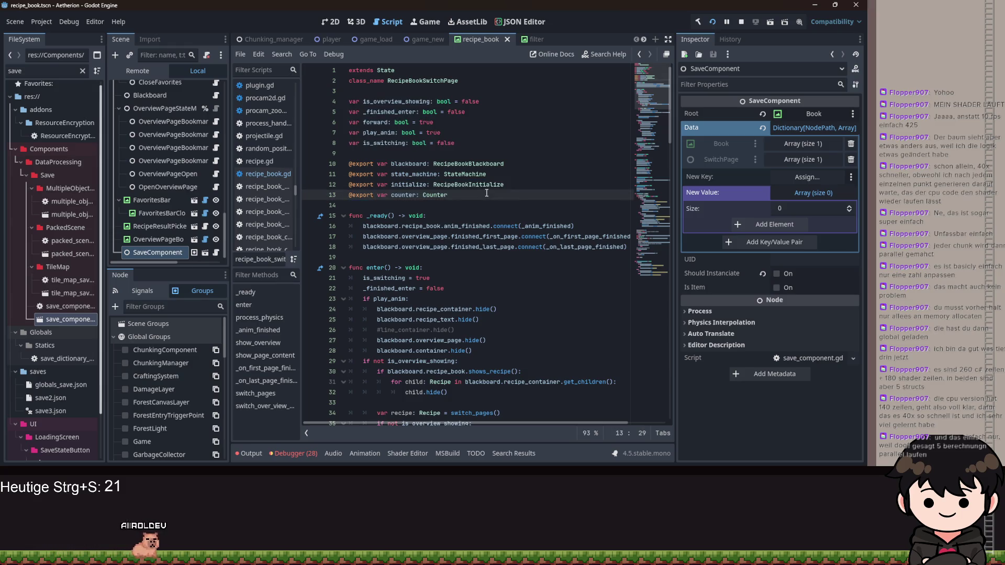
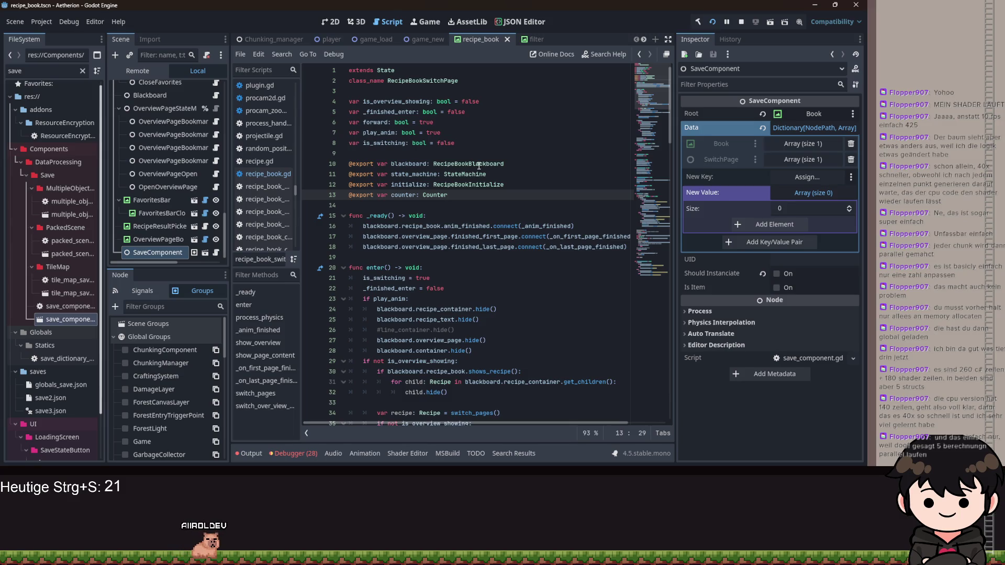
Look over the SwitchPage state script, then open recipe_book_initialize.gd from the Initialize node
scroll(139, 152, "up", 2)
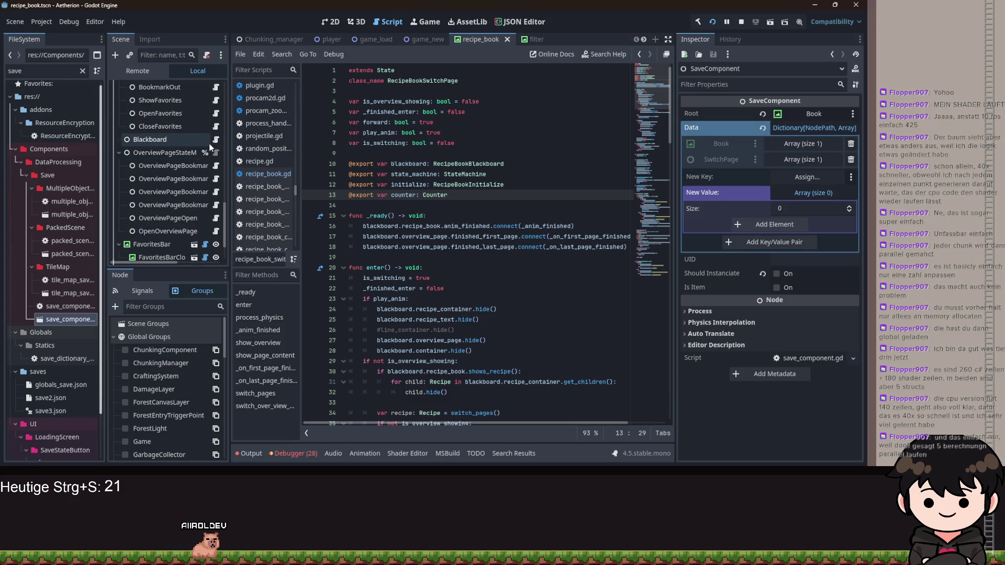
scroll(212, 142, "up", 6)
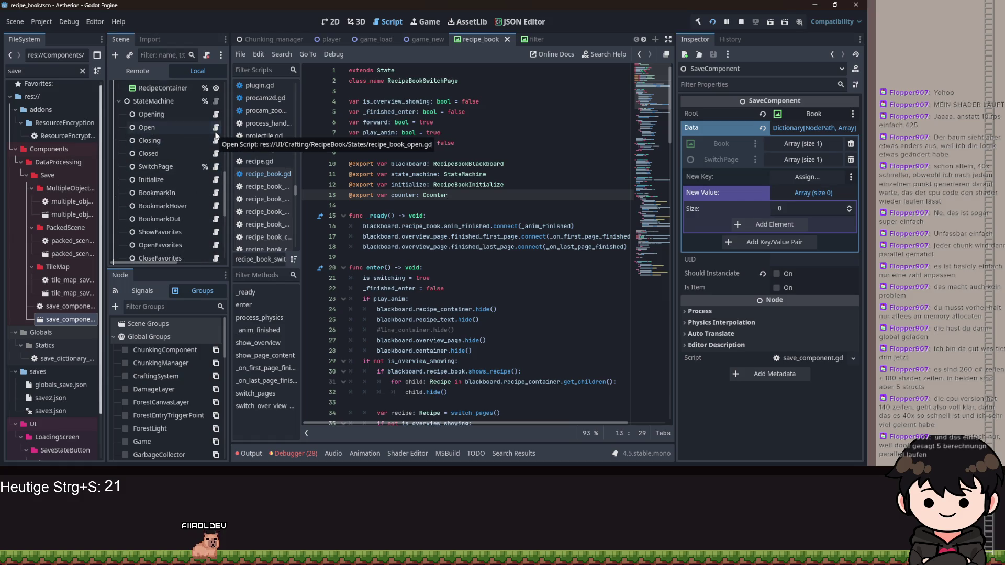
scroll(215, 135, "down", 2)
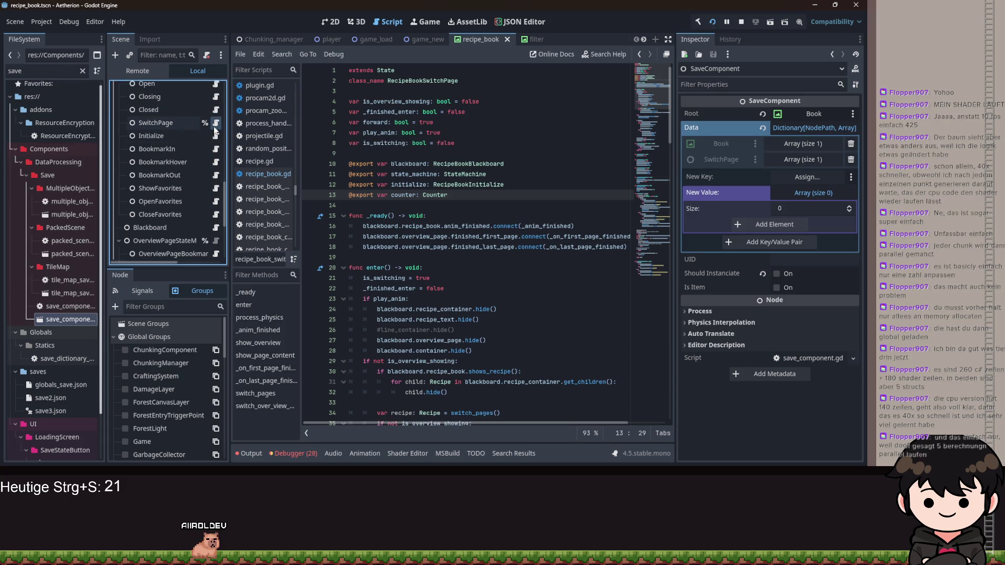
left_click(215, 124)
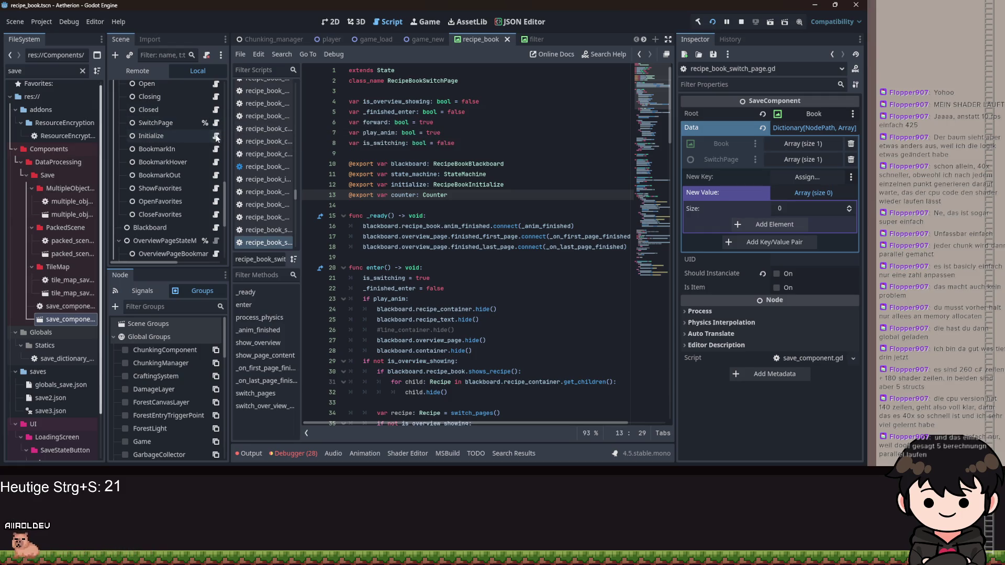
left_click(216, 136)
Replace line 12's open_overview_page call with blackboard.recipe_book.set_page()
left_click_drag(530, 187, 359, 184)
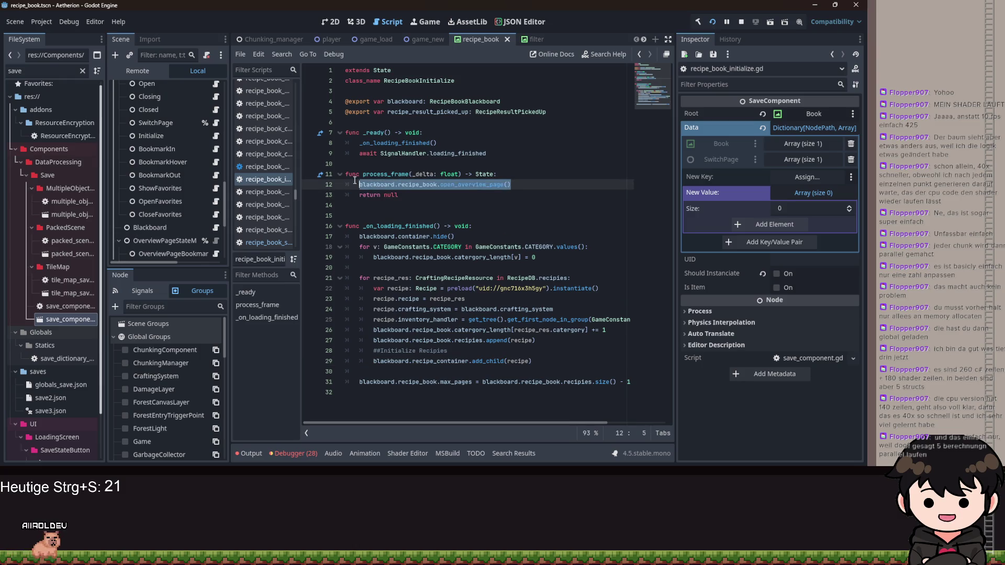
type("bla")
key("Return")
type(".ov")
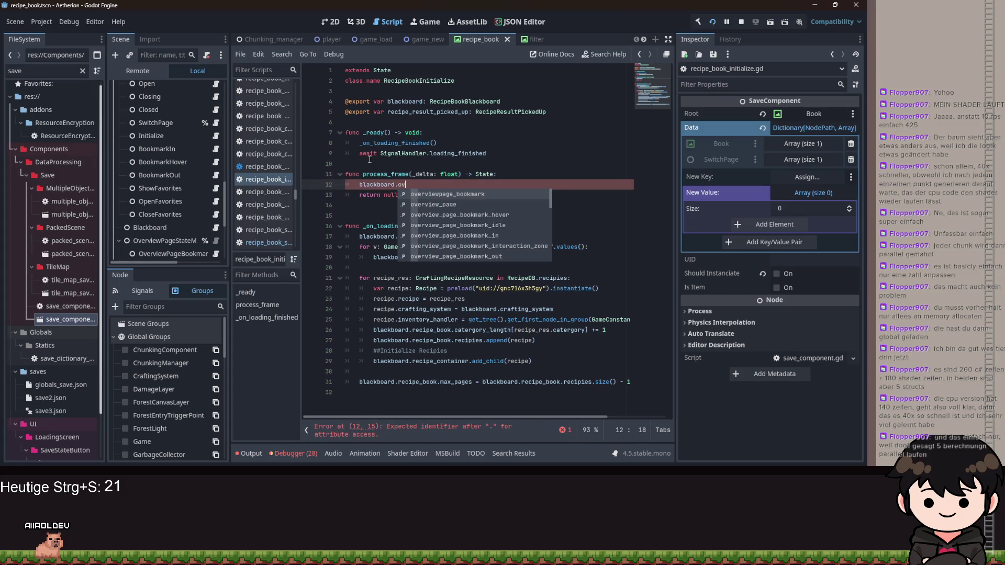
key("BackSpace")
key("BackSpace")
key("BackSpace")
type("recipe_book.se")
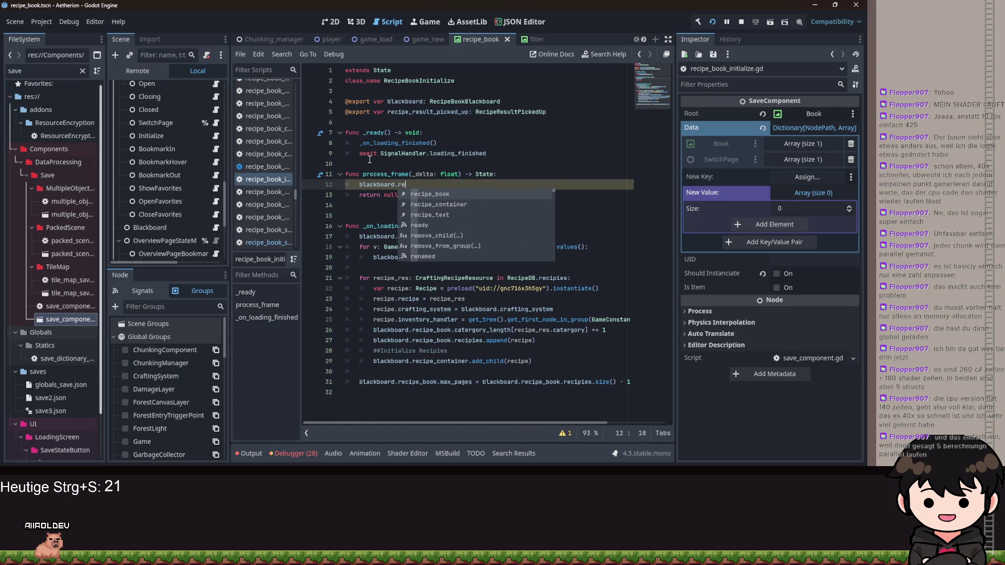
key("Return")
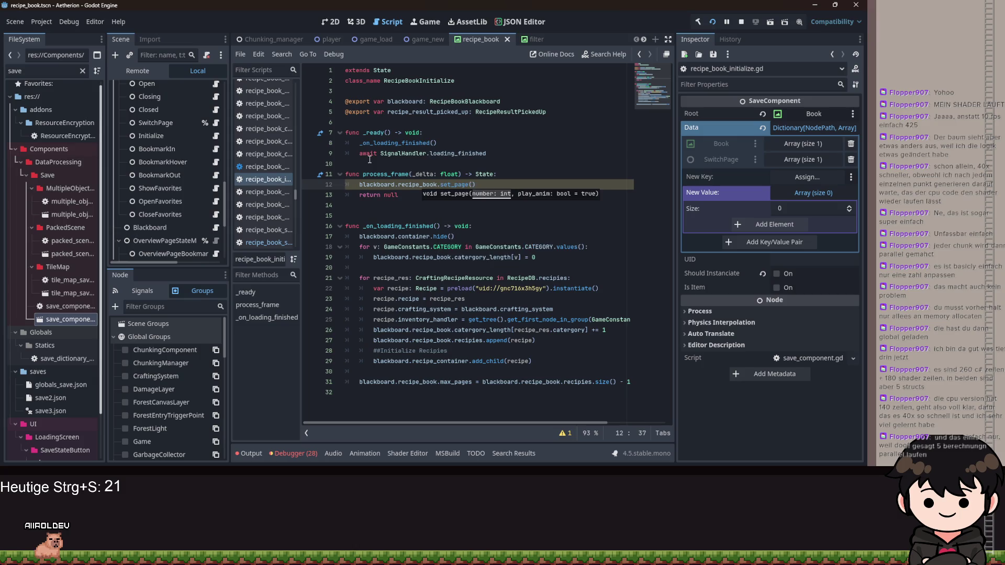
type("b")
key("BackSpace")
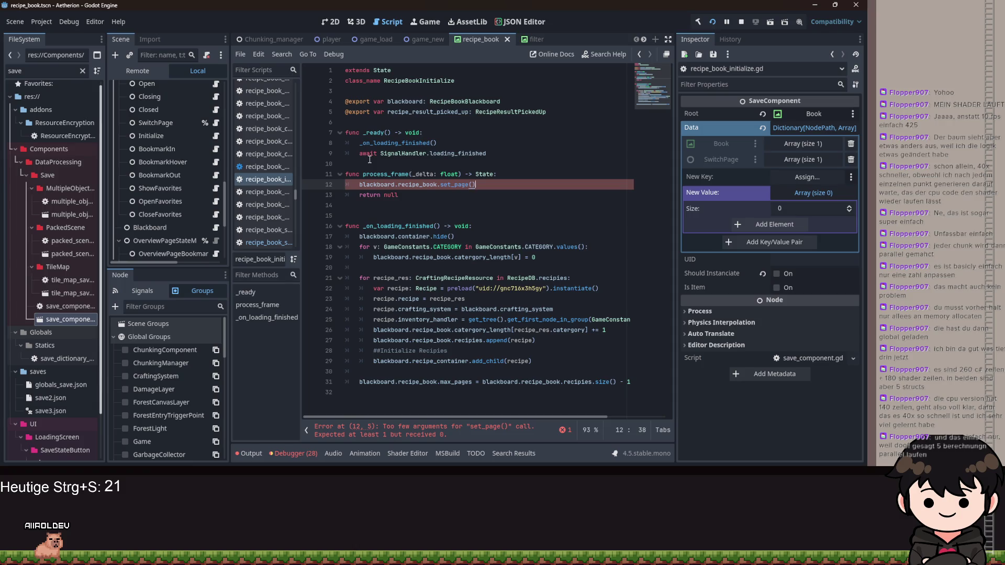
Swap that set_page call on line 12 for blackboard.switch_page
key("ctrl+shift+Left")
key("ctrl+shift+Left")
key("ctrl+shift+Left")
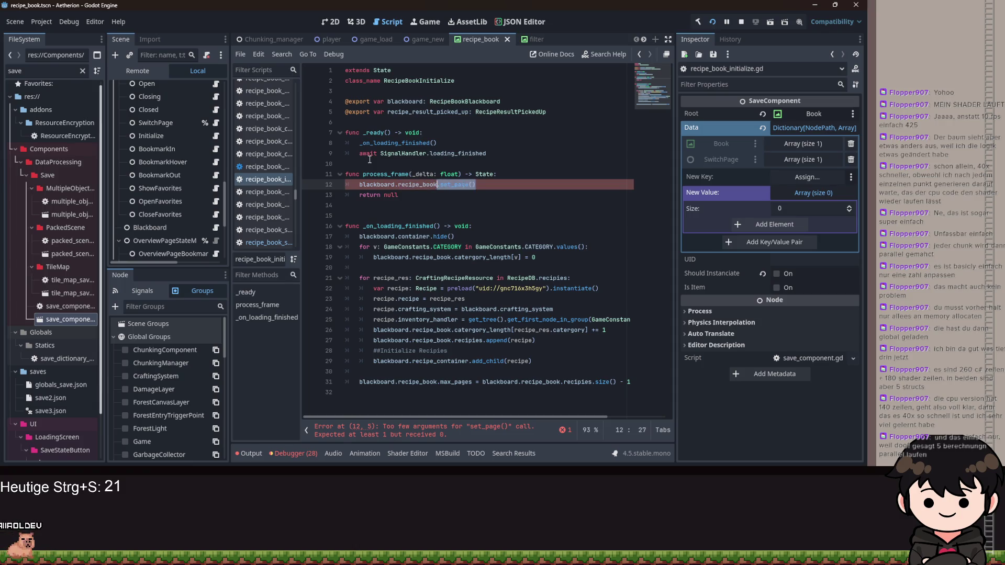
key("ctrl+shift+Left")
key("ctrl+shift+Left")
key("BackSpace")
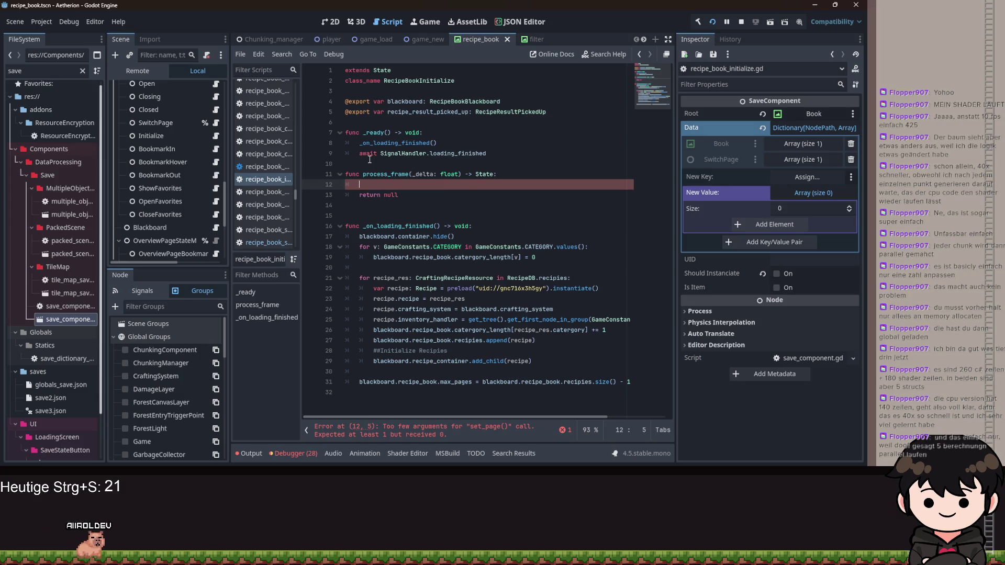
type("blackboard.swi")
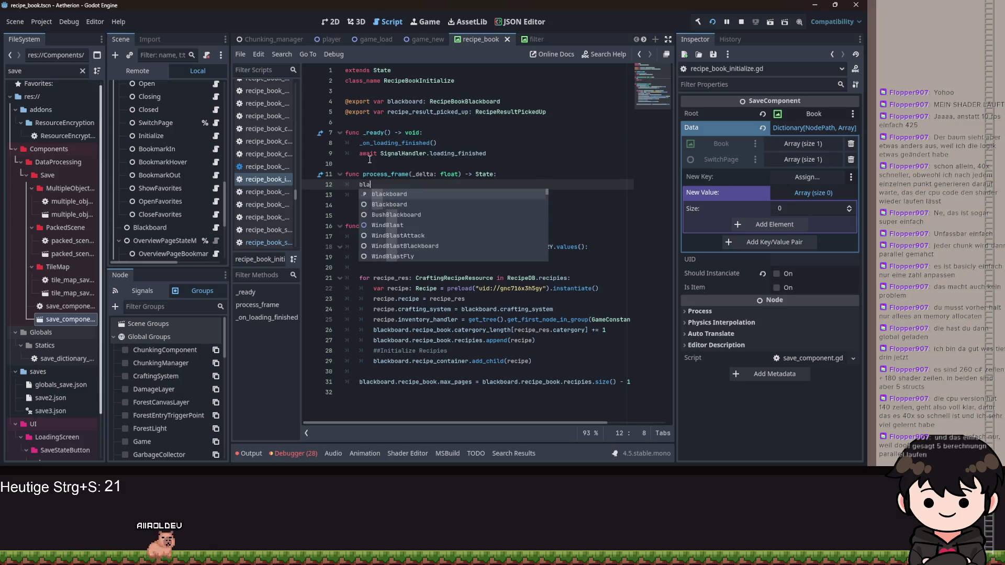
type("t")
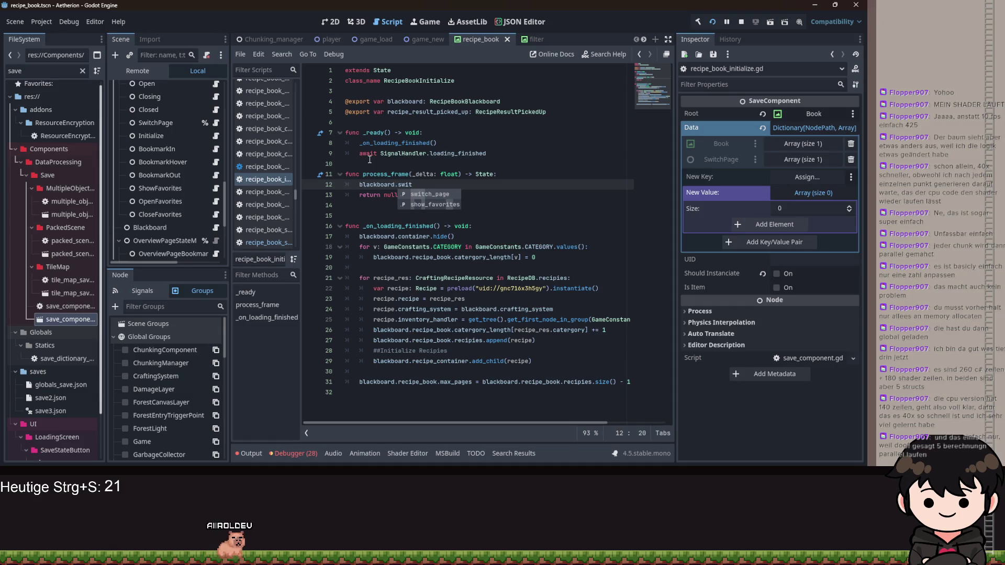
key("BackSpace")
key("BackSpace")
key("BackSpace")
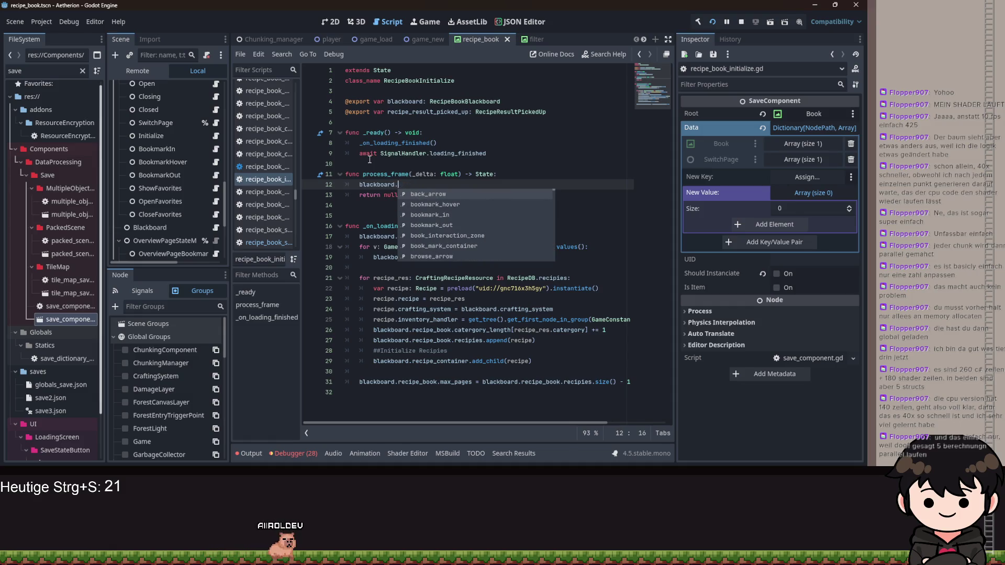
type("swit")
key("Return")
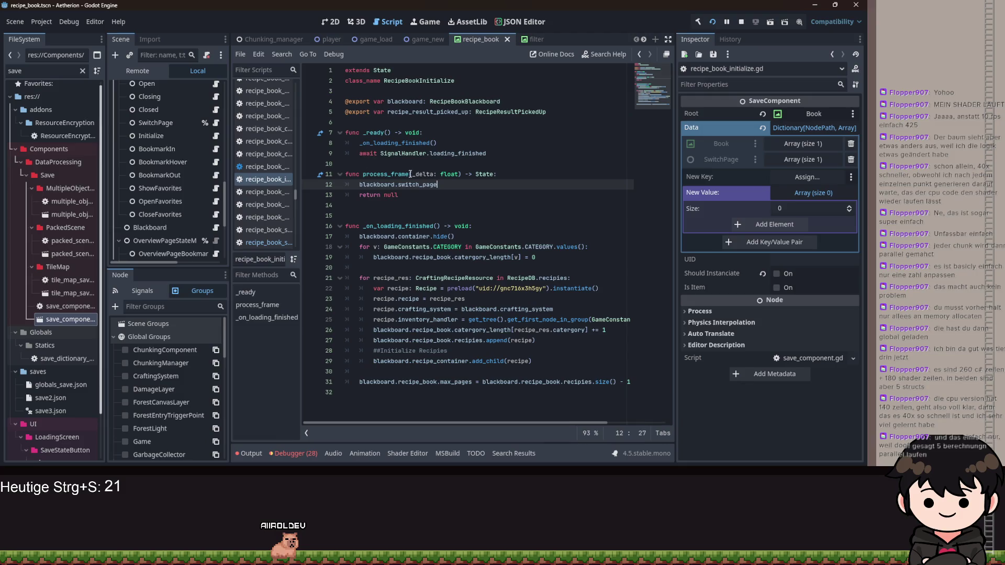
Check switch_page's definition, then make line 12 a condition on switch_page.is_overview_showing
left_click(503, 194, "ctrl")
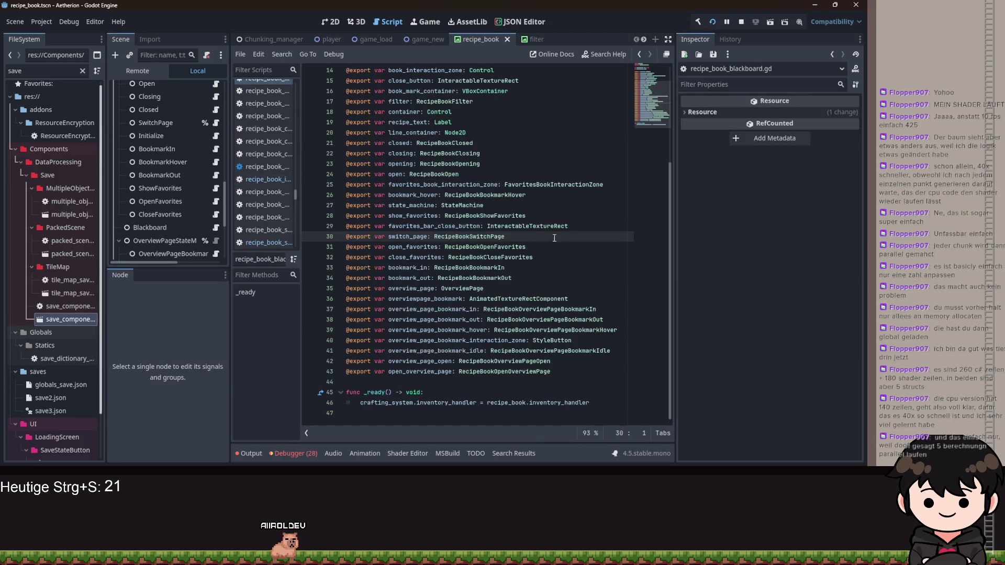
key("alt+Left")
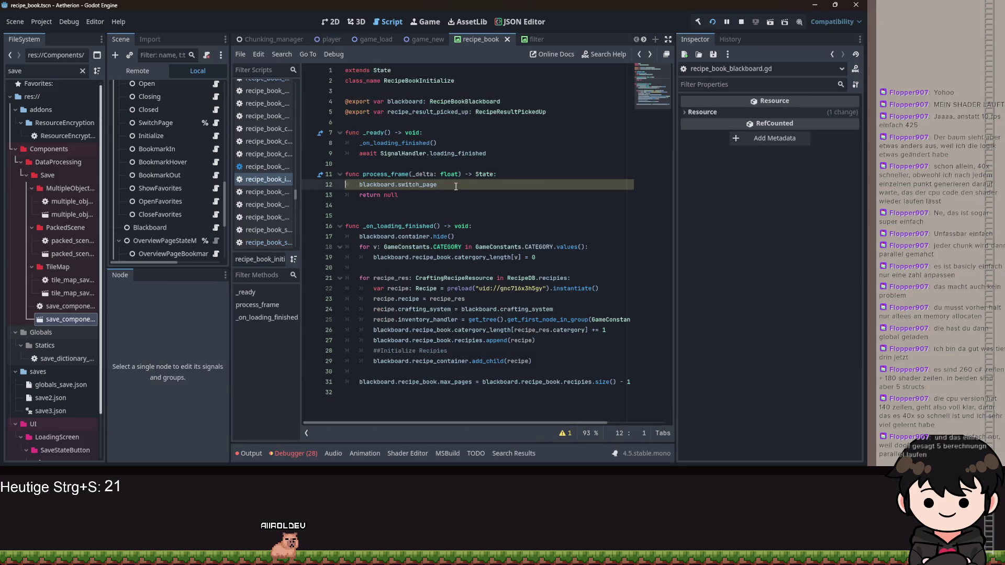
type(".is_ov")
key("Return")
type(":")
key("Return")
type("bla")
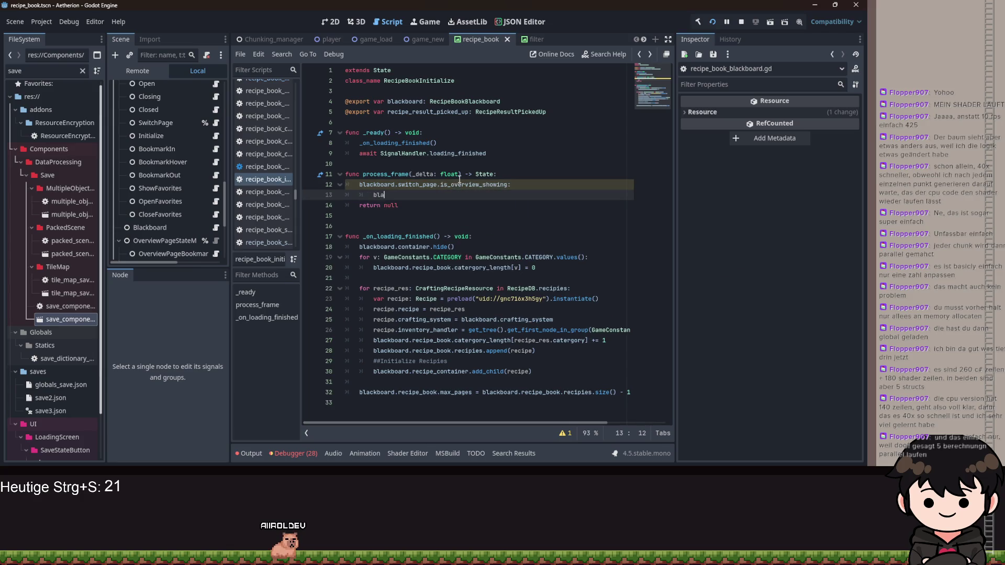
Call blackboard.recipe_book.open_overview_page() on line 13 under the overview condition
key("Up")
key("Home")
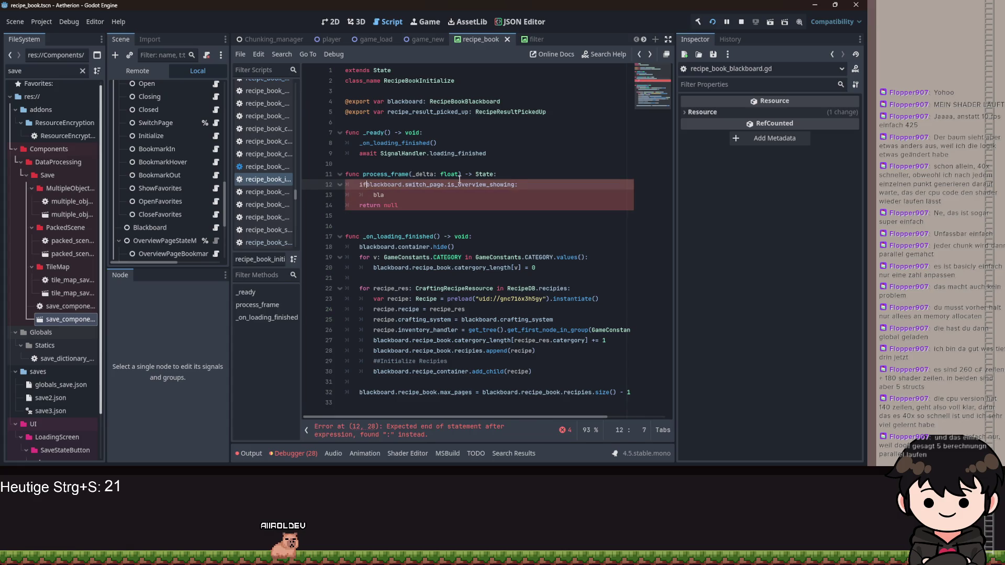
key("Down")
key("End")
type("k")
key("Return")
type(".re")
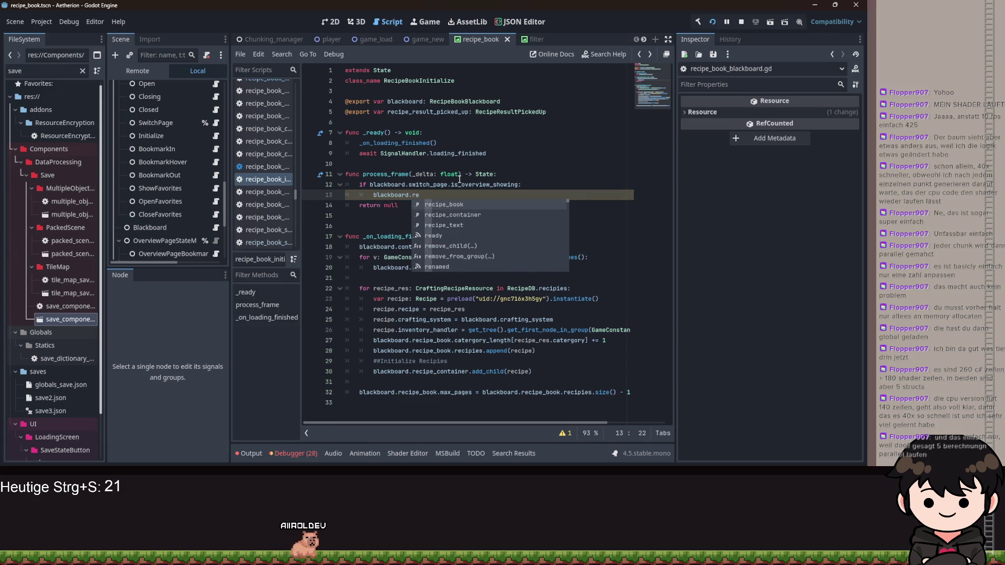
key("Return")
type(".oi")
key("Down")
key("Down")
key("Down")
key("Return")
key("Return")
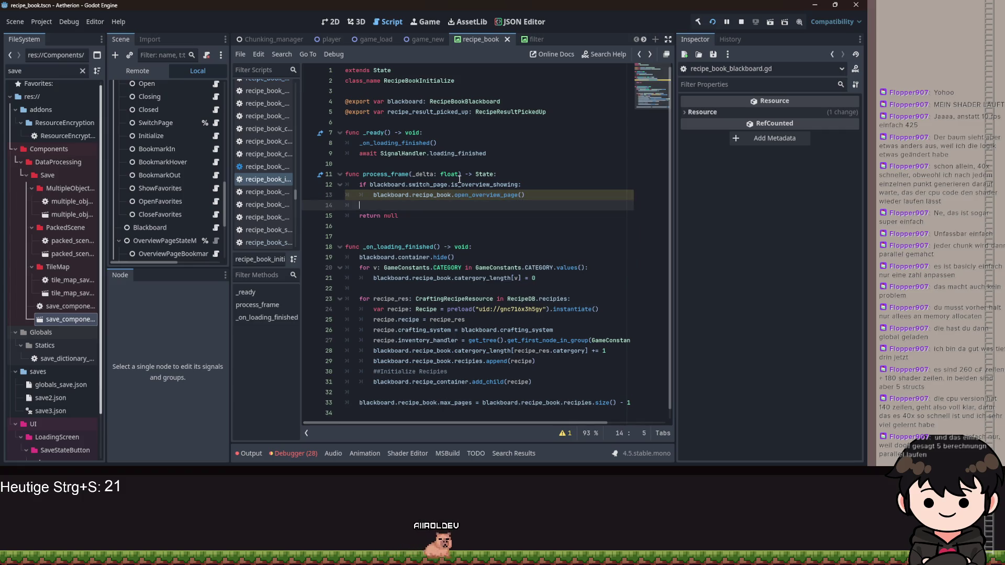
Add an else branch calling set_page(blackboard.recipe_book.current_page) and save the scene and scripts
type("elif")
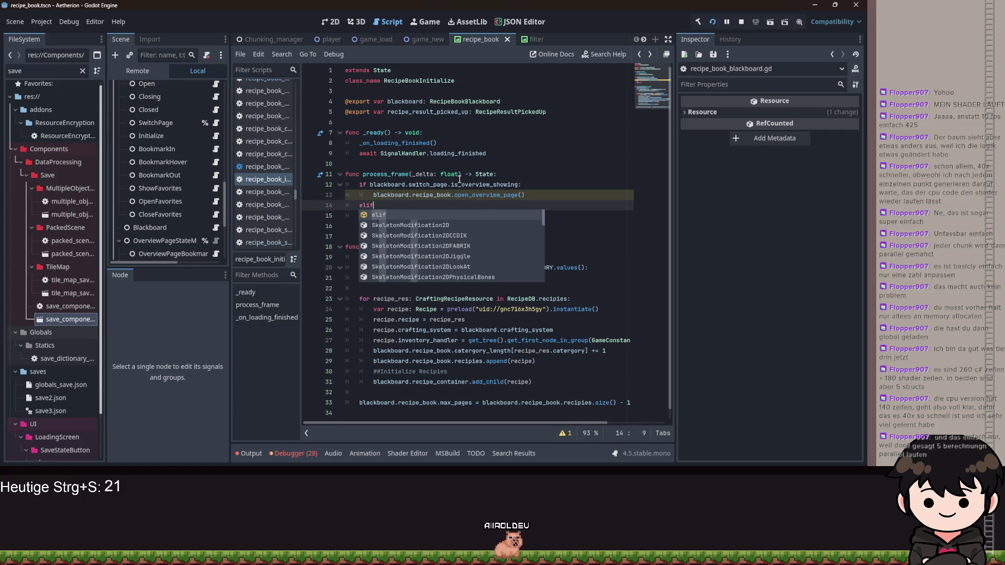
key("BackSpace")
key("BackSpace")
type("se:")
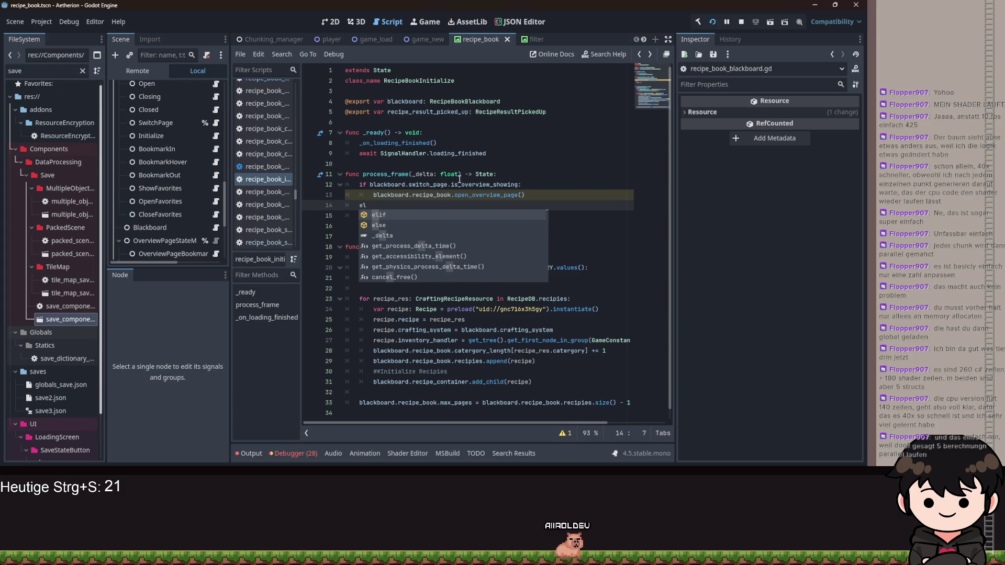
key("Return")
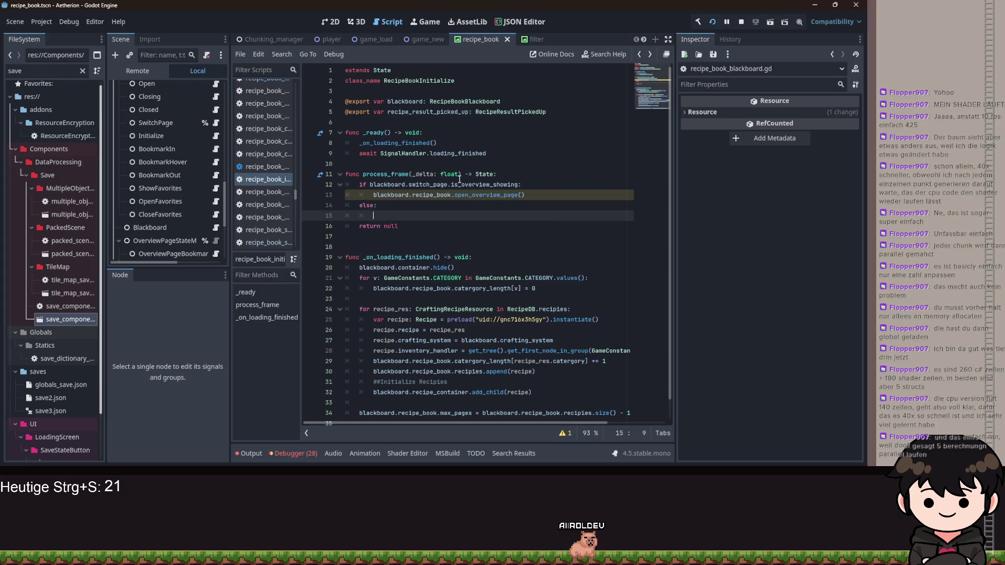
type("blackboard.")
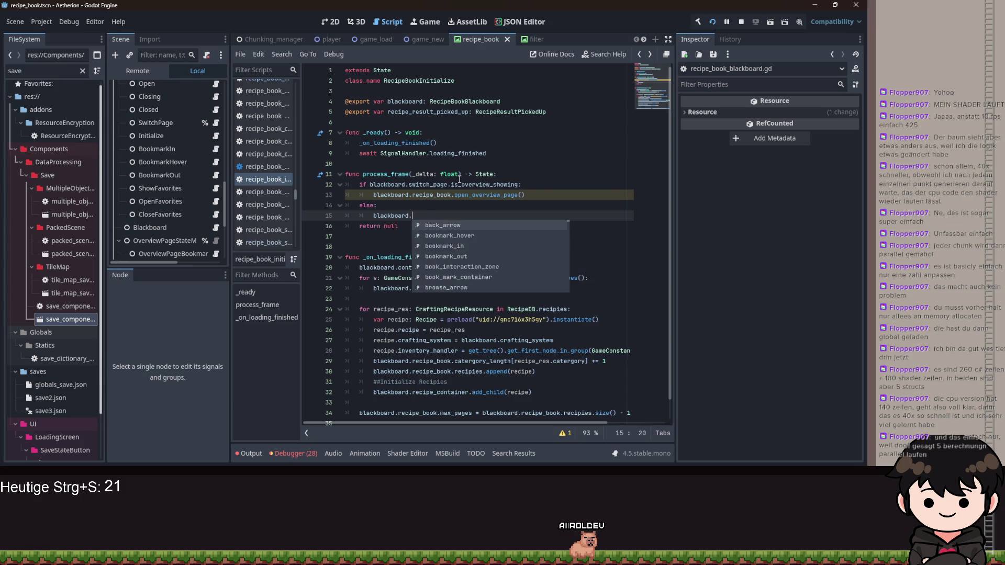
type("recipe_book.set_p")
key("Return")
type("e")
key("BackSpace")
key("BackSpace")
key("Return")
type(".")
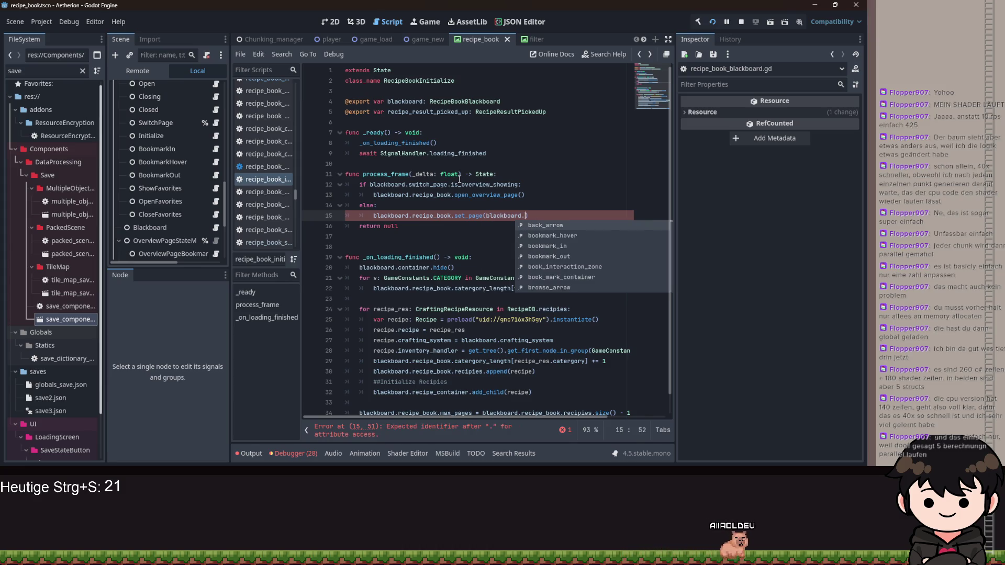
type("re")
key("Return")
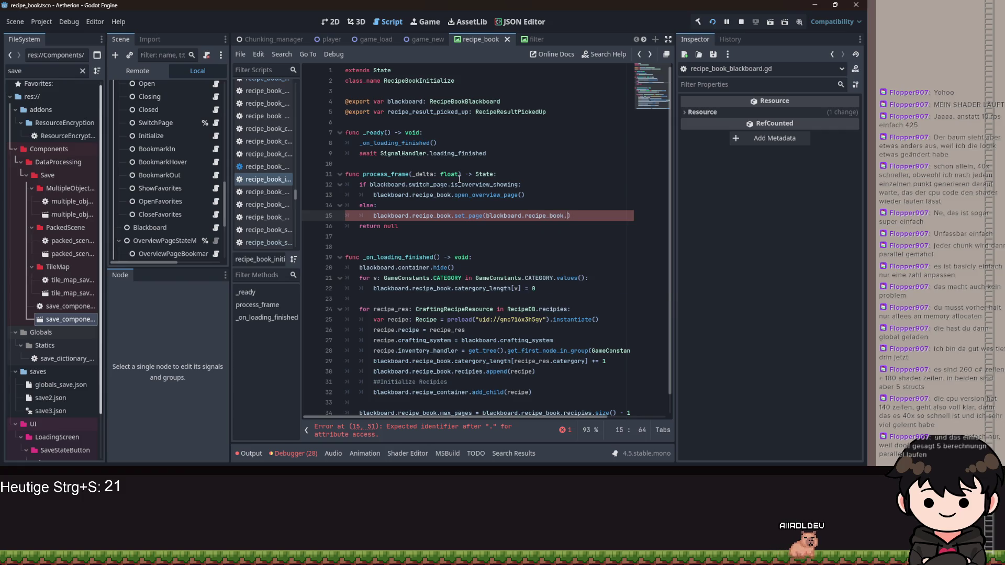
type(".curr")
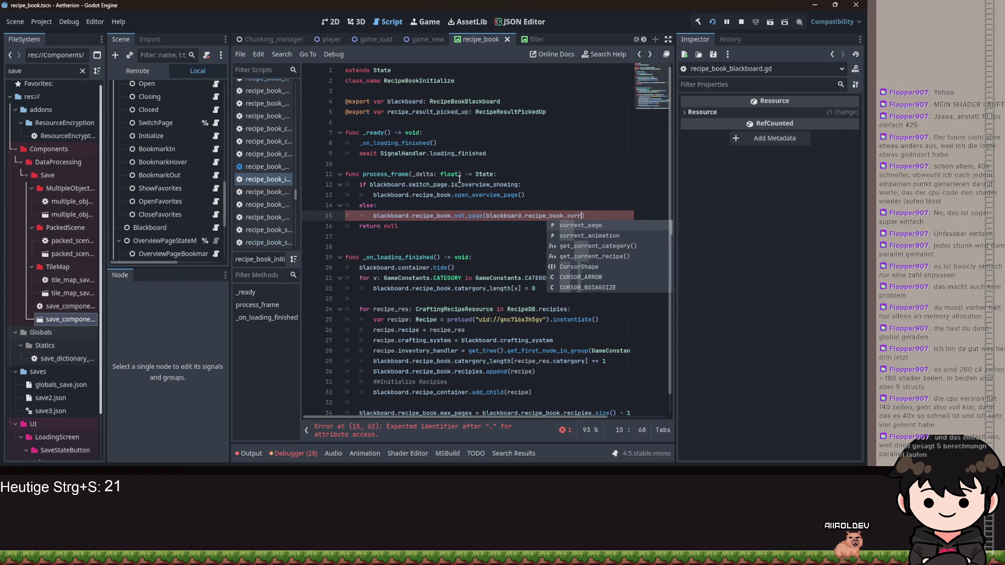
key("Return")
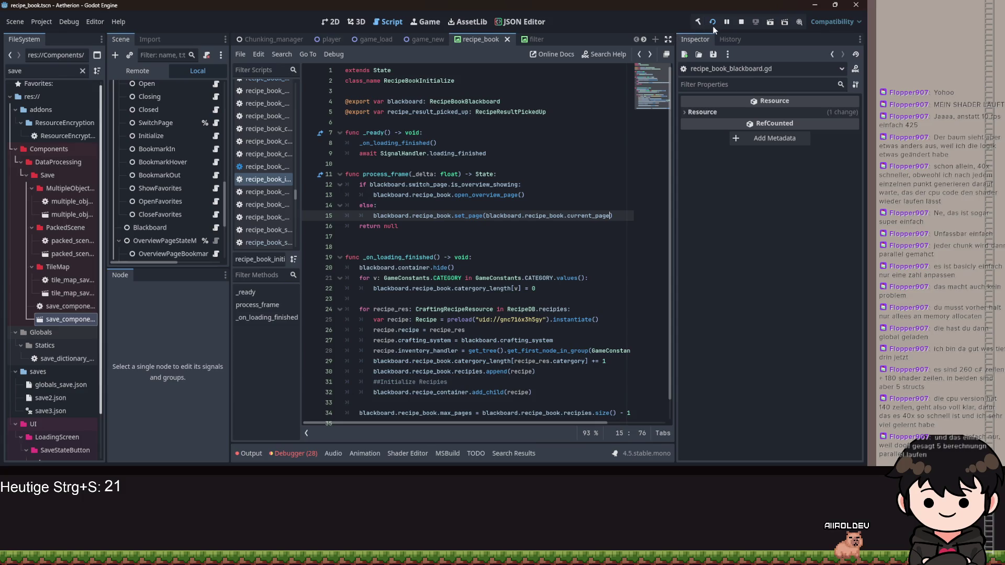
key("ctrl+s")
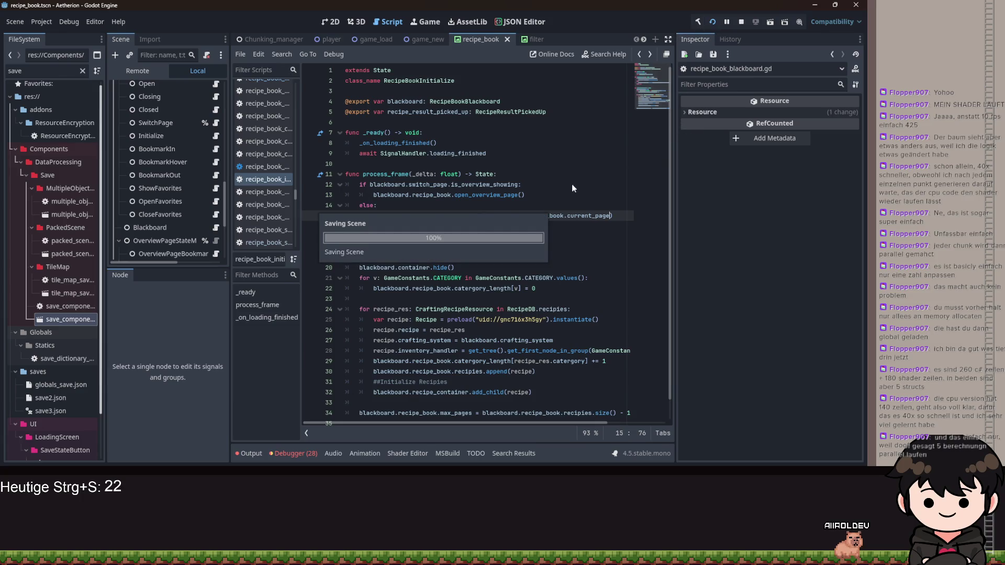
mouse_move(548, 196)
left_mouse_down()
mouse_move(398, 194)
mouse_move(370, 184)
left_mouse_up()
Debug-run Aetherion, continue the save, page the recipe book to Whisper Wand, then stop with F8
left_click(715, 22)
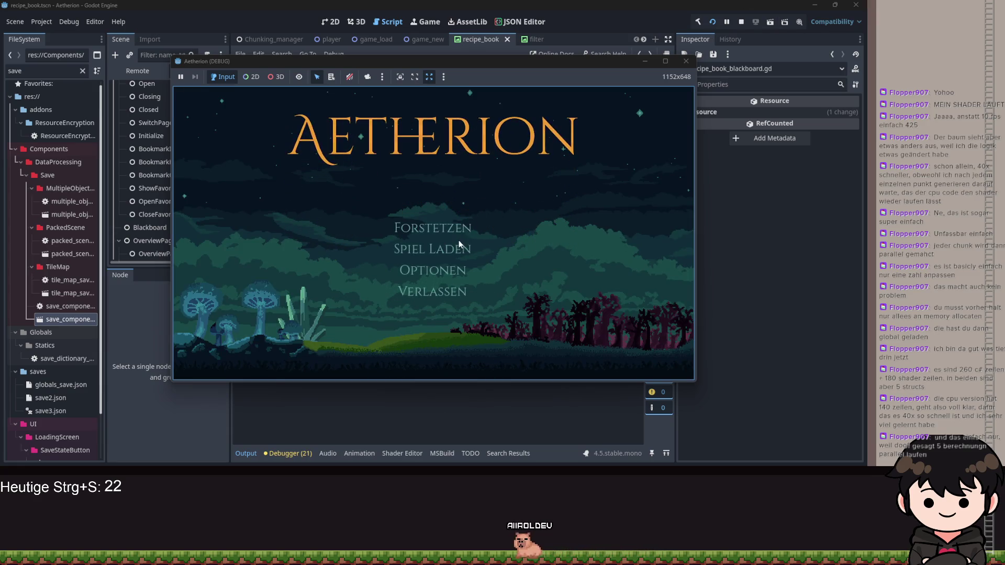
left_click(451, 224)
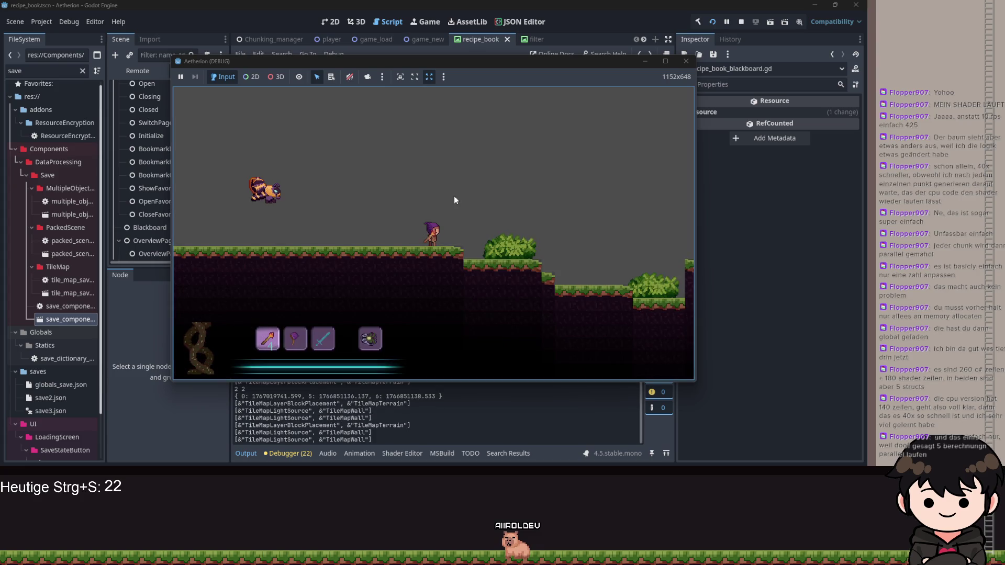
key("Escape")
left_click(264, 205)
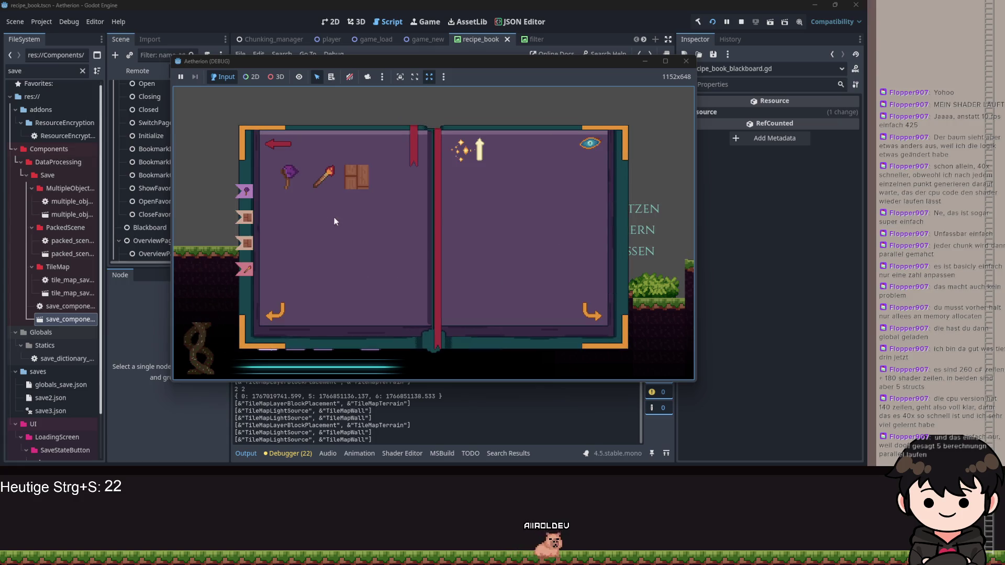
left_click(596, 306)
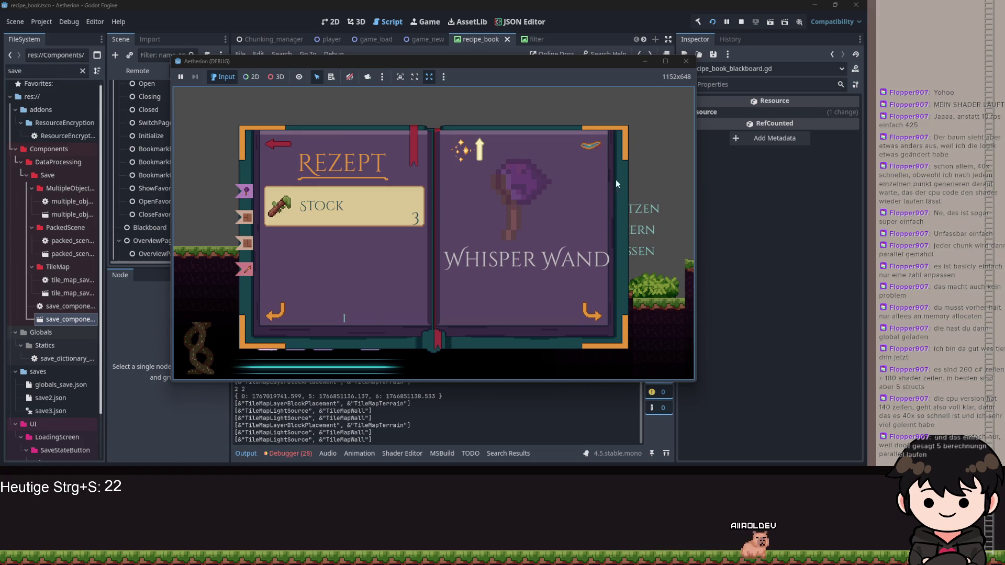
left_click(595, 136)
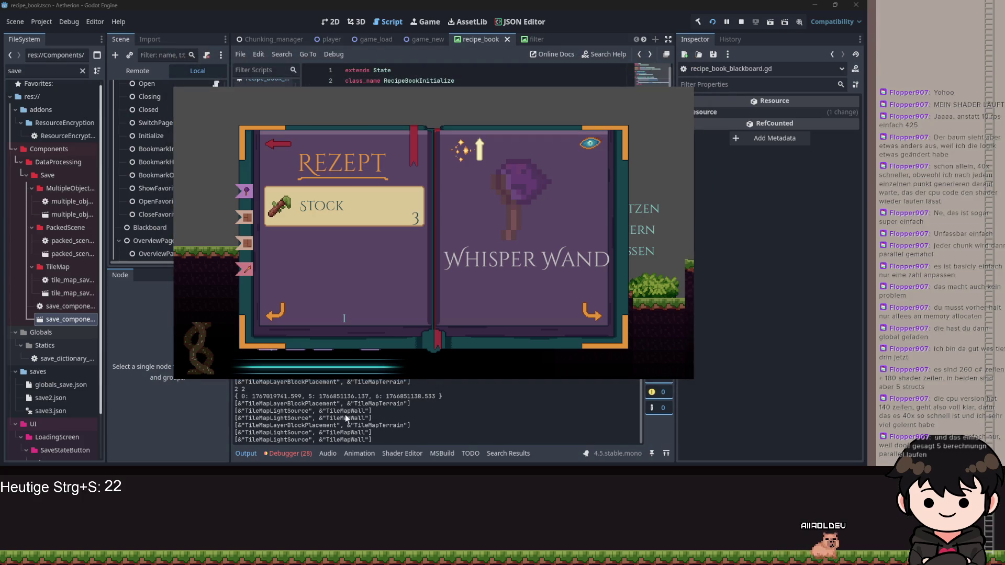
key("F8")
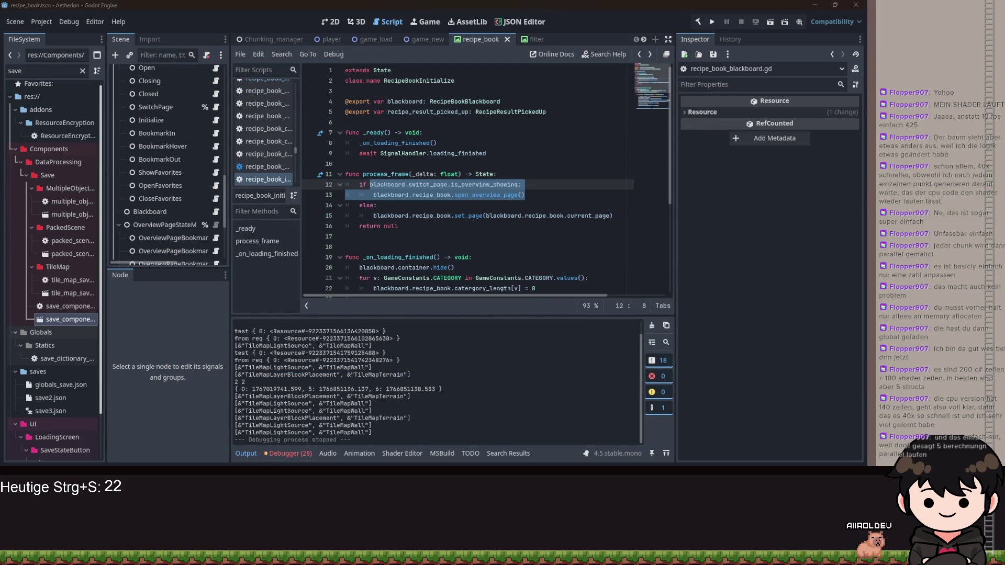
key("ctrl+super+Right")
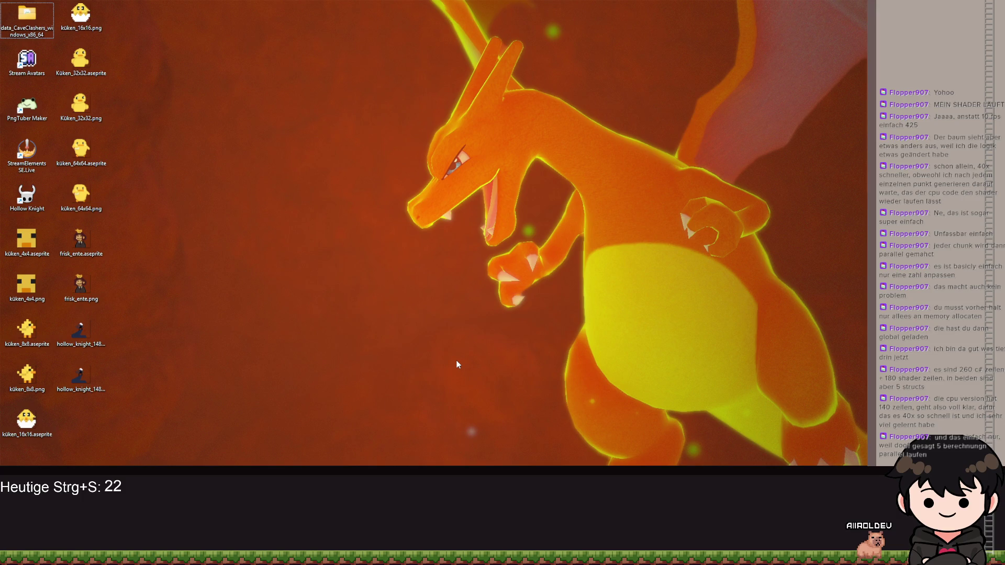
key("super+Tab")
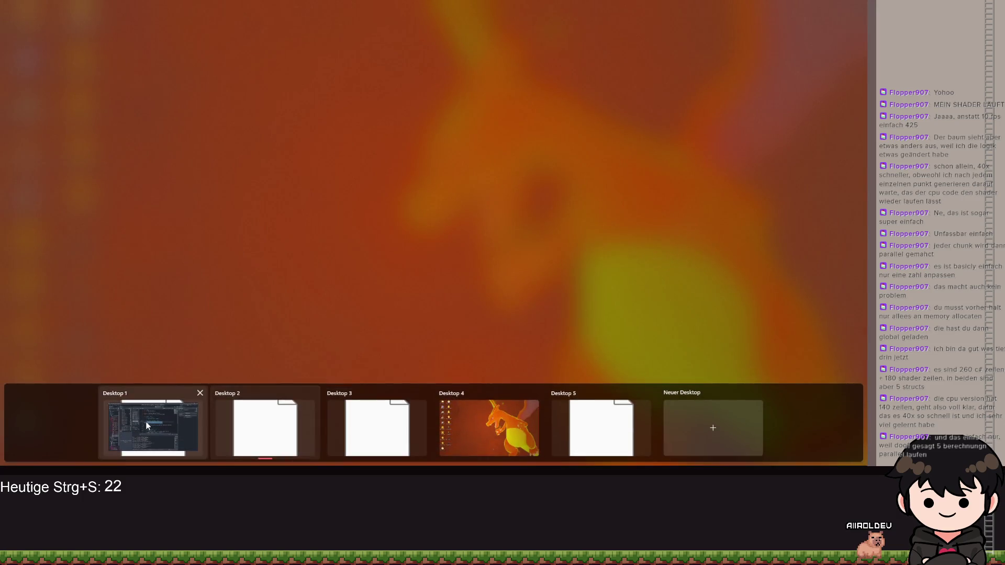
left_click(151, 424)
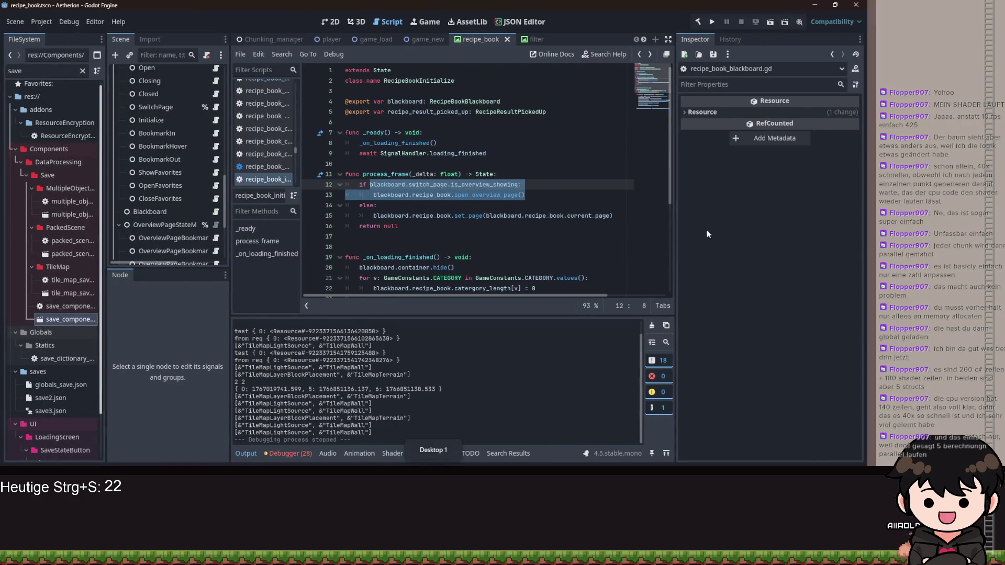
left_click(466, 227)
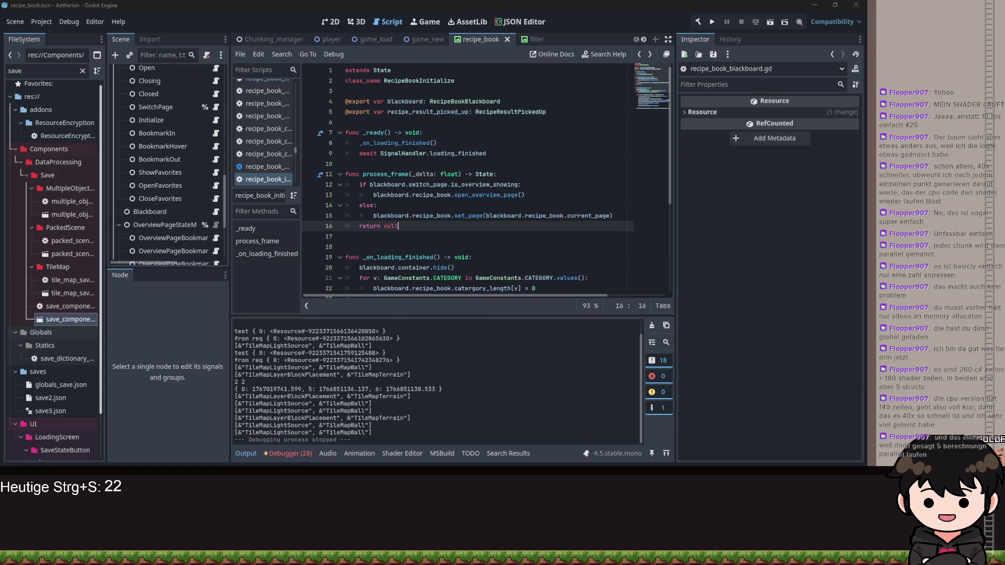
key("alt+Tab")
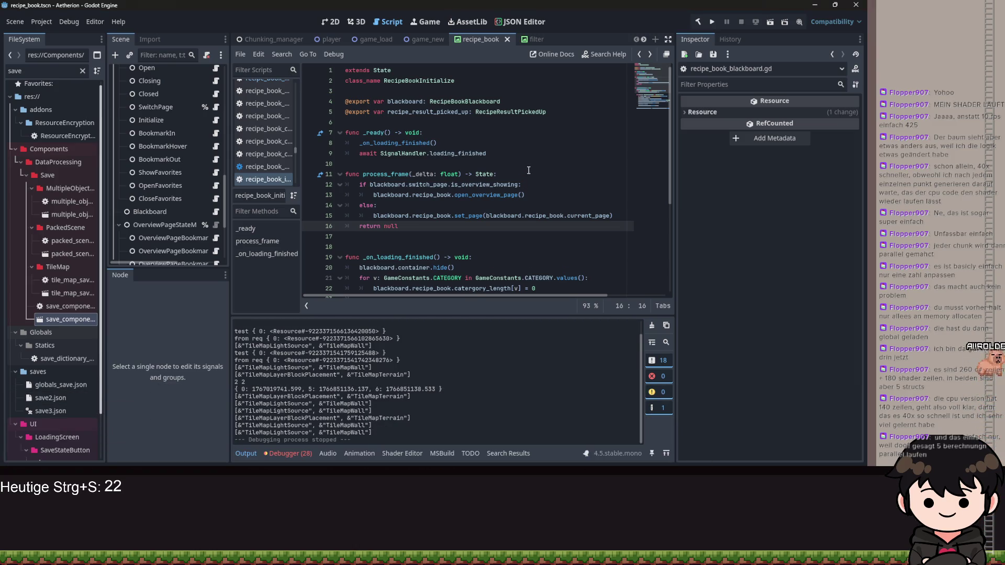
left_click(529, 172)
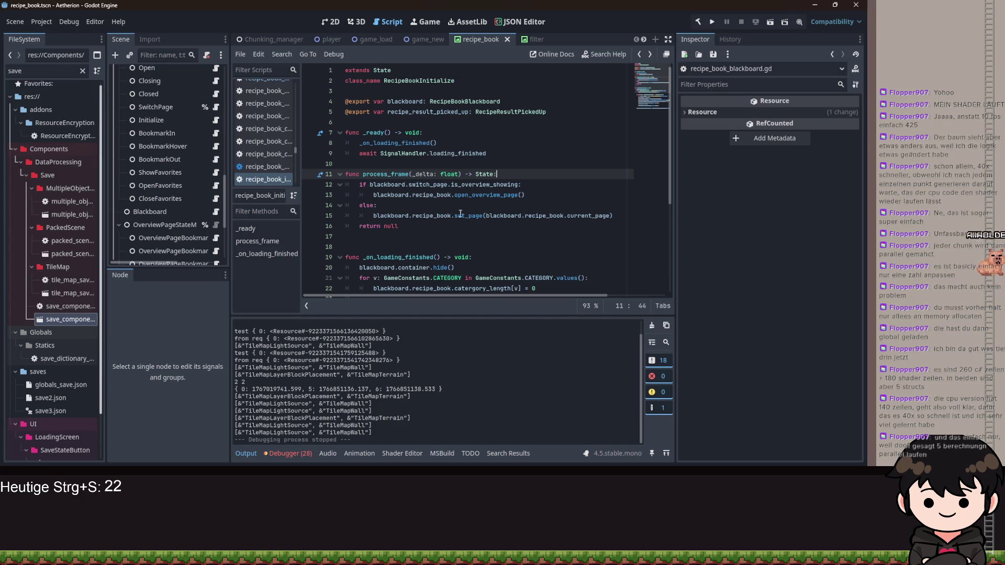
left_click(291, 453)
Open a pause_menu.gd error at line 41 from the Debugger Errors list, then return to recipe_book_initialize.gd
left_click(296, 323)
scroll(430, 408, "down", 5)
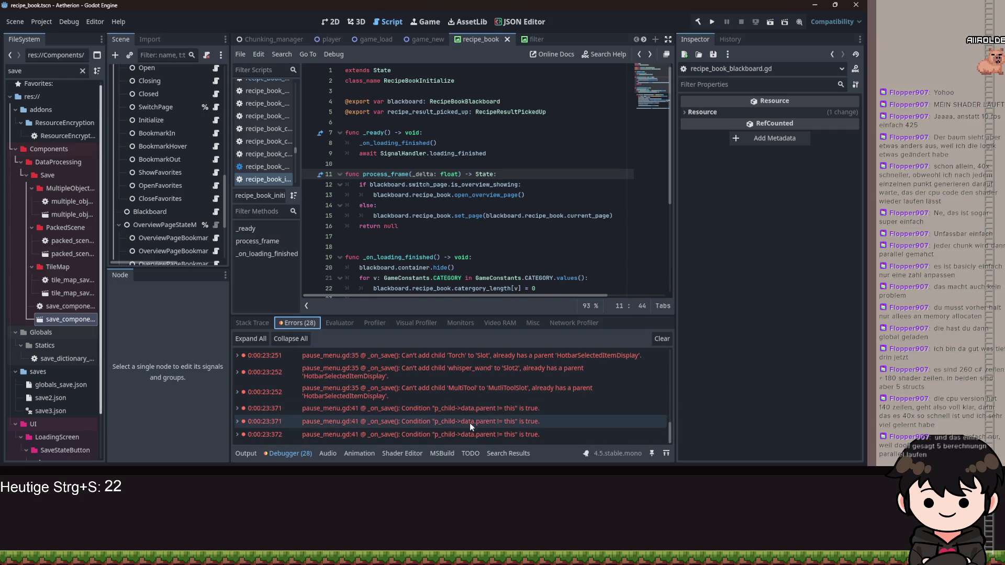
double_click(457, 409)
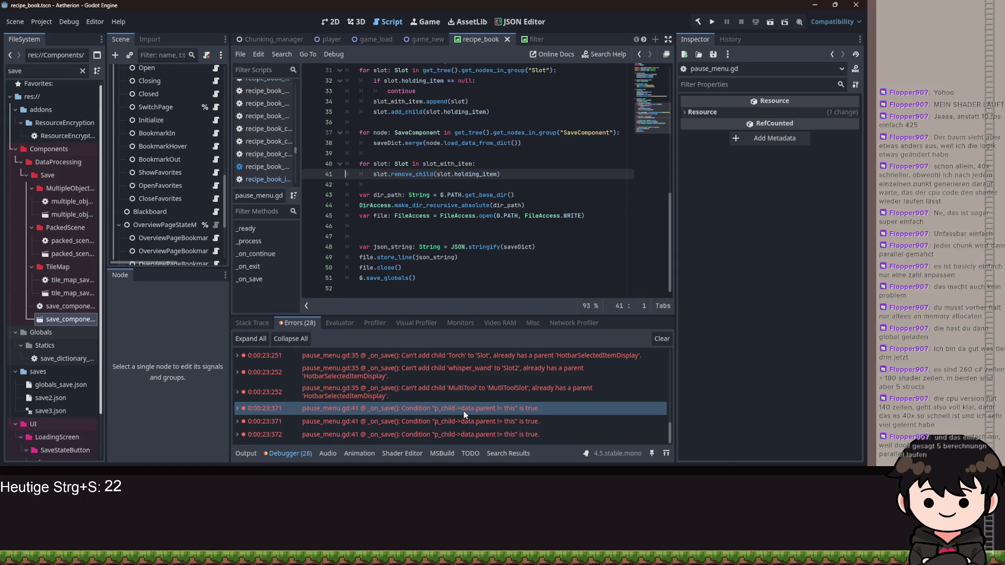
mouse_move(465, 412)
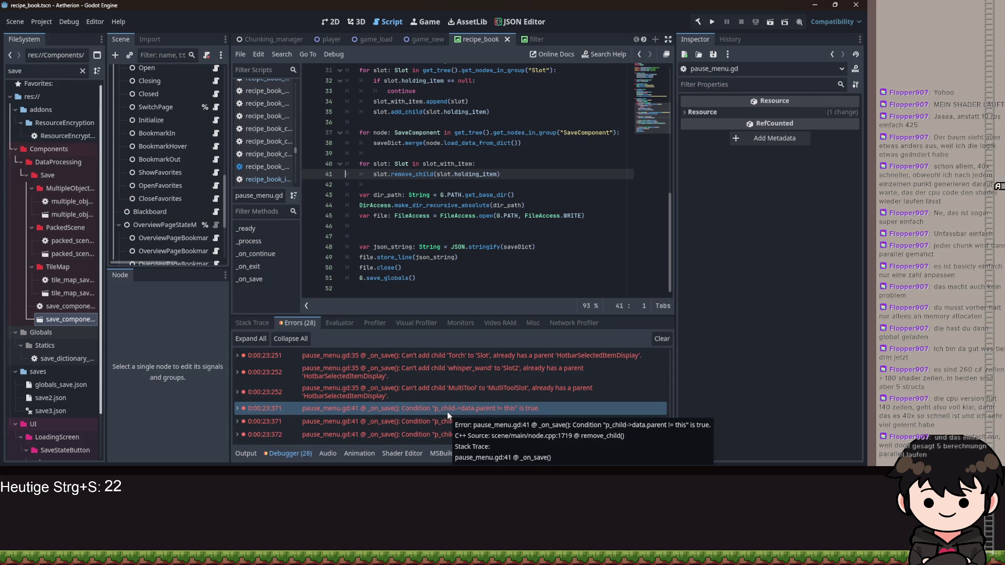
left_click(441, 205)
key("alt+Left")
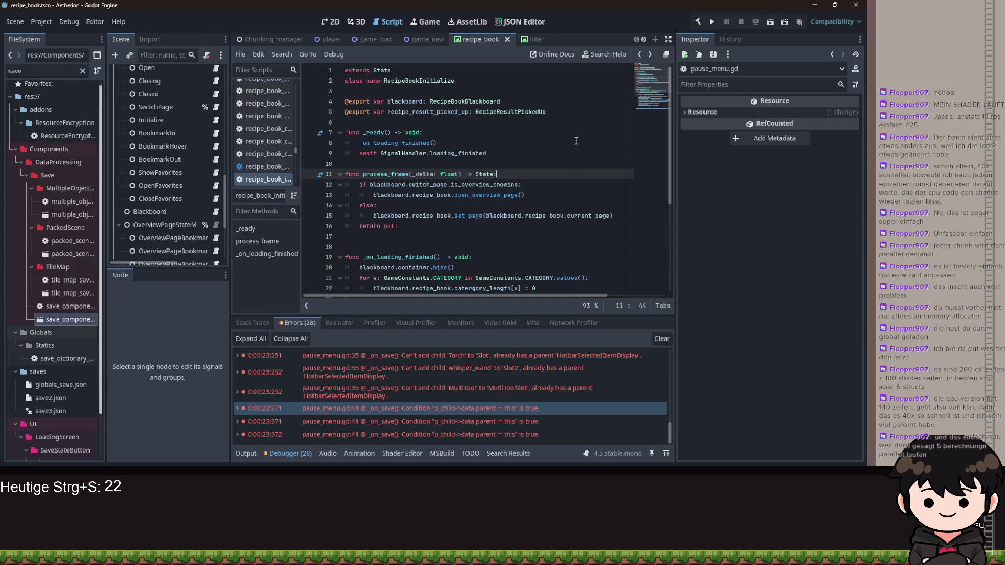
Relaunch Aetherion, continue the saved game into its pause menu, then bring the script editor forward
left_click(711, 21)
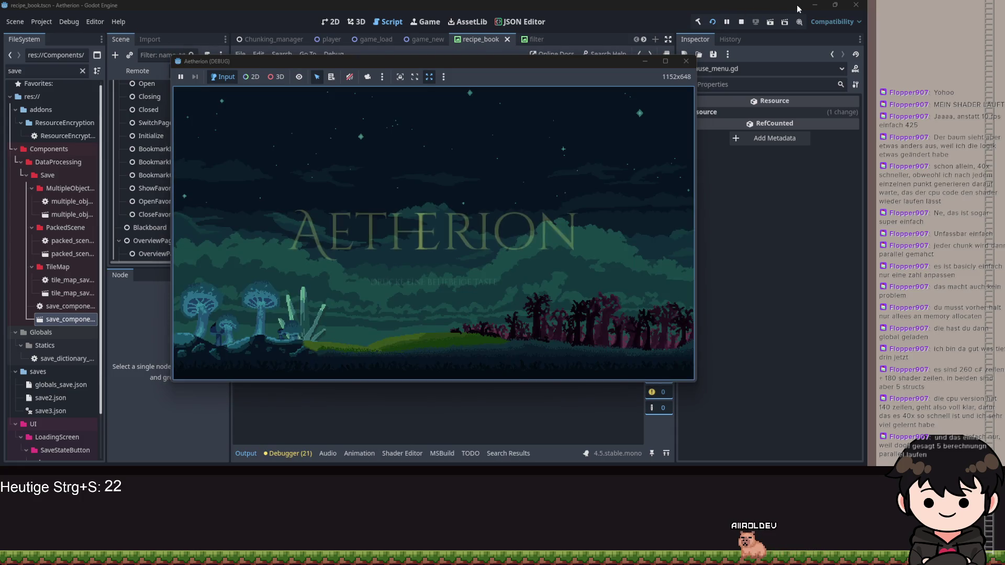
left_click(530, 204)
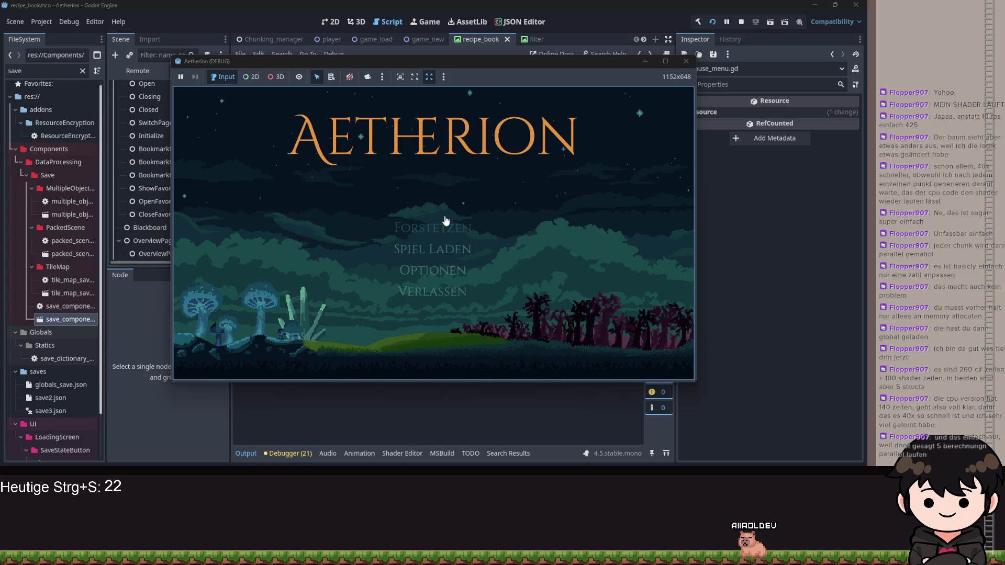
key("Return")
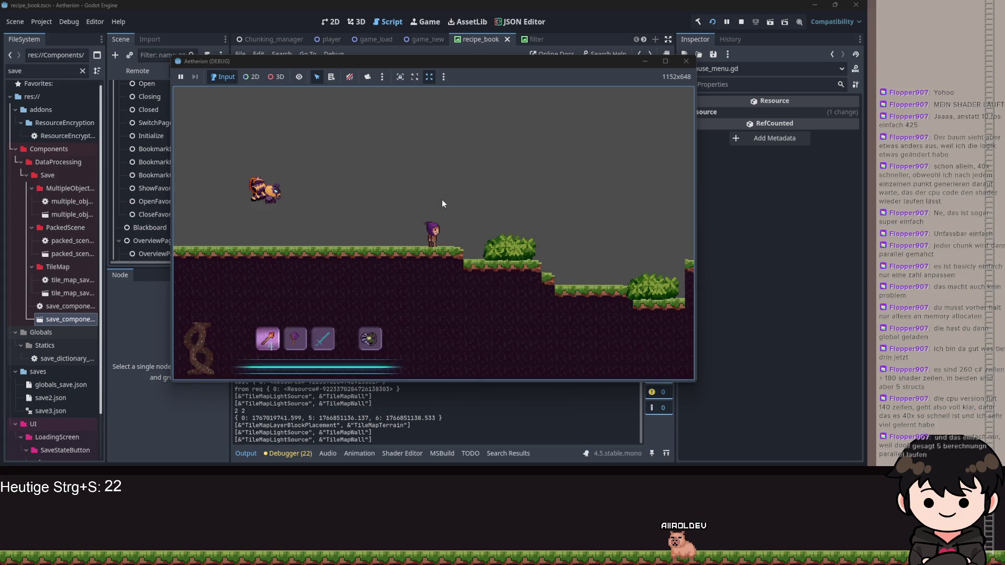
key("Escape")
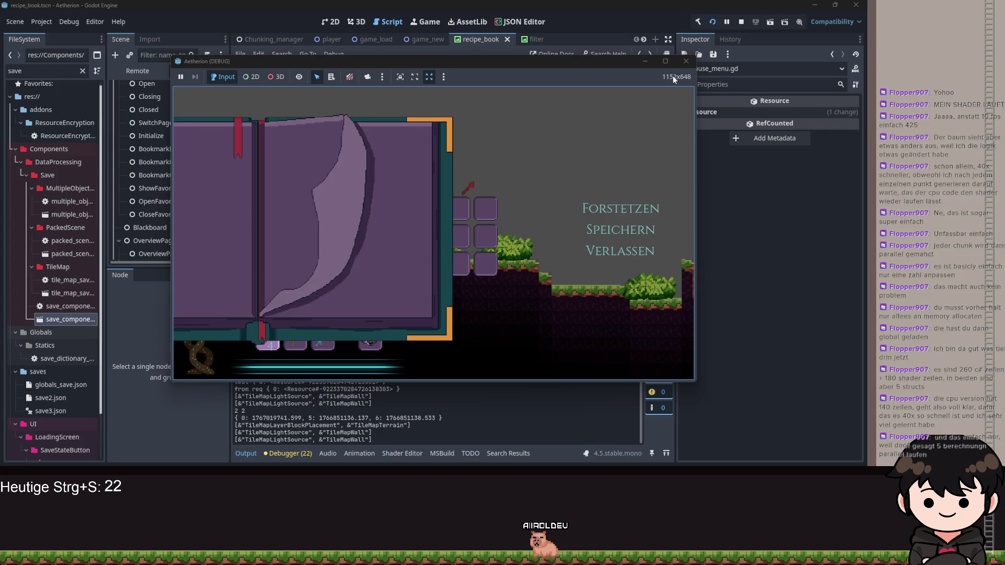
left_click_drag(638, 62, 639, 66)
left_click(329, 205)
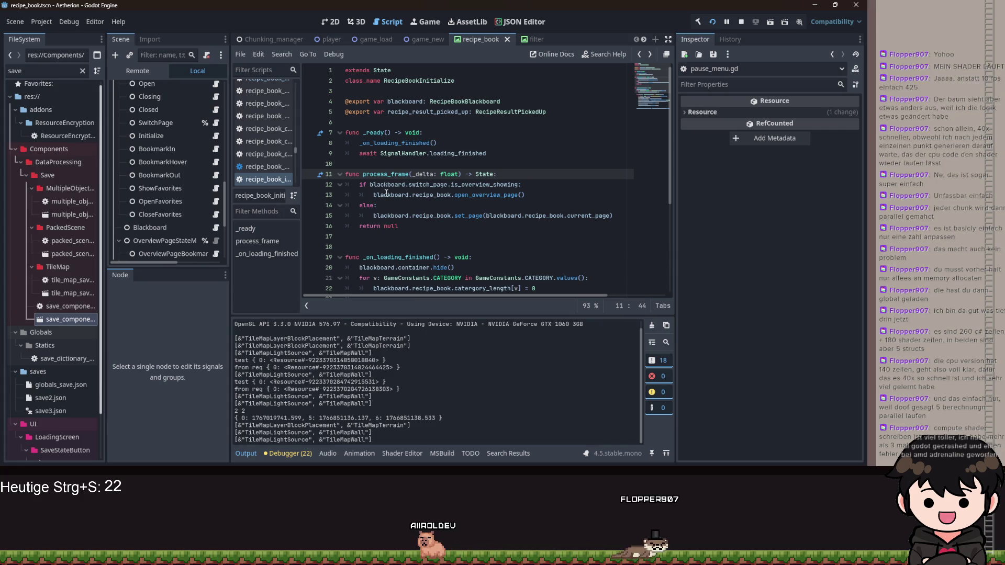
Save recipe_book_initialize.gd with Ctrl+S and place the caret on the else line
mouse_move(386, 194)
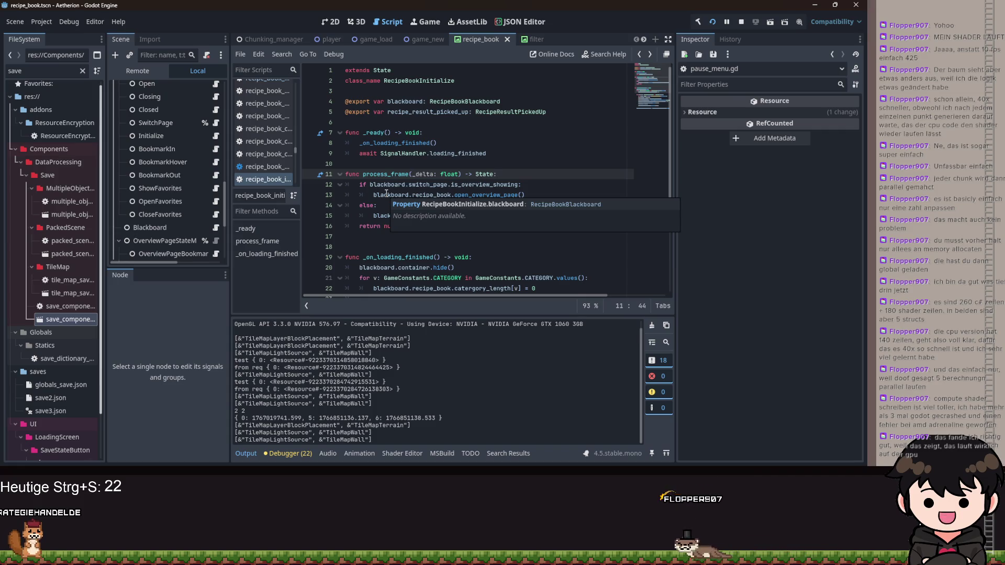
left_click(512, 142)
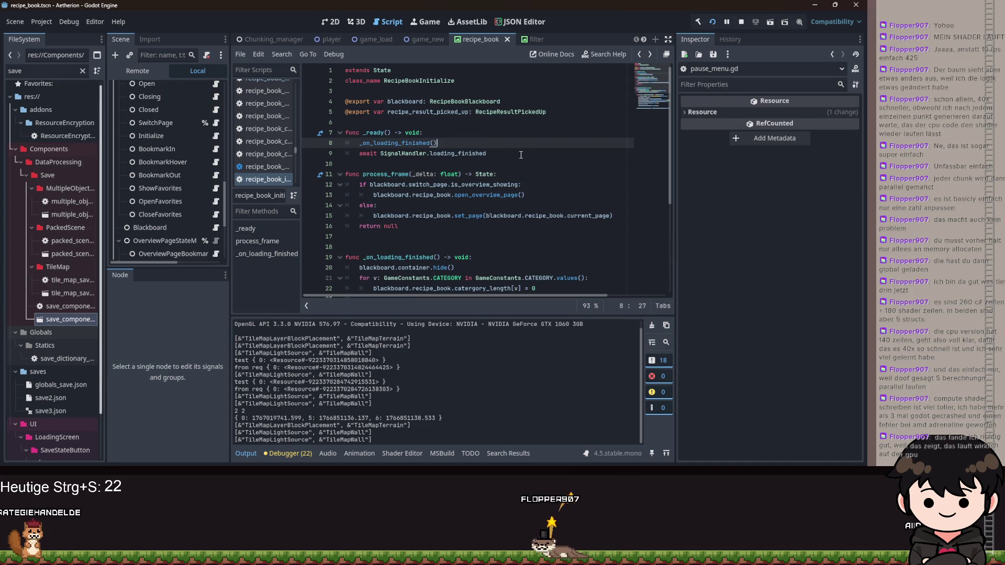
key("ctrl+s")
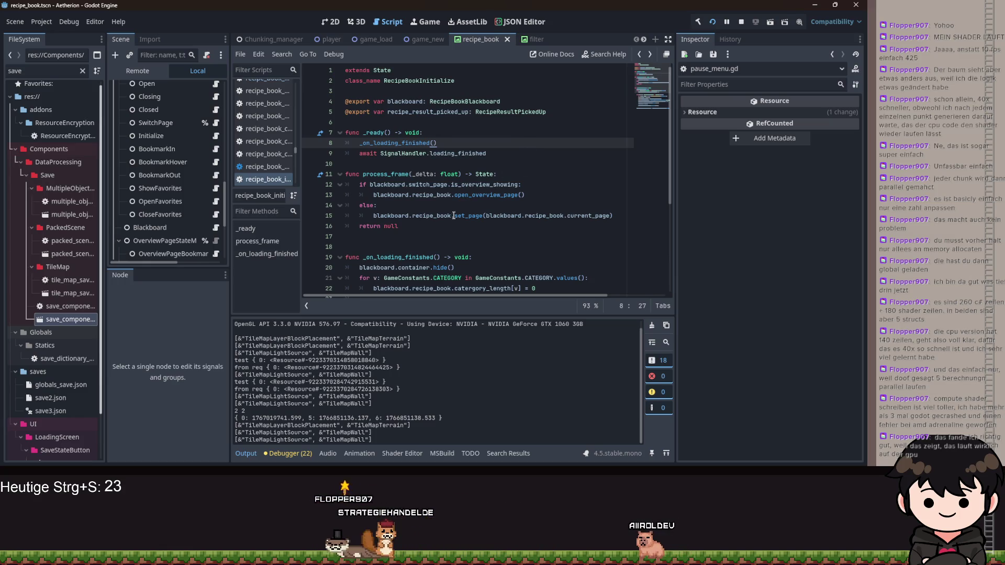
left_click(497, 205)
scroll(469, 178, "down", 5)
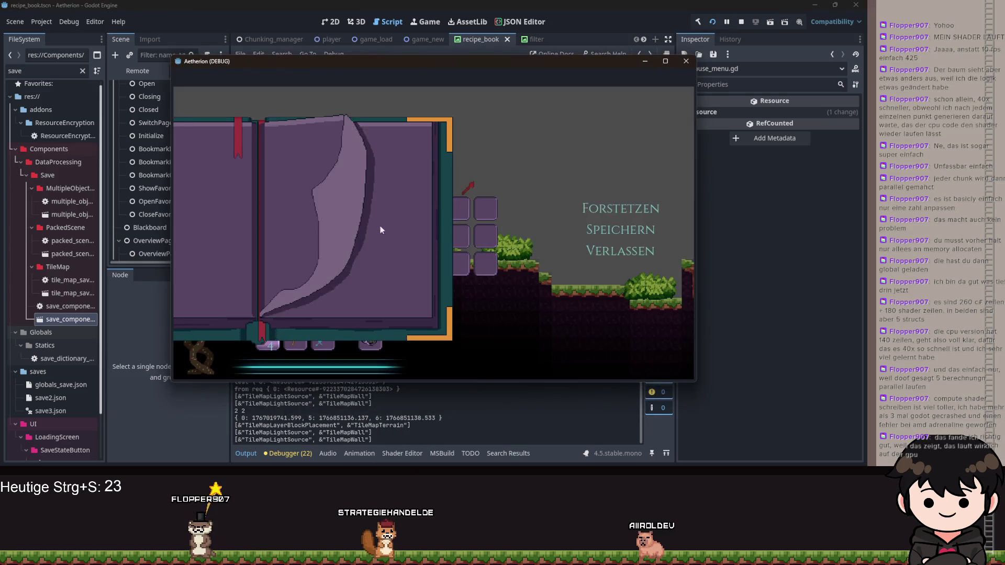
Hide the game window and review the SwitchPage and Initialize state scripts
left_click(643, 61)
left_click(498, 216)
left_click(216, 123)
scroll(192, 177, "up", 1)
scroll(195, 157, "down", 5)
scroll(200, 217, "up", 4)
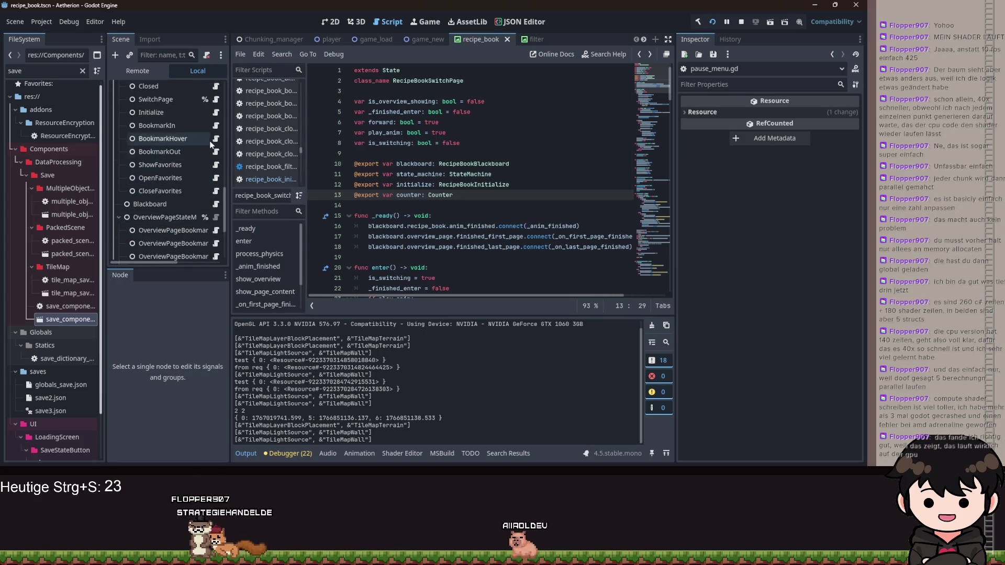
scroll(206, 139, "up", 1)
left_click(216, 135)
scroll(543, 213, "up", 2)
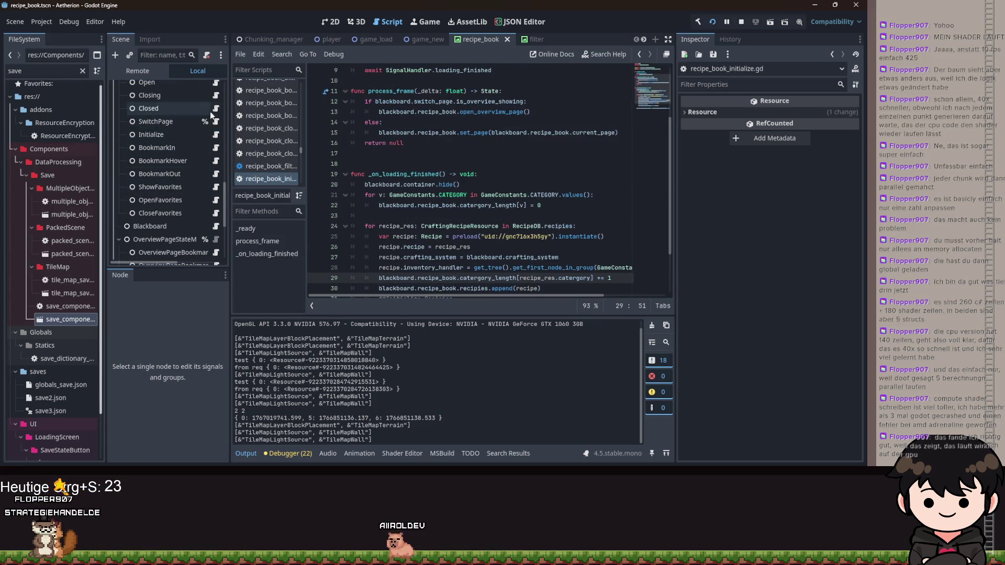
left_click(217, 134)
scroll(473, 208, "up", 3)
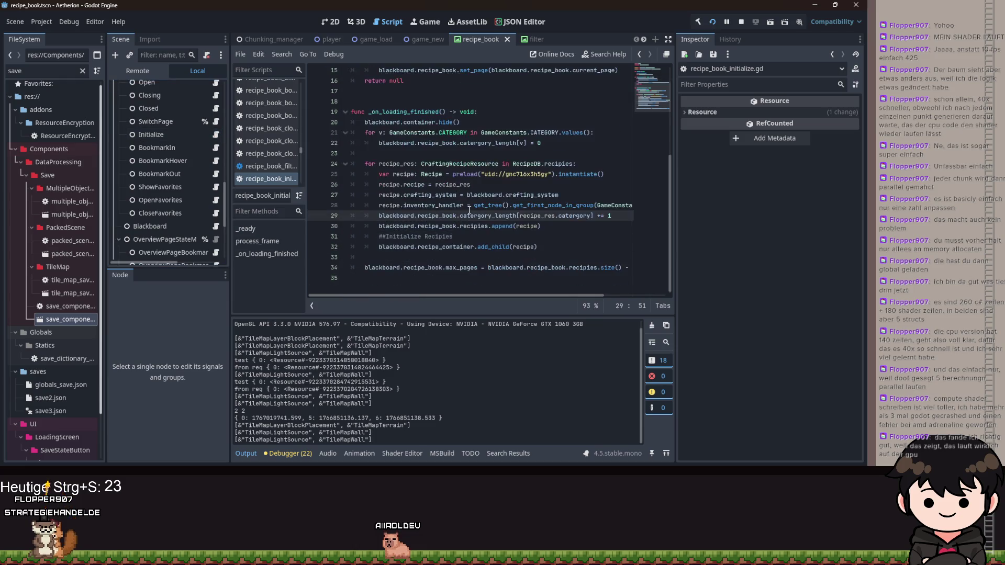
scroll(473, 207, "down", 5)
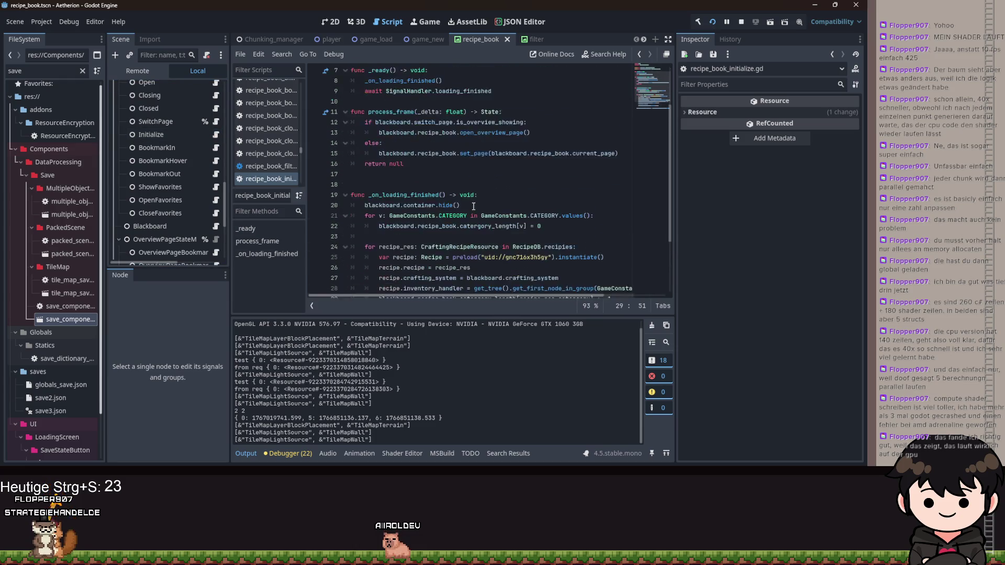
scroll(203, 118, "up", 2)
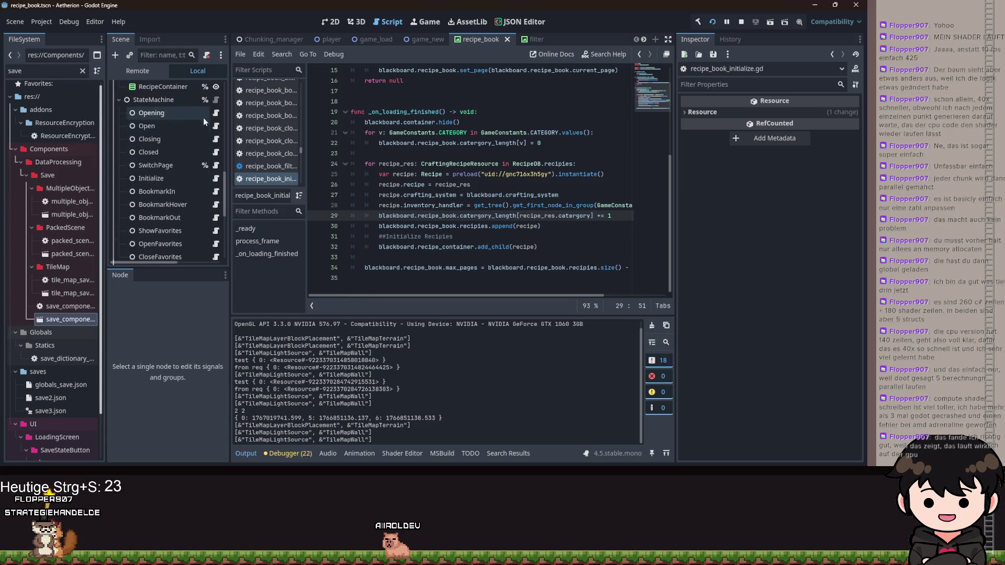
Step through the Opening, Open, Closing, SwitchPage and Initialize state scripts in turn
left_click(216, 112)
scroll(443, 195, "down", 3)
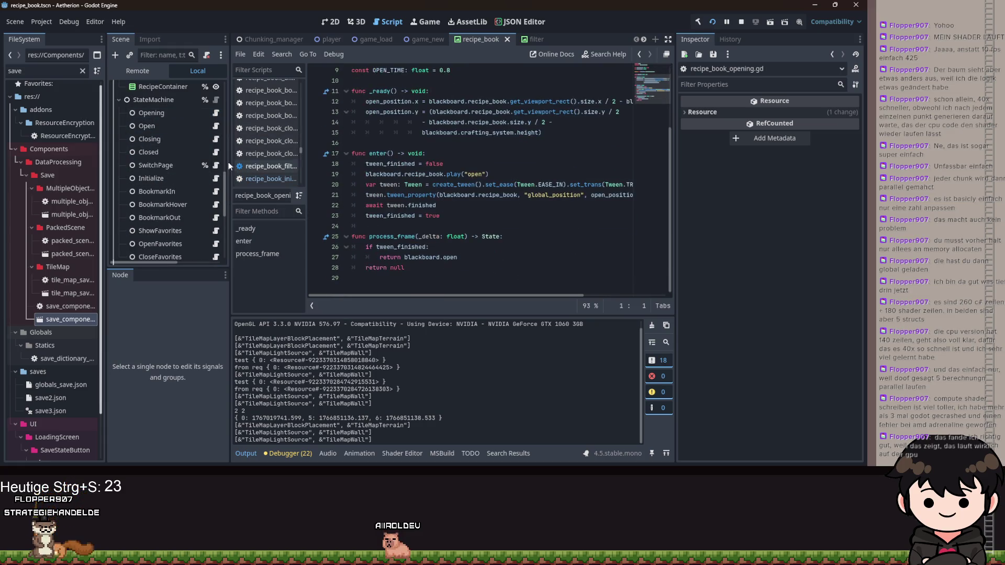
scroll(209, 159, "up", 1)
left_click(216, 149)
scroll(482, 211, "down", 5)
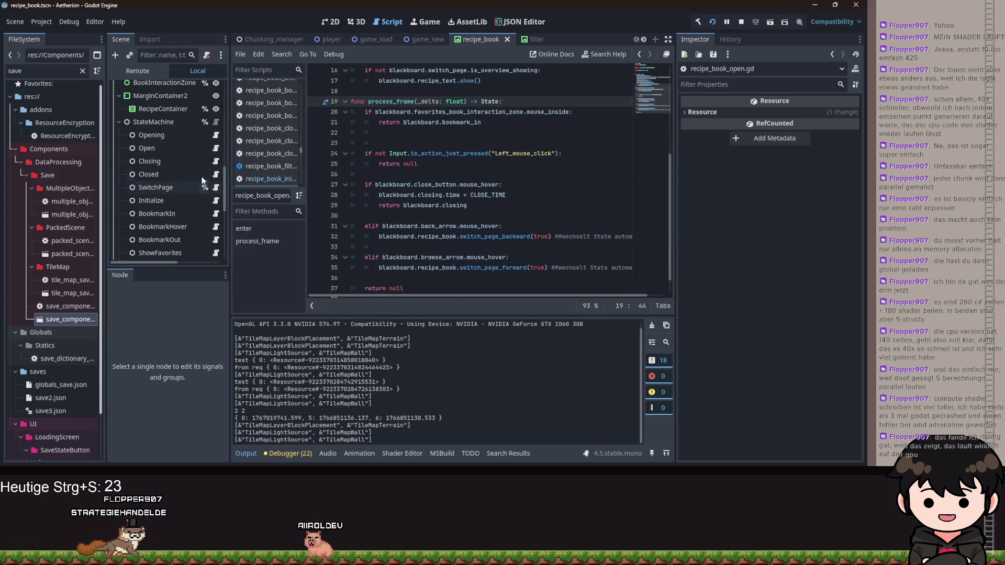
left_click(216, 161)
scroll(471, 209, "down", 2)
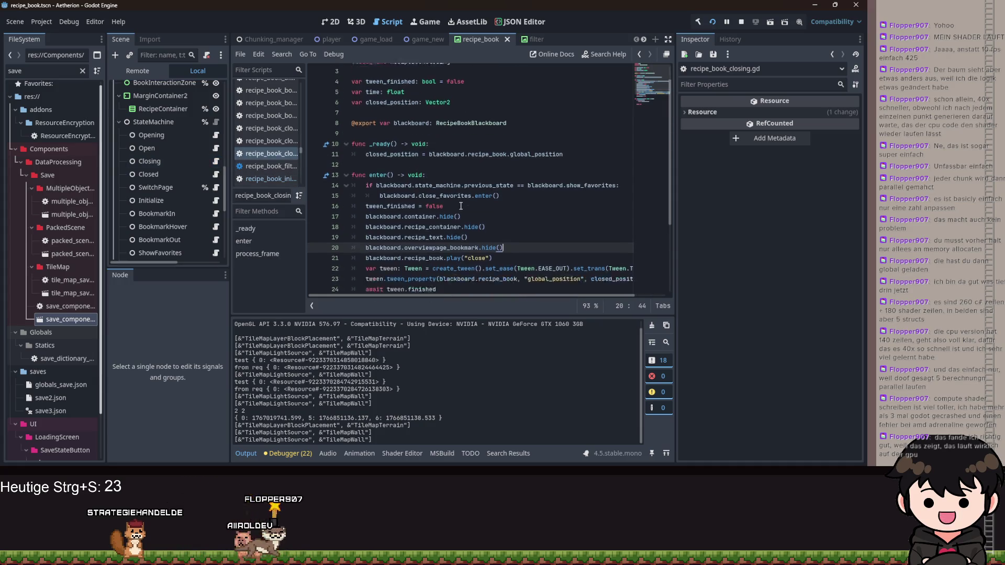
left_click(219, 190)
left_click(215, 188)
scroll(432, 211, "down", 5)
scroll(431, 212, "up", 8)
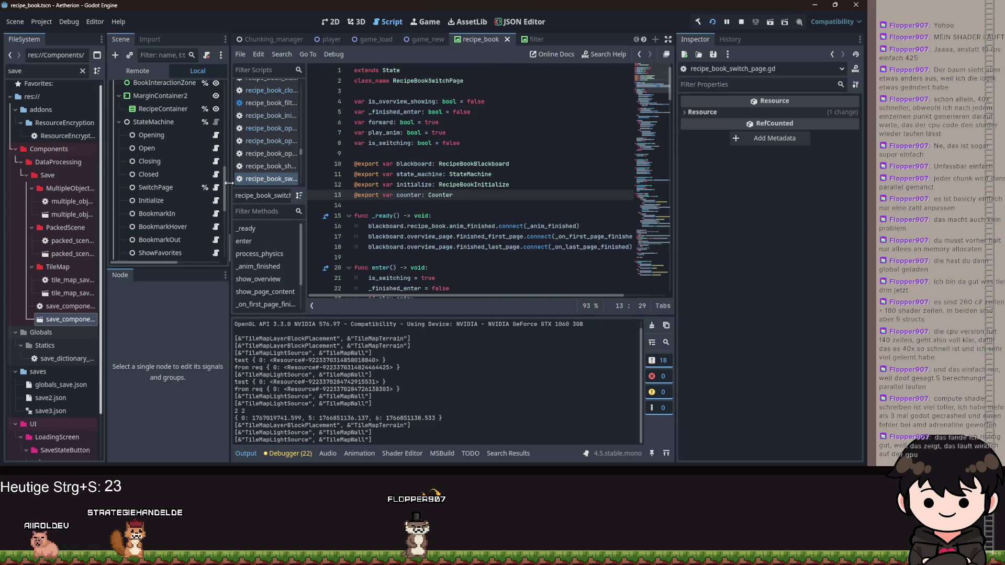
left_click(220, 203)
scroll(446, 220, "up", 5)
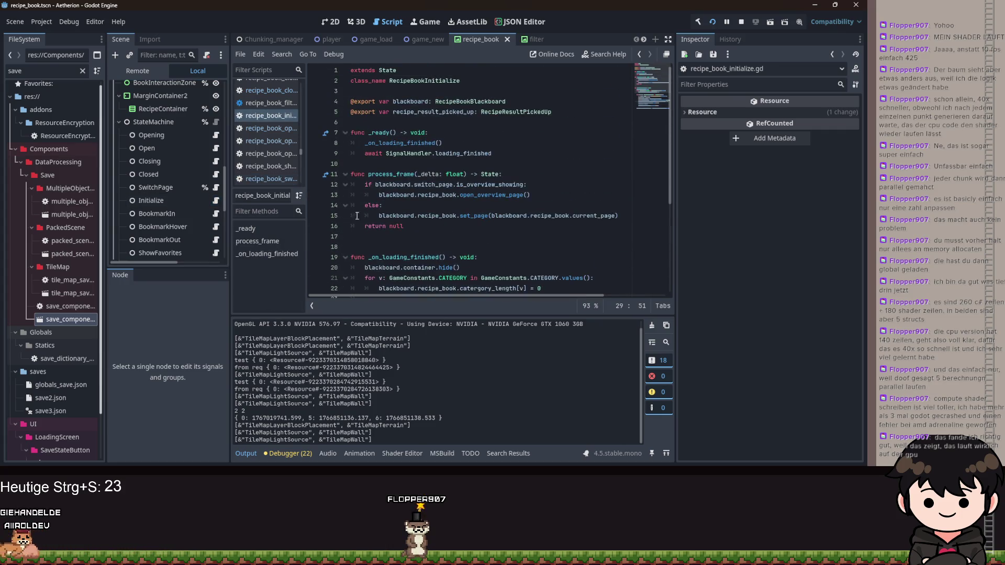
Check line 15's set_page call, then return to SwitchPage's enter() function
left_click(465, 216)
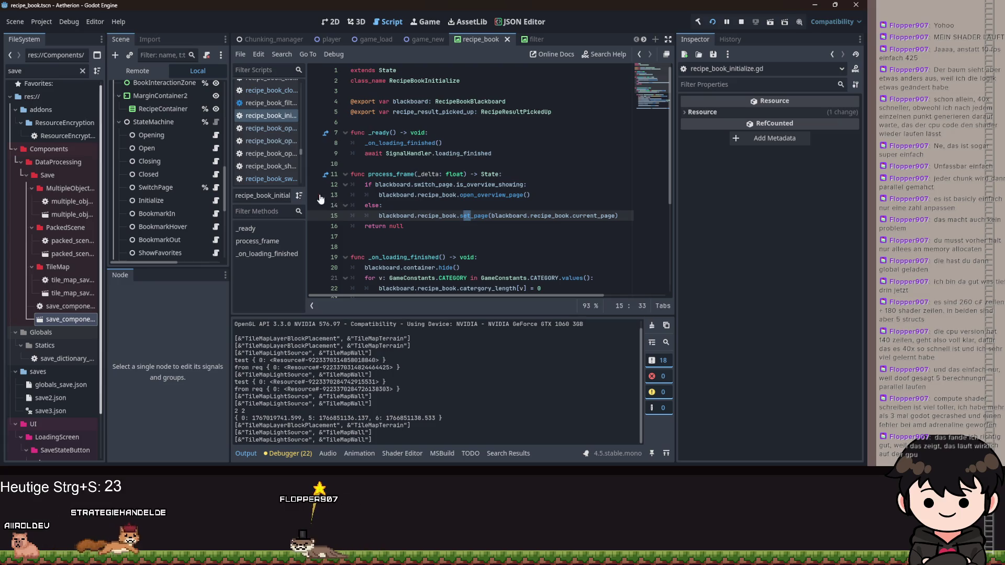
left_click(218, 188)
scroll(406, 208, "down", 3)
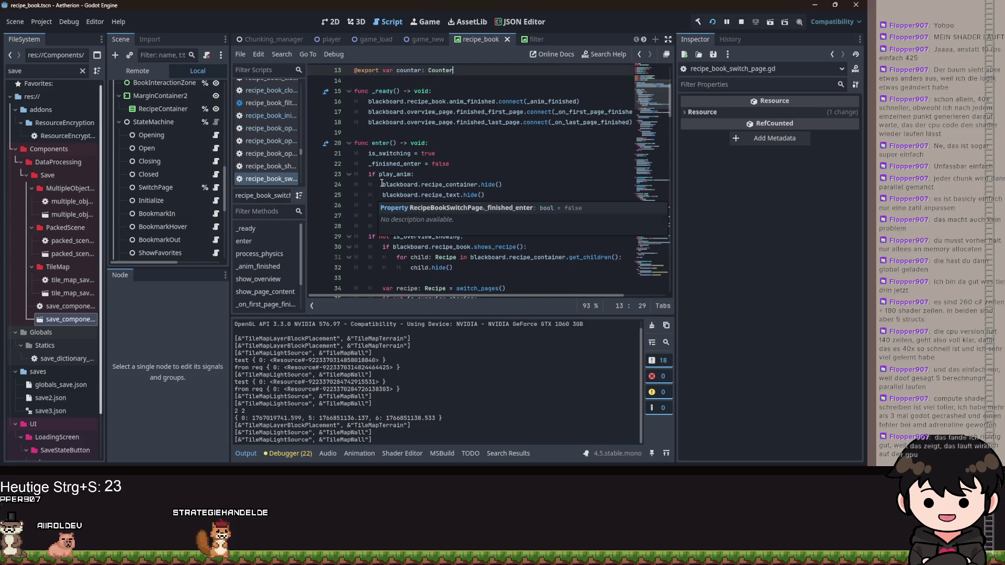
scroll(507, 190, "up", 4)
scroll(507, 189, "down", 4)
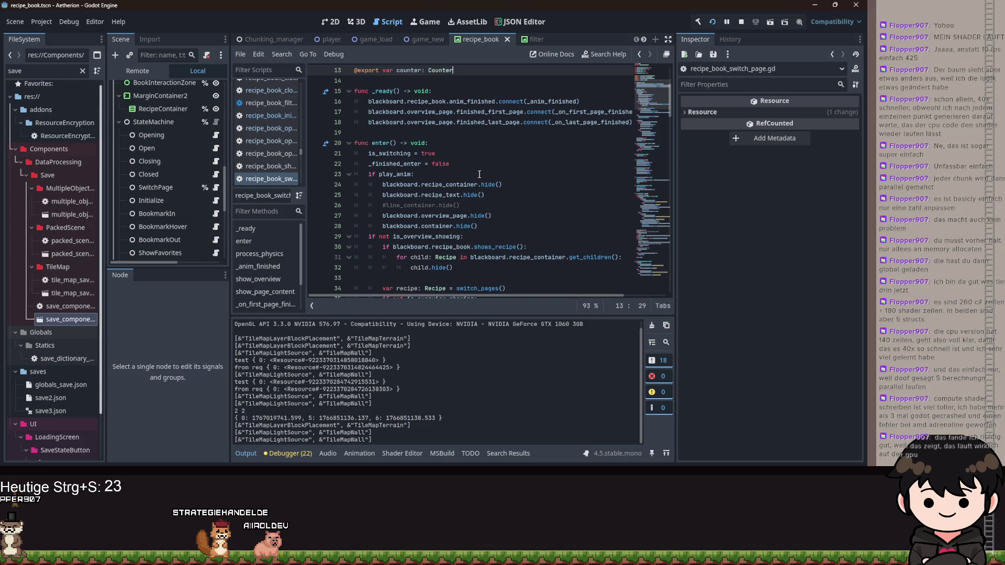
Append ', false' to line 15's set_page(...current_page) call, then relaunch the game
key("alt+Left")
key("alt+Left")
left_click(607, 217)
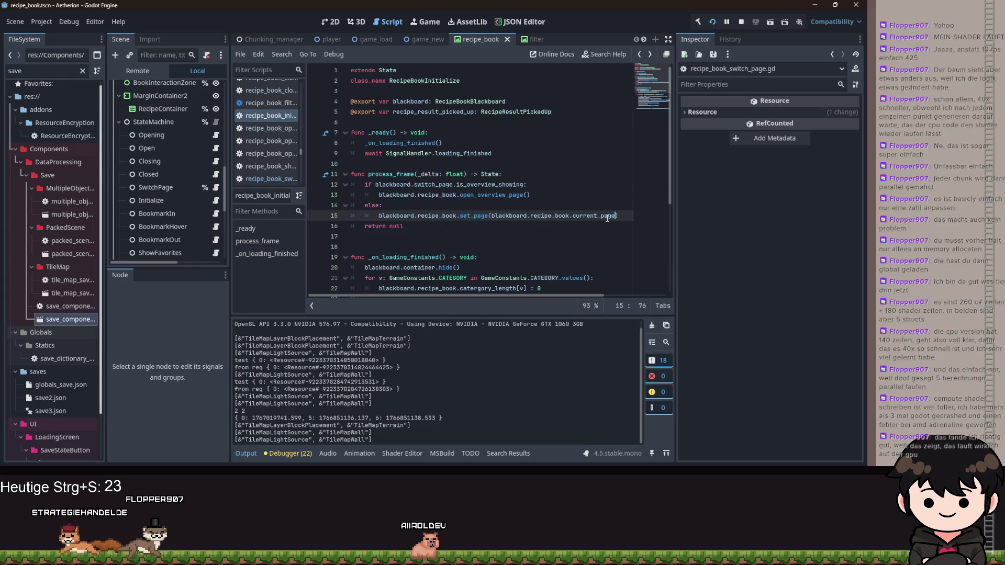
type(", false")
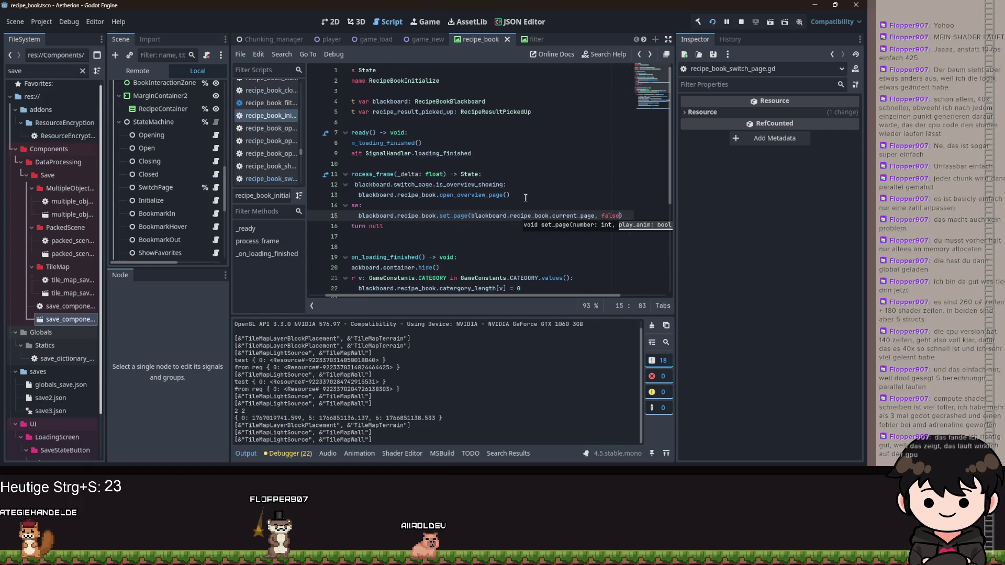
left_click_drag(563, 297, 547, 297)
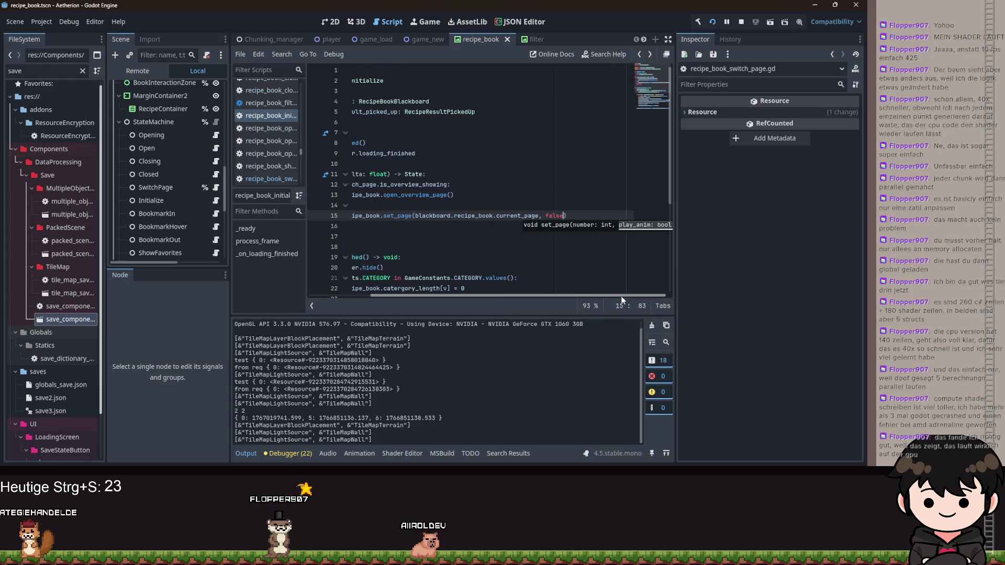
left_click(526, 195)
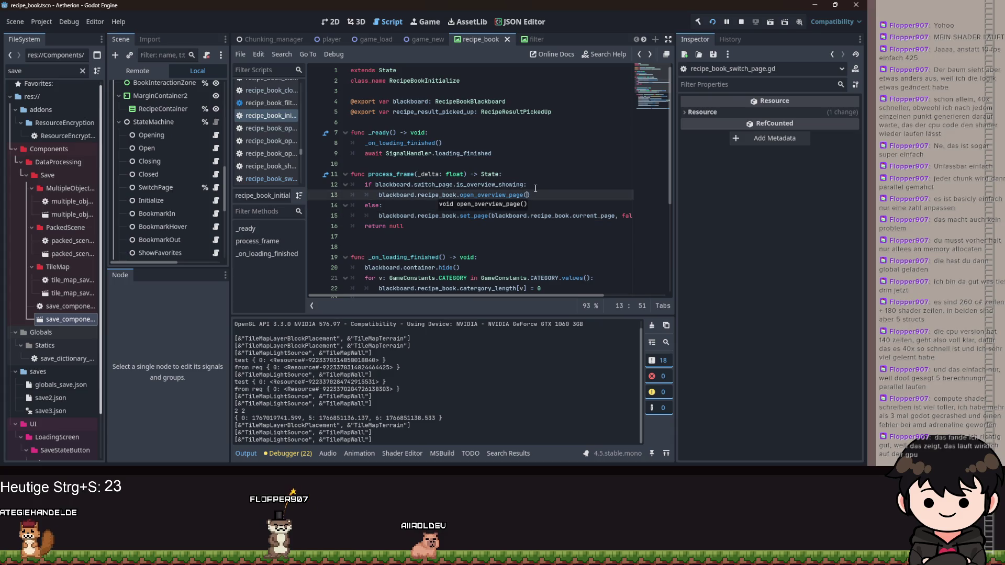
left_click(708, 22)
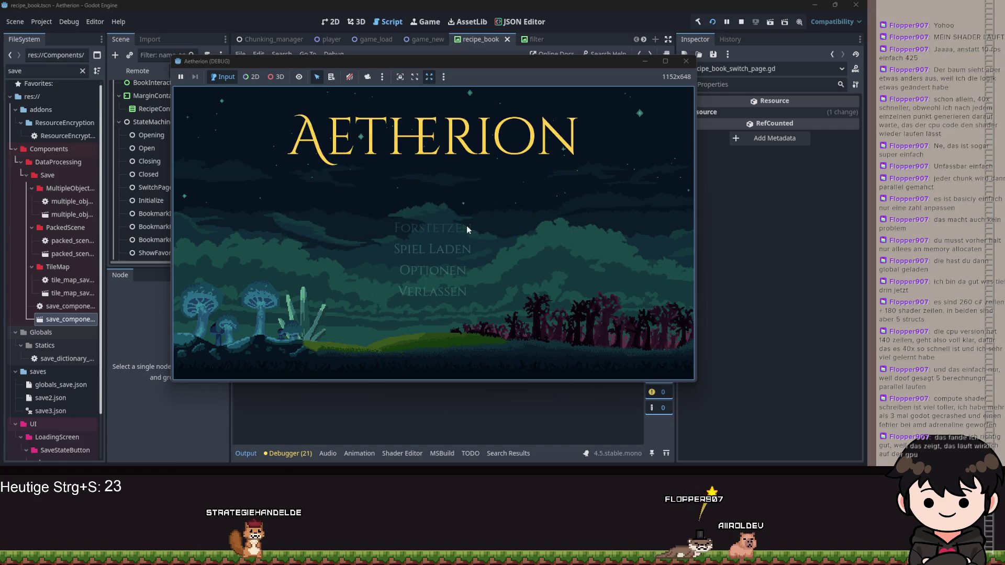
Continue the save, page the recipe book forward twice to Fackel, then close and rerun the game
left_click(468, 229)
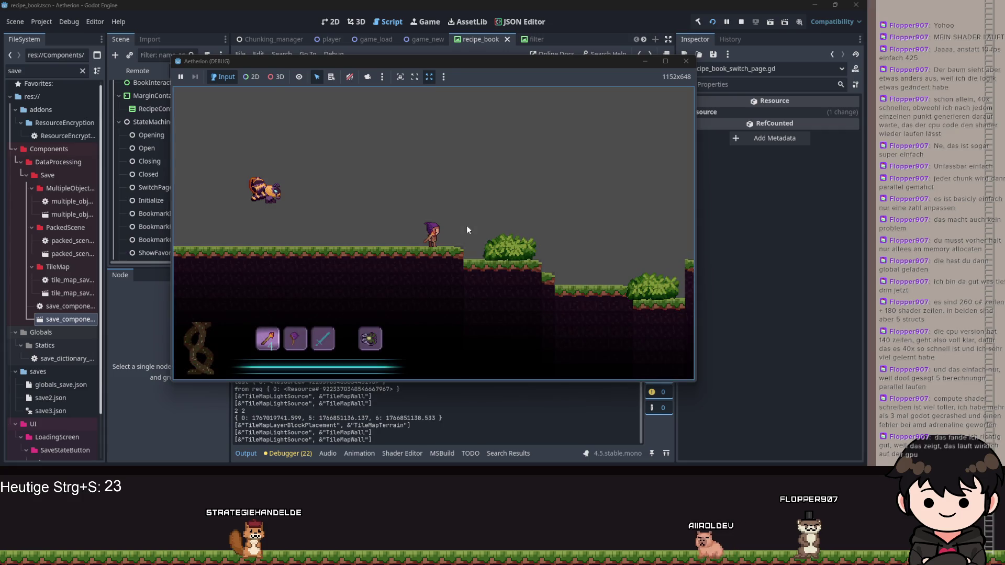
key("Escape")
left_click(257, 219)
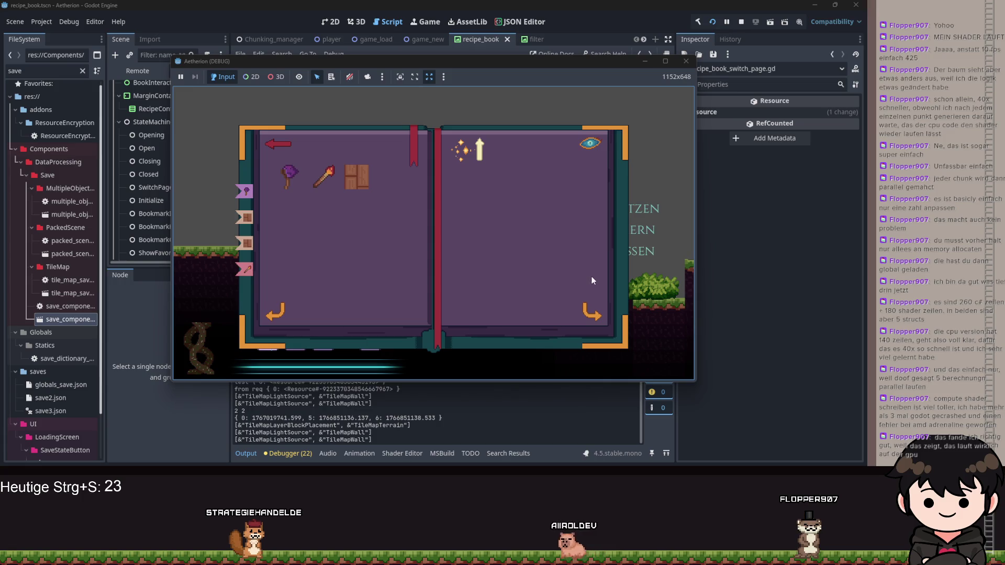
left_click(594, 312)
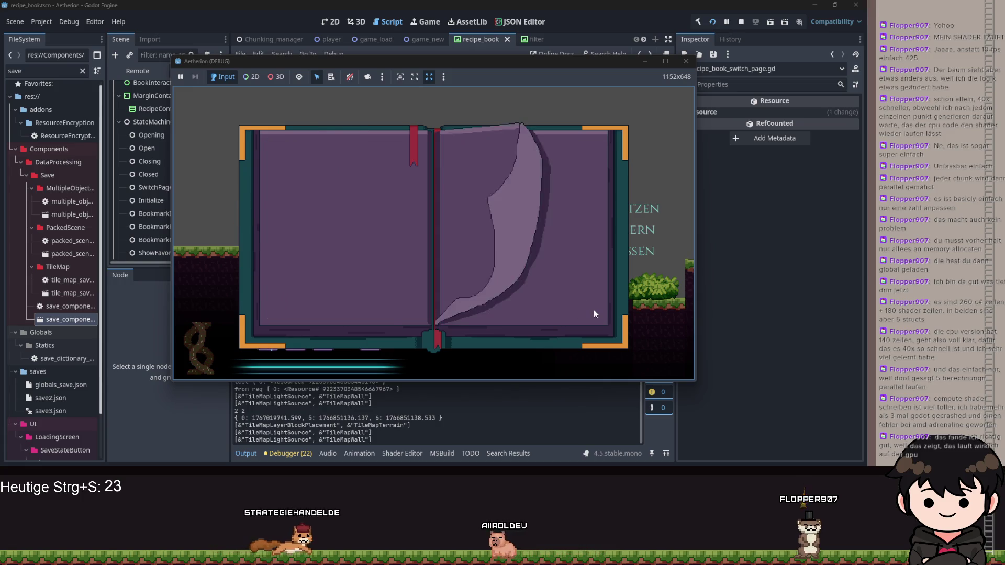
left_click(594, 310)
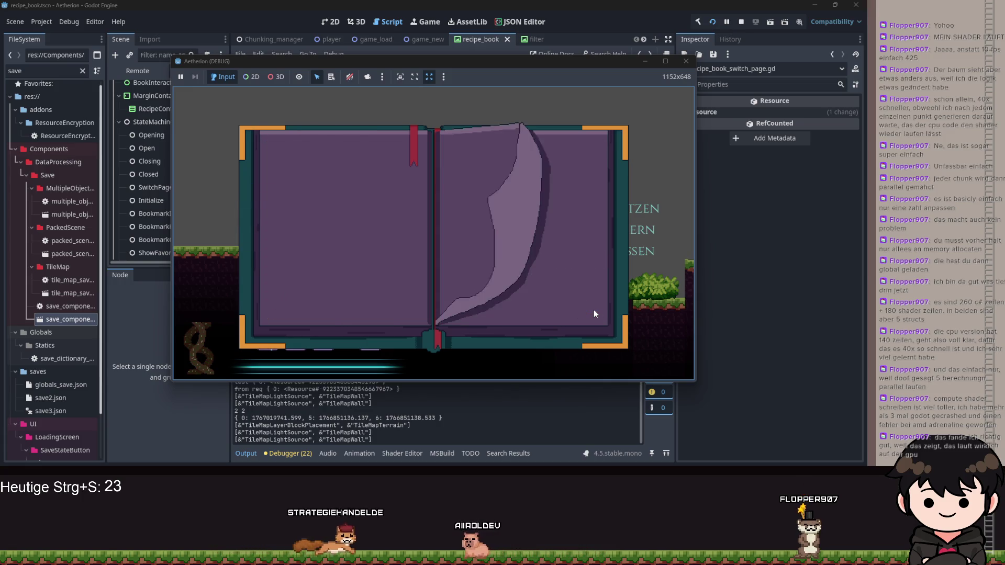
left_click(684, 63)
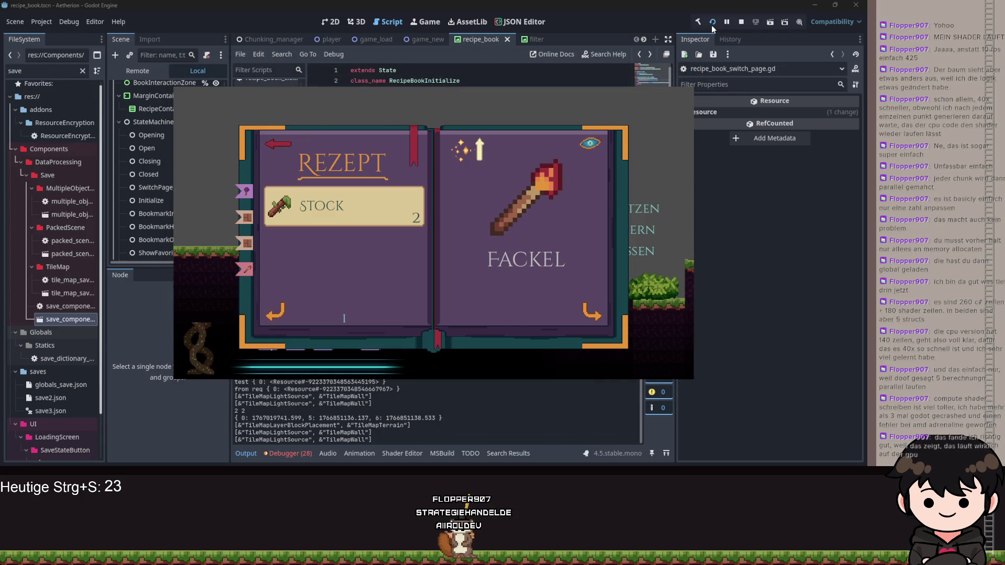
left_click(712, 25)
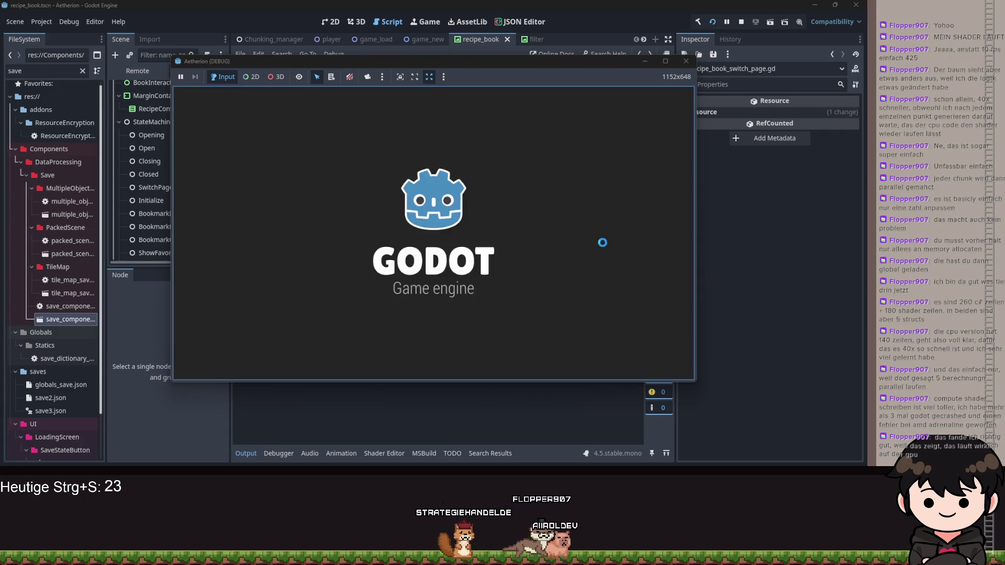
Continue the saved game via Fortsetzen, open the recipe book in game, then quit the debug window
left_click(411, 269)
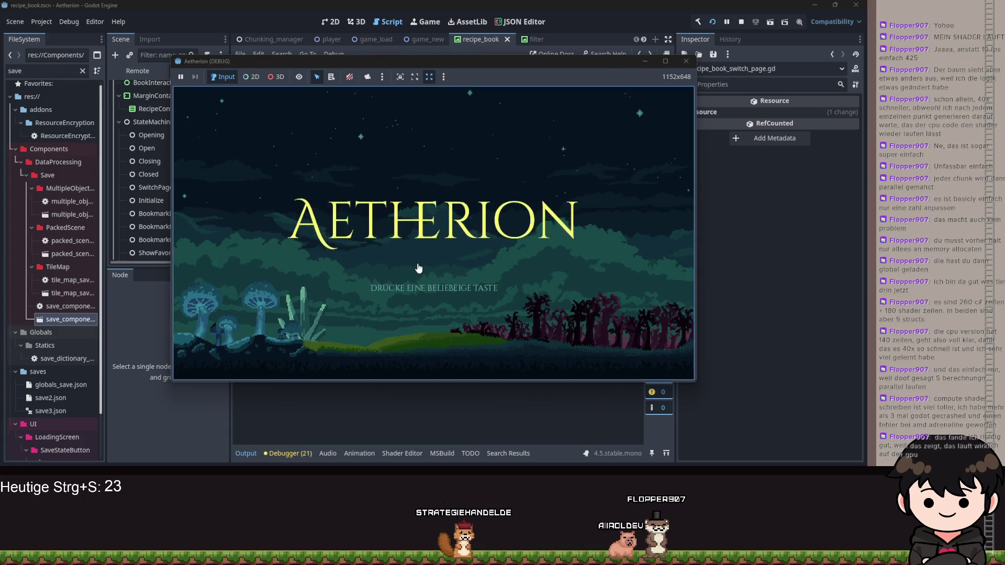
left_click(438, 222)
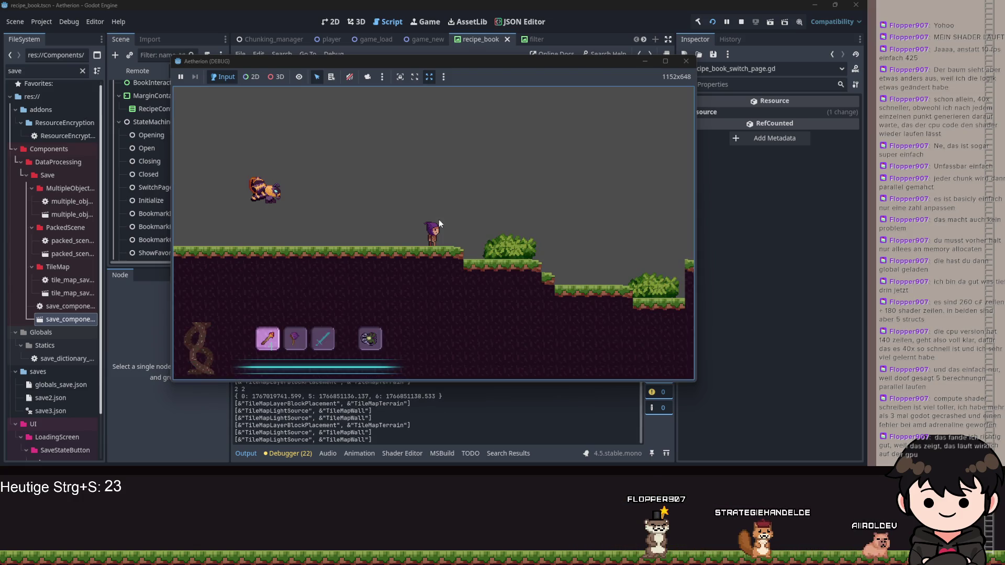
key("e")
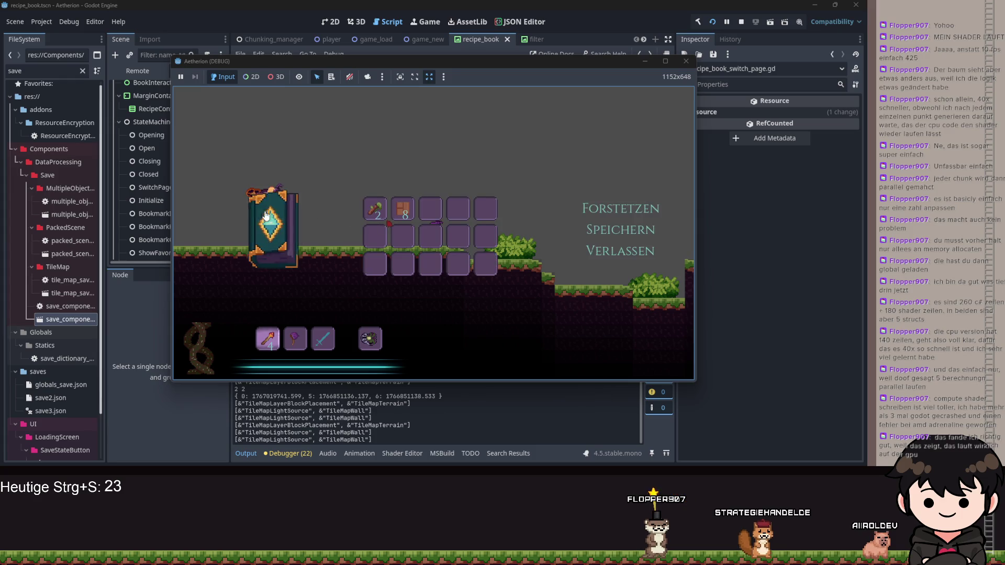
key("F8")
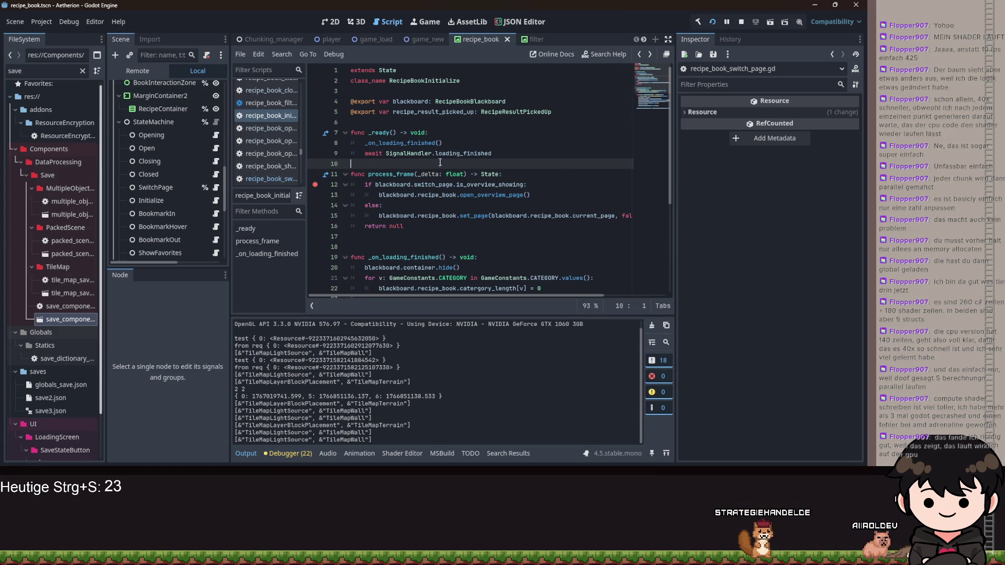
Remove the breakpoint on line 12 and go to the await loading_finished statement
left_click(317, 185)
left_click(510, 159)
left_click(509, 156)
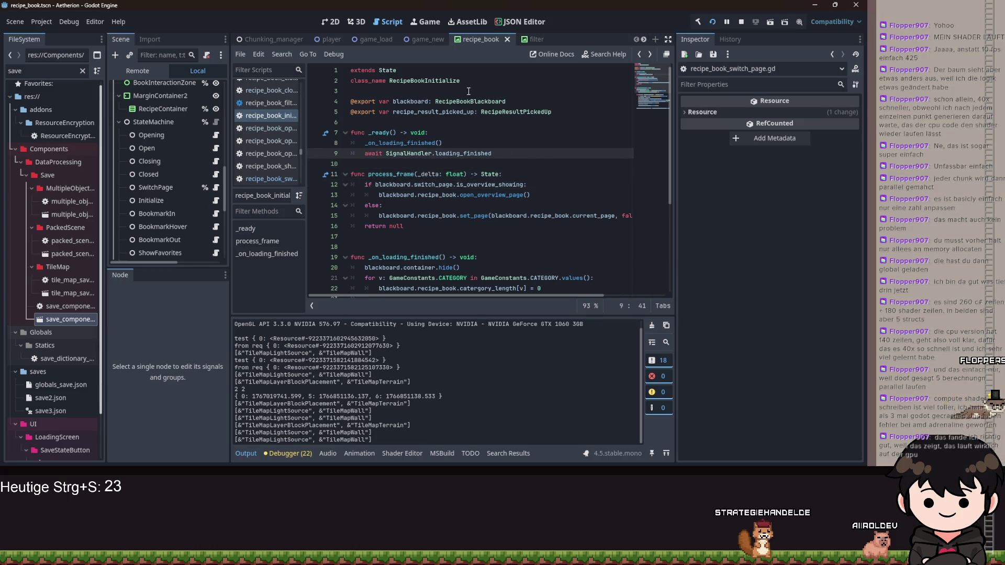
scroll(468, 91, "down", 3)
scroll(506, 159, "up", 2)
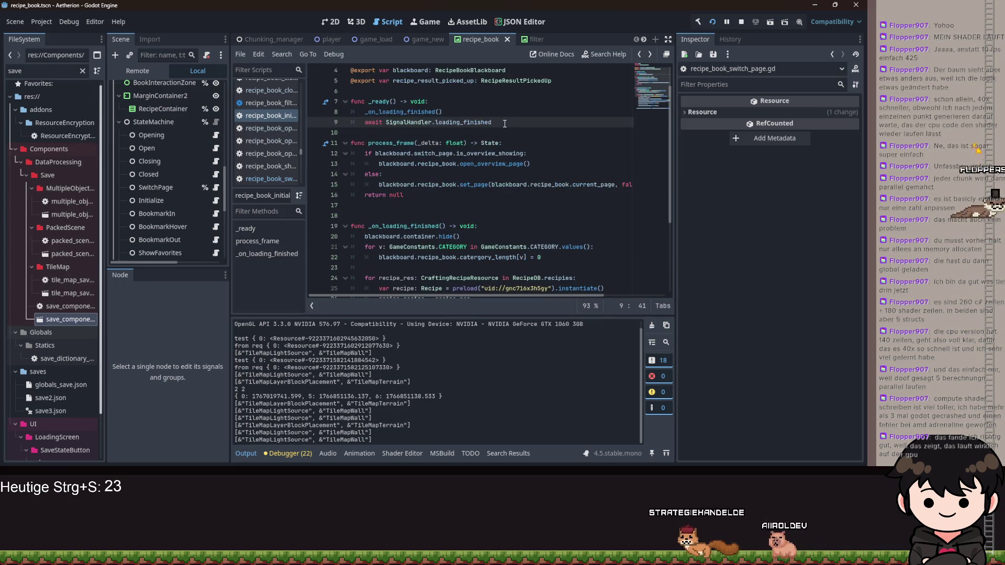
key("Home")
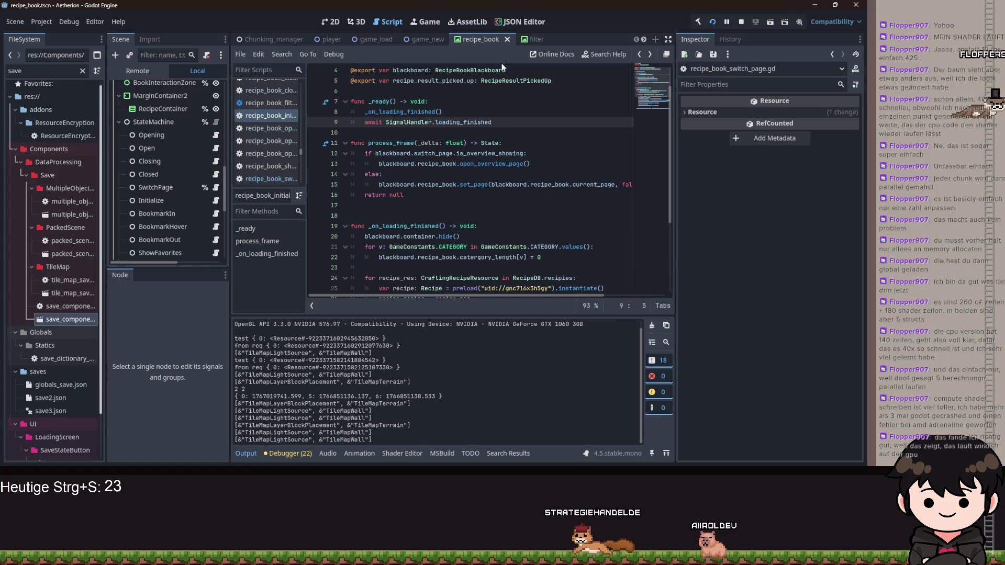
scroll(418, 105, "up", 1)
Declare 'var is_loading_finished = false' below the class name
left_click(409, 91)
key("Return")
key("Return")
key("Up")
type("var")
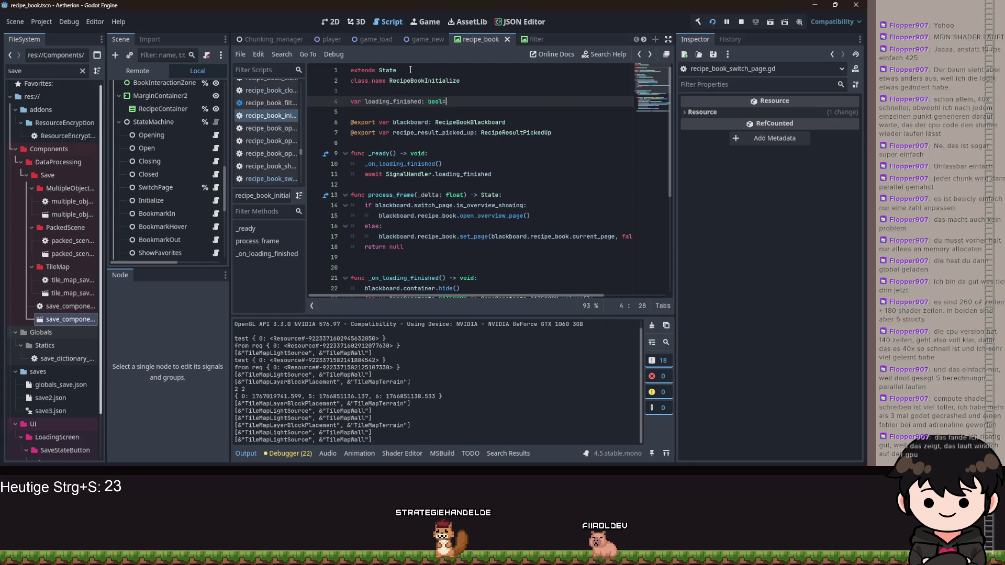
key("BackSpace")
type("= false")
type("is_")
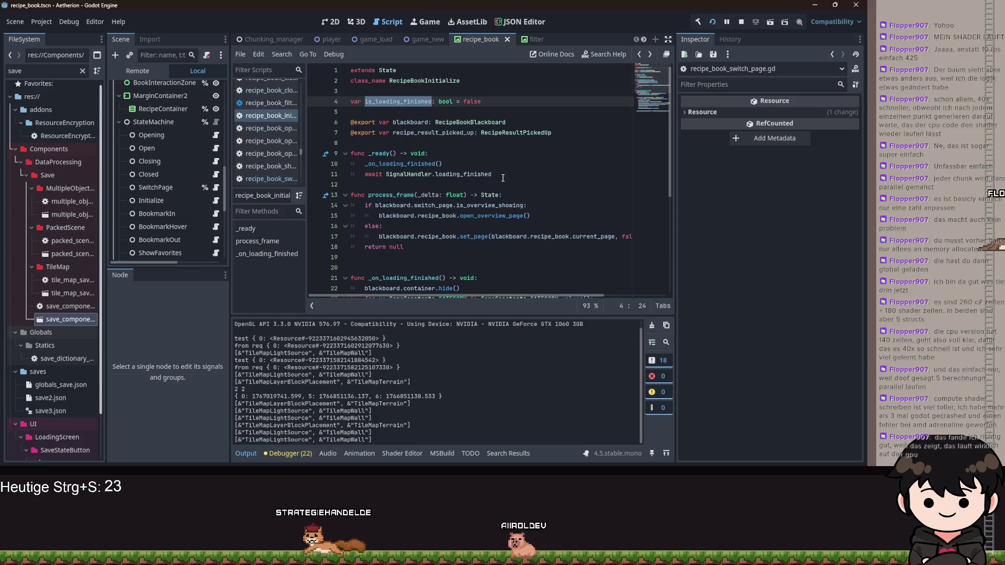
Replace the await with SignalHandler.loading_finished.connect(func() -> void: is_loading_finished = true)
left_click(388, 174)
key("BackSpace")
key("BackSpace")
key("BackSpace")
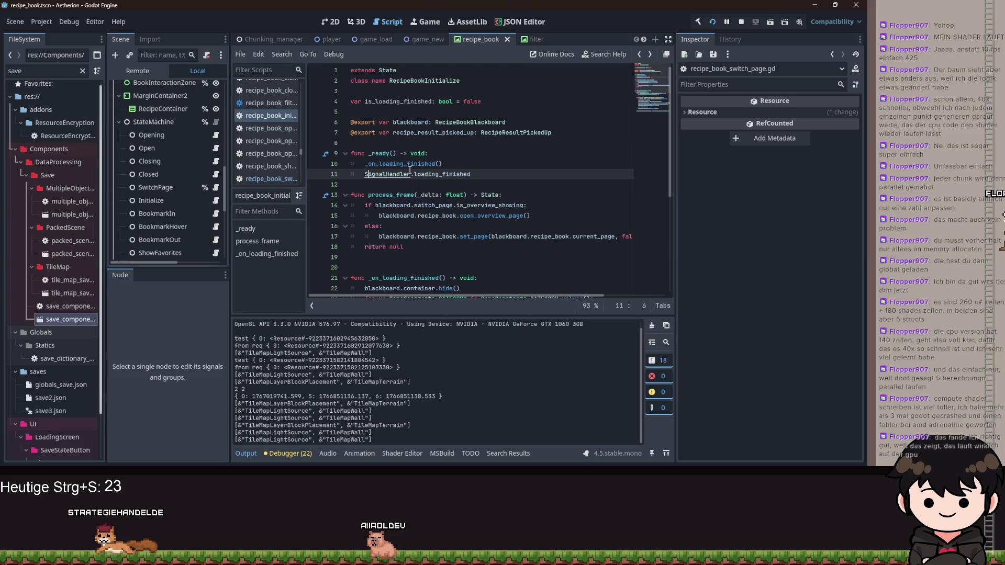
key("Down")
key("ctrl+space")
key("Escape")
key("Up")
key("End")
type(".co")
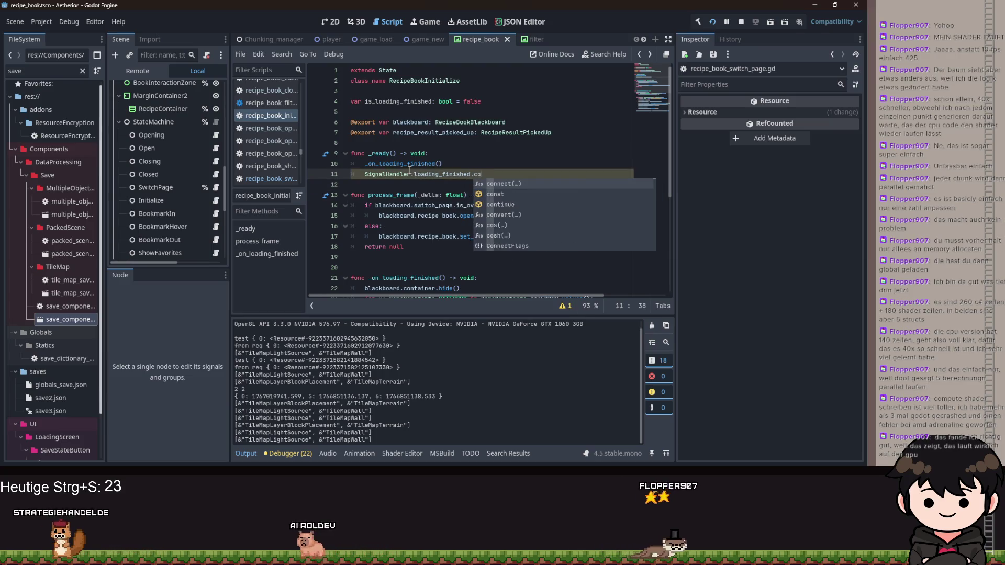
type("nnect(func/")
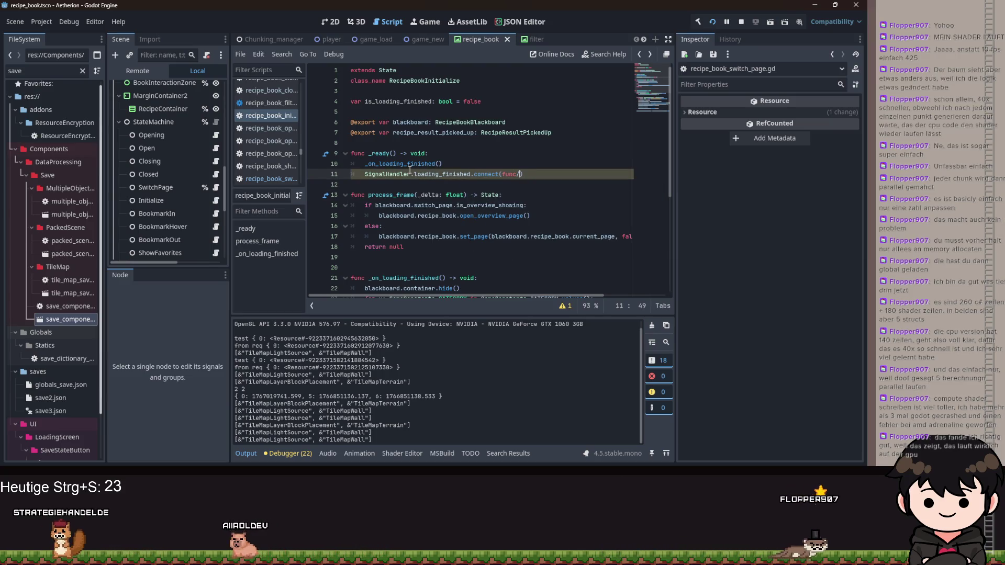
key("BackSpace")
type("() -> vo")
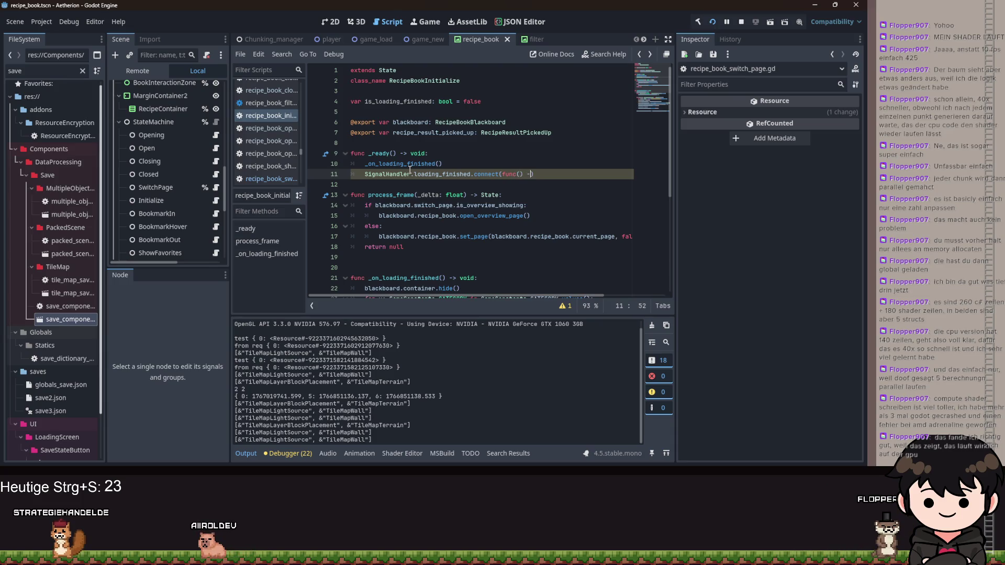
type("id: is_loading_finished = true")
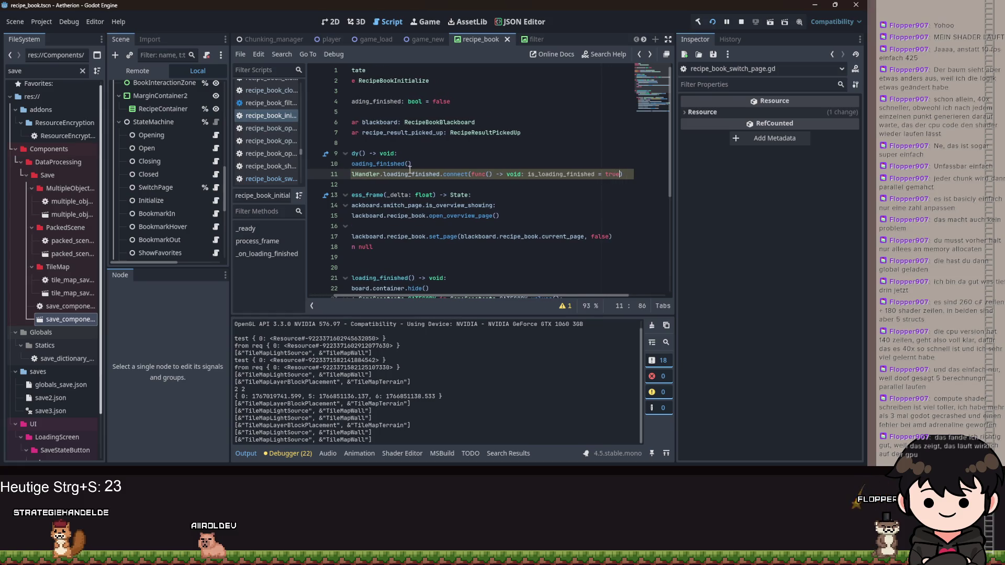
Add 'if not is_loading_finished: return null' at the top of process_frame and relaunch the game
scroll(403, 227, "left", 2)
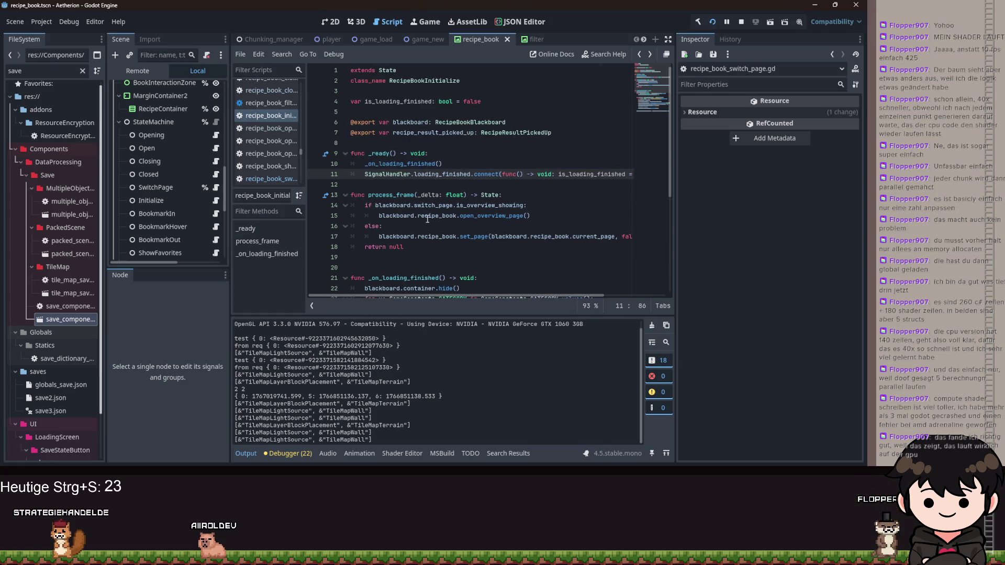
left_click(526, 196)
key("Return")
type("if n")
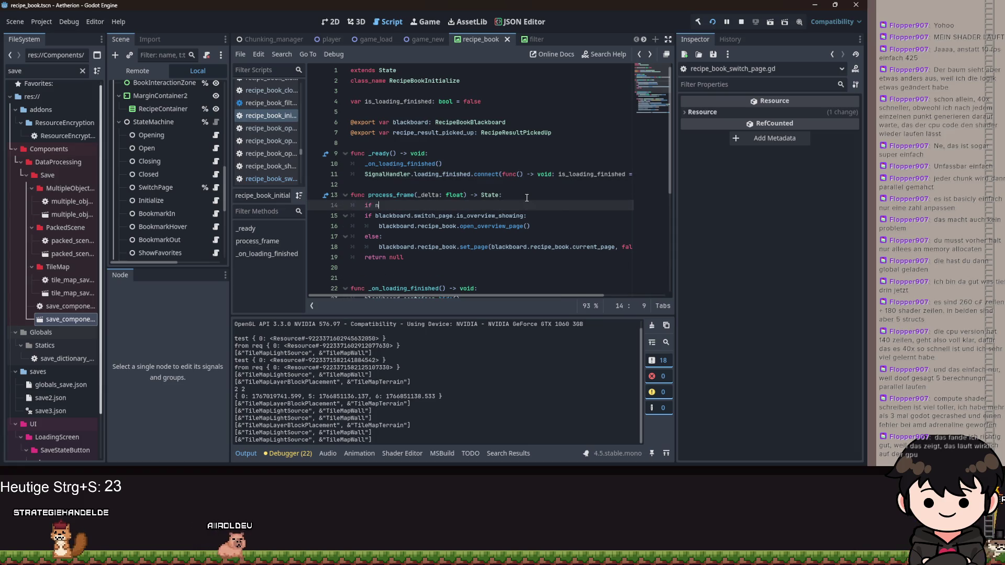
type("ot is_loading_finished:")
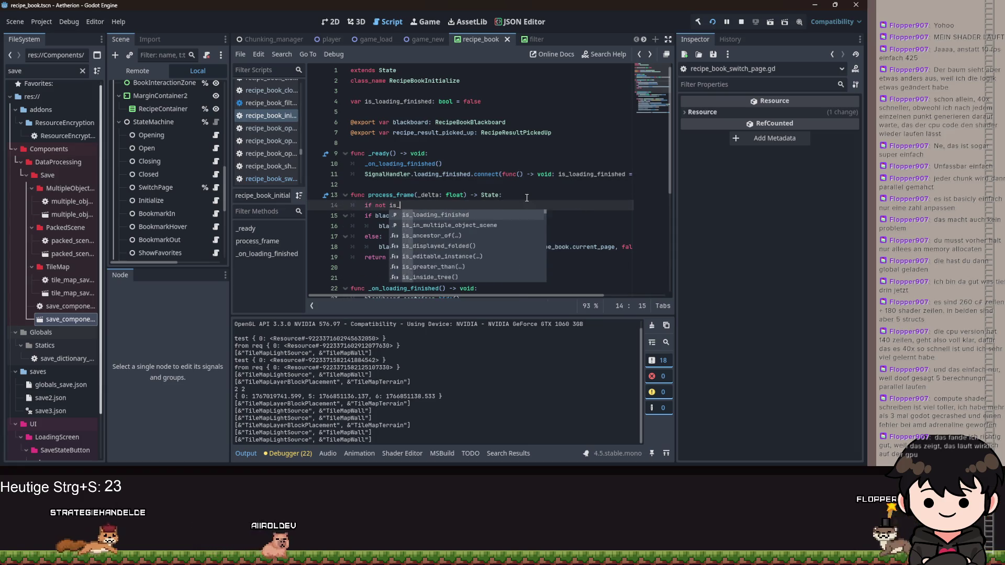
key("Return")
type("return null")
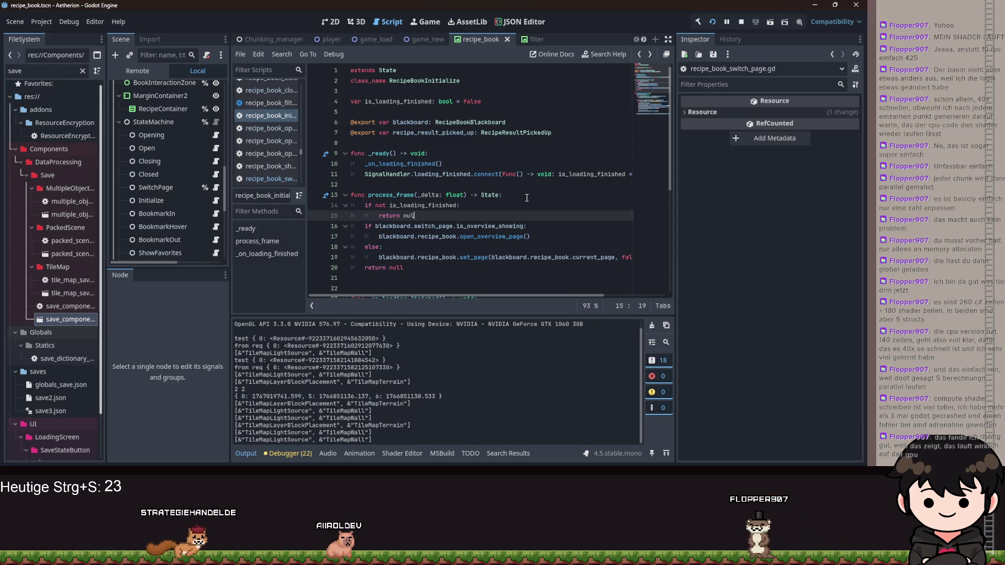
key("Return")
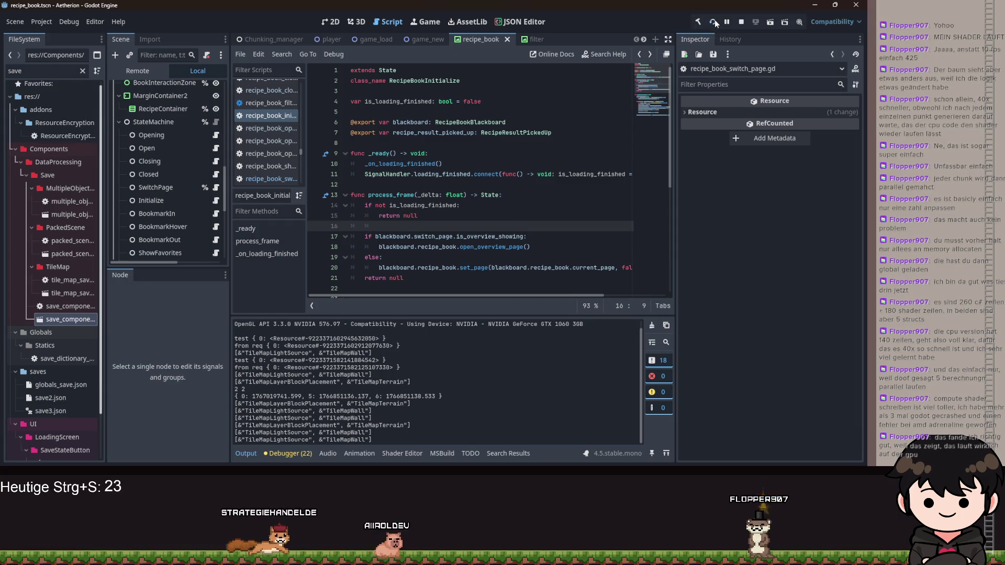
left_click(715, 22)
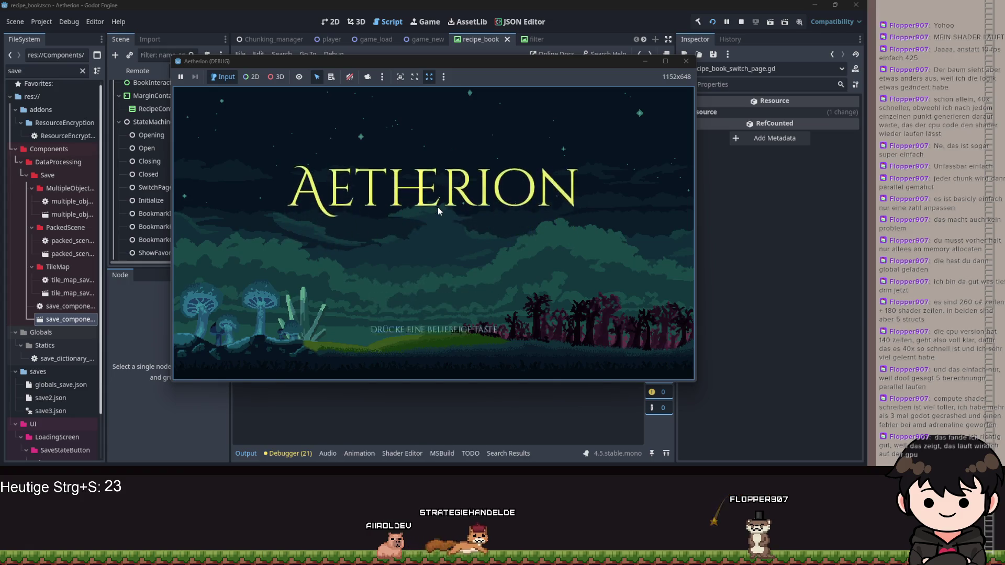
Continue the save, open the recipe book from the Escape menu, then return to the Initialize script
left_click(445, 226)
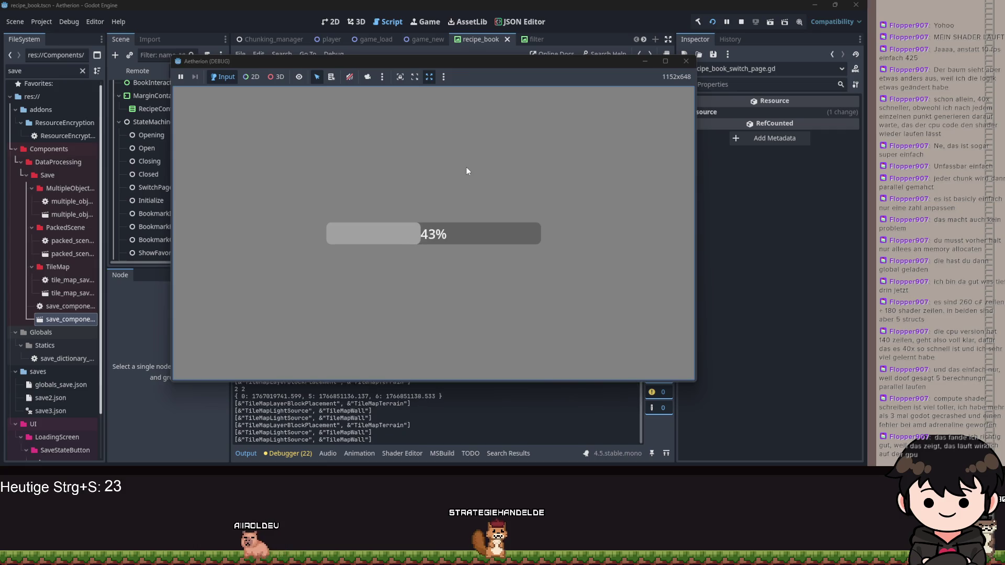
key("Escape")
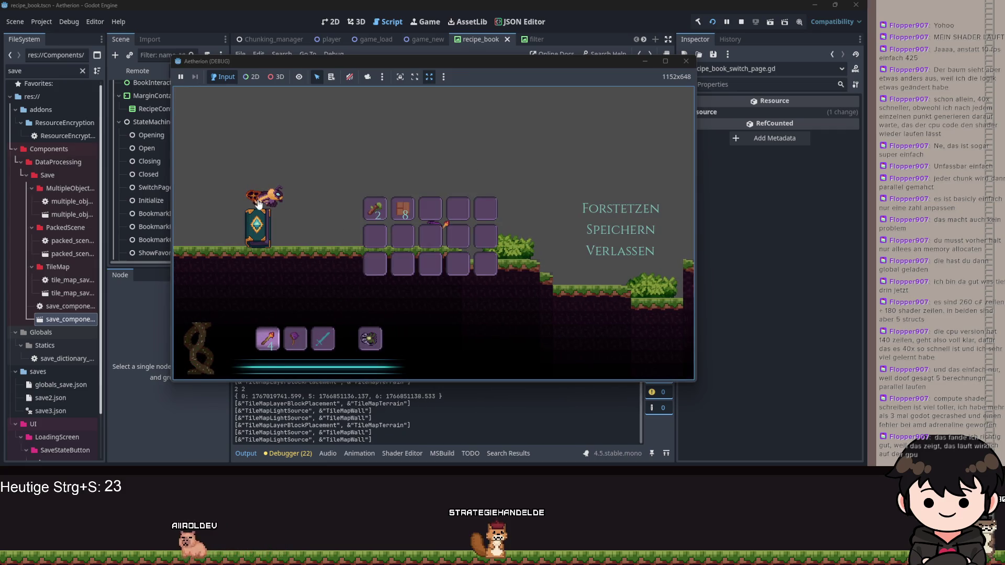
left_click(258, 203)
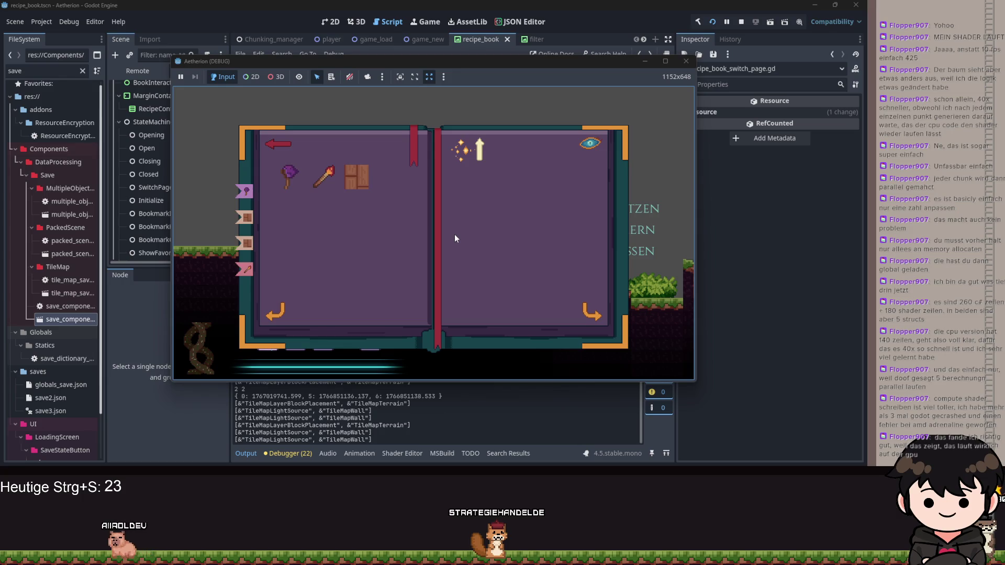
left_click(651, 59)
left_click(493, 184)
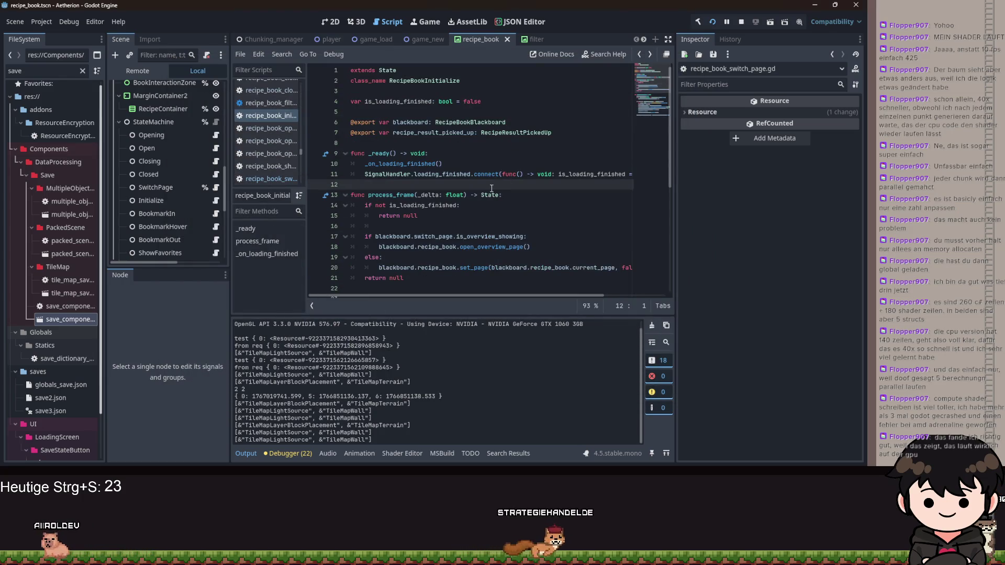
Break on line 17's is_overview_showing check, relaunch, continue the save and minimize the game
left_click(315, 237)
left_click(714, 22)
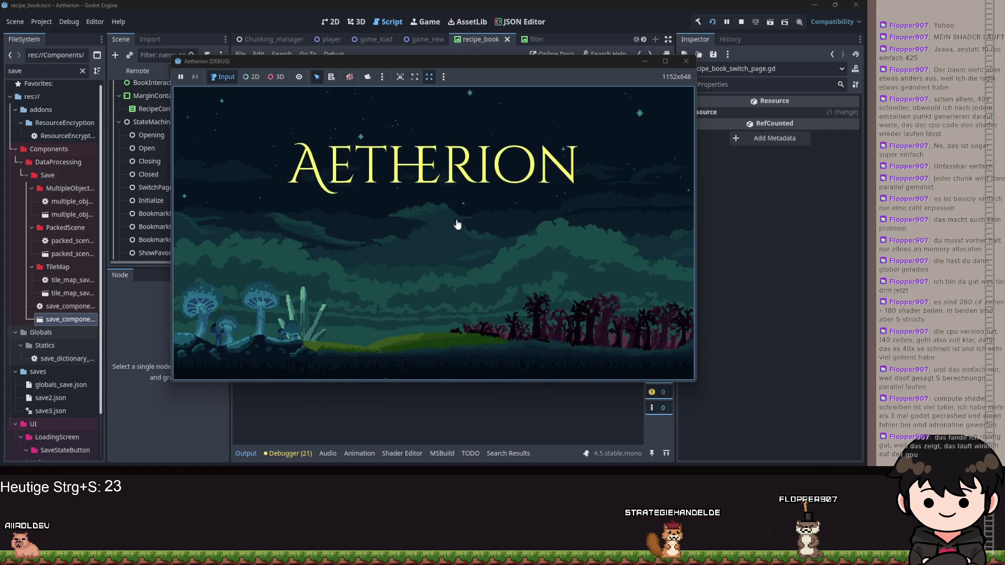
left_click(455, 229)
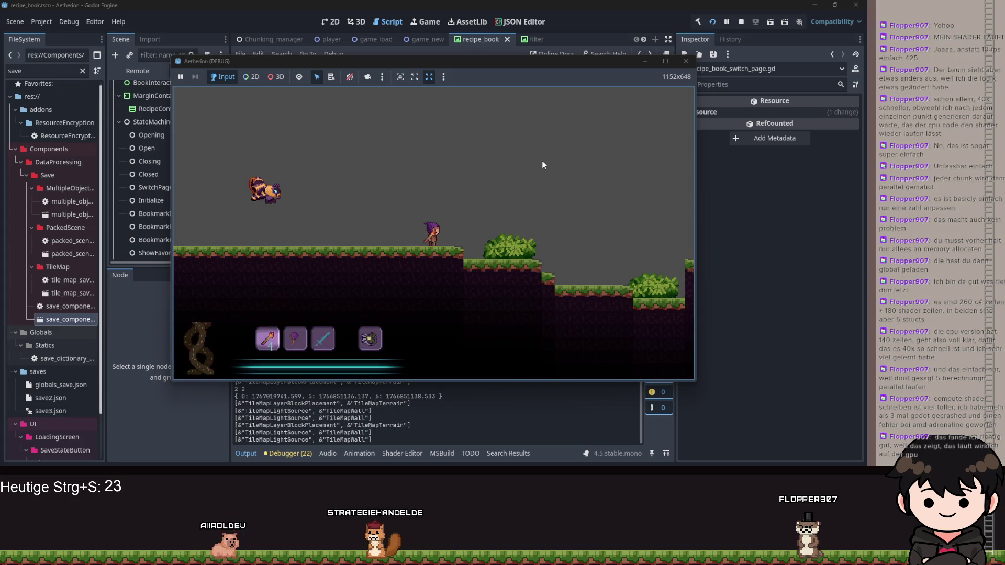
left_click(637, 61)
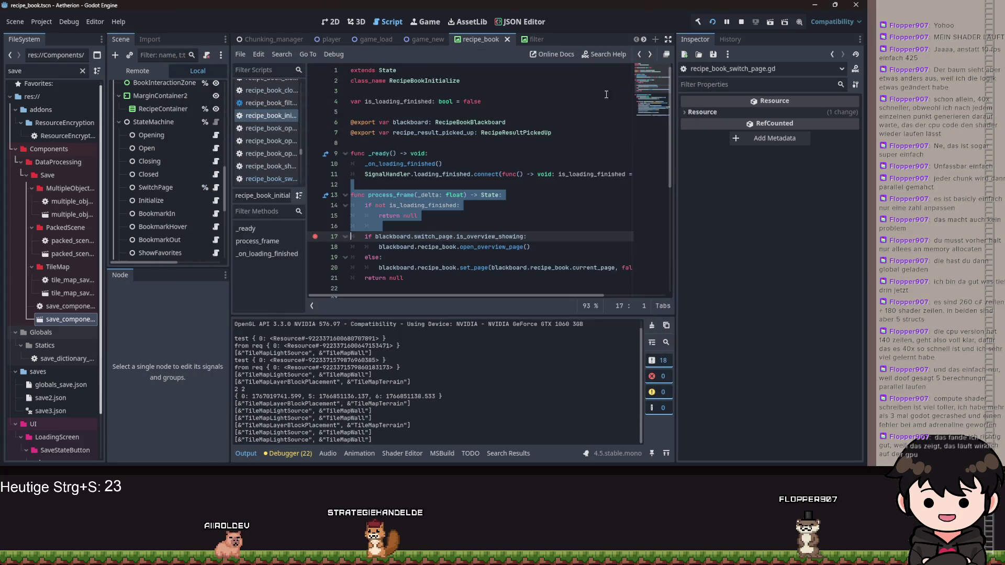
Review the recipe book Initialize script, including add_child on line 37 and open_overview_page on line 18
left_click(464, 221)
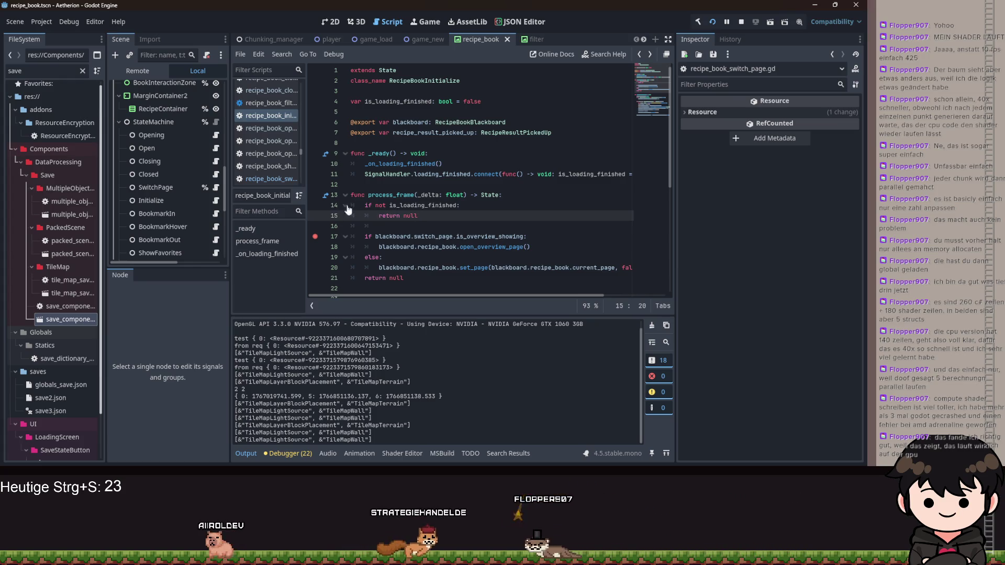
mouse_move(483, 296)
left_mouse_down()
mouse_move(541, 293)
mouse_move(466, 288)
left_mouse_up()
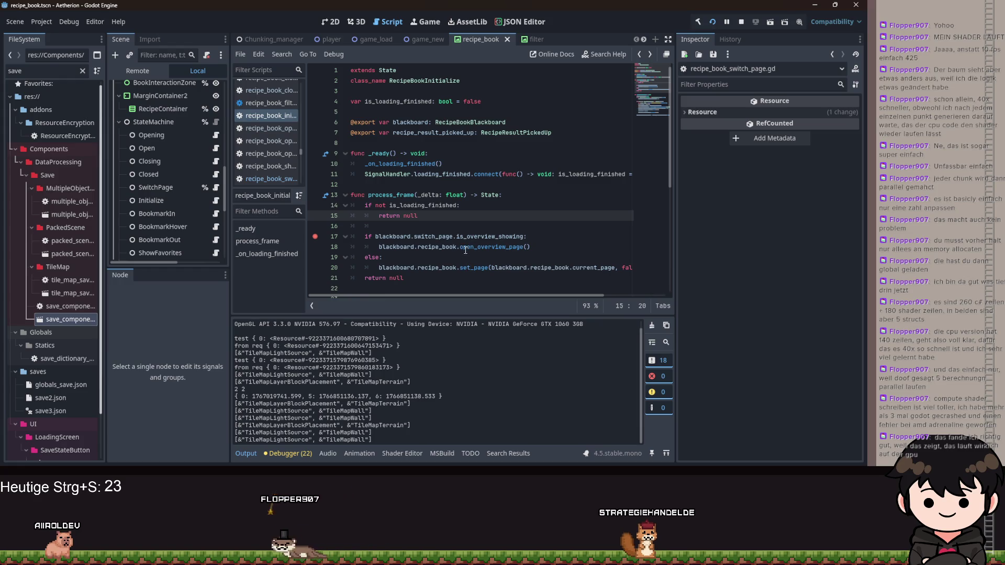
scroll(465, 250, "down", 3)
scroll(464, 250, "up", 2)
scroll(463, 250, "down", 5)
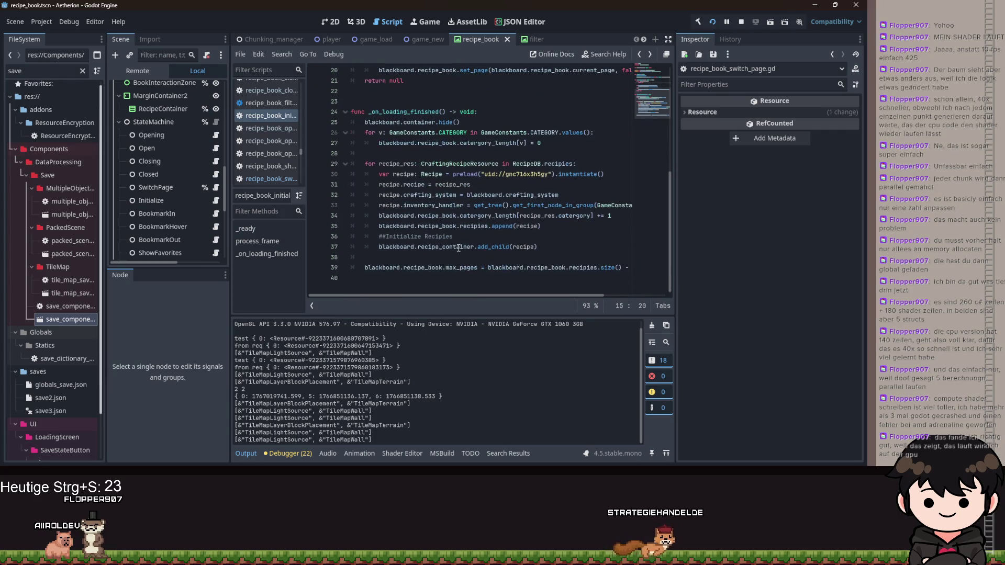
left_click(383, 244)
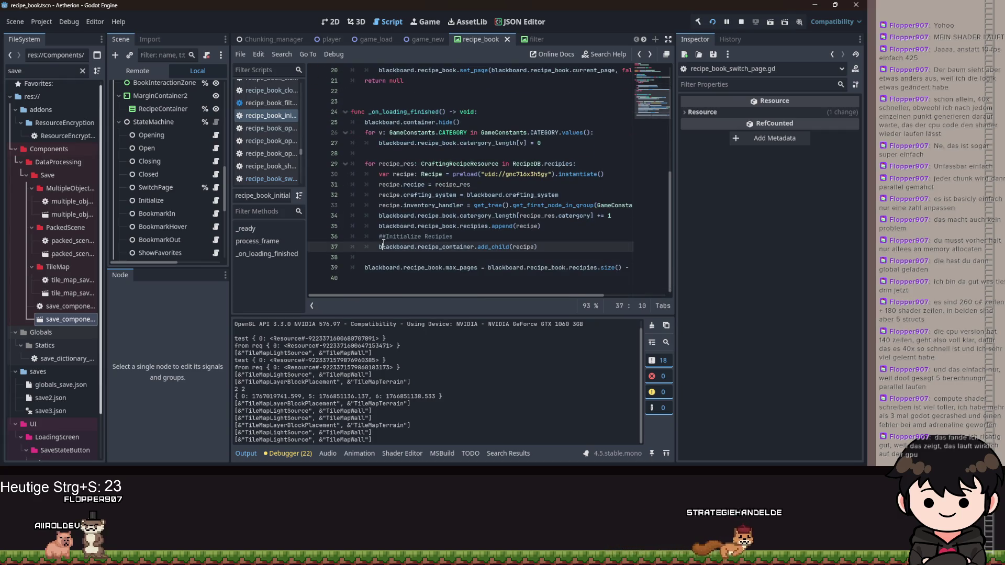
scroll(536, 252, "up", 2)
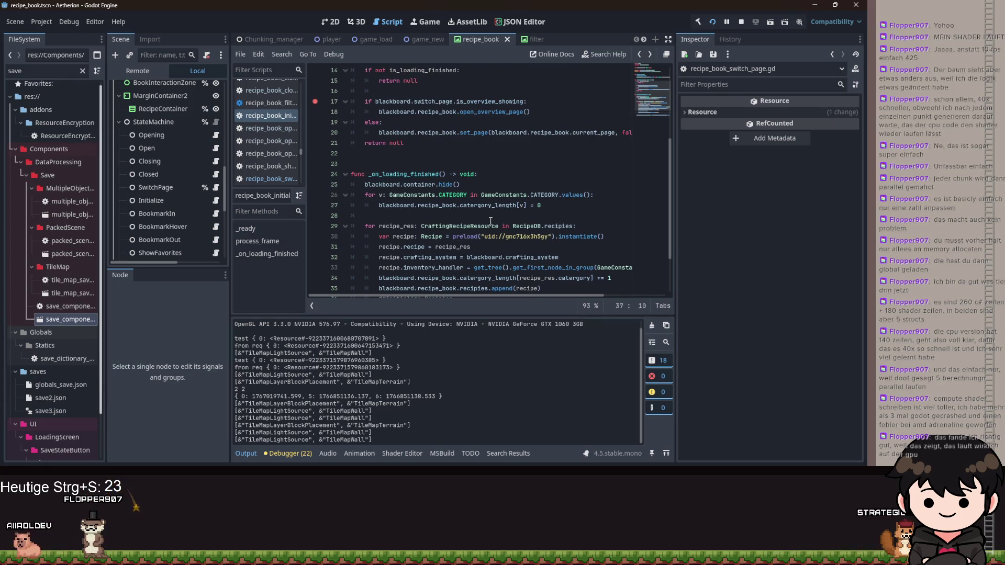
scroll(483, 211, "up", 3)
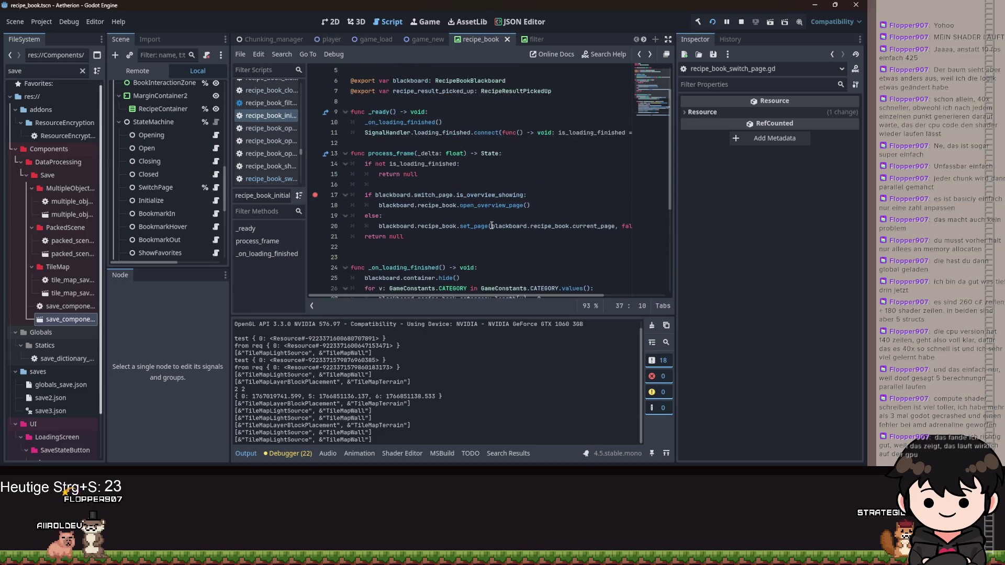
scroll(402, 198, "up", 2)
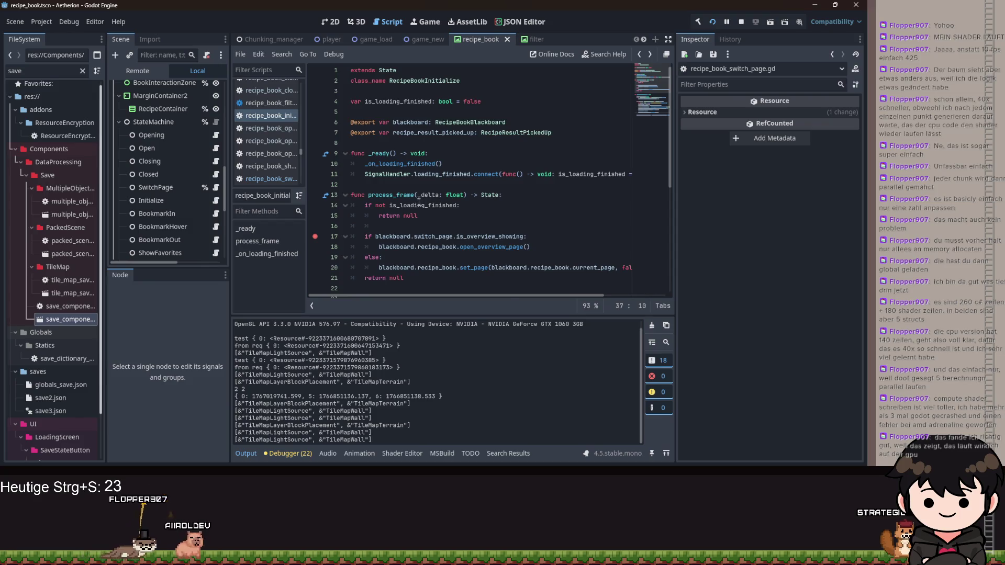
scroll(419, 201, "down", 5)
double_click(475, 91)
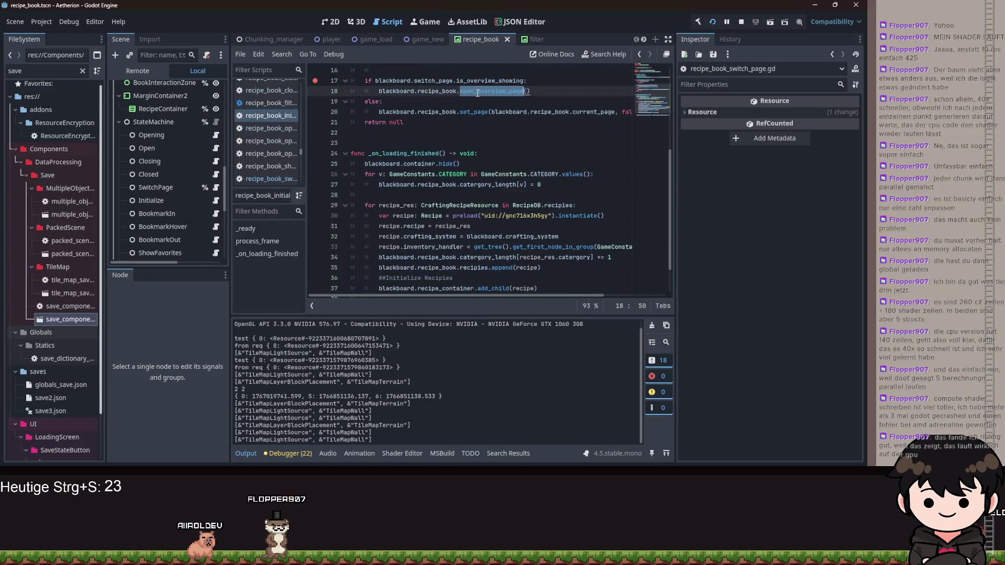
scroll(484, 225, "down", 1)
scroll(204, 204, "up", 5)
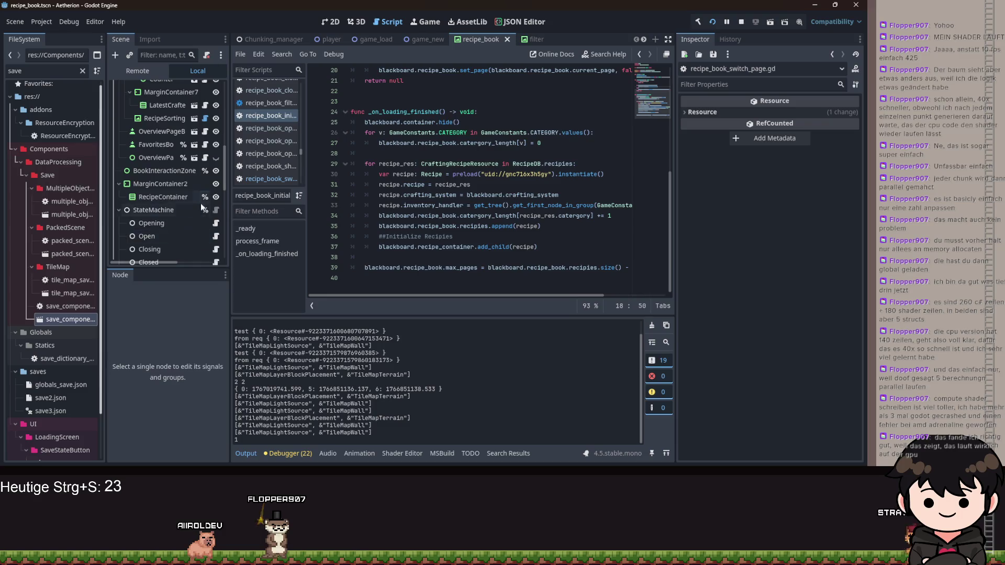
scroll(212, 202, "down", 5)
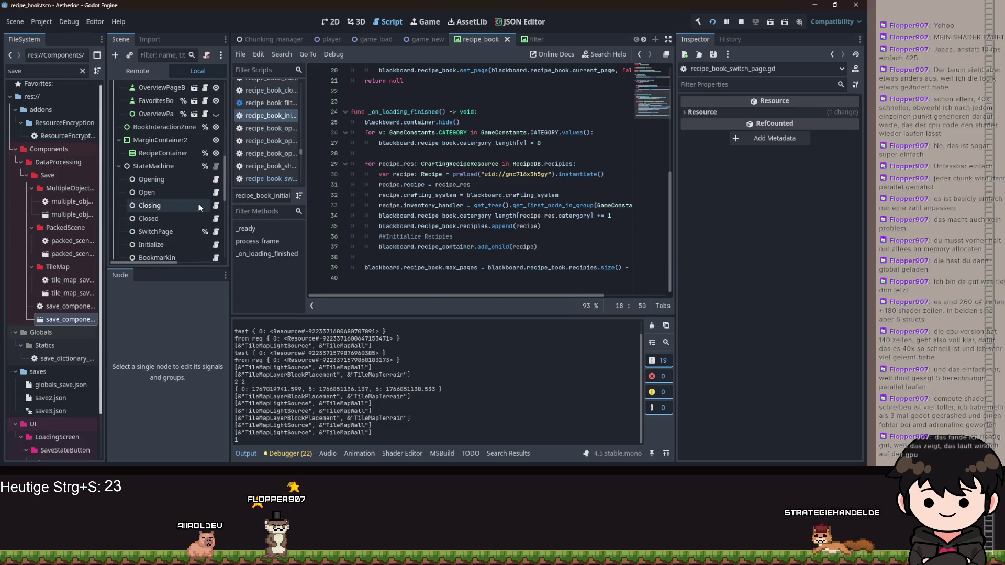
Open recipe_book_switch_page.gd and set a breakpoint on line 21 in enter()
left_click(216, 209)
scroll(321, 131, "down", 5)
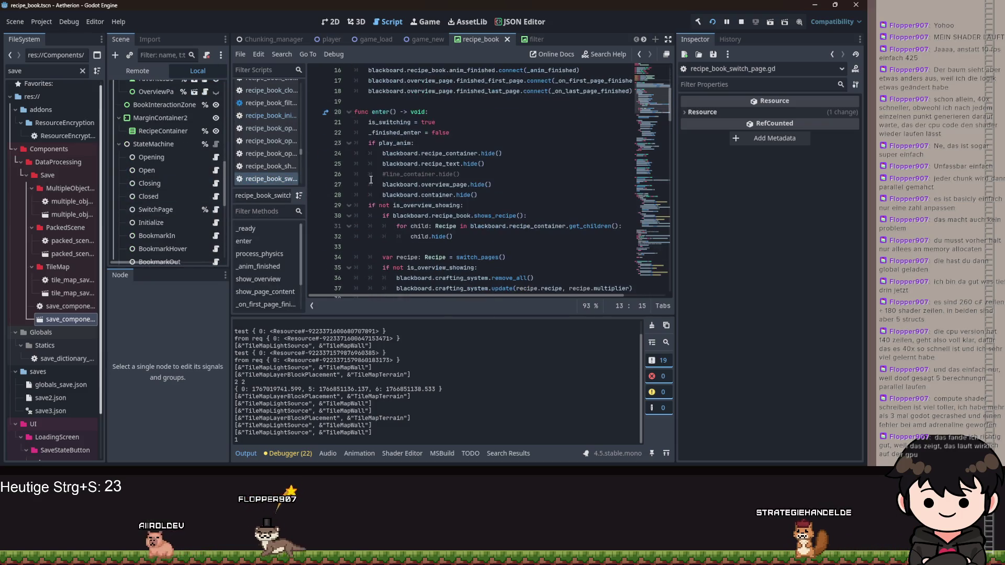
left_click(315, 122)
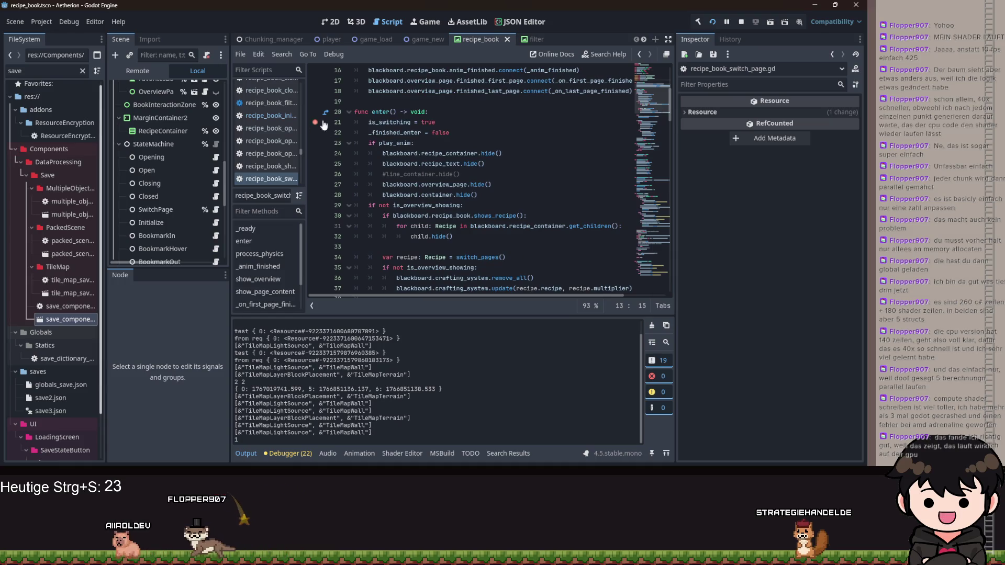
Rerun the project, pass the title screen, load the saved game, then hide the game window
left_click(711, 24)
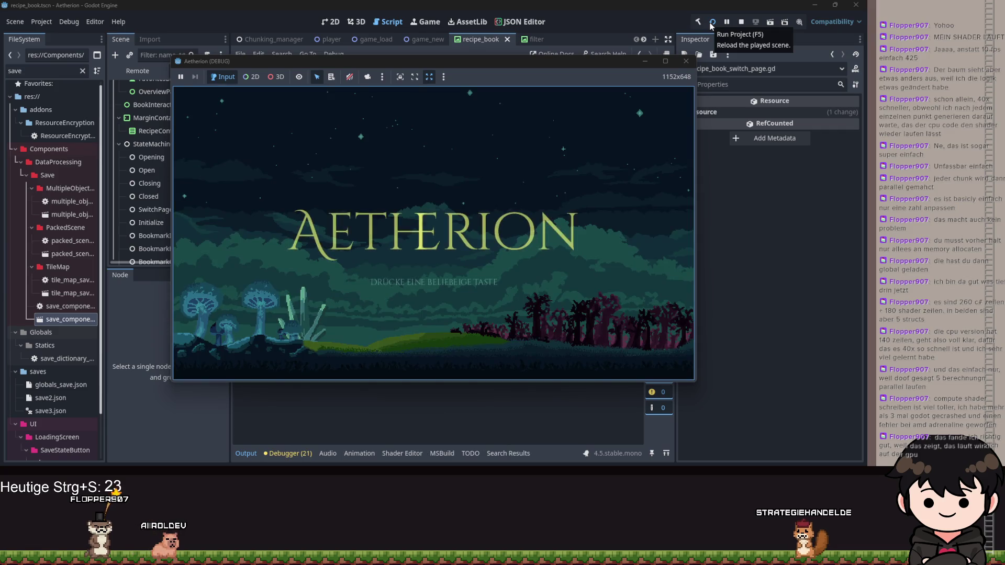
left_click(378, 287)
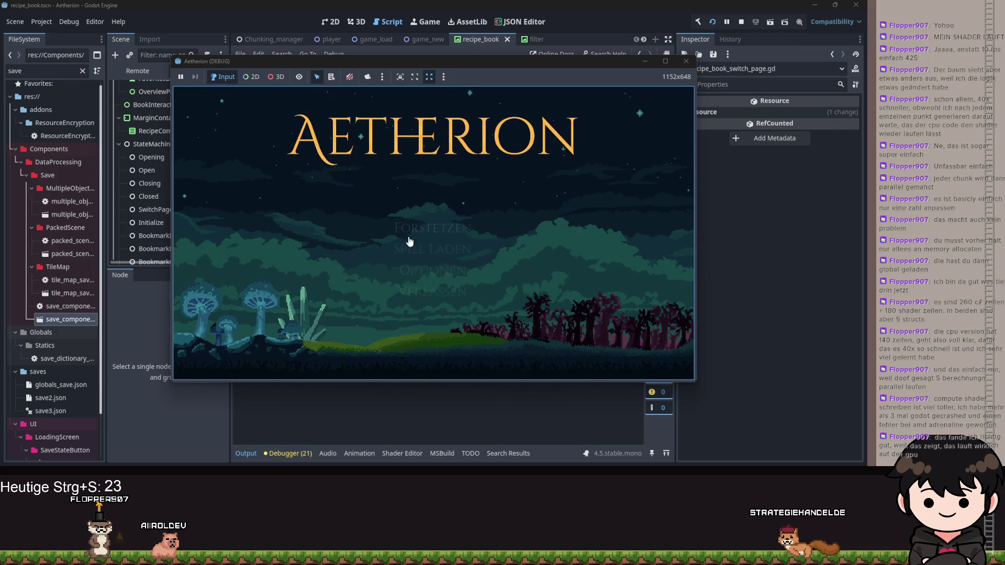
left_click(427, 233)
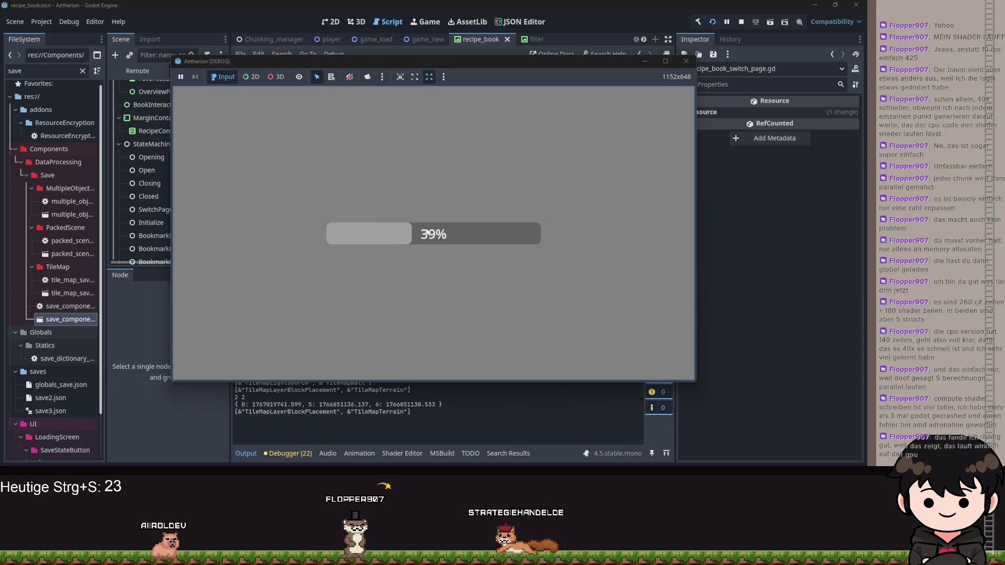
left_click(644, 61)
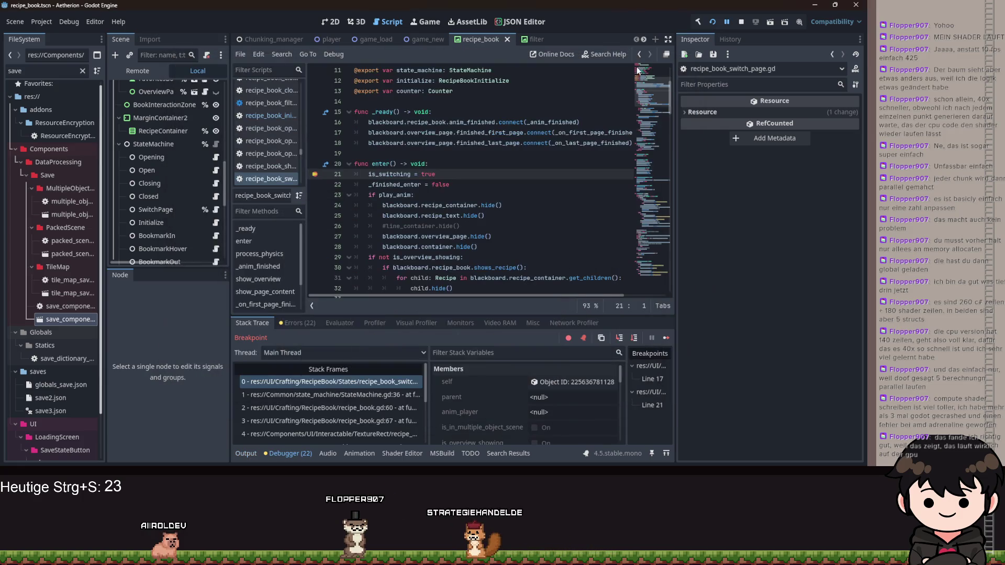
Step through the game loader stack frames from the deepest up to the recipe book filter
scroll(326, 409, "down", 3)
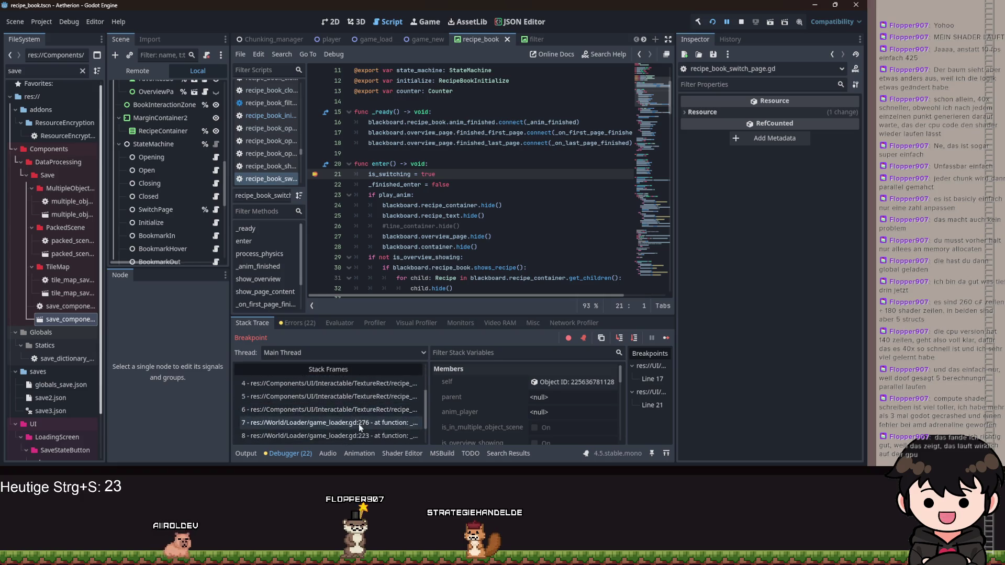
left_click(364, 434)
left_click(361, 422)
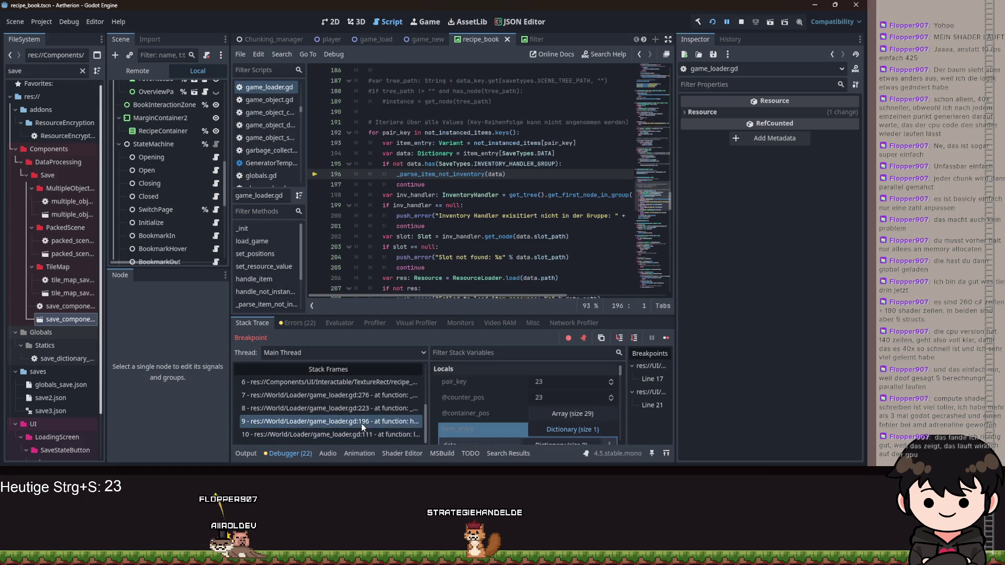
left_click(363, 408)
left_click(362, 396)
left_click(363, 382)
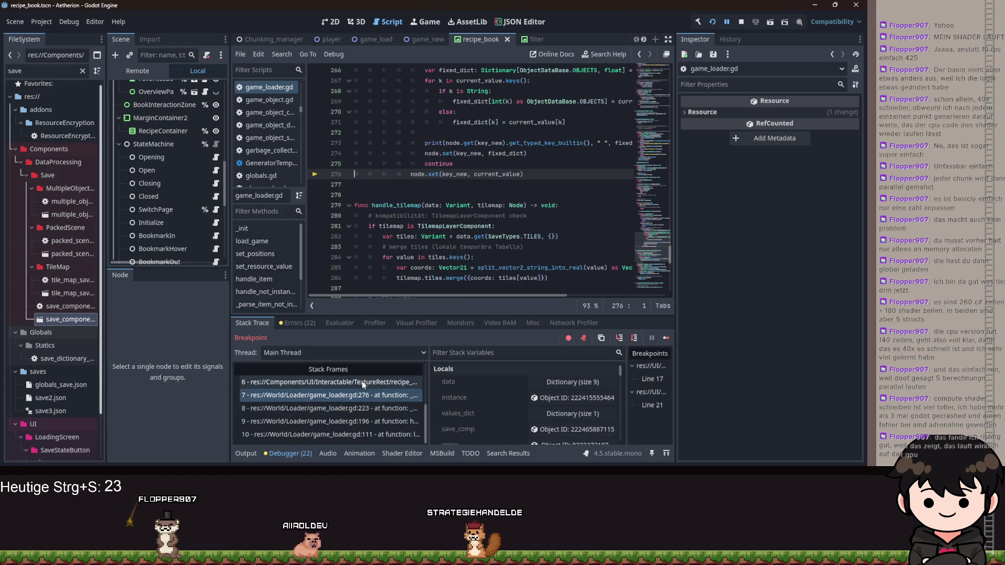
scroll(360, 387, "up", 1)
scroll(359, 392, "up", 1)
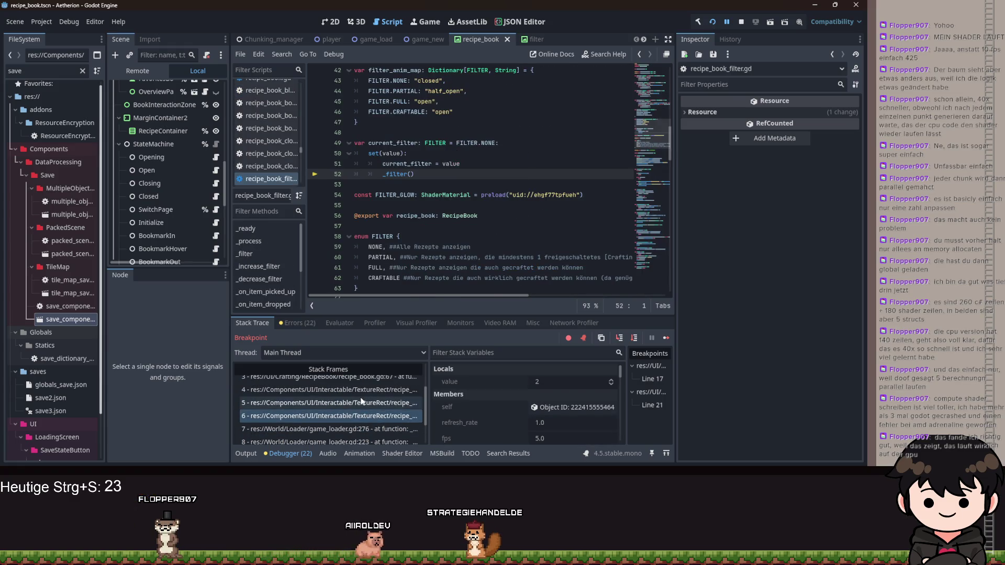
left_click(363, 388)
Follow the switch_page_forward, switch_page and change_state frames back to the SwitchPage enter frame
scroll(368, 399, "up", 1)
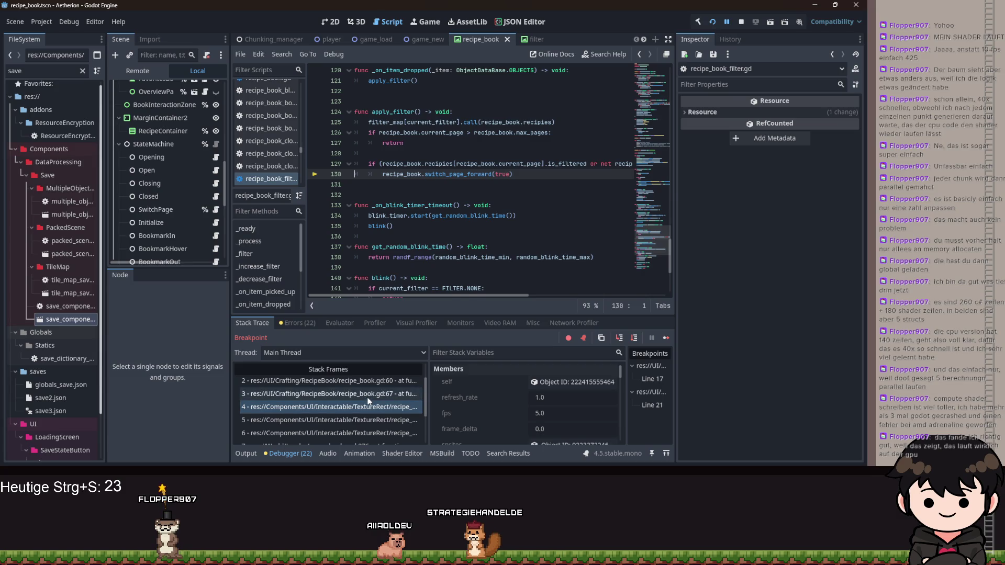
left_click(367, 396)
left_click(367, 383)
scroll(369, 387, "up", 1)
left_click(368, 387)
scroll(370, 389, "up", 1)
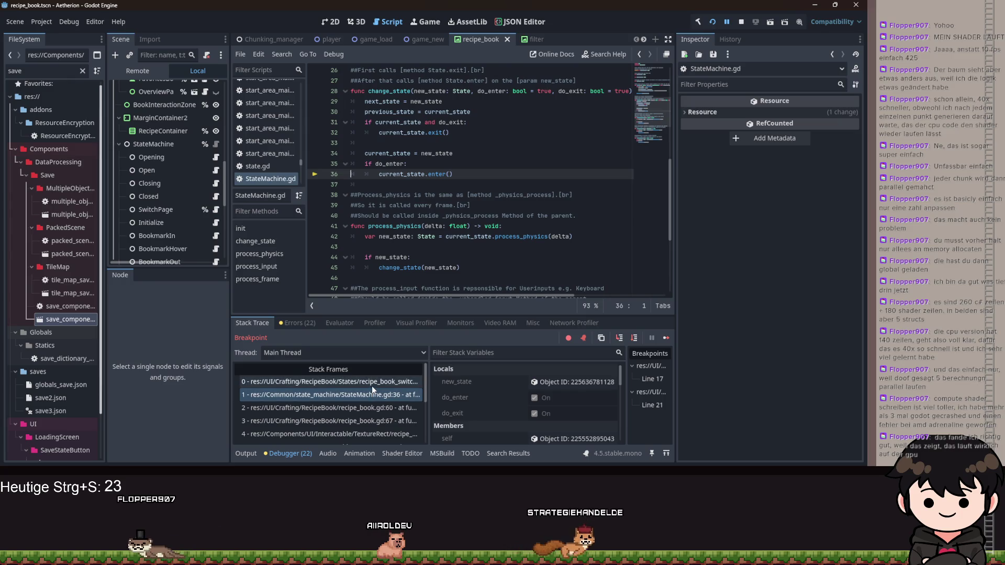
left_click(371, 381)
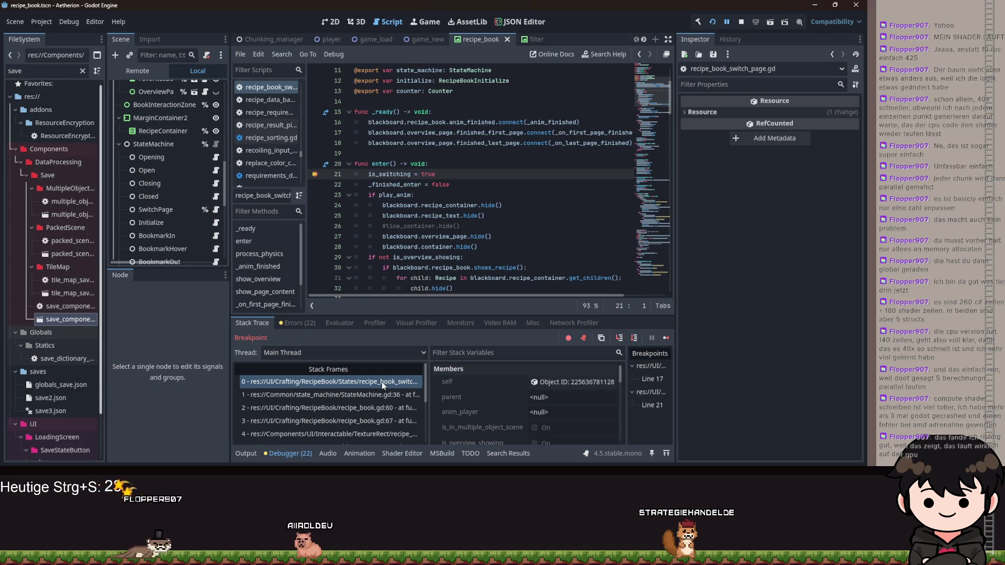
scroll(382, 382, "down", 1)
left_click(387, 390)
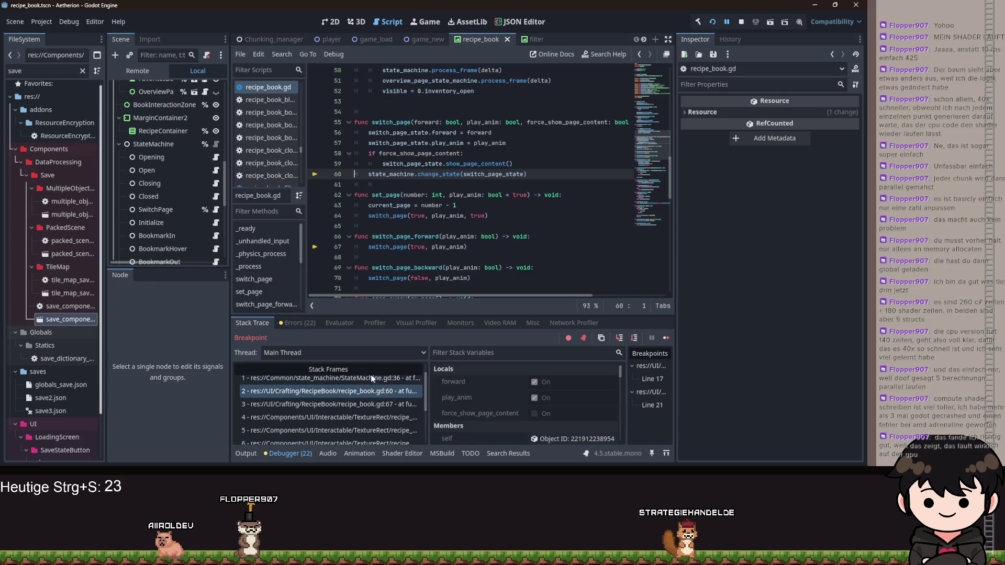
scroll(374, 380, "up", 1)
left_click(440, 215)
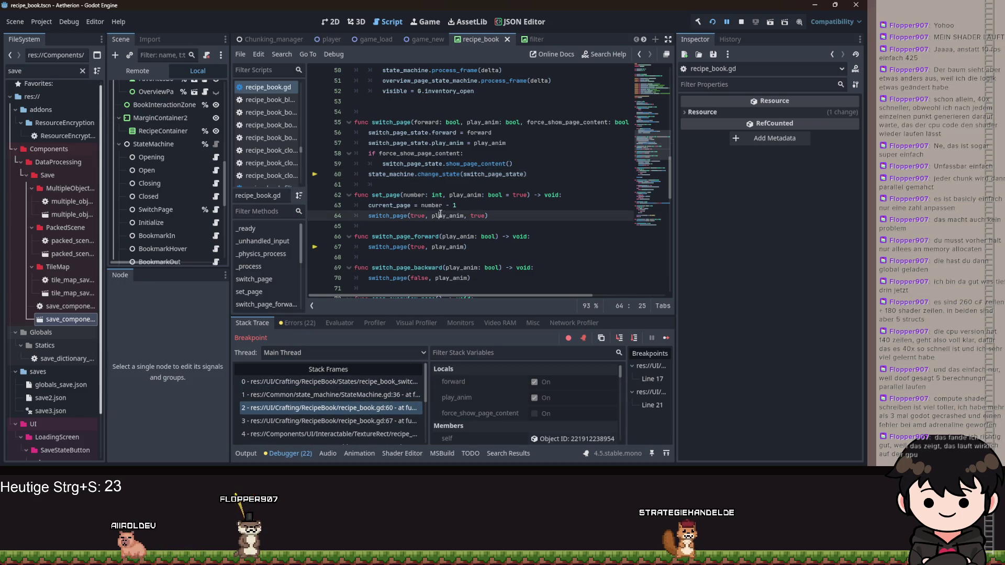
left_click(384, 383)
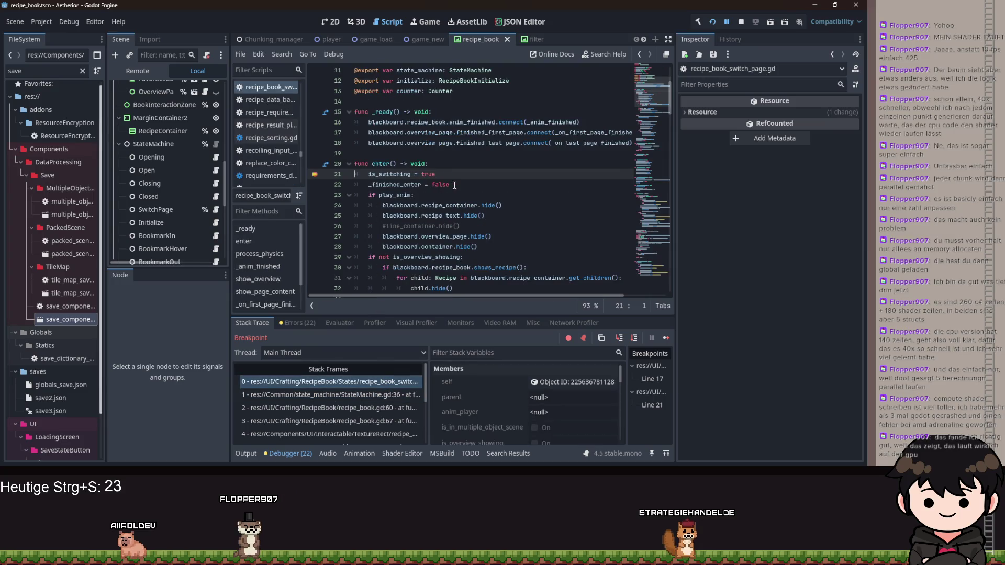
scroll(454, 185, "down", 2)
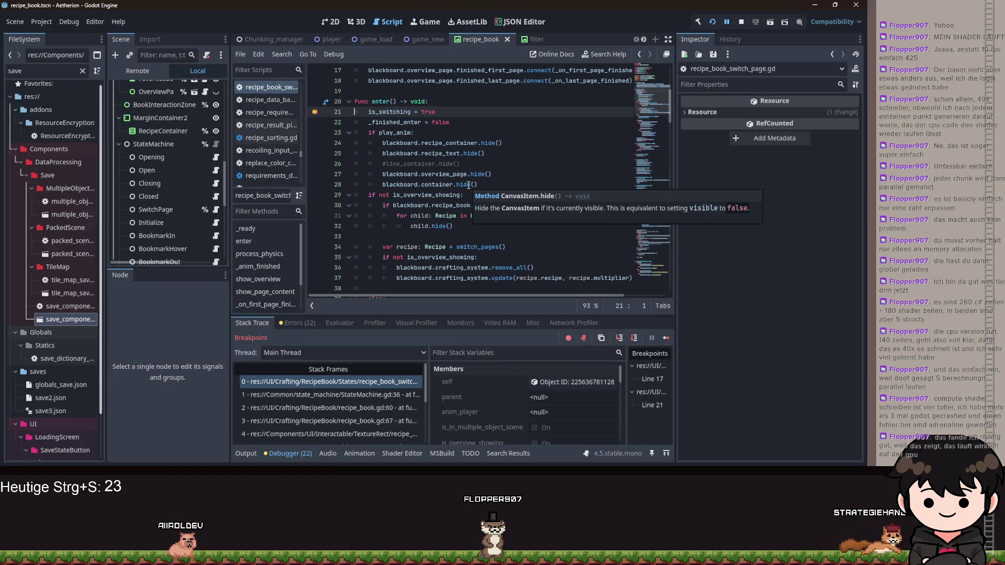
Open a new line atop enter(), inspect state_machine's Previous State, and type 'if blackboard.init'
left_click(444, 105)
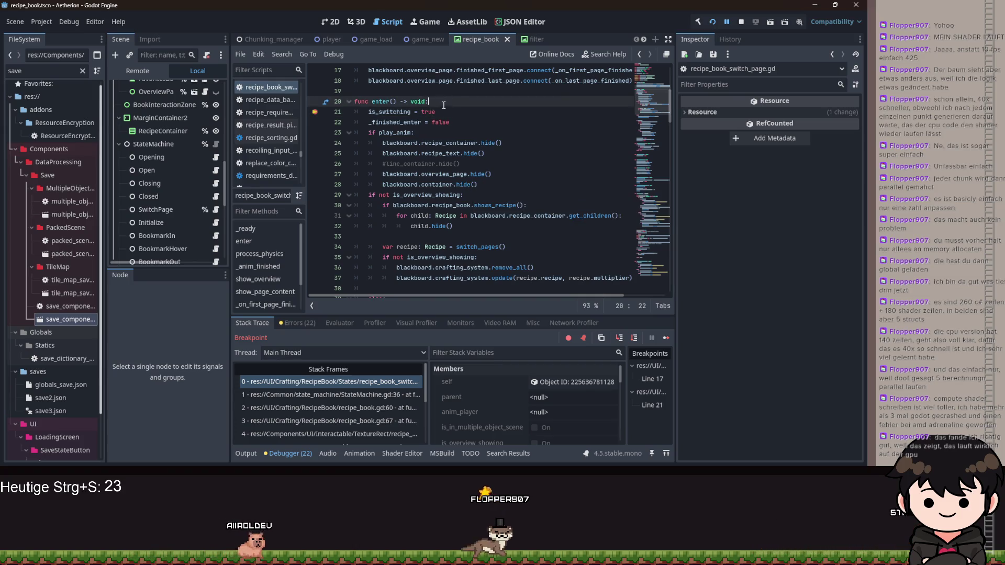
key("Return")
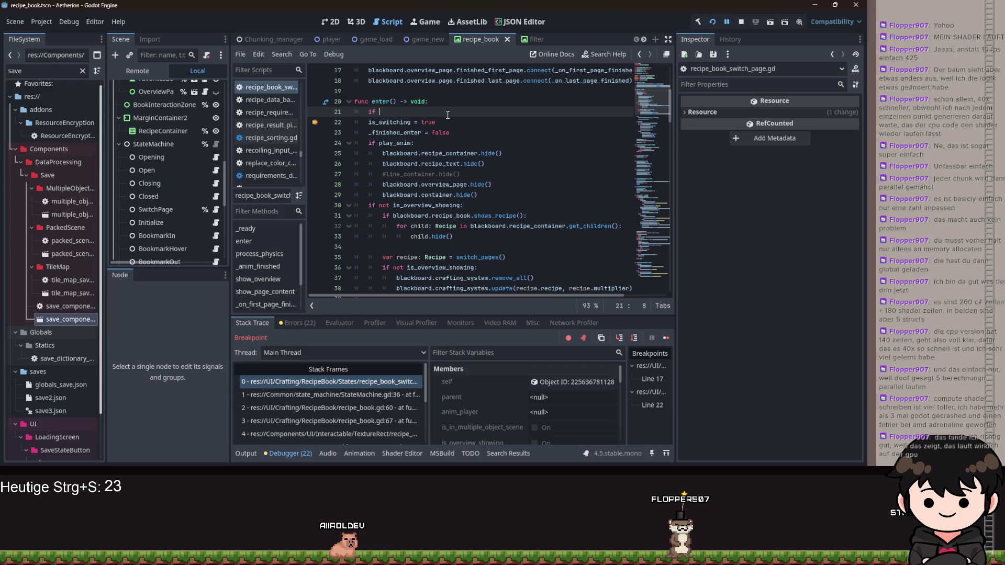
scroll(497, 413, "down", 5)
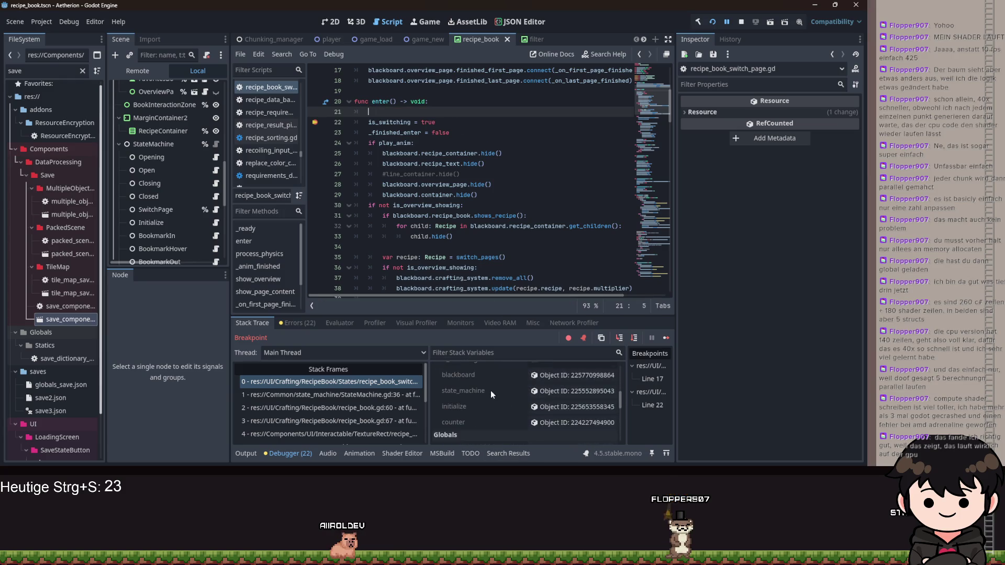
left_click(536, 392)
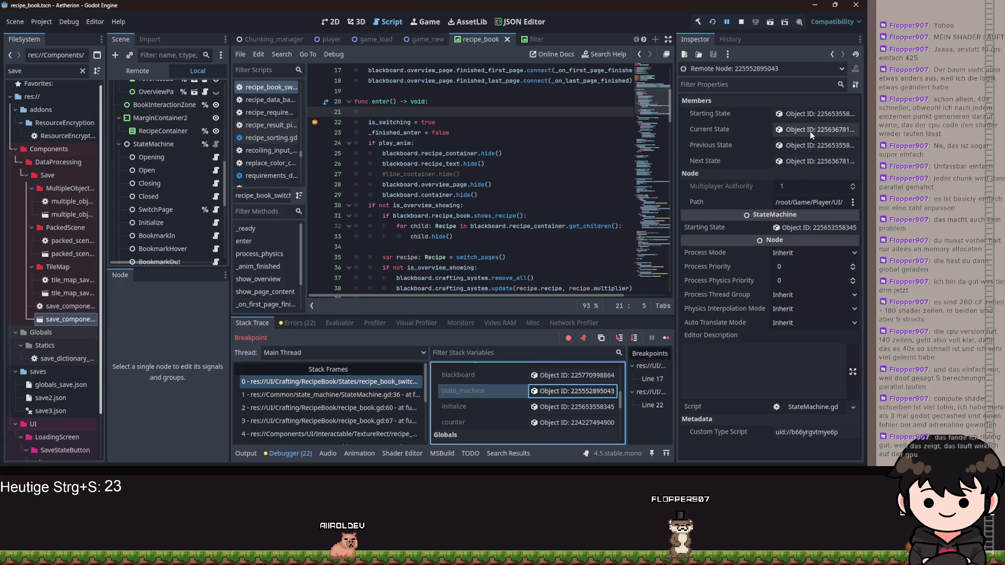
left_click(809, 146)
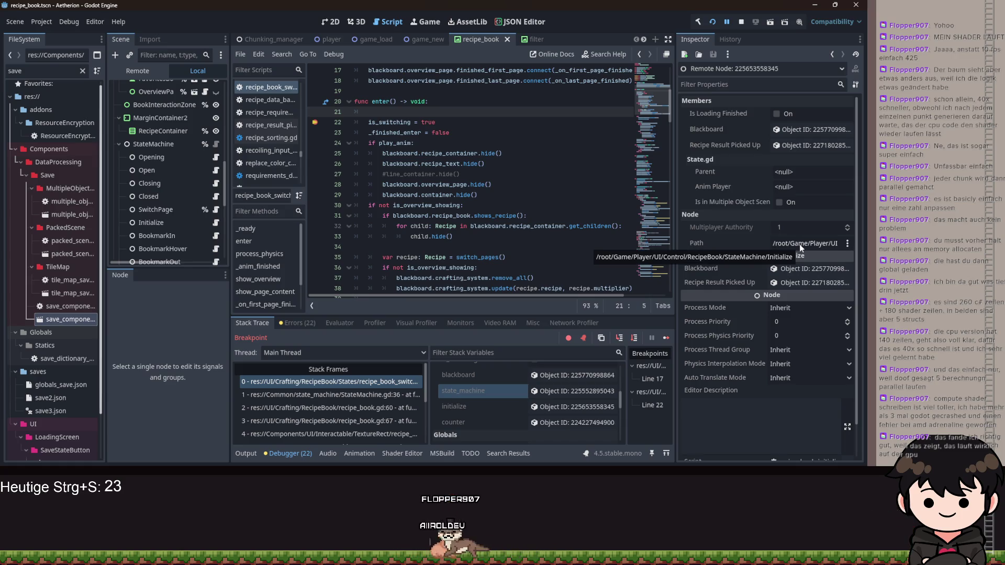
type("if ")
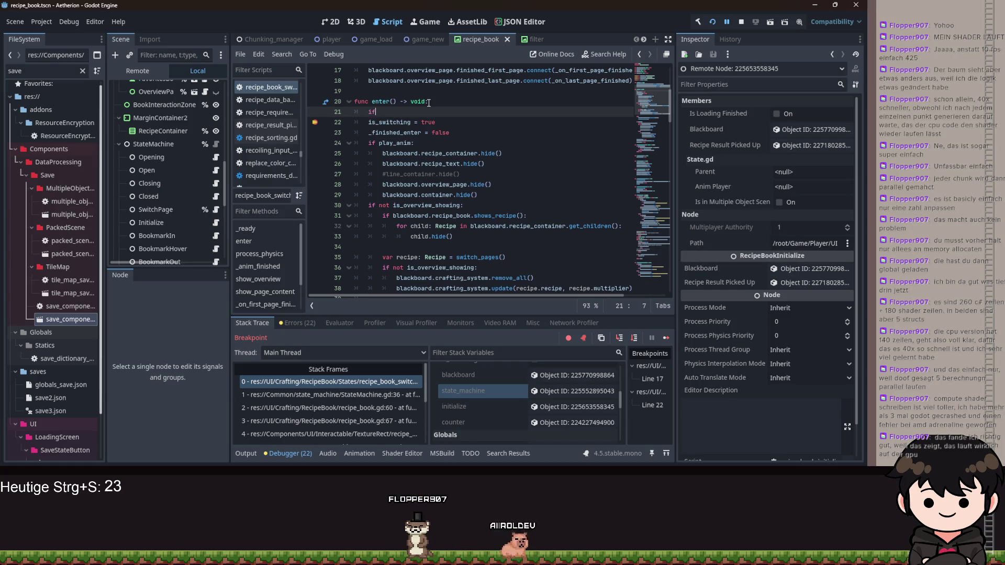
type("b")
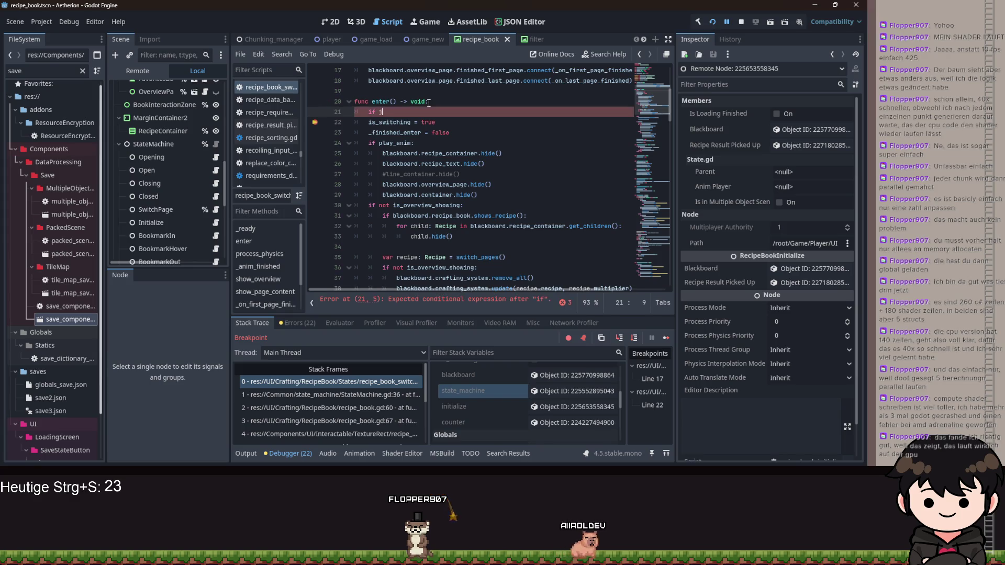
type("lackboard.init")
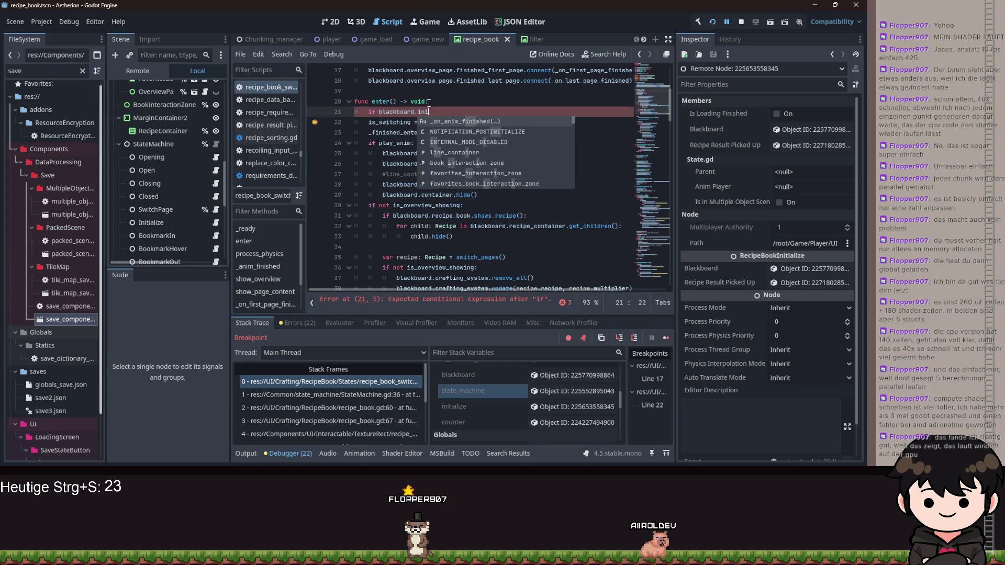
left_click(397, 112, "ctrl")
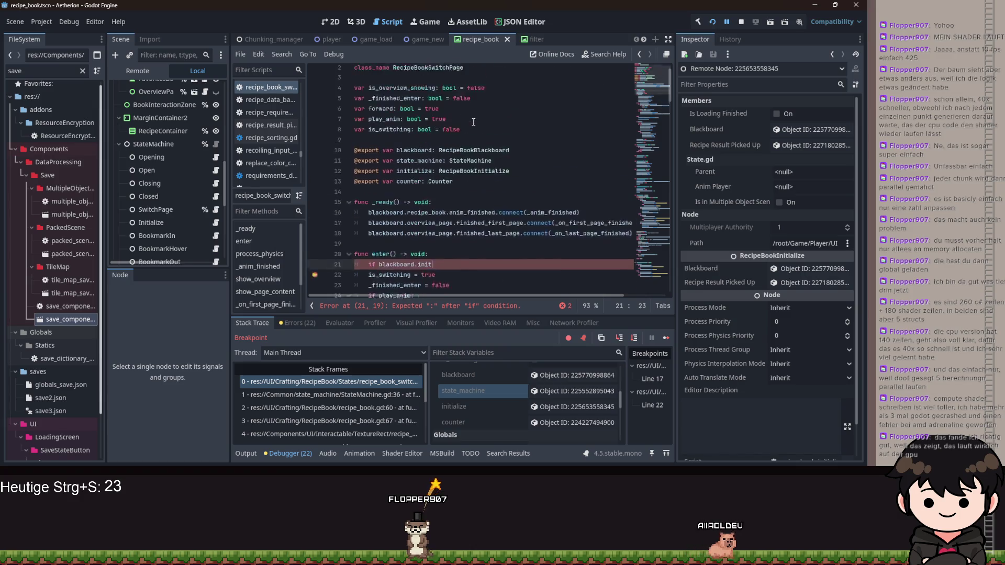
scroll(491, 213, "down", 8)
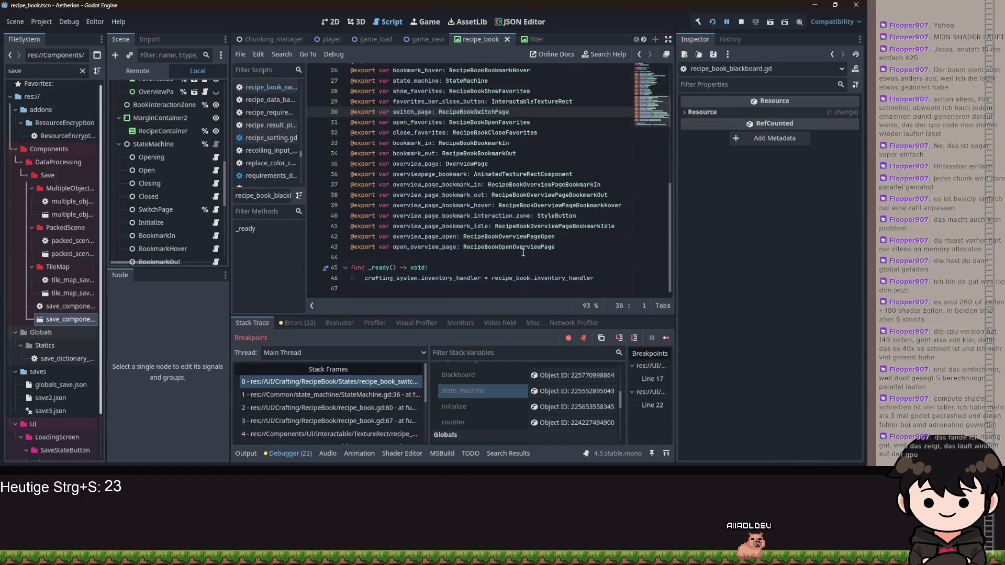
left_click(577, 256)
type("@export var i")
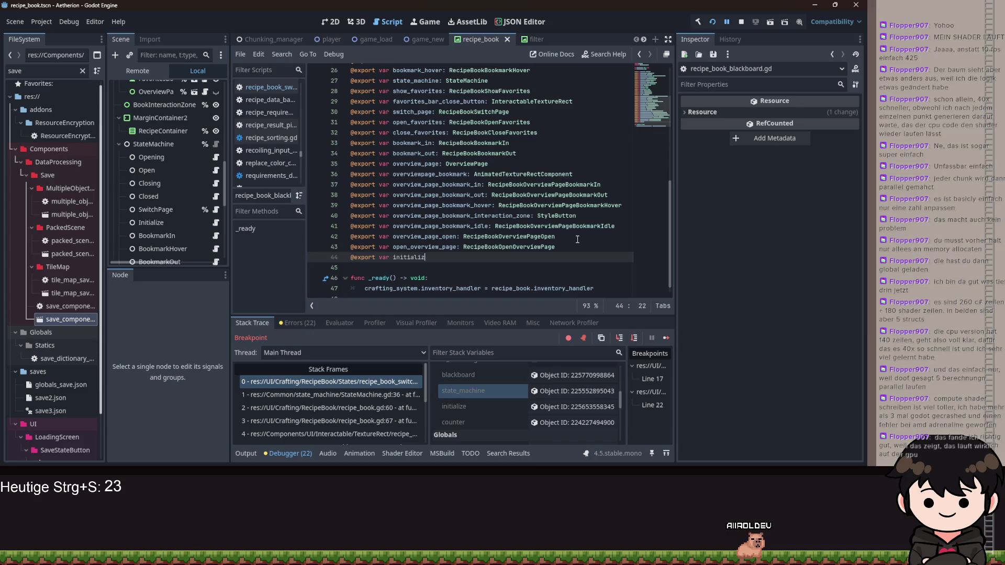
type("nit")
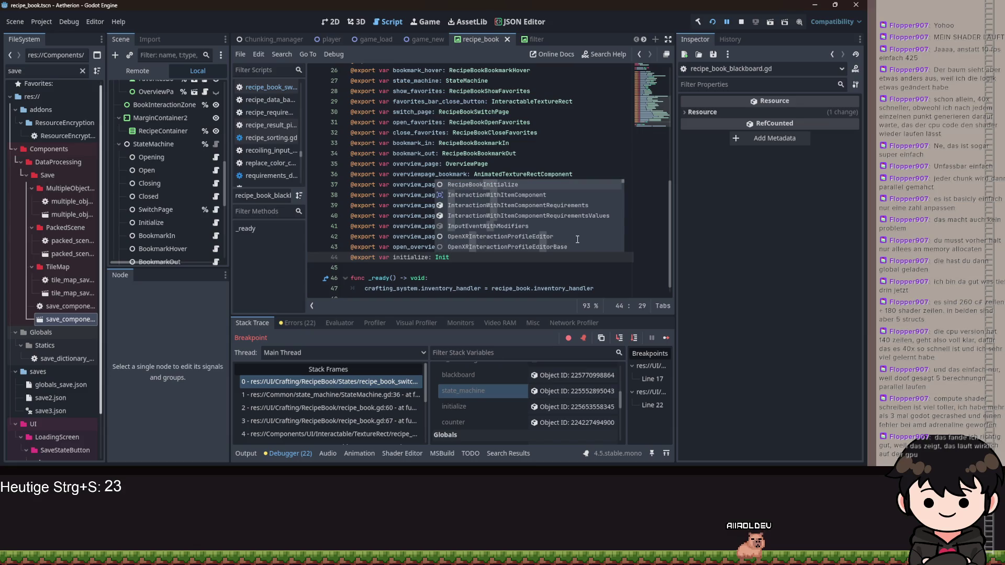
key("Return")
left_click(570, 238)
Return to the unfinished 'if blackboard.init' line, then save the blackboard script
key("alt+Left")
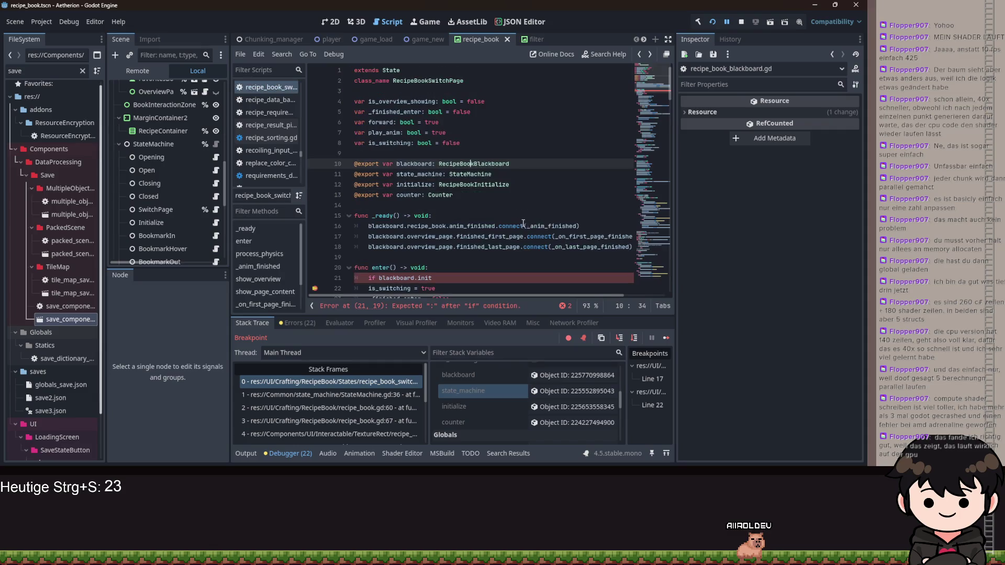
left_click(456, 278)
type("i")
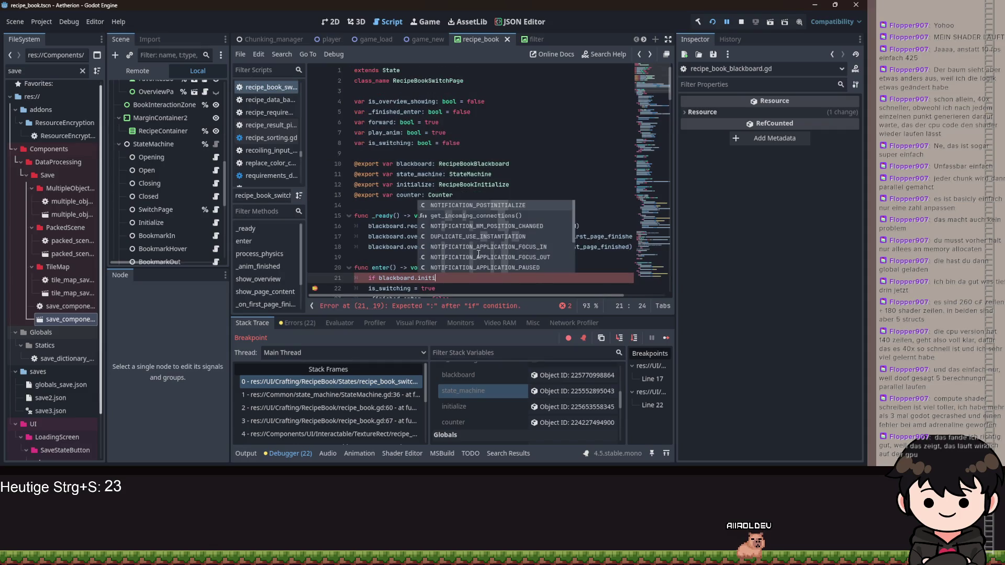
key("BackSpace")
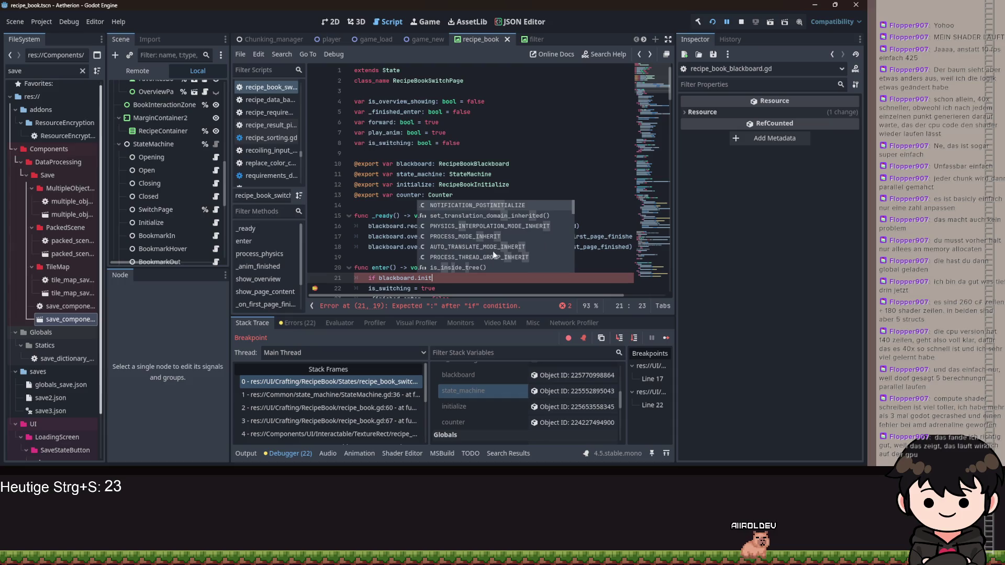
left_click(478, 163, "ctrl")
key("ctrl+s")
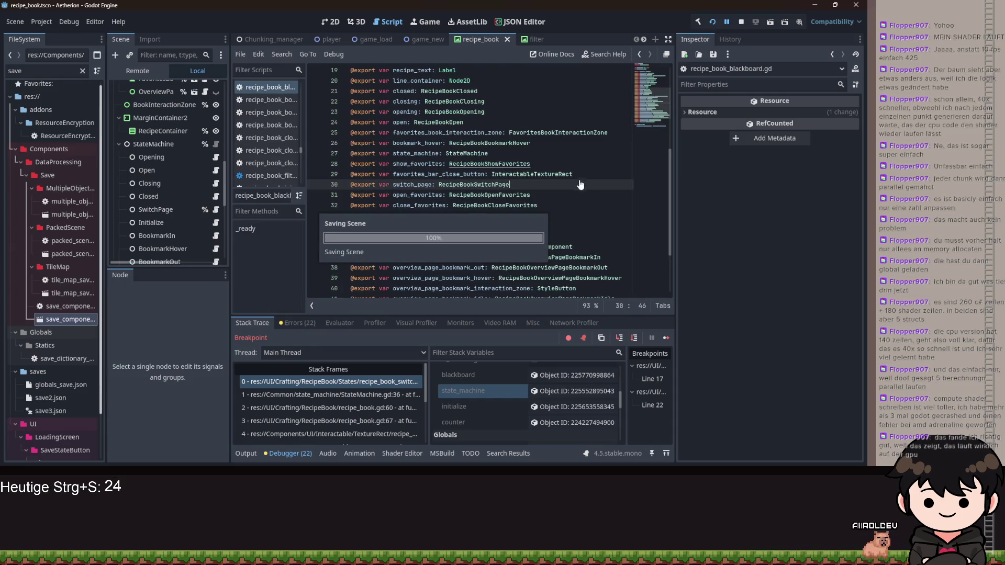
key("alt+Left")
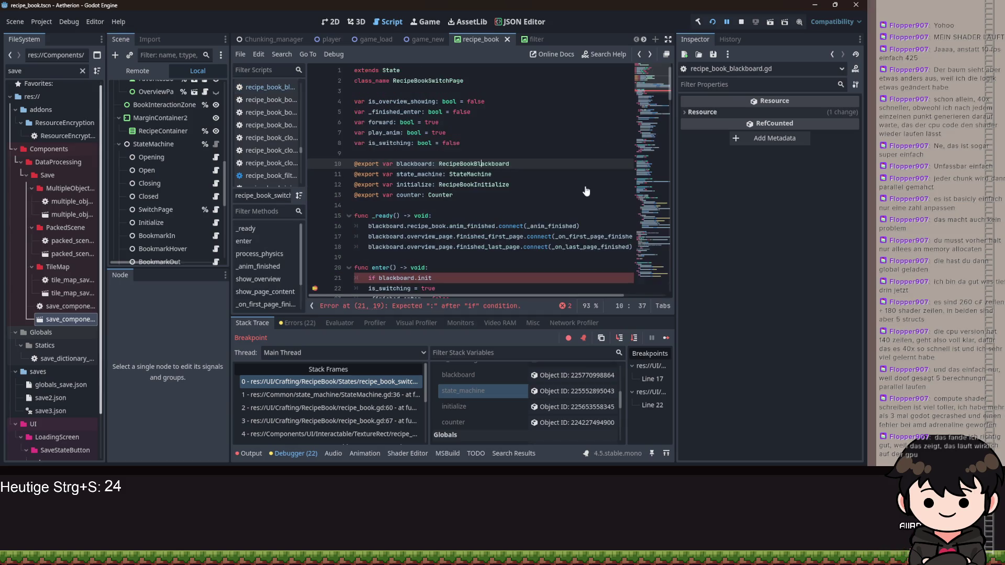
Complete the guard condition on blackboard.initialize with a colon and begin the return beneath it
key("alt+Left")
key("ctrl+space")
key("Return")
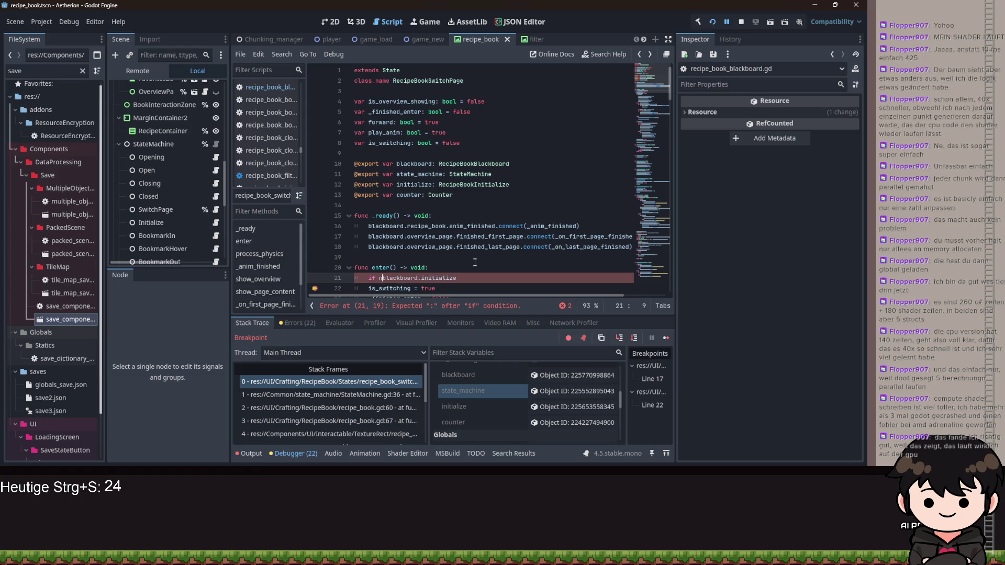
key("End")
key("ctrl+space")
type(":")
key("Return")
type("r")
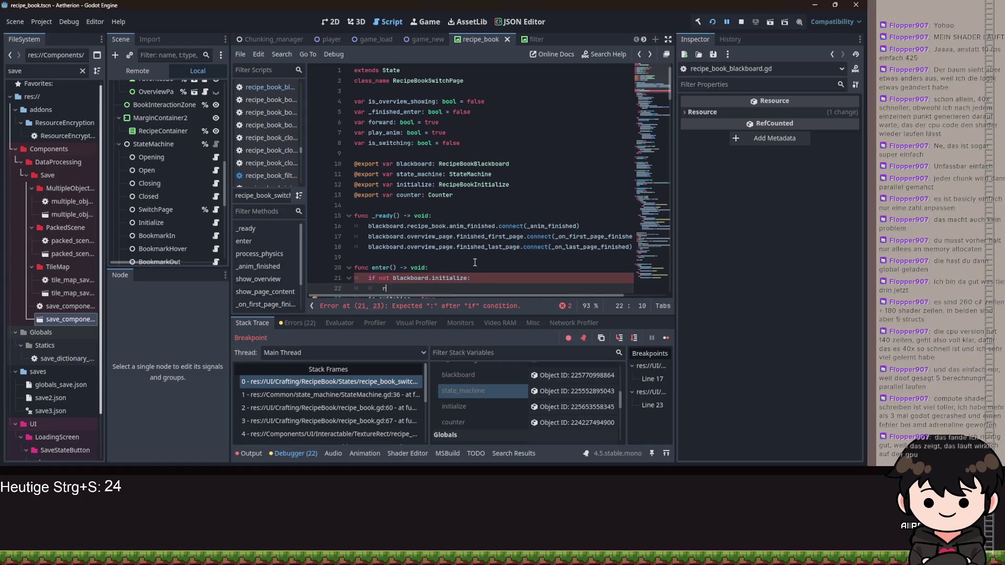
Start a '_finished_enter =' assignment on a new line under the guard condition
scroll(475, 262, "down", 7)
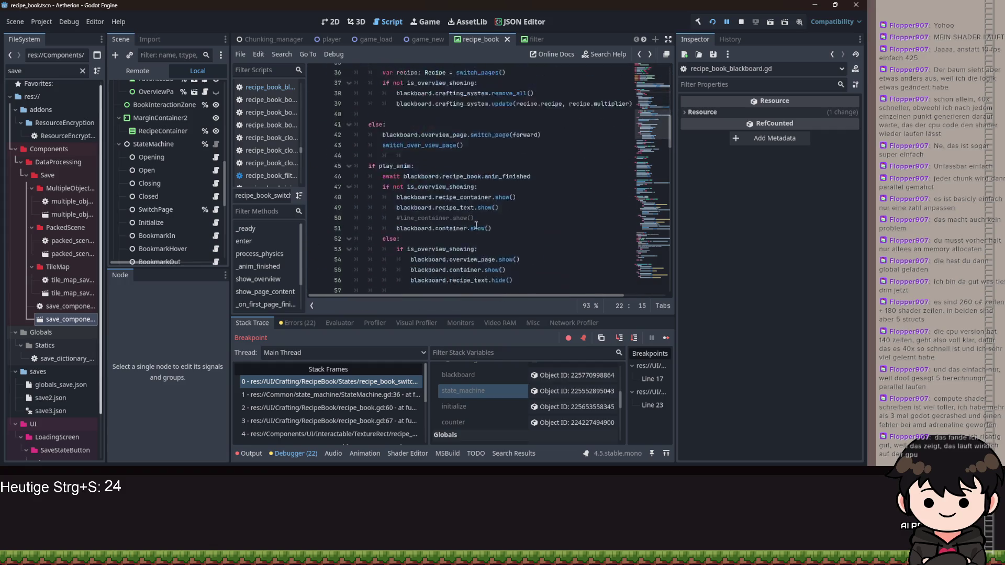
scroll(469, 235, "down", 20)
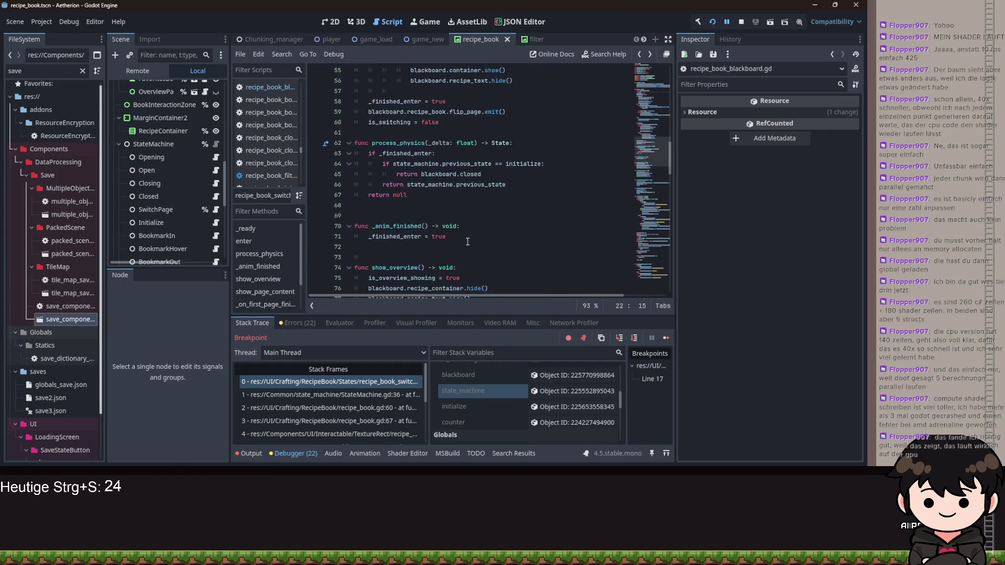
scroll(470, 234, "down", 19)
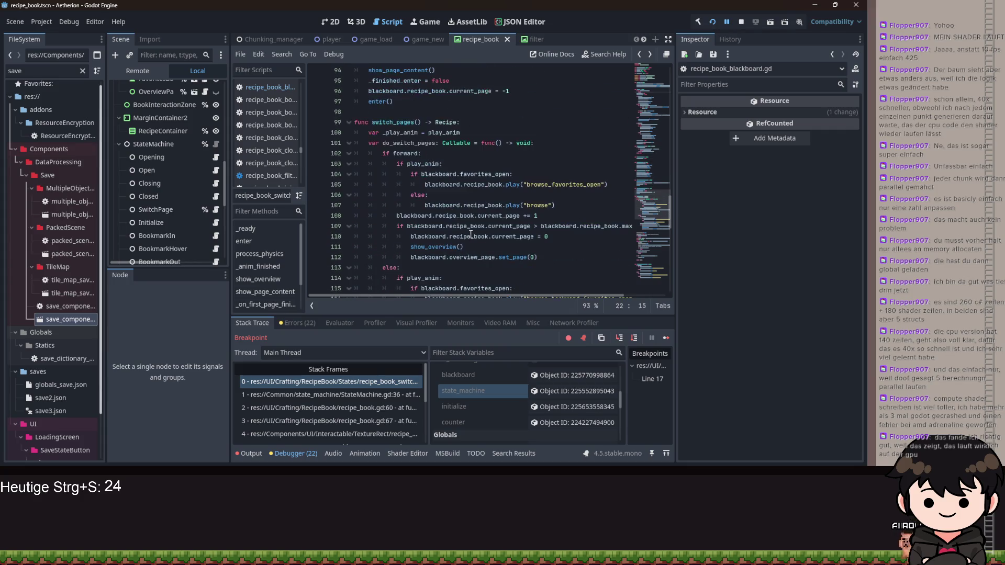
scroll(471, 234, "up", 20)
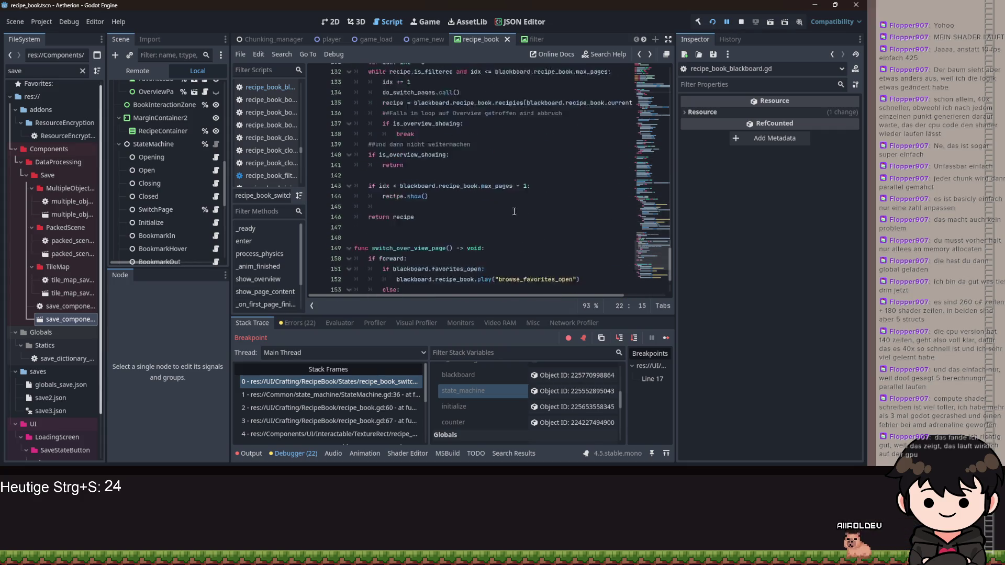
scroll(503, 207, "up", 1)
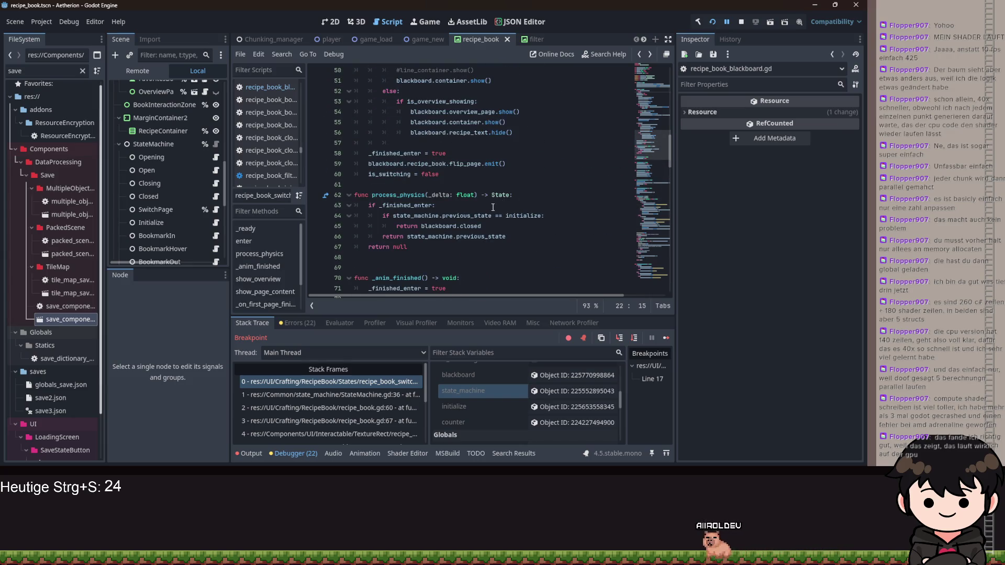
scroll(525, 199, "up", 15)
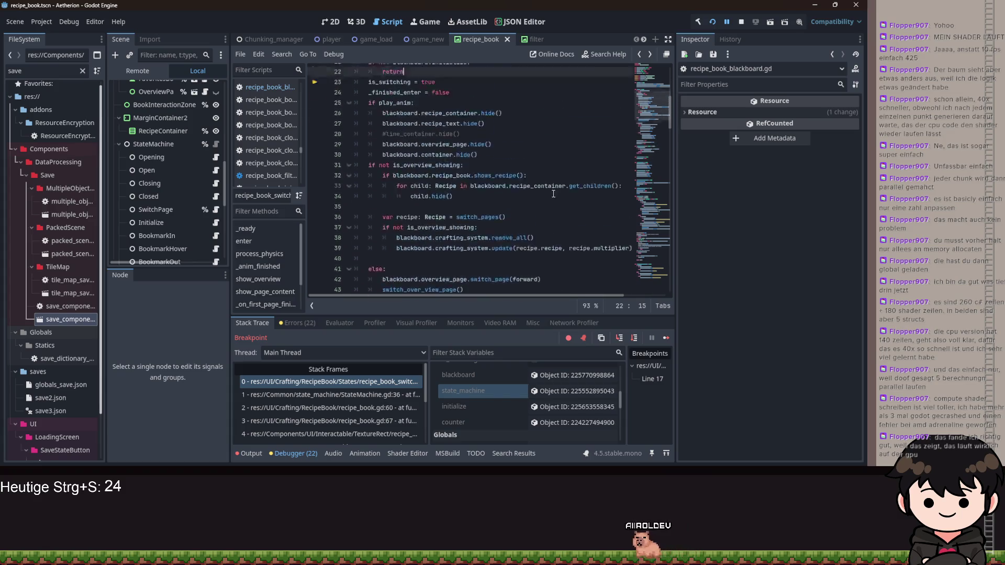
left_click(499, 241)
key("Return")
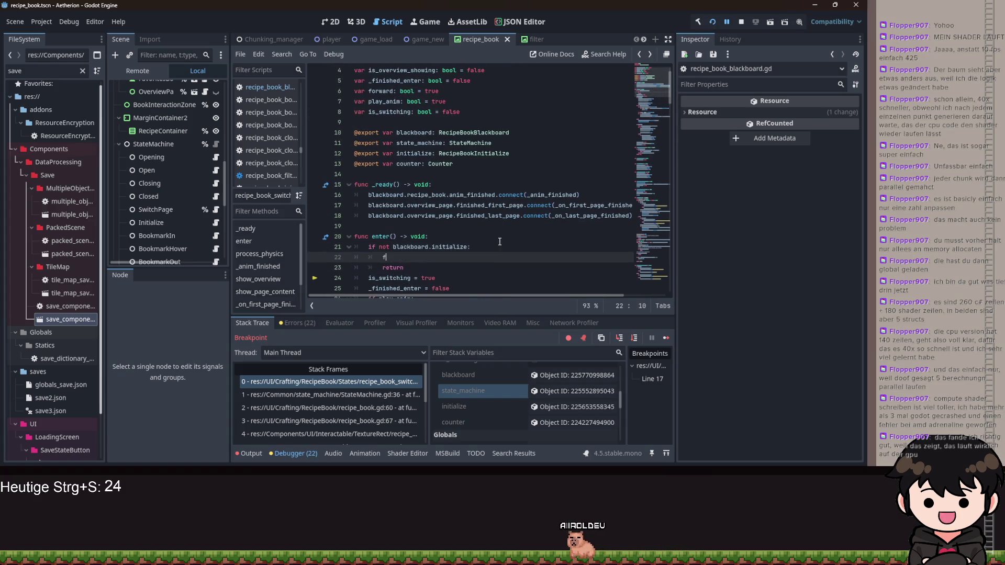
type("_finished_enter = true")
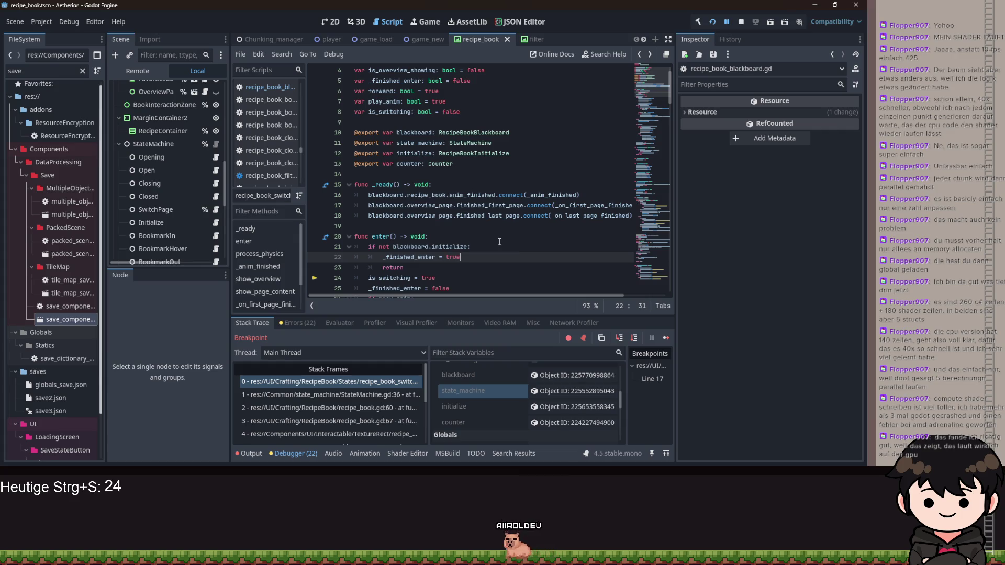
Restart the debug run, continue the save, open the in-game menu and recipe book, then hide the game
left_click(712, 23)
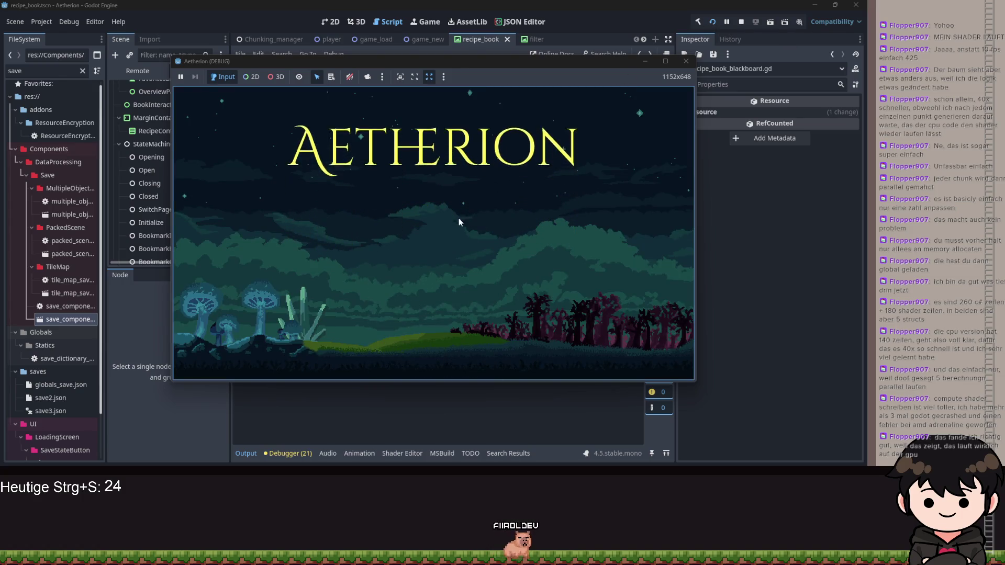
left_click(454, 222)
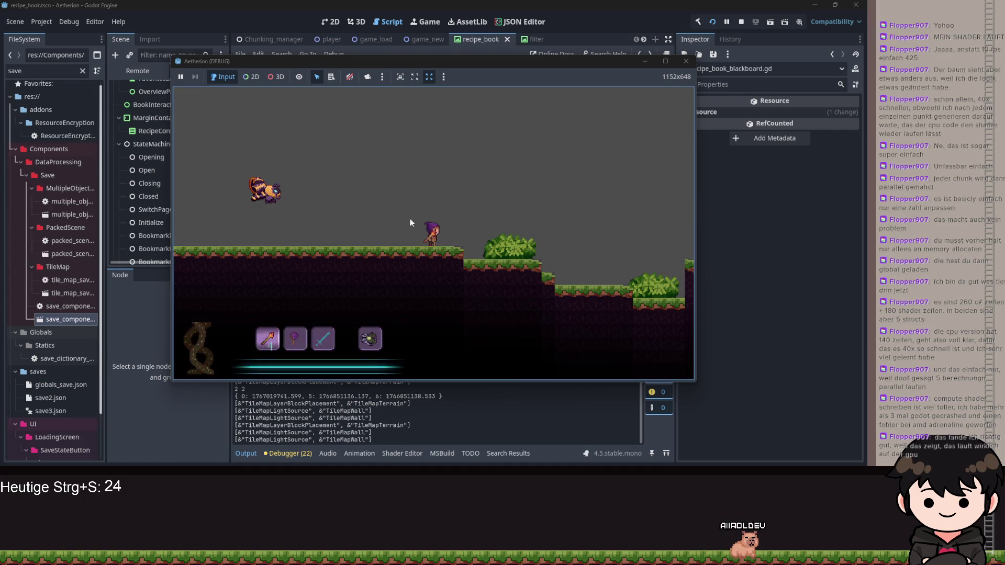
key("Escape")
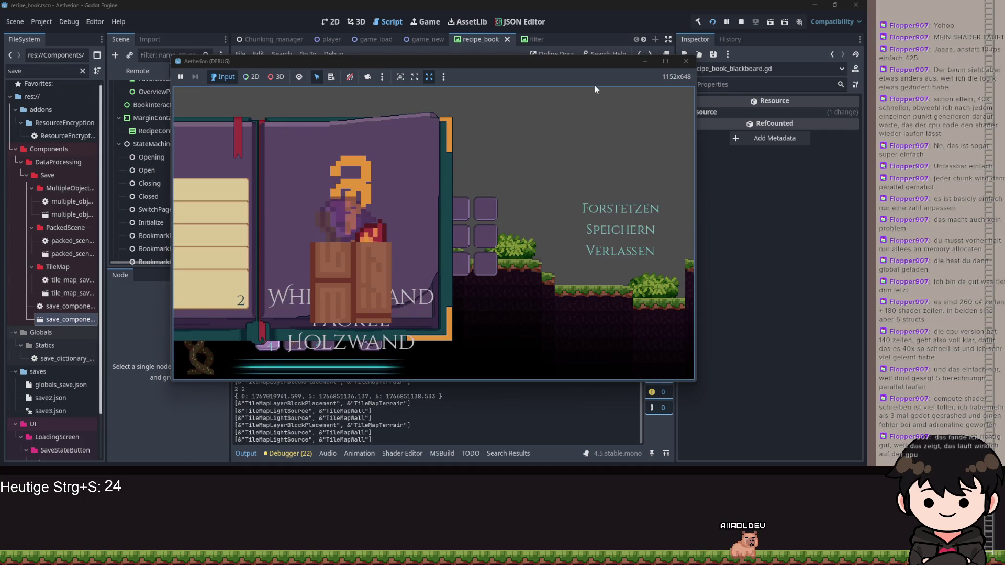
left_click(645, 64)
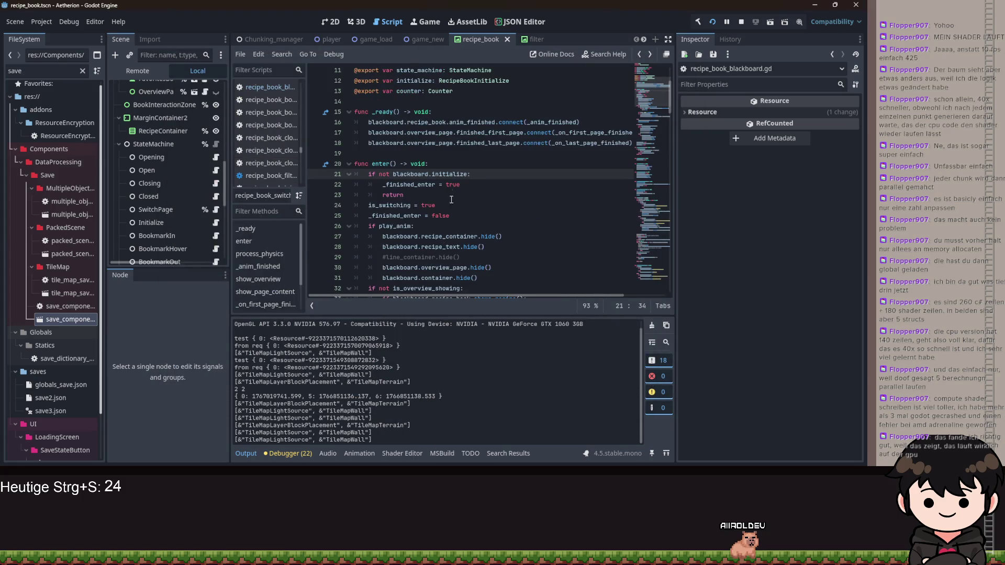
Assign the Initialize node to the recipe book Blackboard's Initialize property
left_click(444, 178, "ctrl")
scroll(184, 120, "down", 5)
left_click(148, 97)
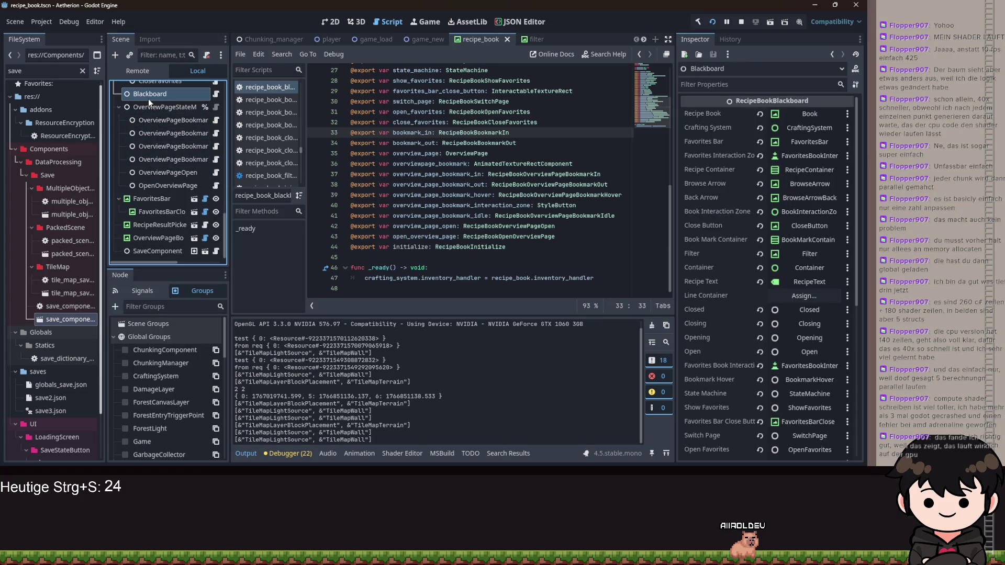
scroll(721, 299, "down", 5)
left_click(809, 365)
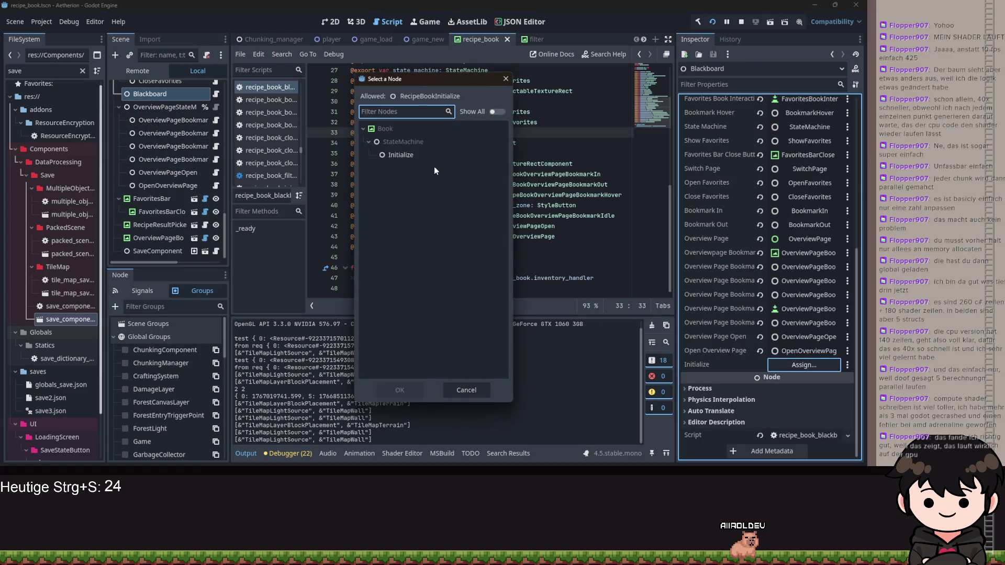
double_click(459, 162)
scroll(763, 239, "up", 5)
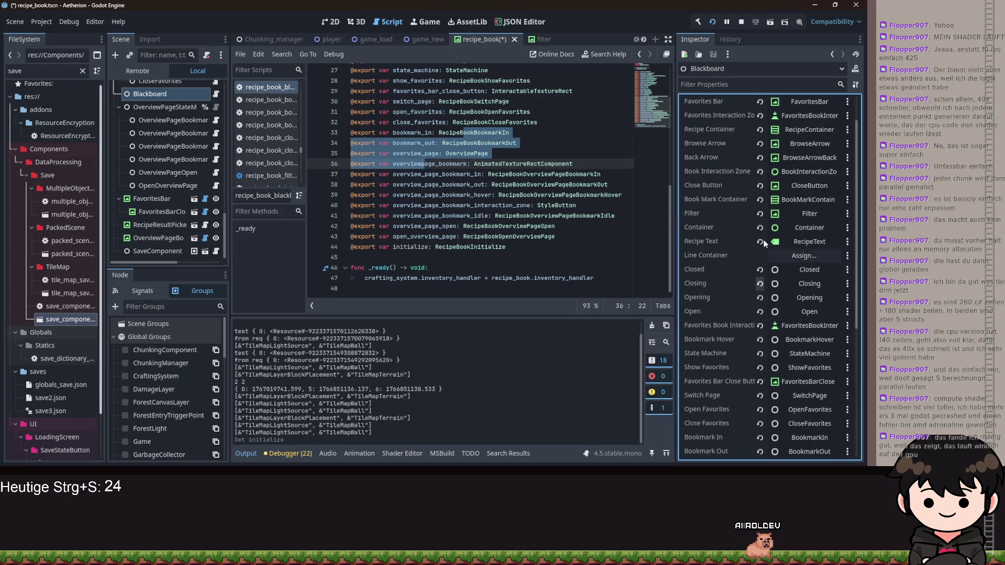
left_click(806, 255)
key("Escape")
Delete the stray empty line 20 in the blackboard script, save, and restart the debug run
scroll(533, 182, "up", 2)
left_click(526, 174)
scroll(532, 185, "up", 2)
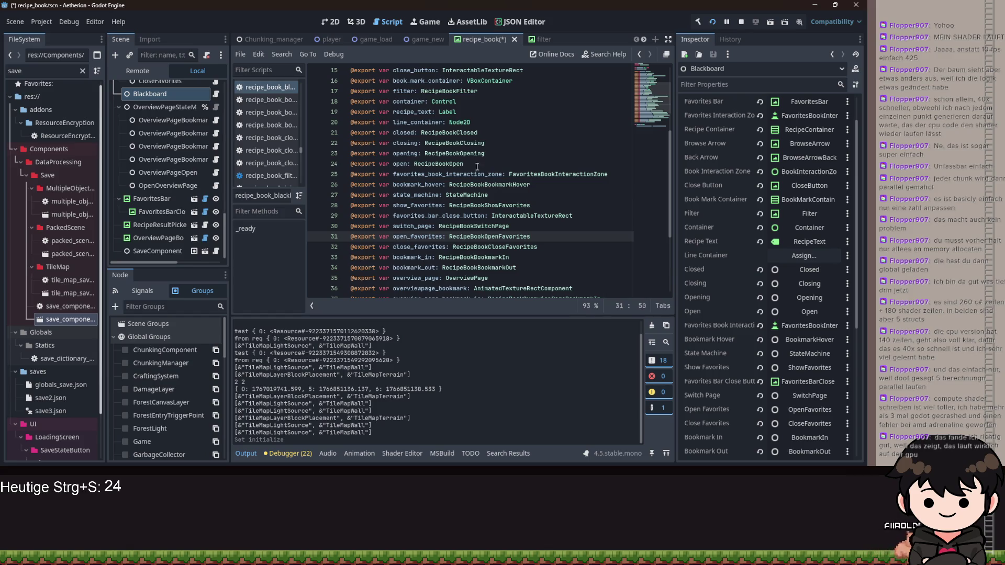
left_click_drag(471, 122, 456, 122)
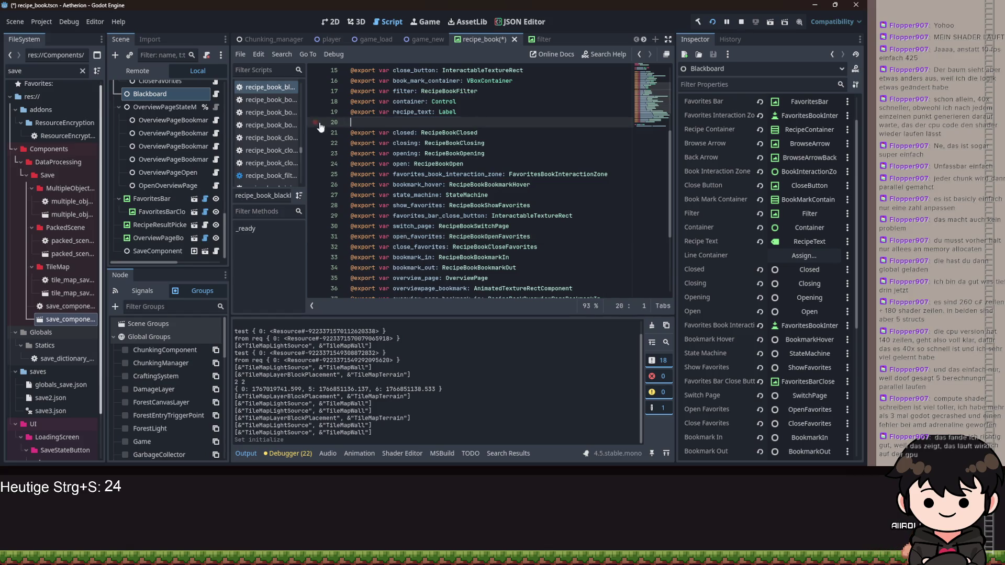
key("BackSpace")
left_click(541, 127)
key("ctrl+s")
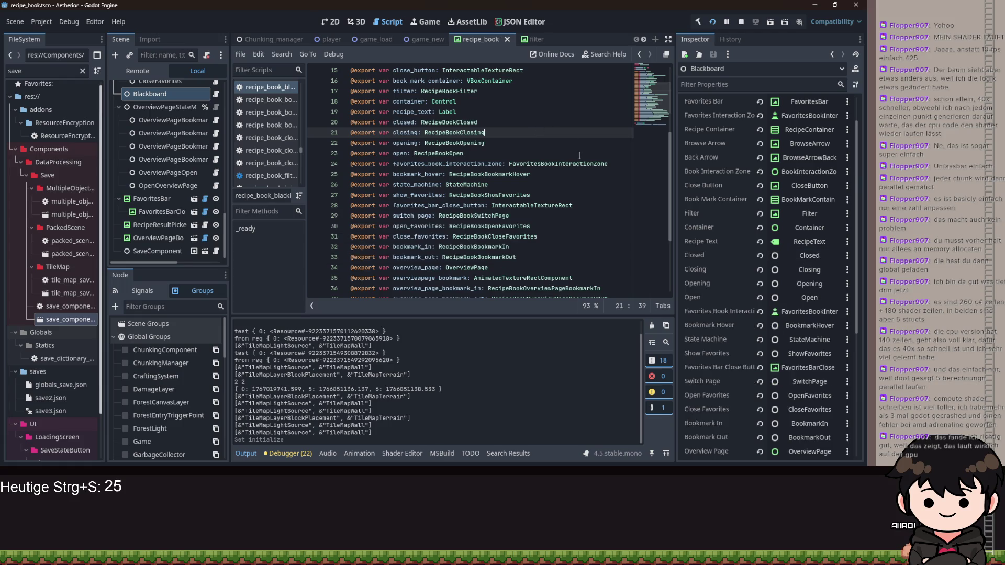
scroll(711, 196, "down", 5)
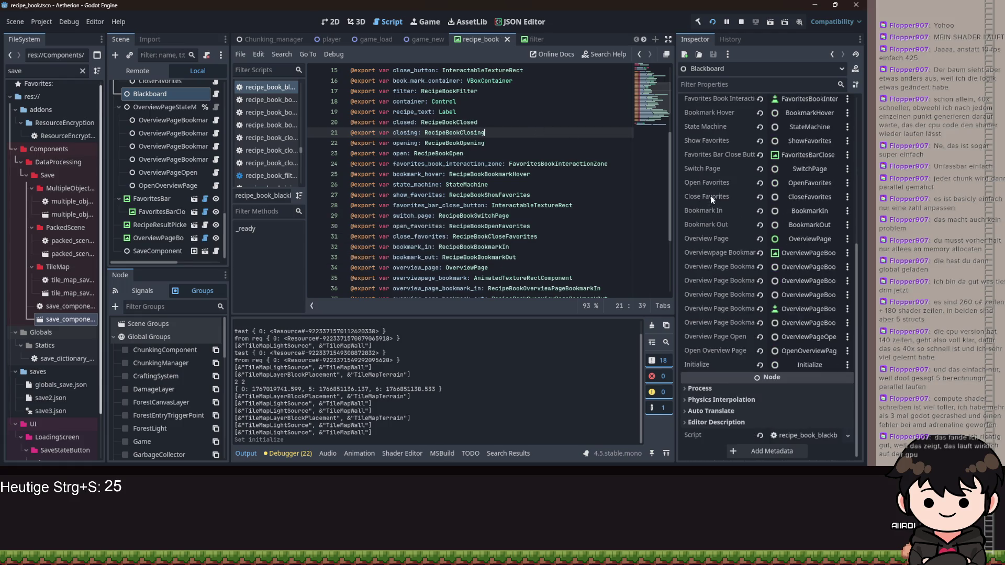
left_click(713, 23)
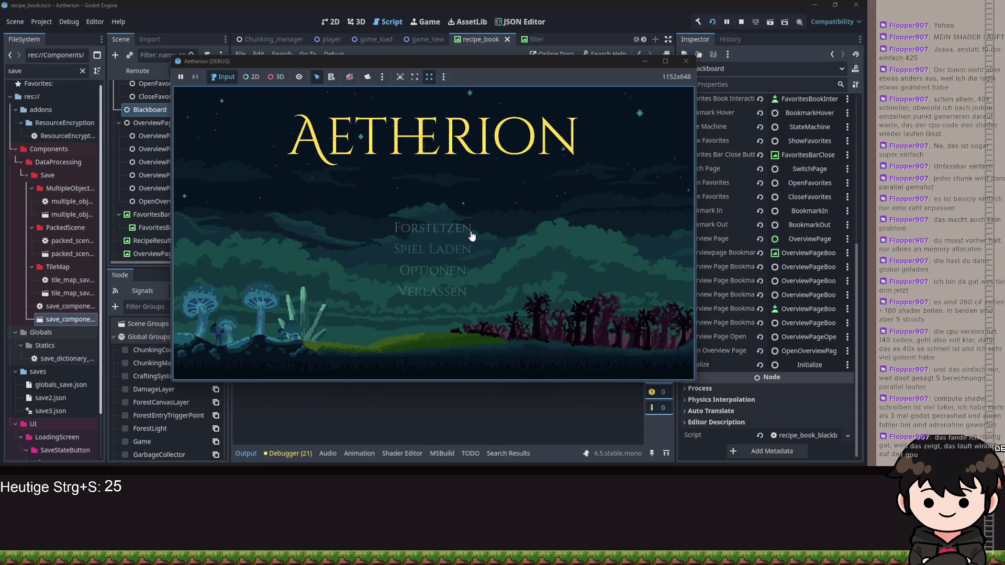
Continue the saved game, open the recipe book to the Whisper Wand page, then hide the game window
left_click(470, 235)
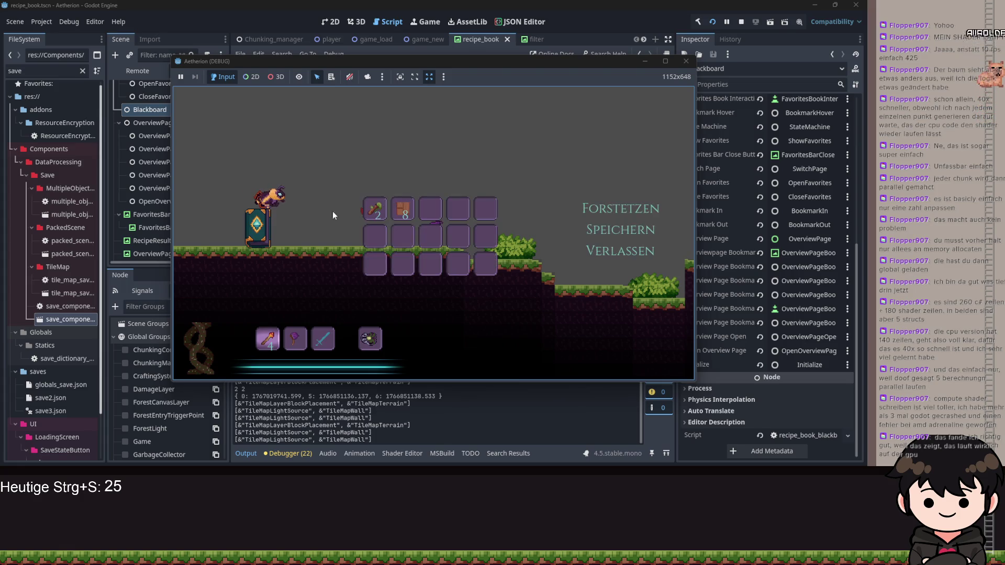
left_click(253, 203)
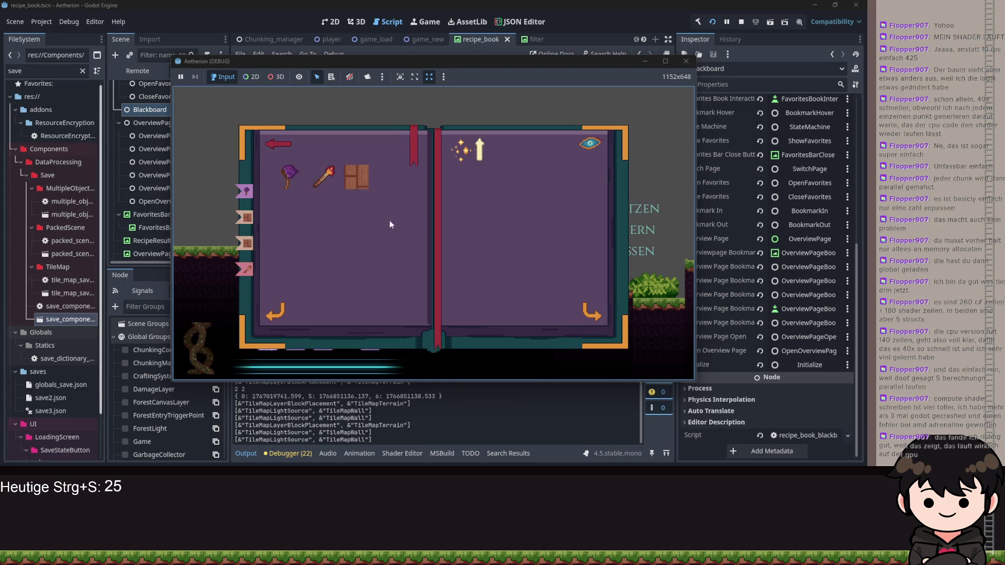
left_click(591, 313)
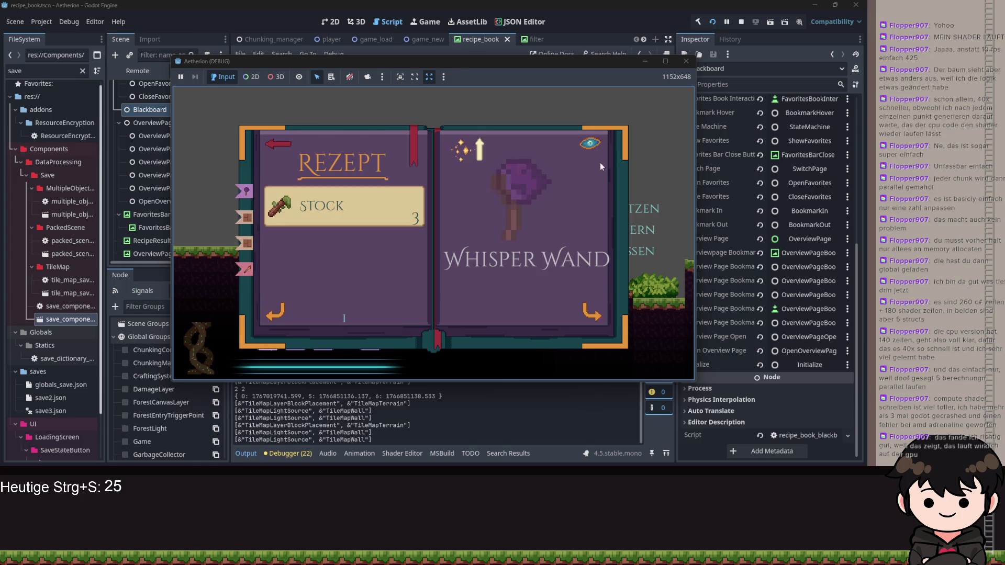
left_click(647, 61)
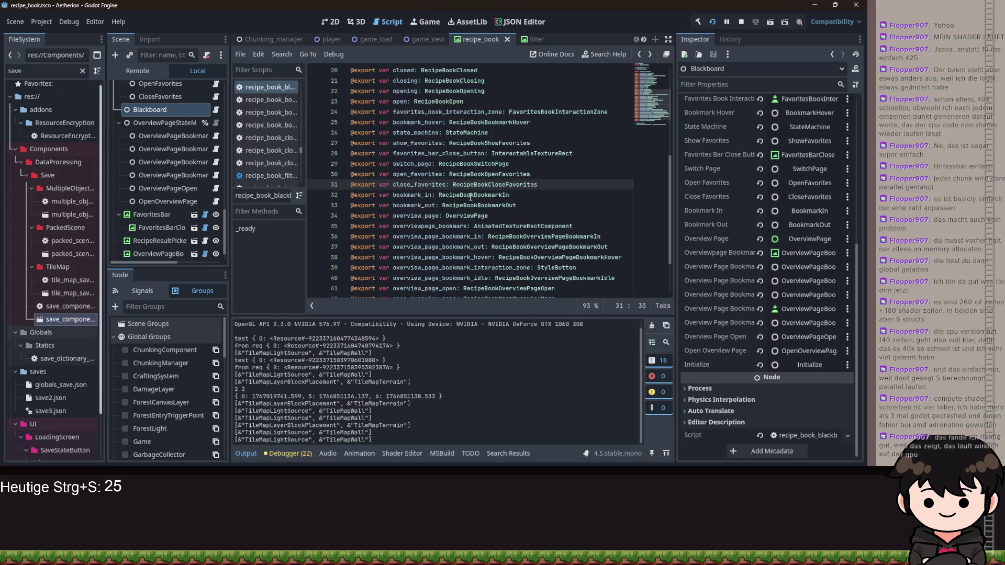
Remove the lines after 'return null' in process_frame of recipe_book_initialize.gd
left_click(467, 206, "ctrl")
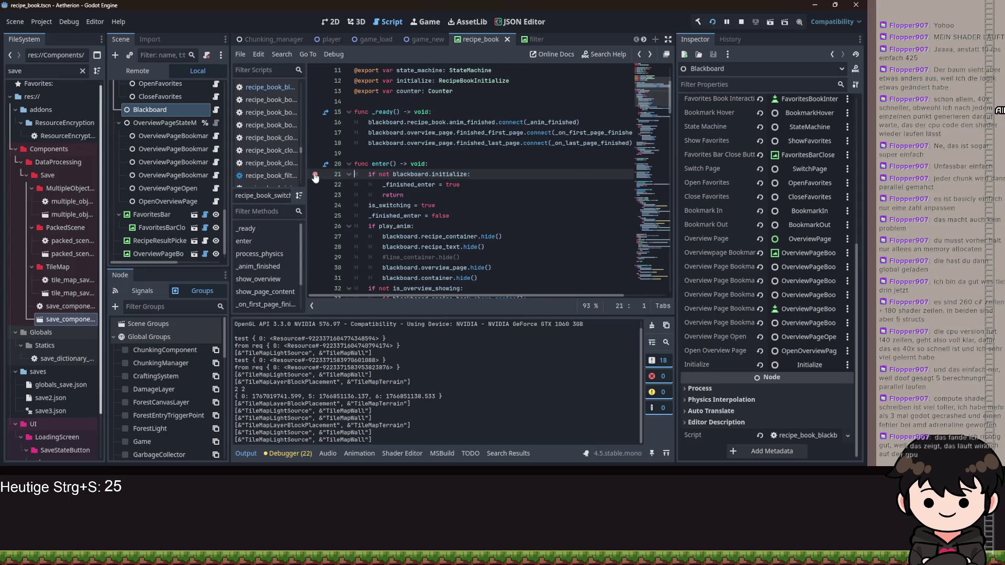
key("alt+Left")
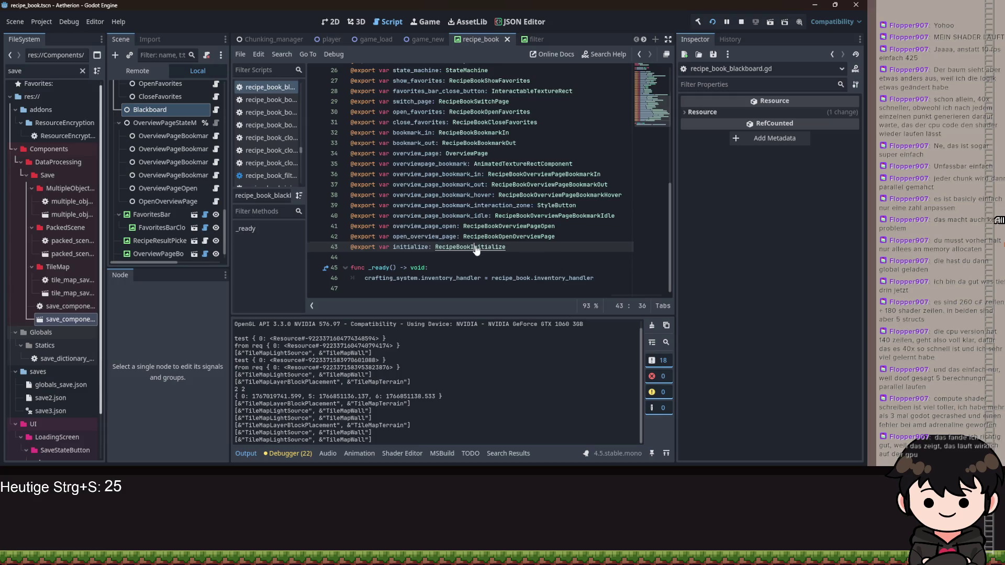
left_click(476, 248, "ctrl")
scroll(343, 162, "up", 2)
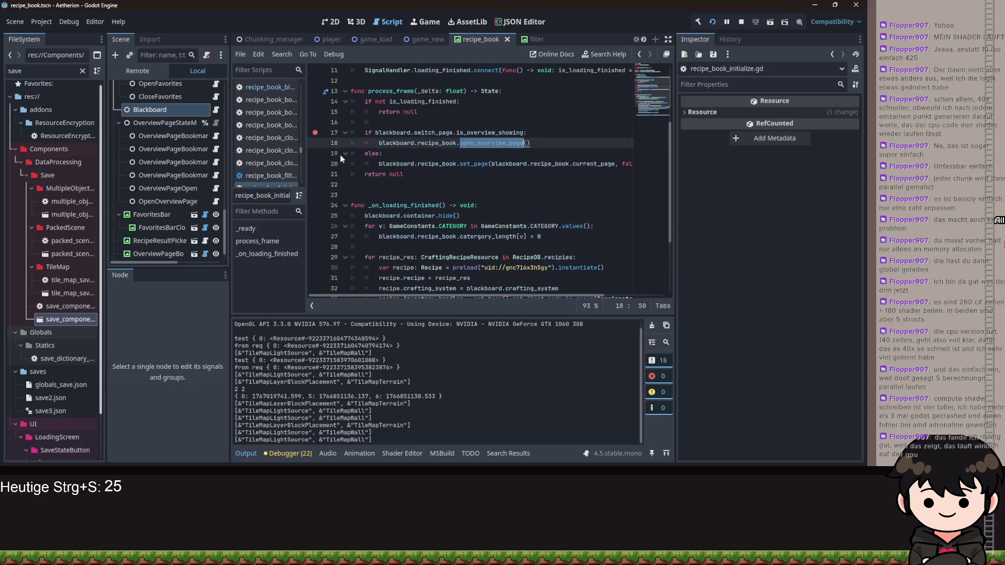
scroll(411, 137, "up", 2)
key("Up")
key("Up")
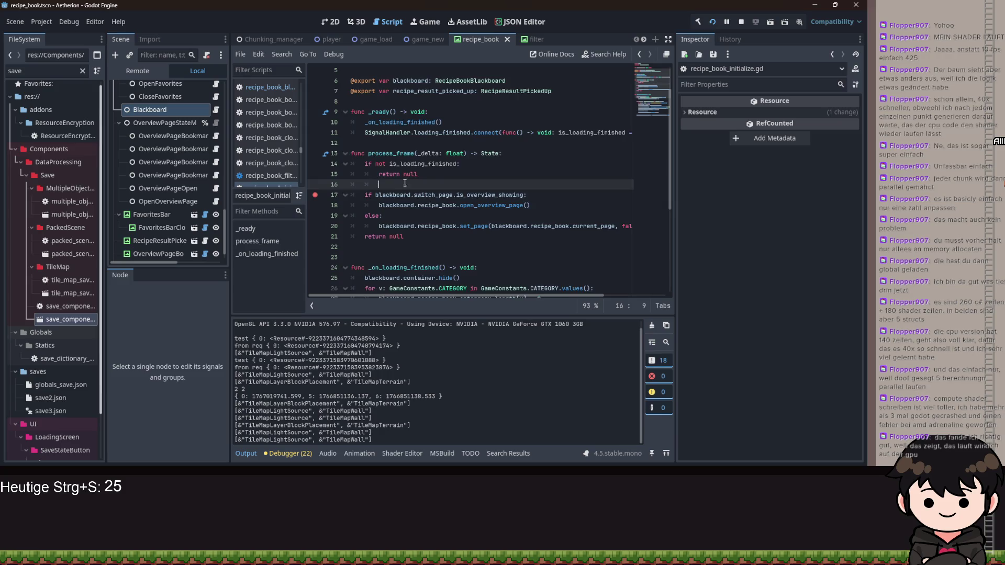
scroll(406, 183, "up", 2)
scroll(548, 297, "right", 2)
scroll(615, 296, "left", 2)
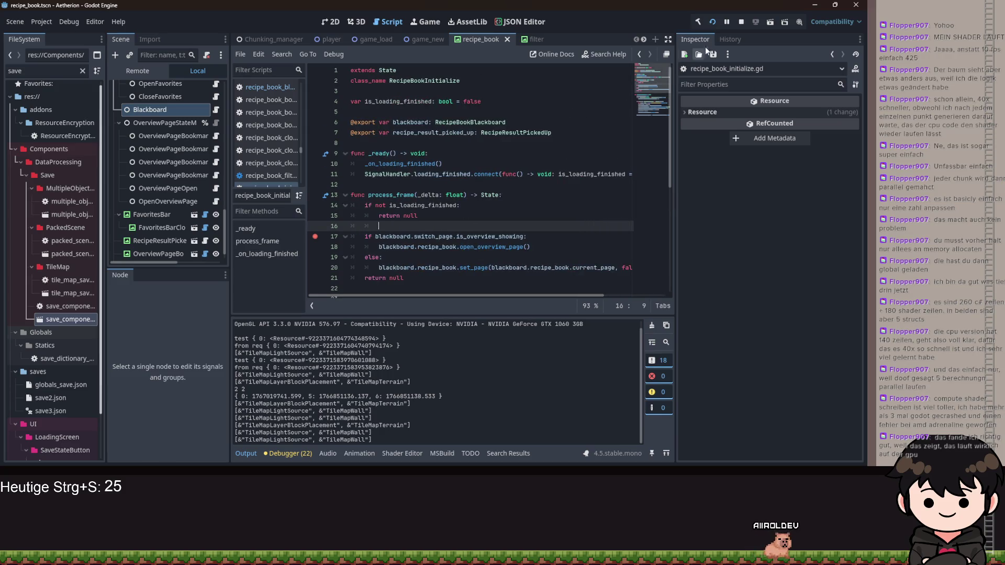
Restart the debug run and choose Fortsetzen until the SwitchPage enter() line 21 breakpoint hits
left_click(714, 24)
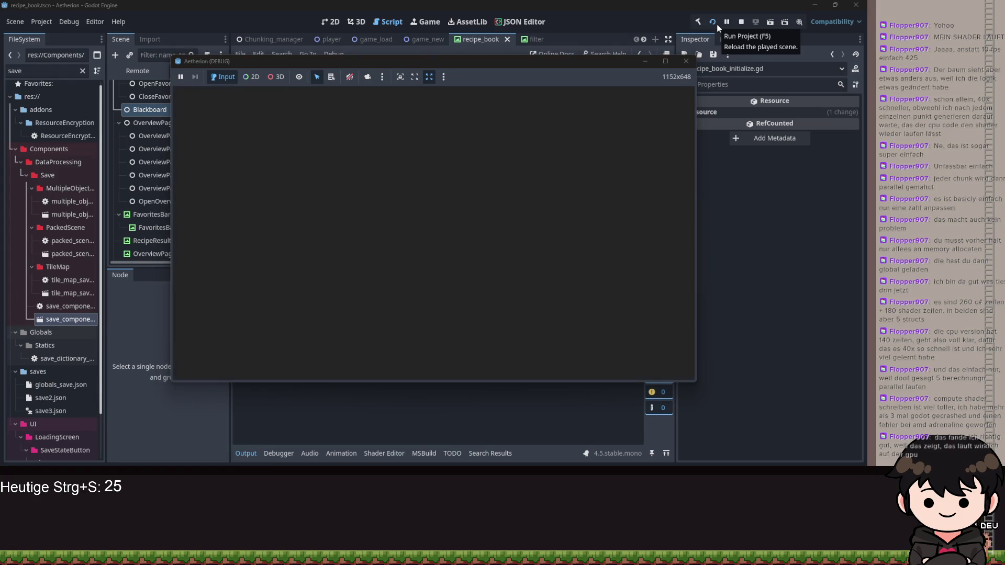
left_click(645, 63)
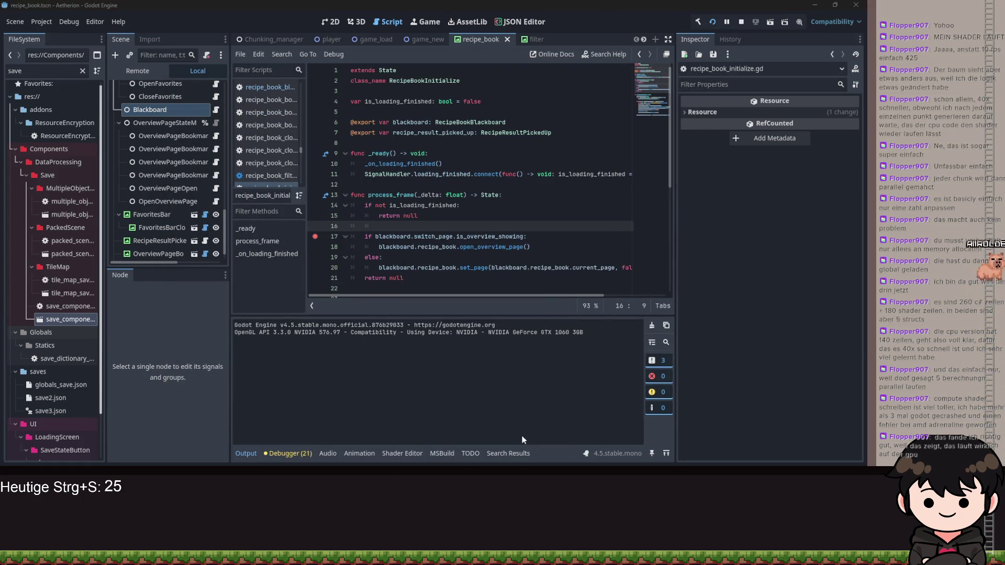
key("alt+Tab")
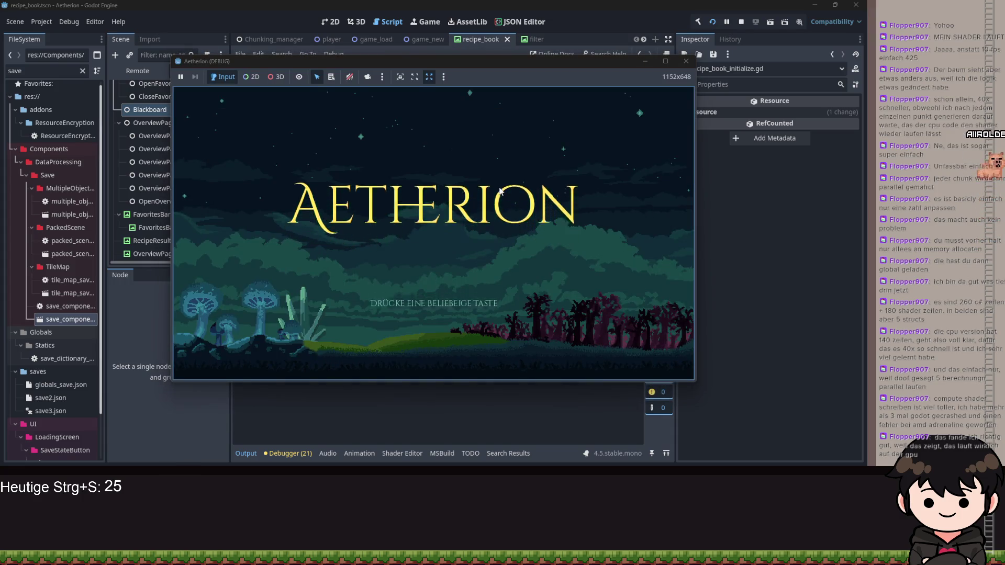
left_click(466, 224)
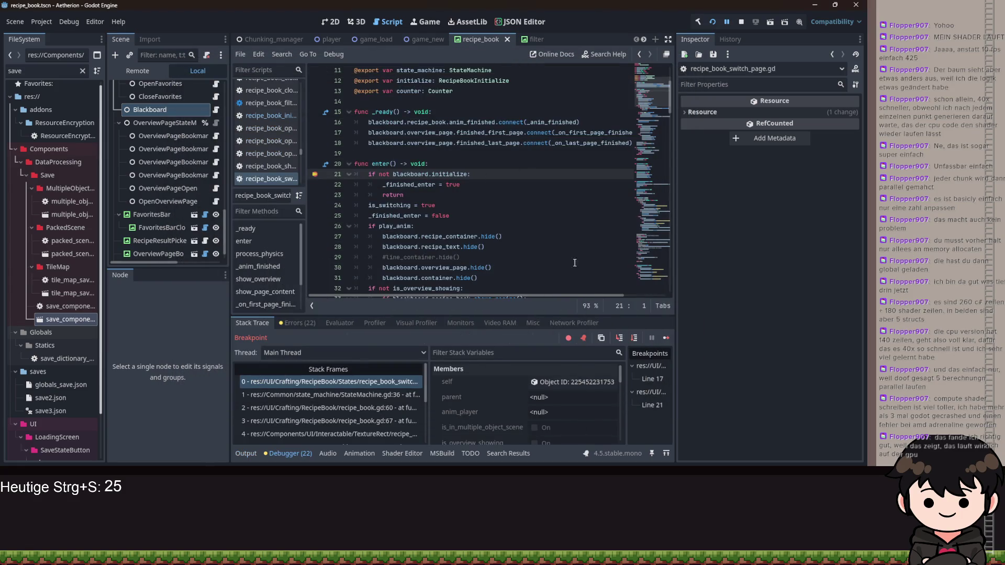
Change the line 21 guard to blackboard.initialize.is_loading_finished and rerun with F5
left_click(619, 337)
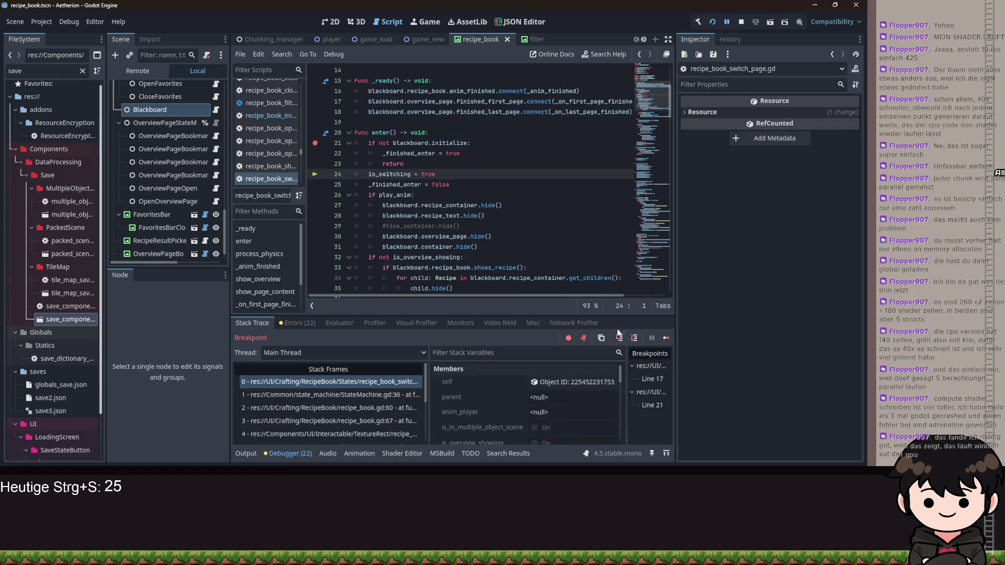
left_click(539, 145)
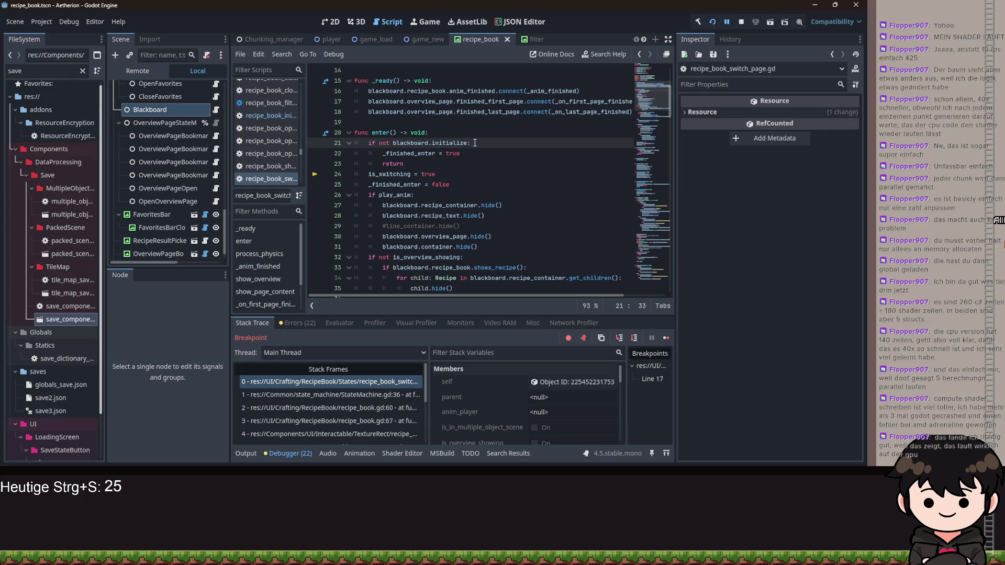
type(".ini")
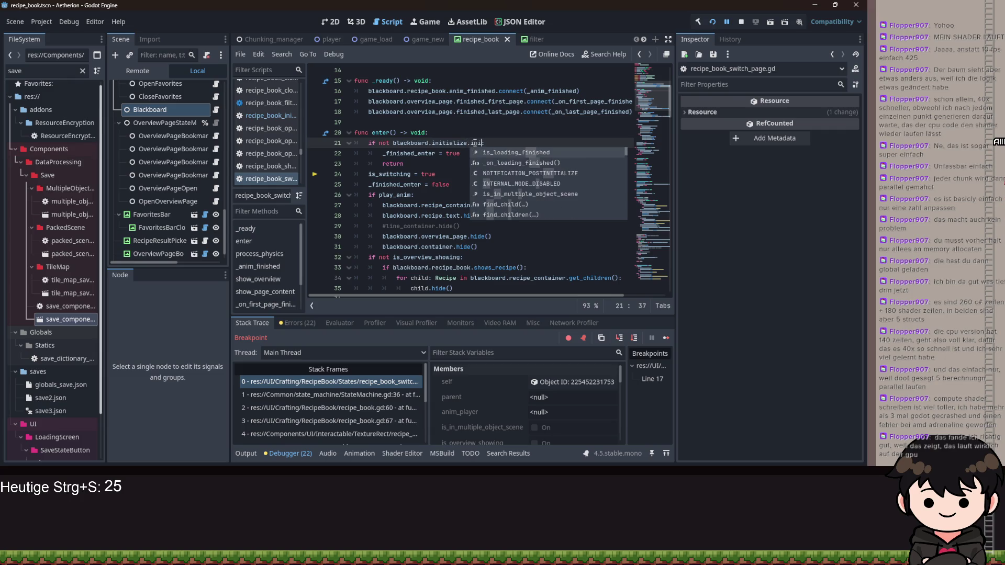
key("Return")
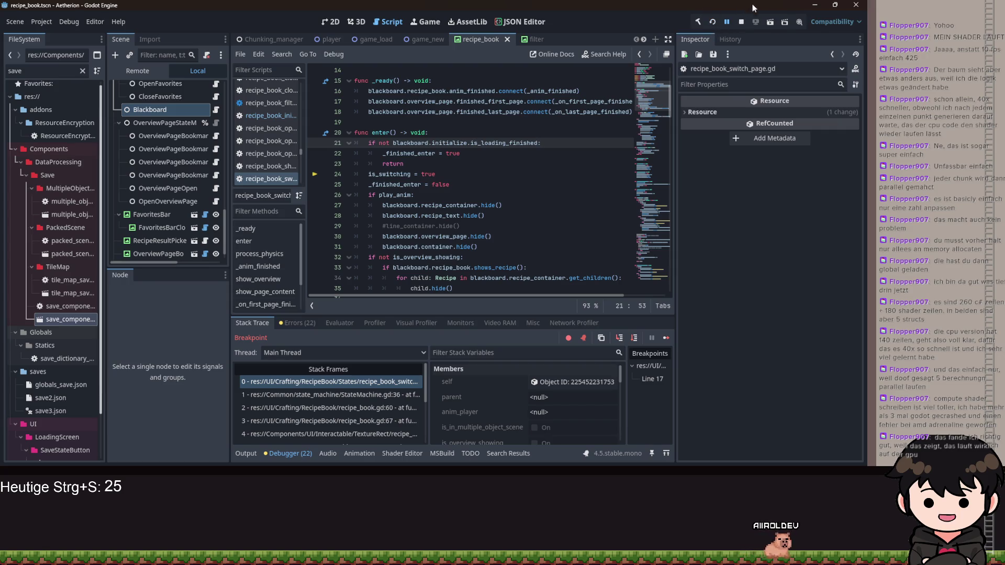
key("F5")
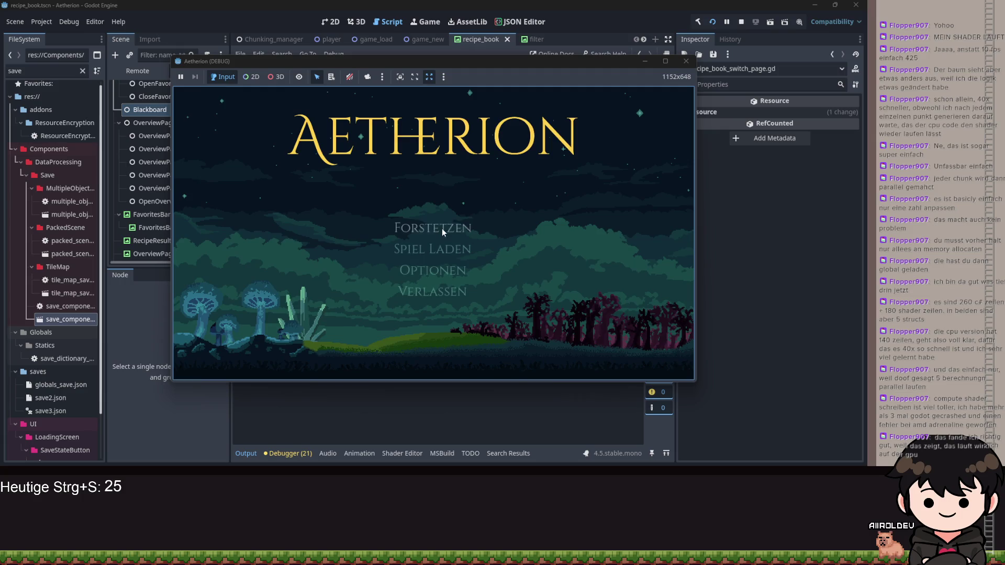
Continue the saved game, open the recipe book on Fackel, and return to the SwitchPage script
left_click(443, 229)
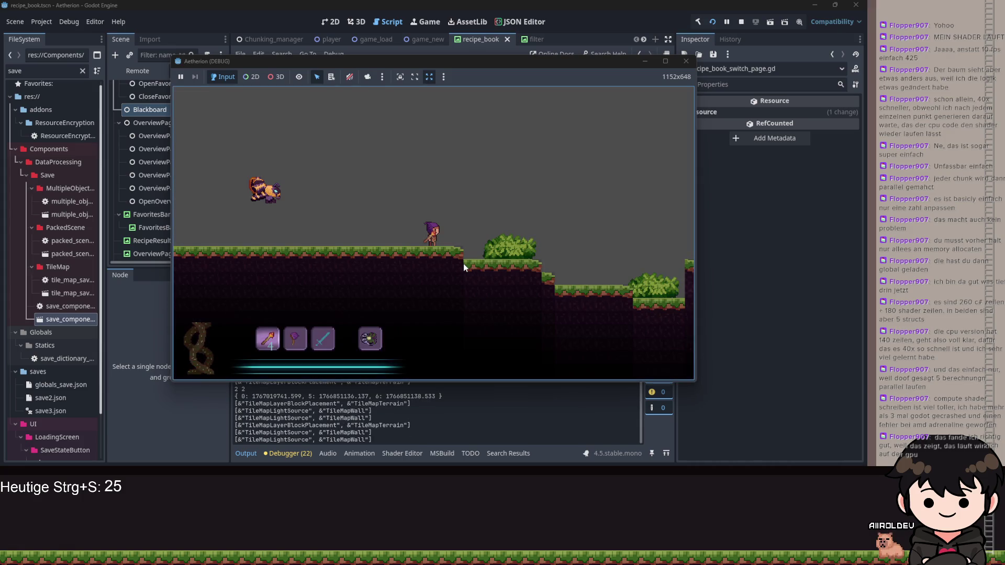
key("Escape")
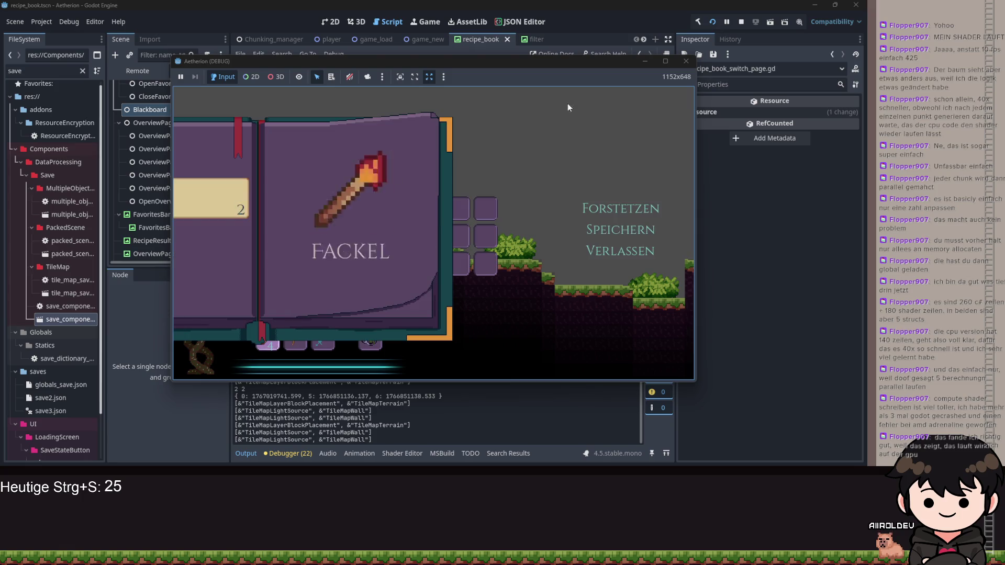
left_click(645, 65)
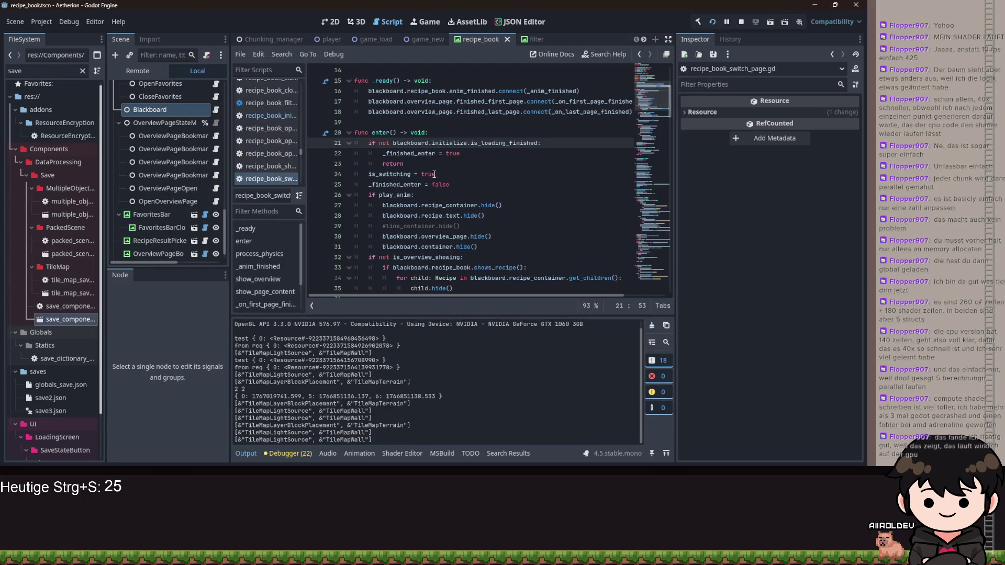
Set a breakpoint on line 21, review lines 23–28, and jump to the is_loading_finished declaration
left_click(314, 148)
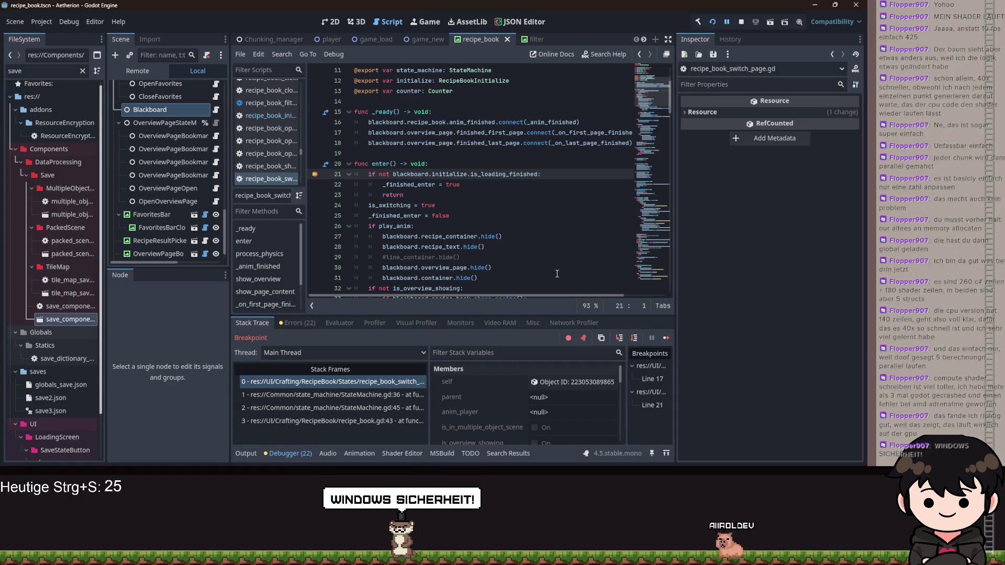
left_click(560, 246)
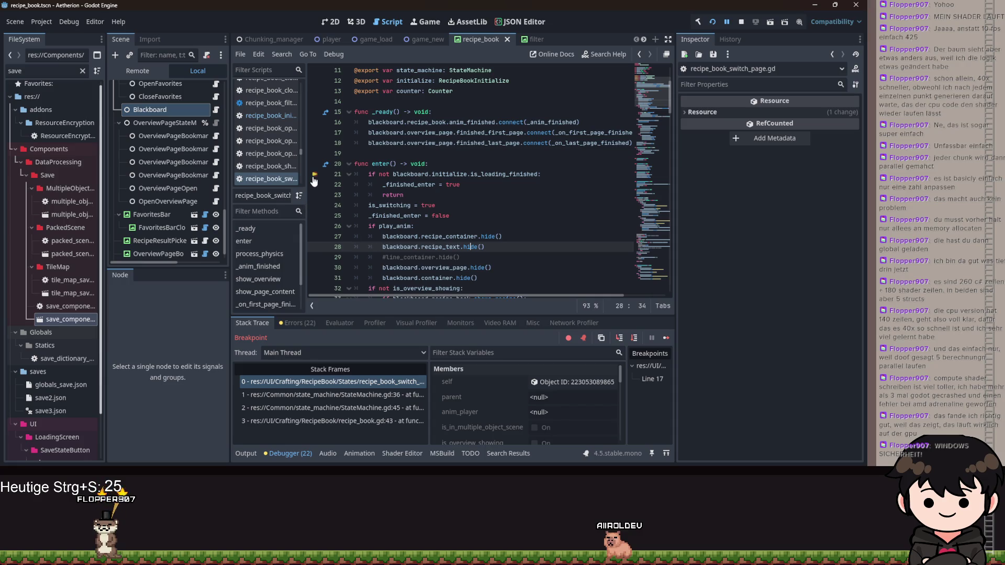
left_click(568, 194)
scroll(551, 196, "down", 20)
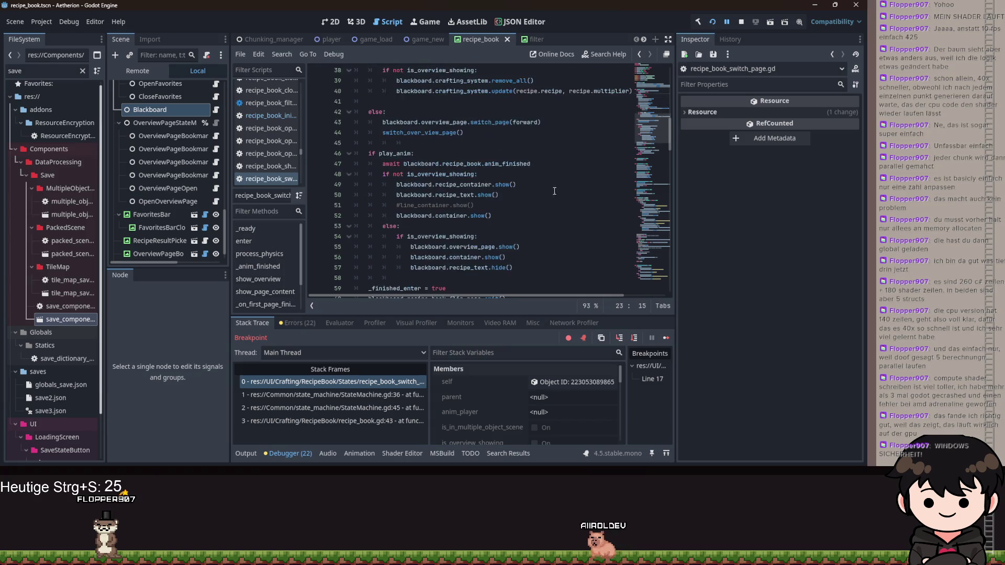
scroll(577, 188, "up", 20)
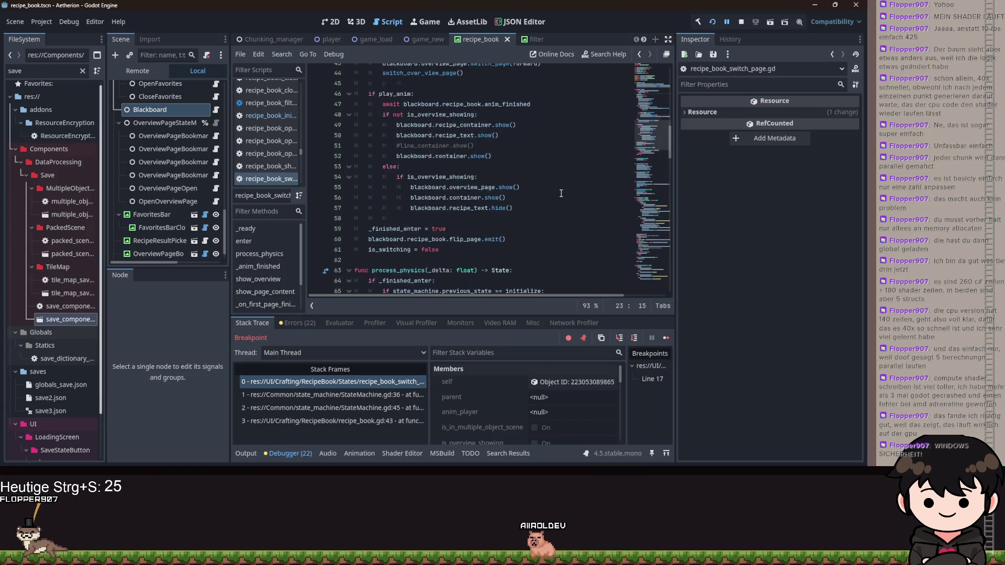
scroll(581, 209, "down", 3)
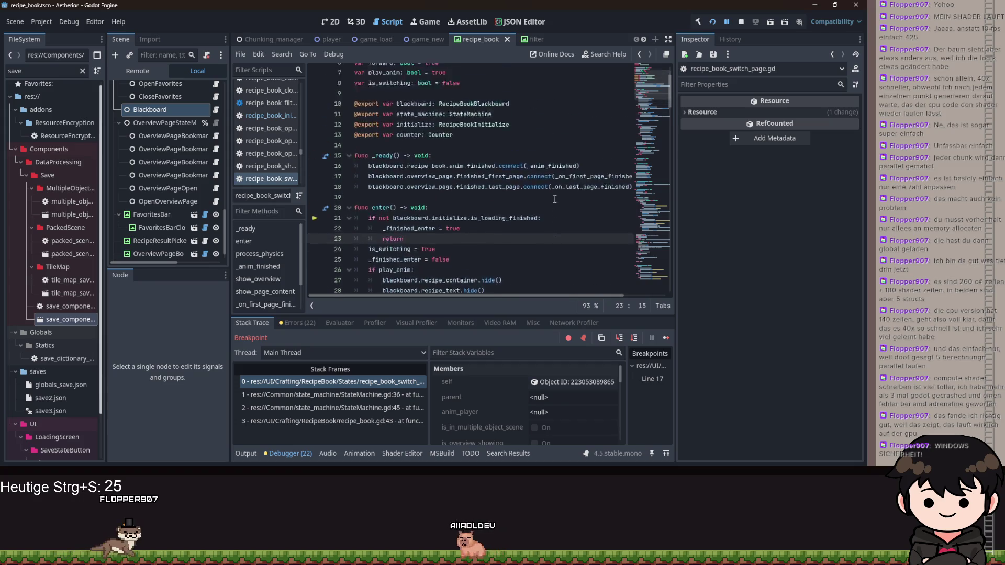
scroll(505, 180, "up", 3)
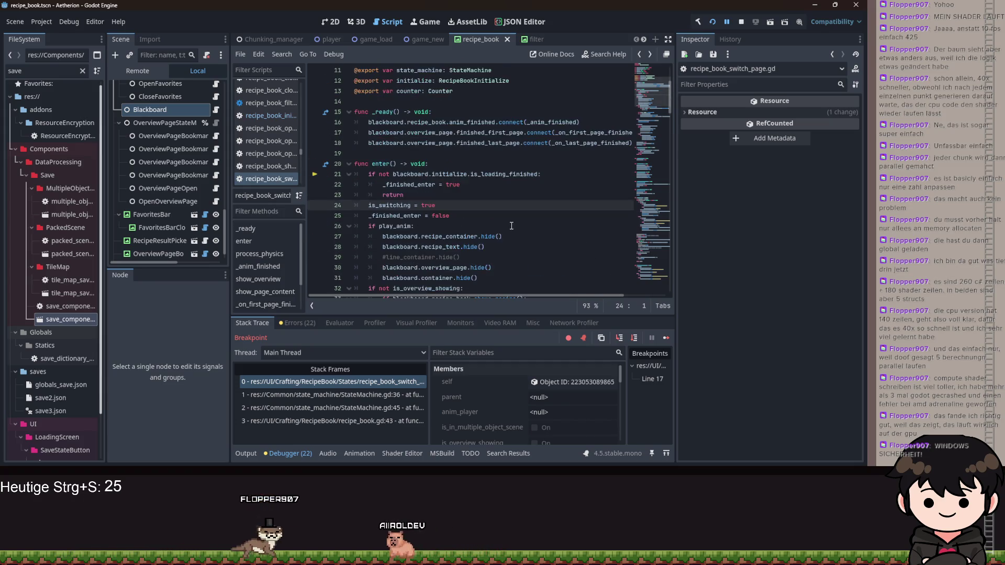
left_click(505, 175, "ctrl")
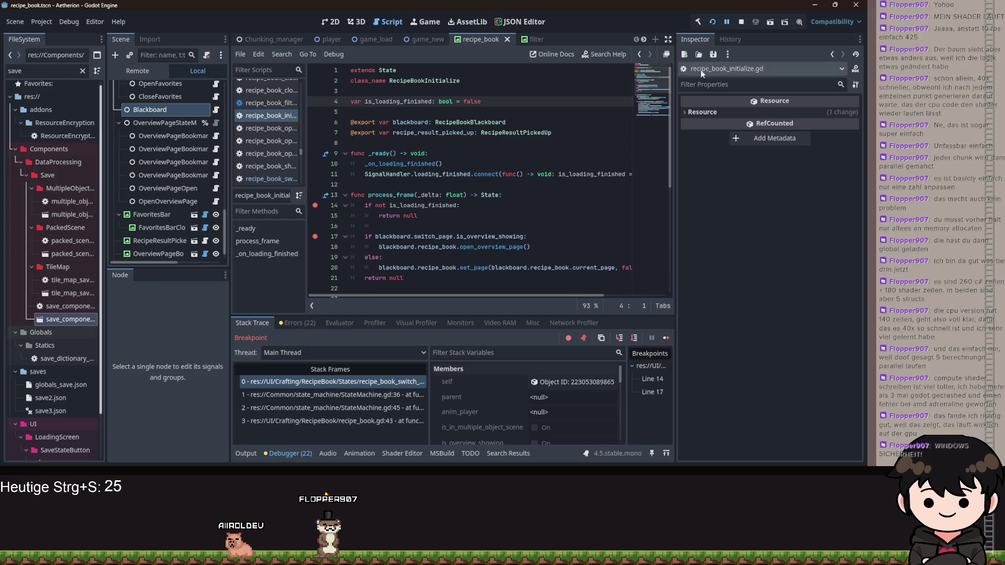
Resume the game, return to recipe_book_switch_page.gd, and toggle the line 21 breakpoint with F9
left_click(726, 21)
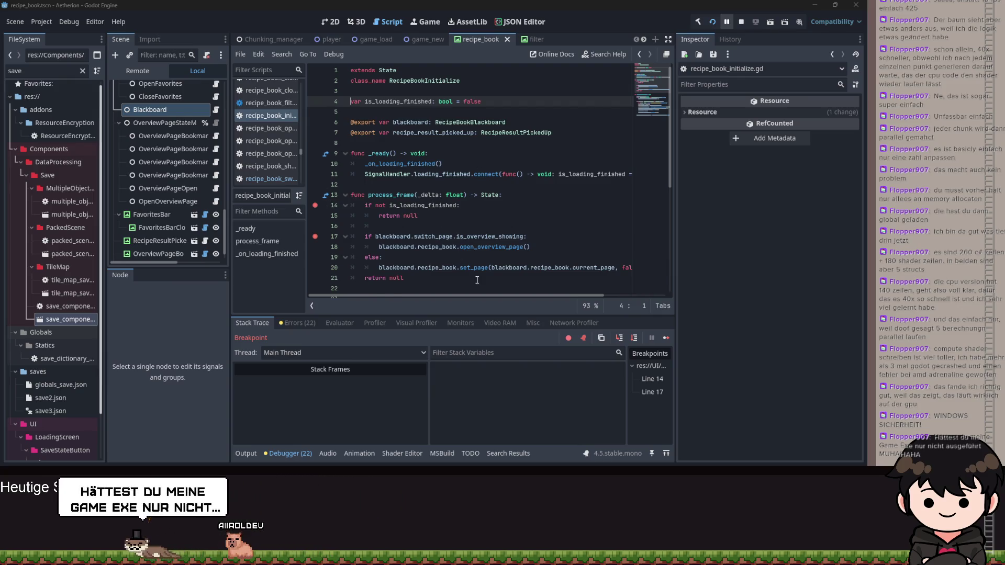
key("F12")
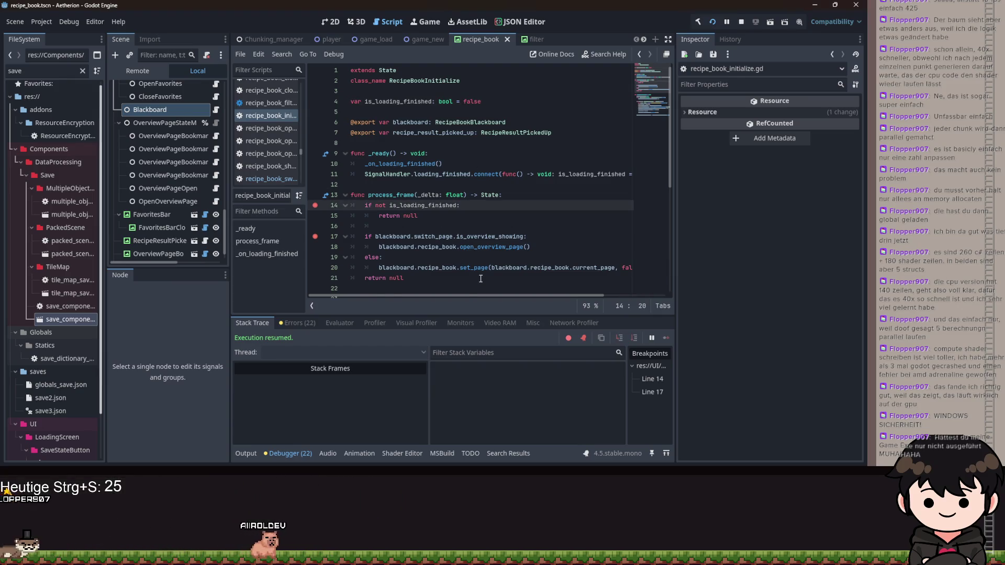
key("alt+Left")
key("alt+Left")
key("alt+Left")
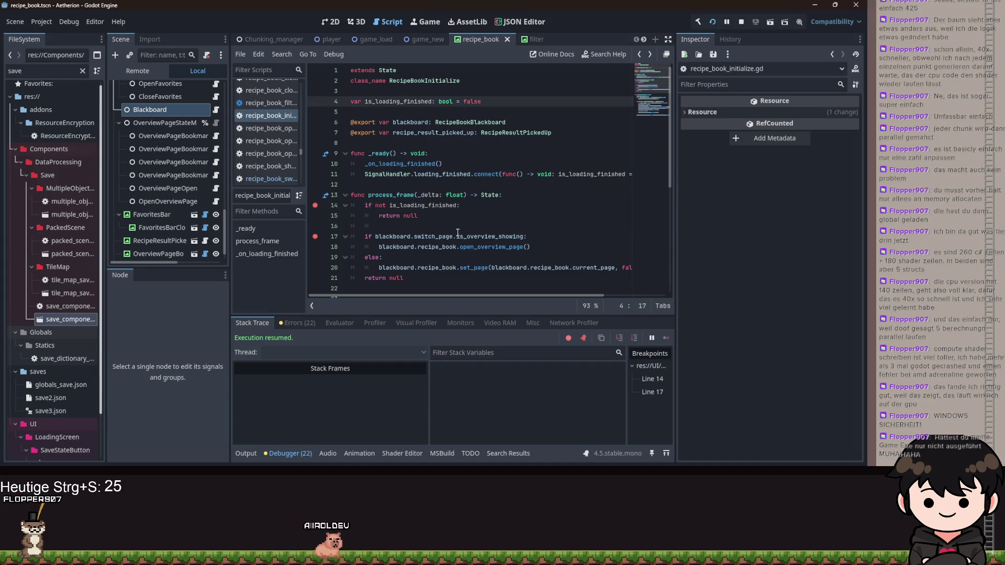
key("F9")
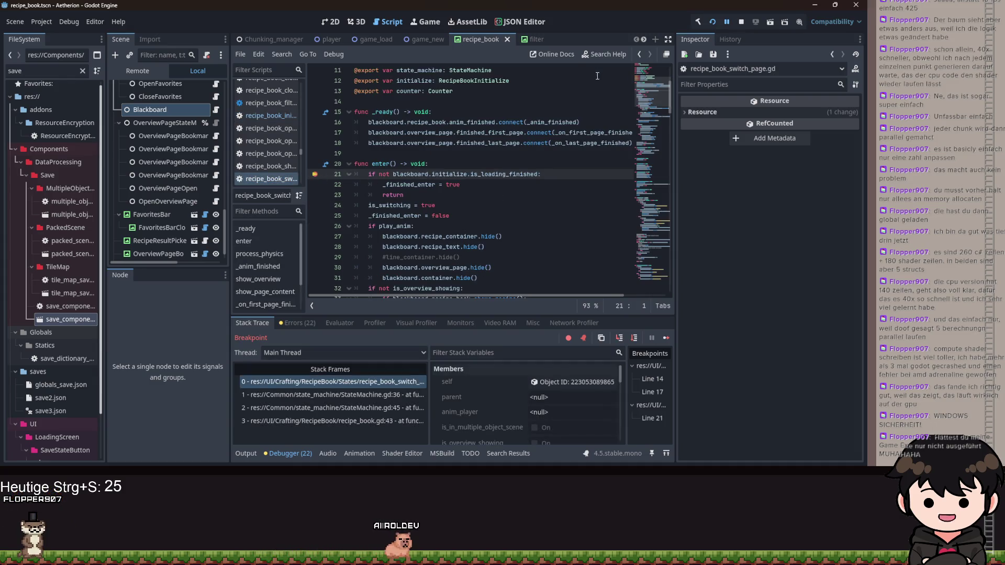
Restart the debug run, choose Fortsetzen from the title menu, and view the line 14 pause
left_click(712, 23)
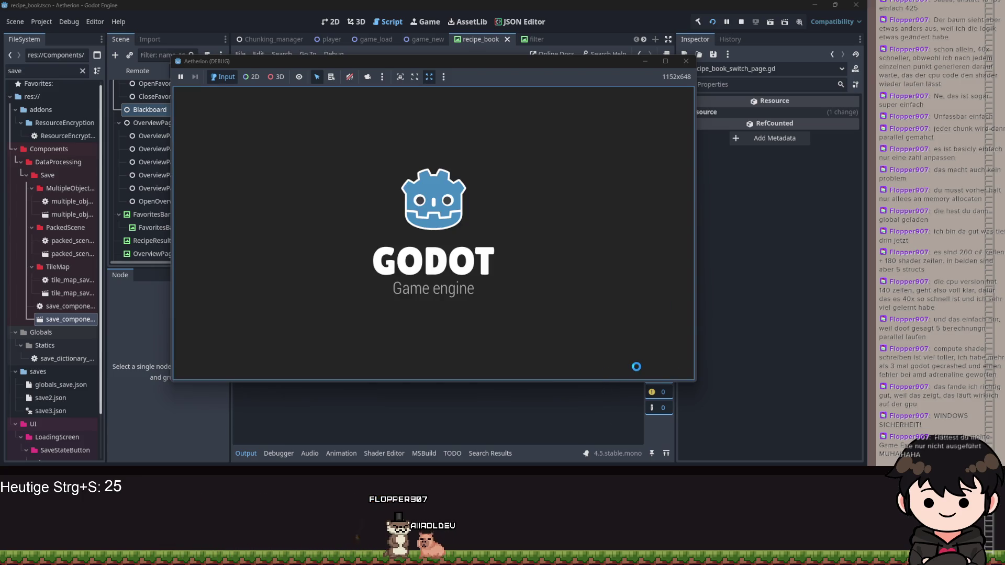
left_click(505, 313)
left_click(459, 237)
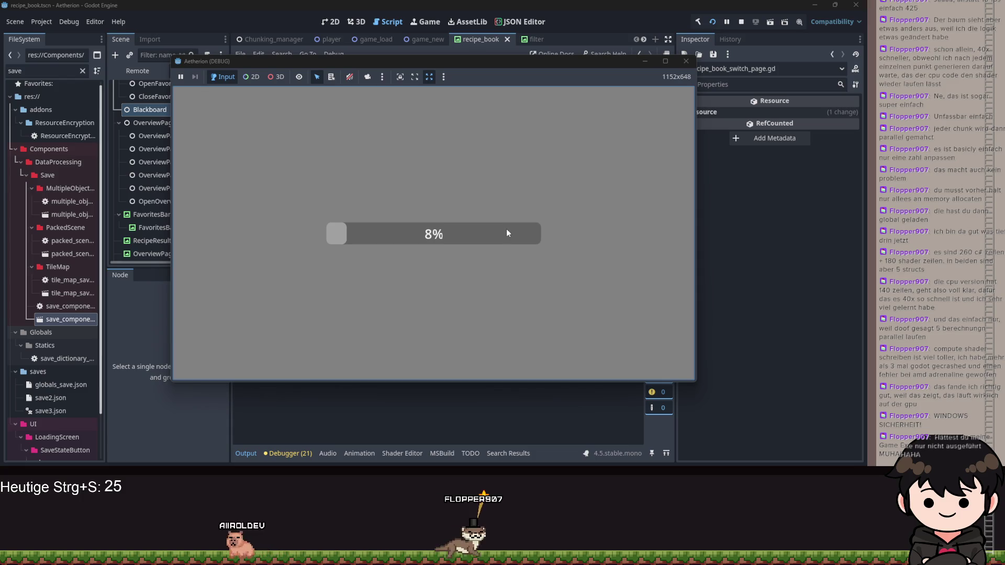
left_click(645, 61)
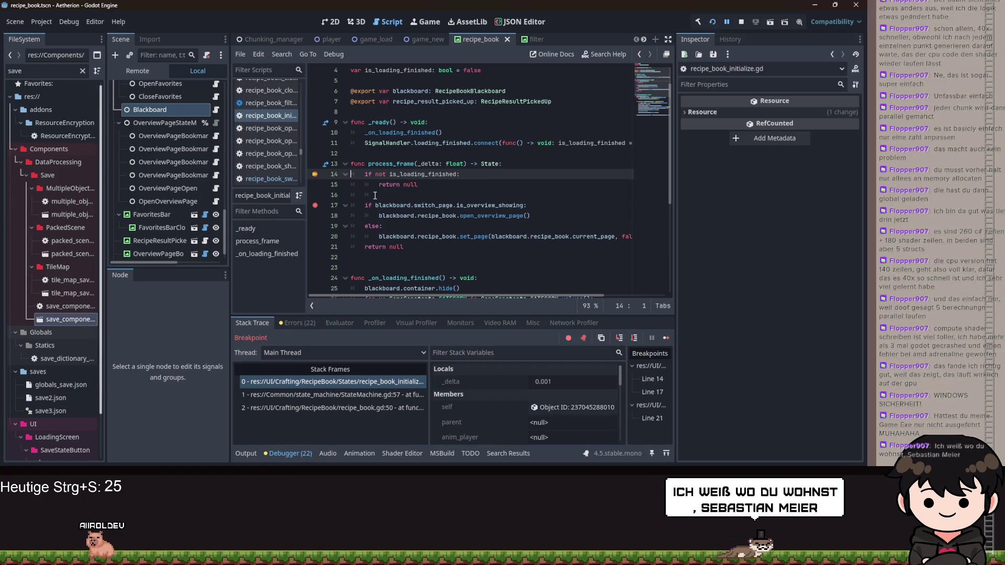
Step through process_frame from line 14 and resume the run several times
left_click(620, 337)
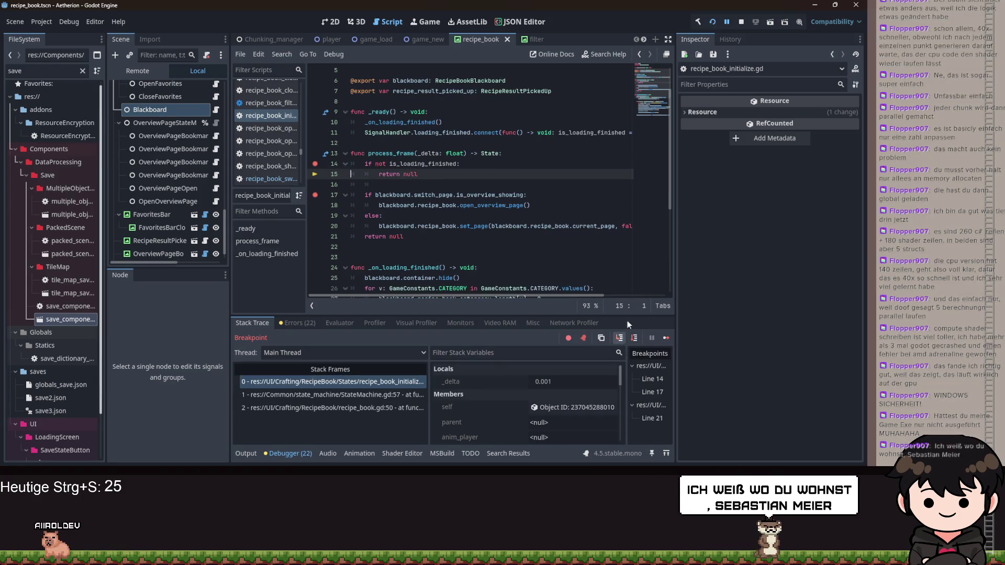
left_click(666, 338)
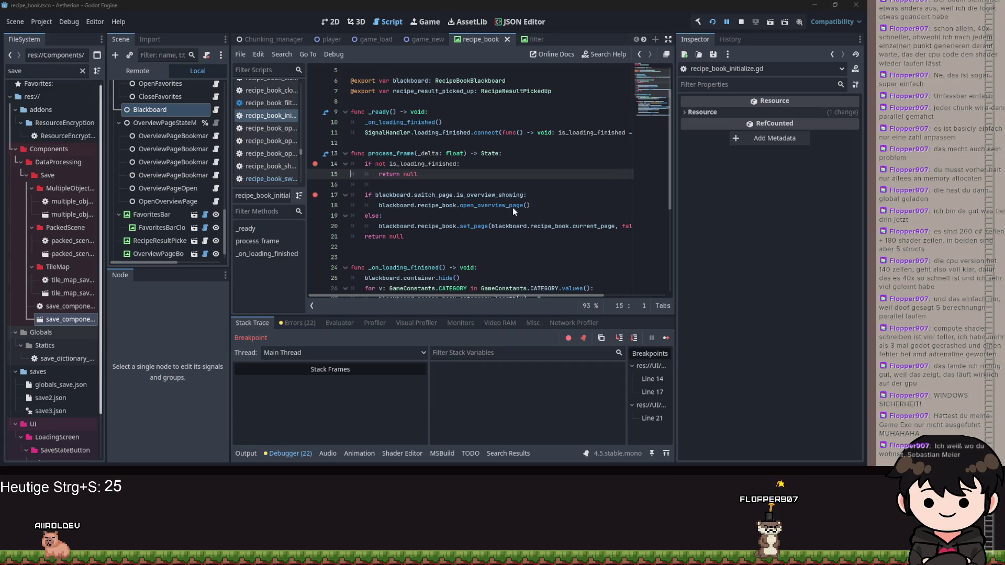
left_click(465, 216)
left_click(619, 339)
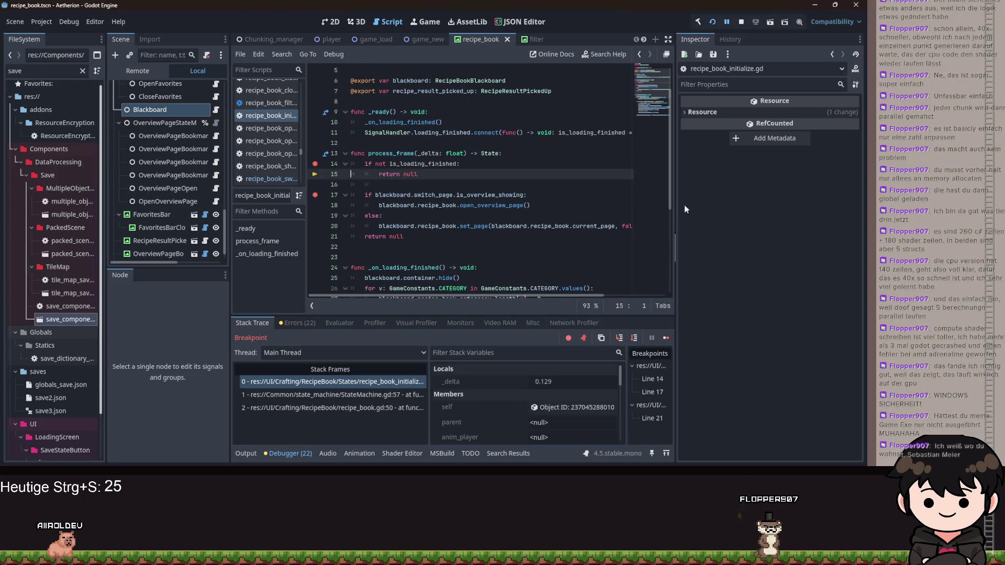
left_click(727, 23)
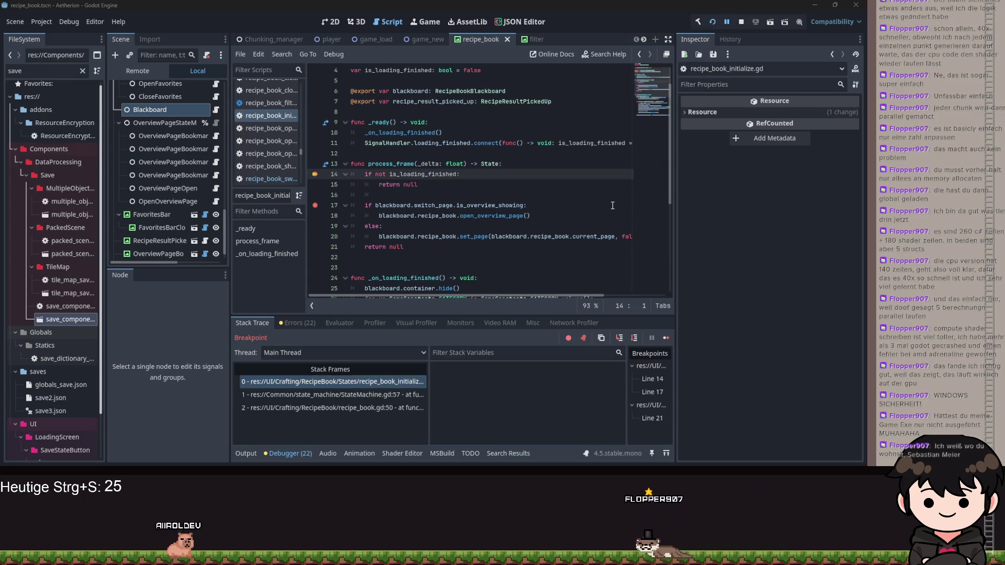
left_click(618, 339)
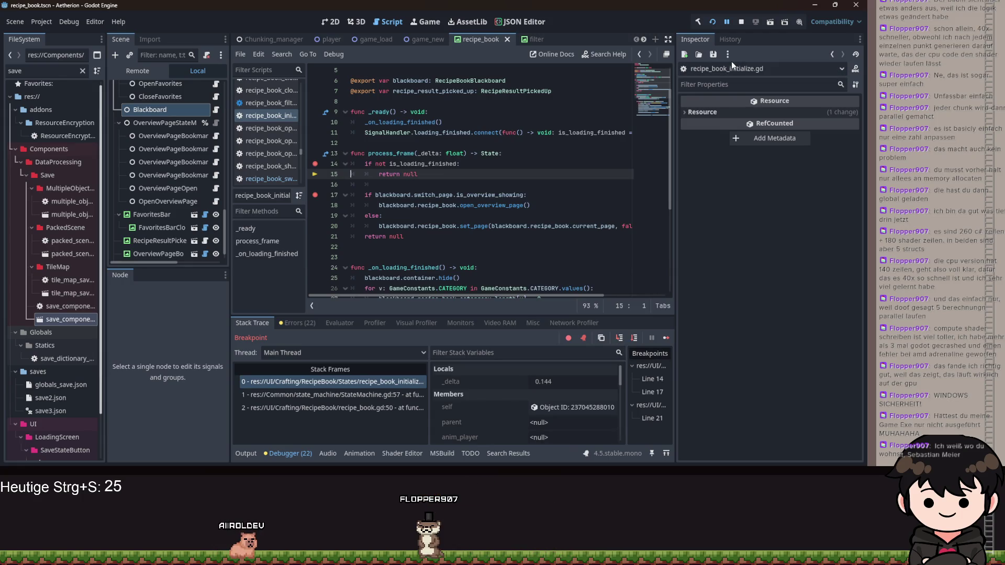
left_click(725, 23)
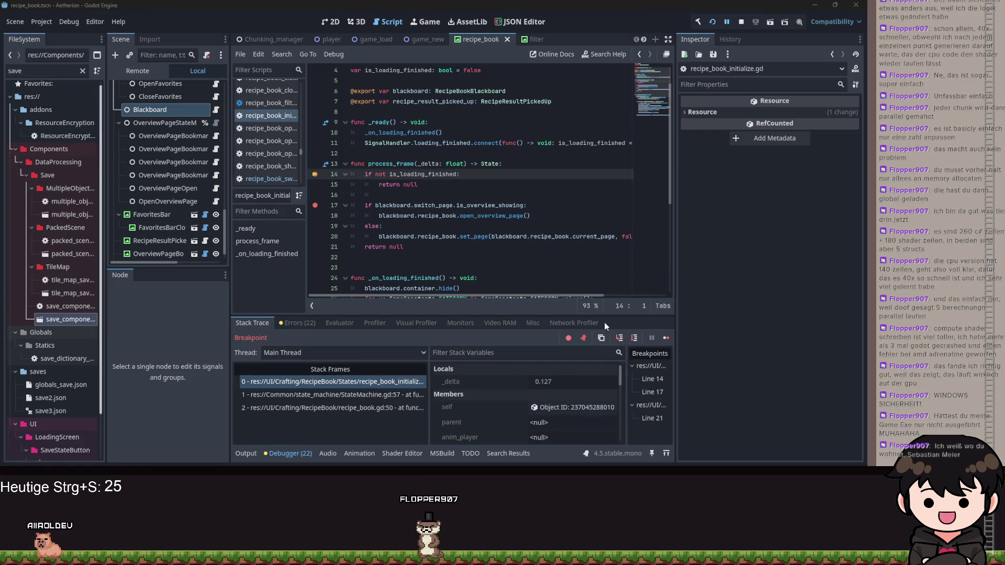
Keep stepping and continuing until execution halts at SwitchPage enter() line 21
left_click(625, 338)
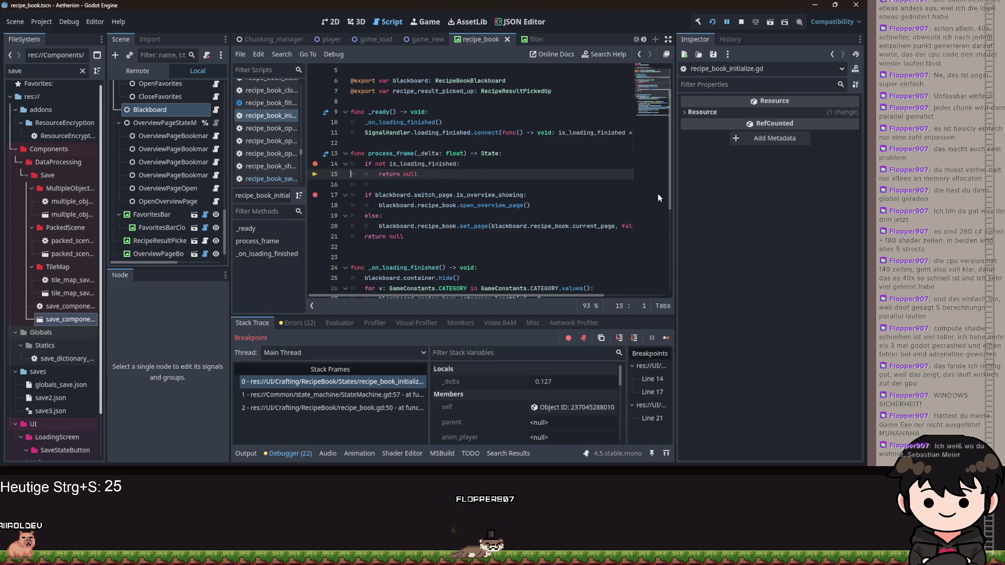
left_click(726, 22)
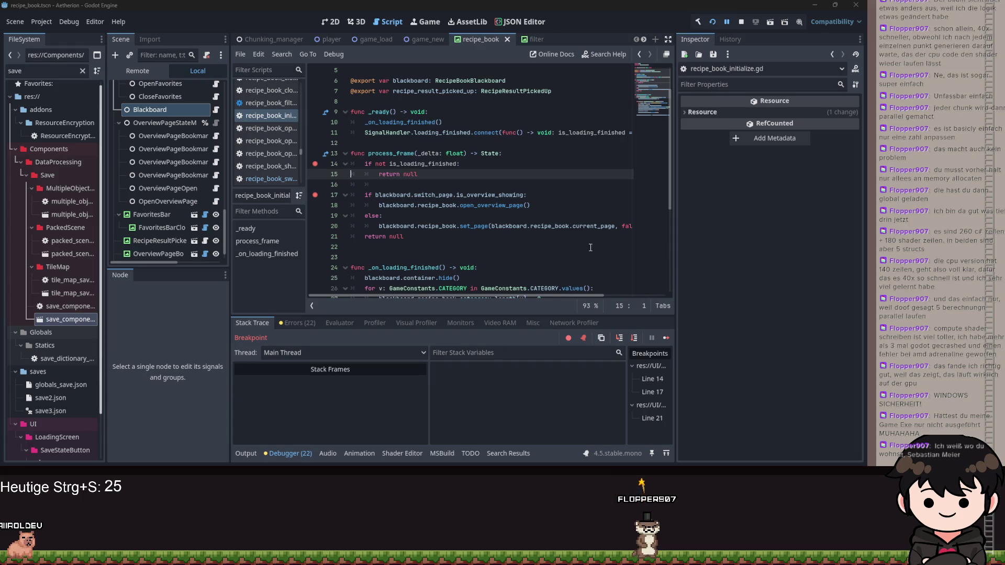
left_click(620, 339)
left_click(728, 24)
left_click(727, 22)
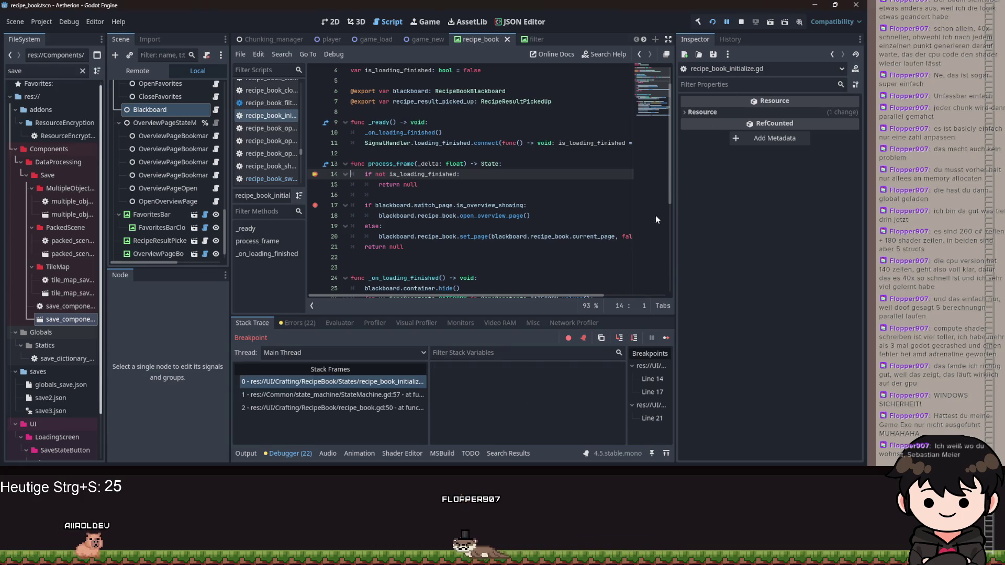
left_click(619, 338)
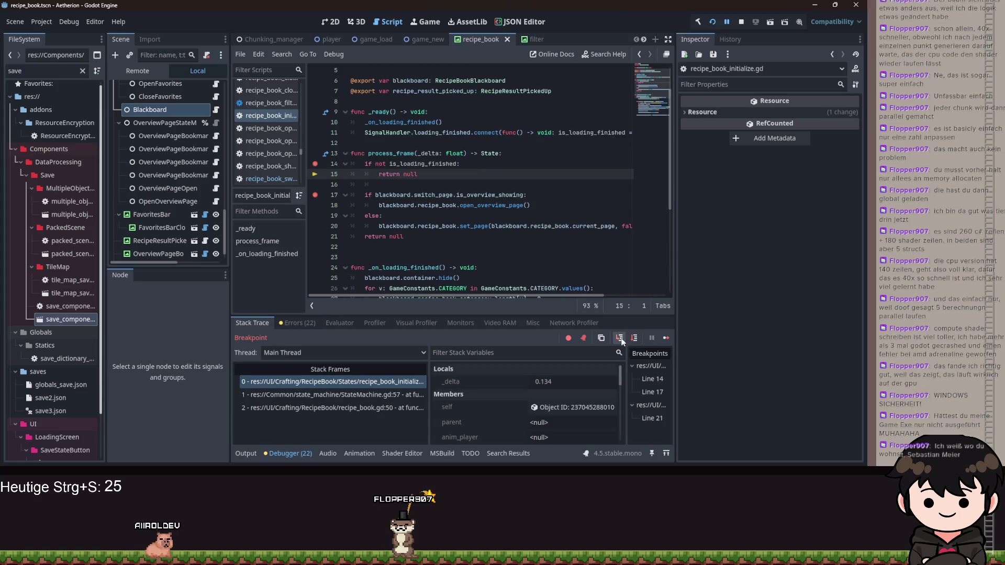
left_click(728, 22)
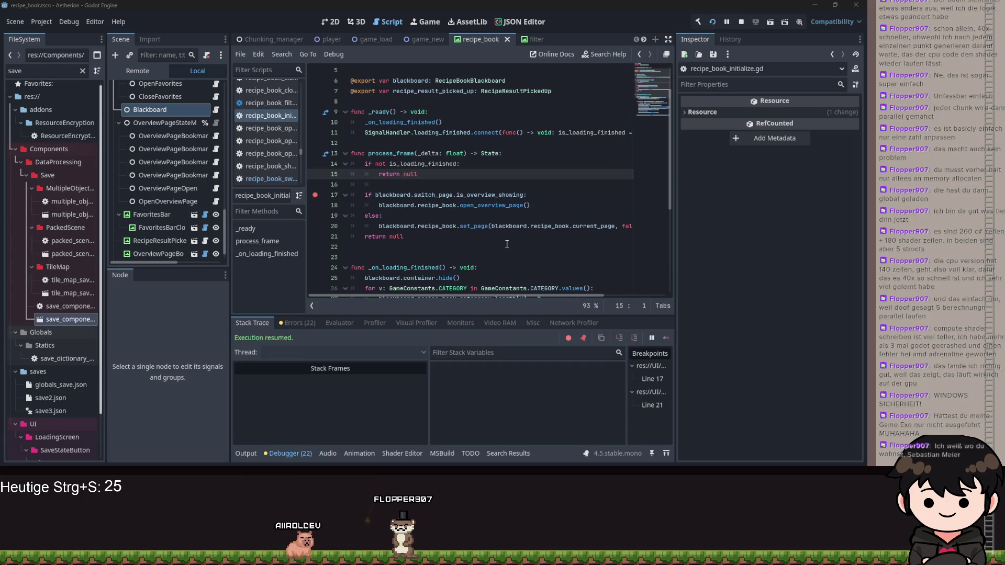
scroll(537, 398, "down", 3)
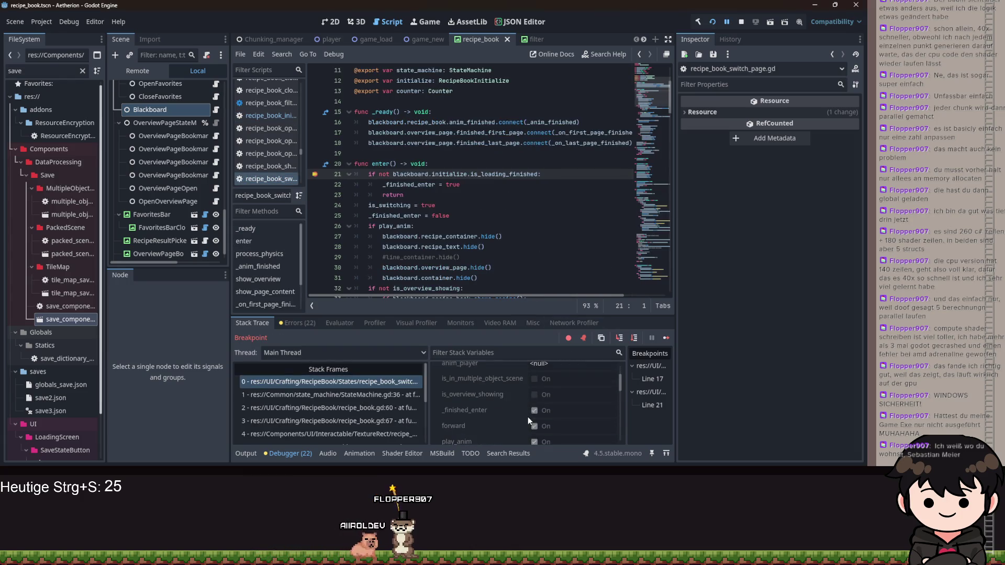
Inspect blackboard and the initialize state's loading flag, then step to enter()'s early return
left_click(552, 399)
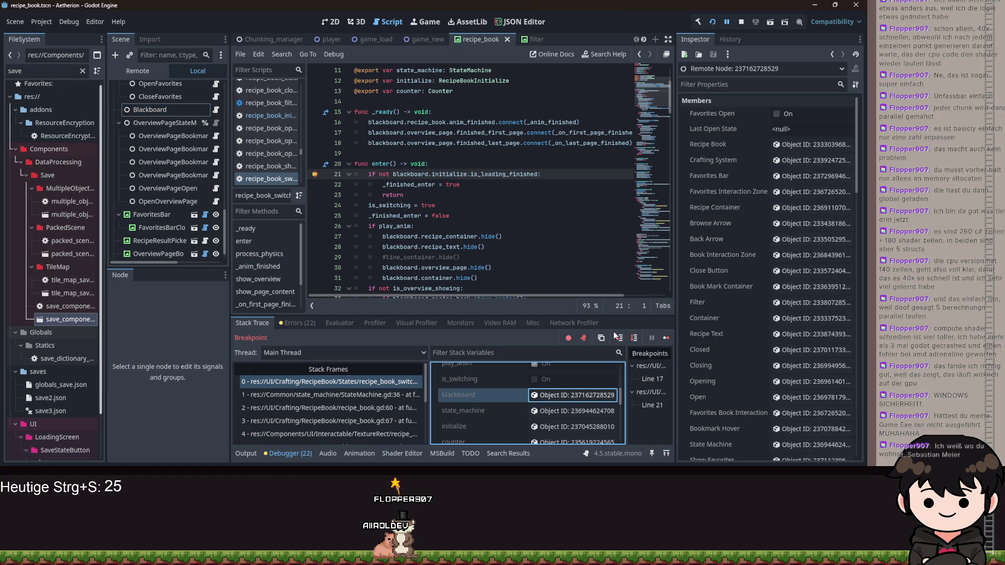
scroll(544, 421, "down", 1)
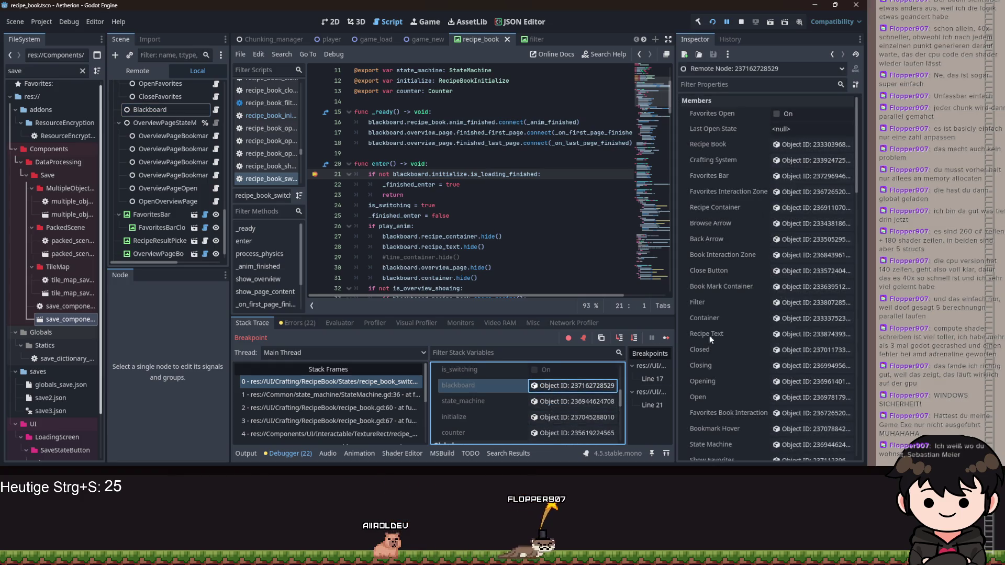
scroll(704, 338, "down", 6)
left_click(778, 401)
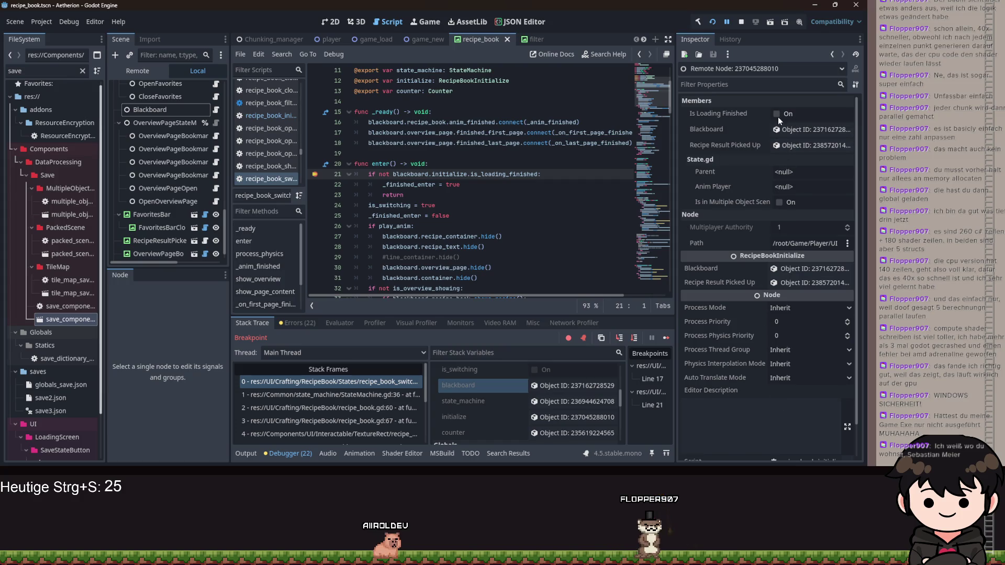
left_click(619, 337)
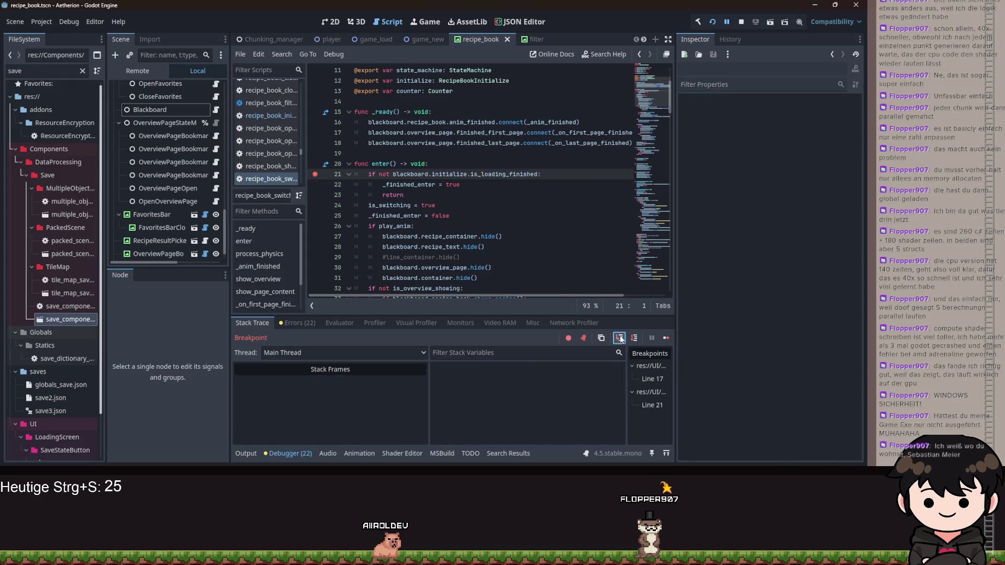
left_click(620, 337)
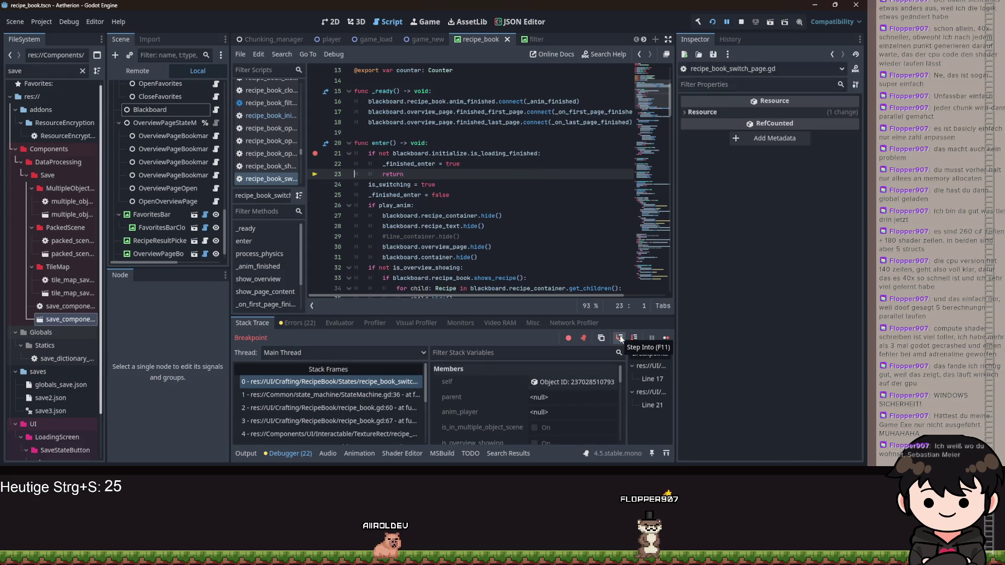
scroll(495, 228, "down", 10)
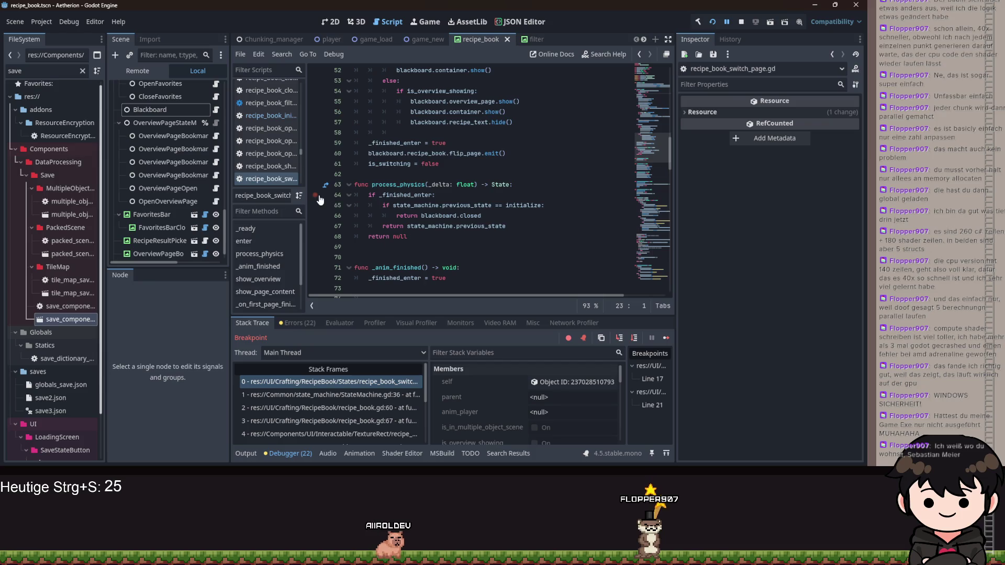
Resume to the enter breakpoint and browse the caller stack frames, including recipe_book_filter.gd
left_click(722, 21)
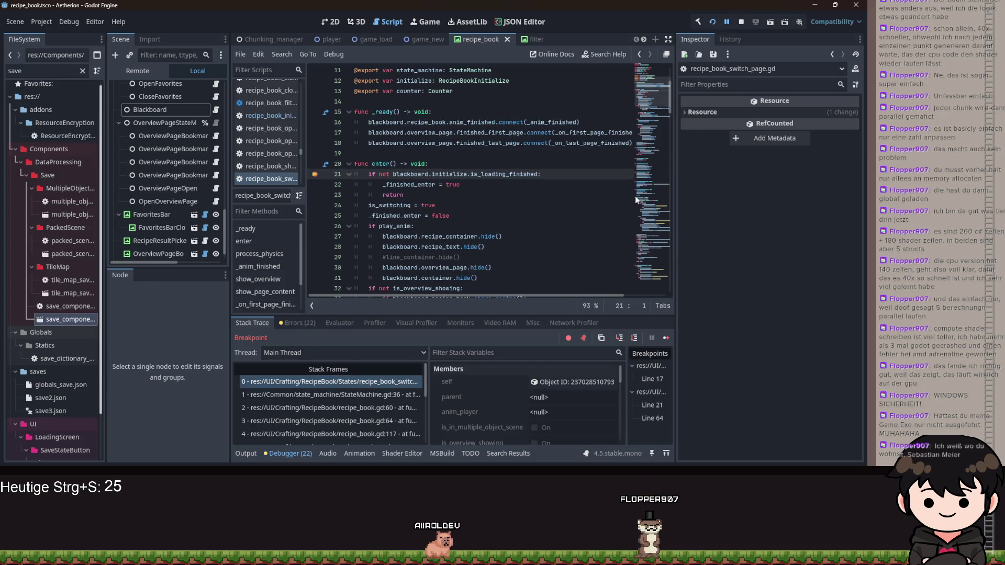
left_click(386, 408)
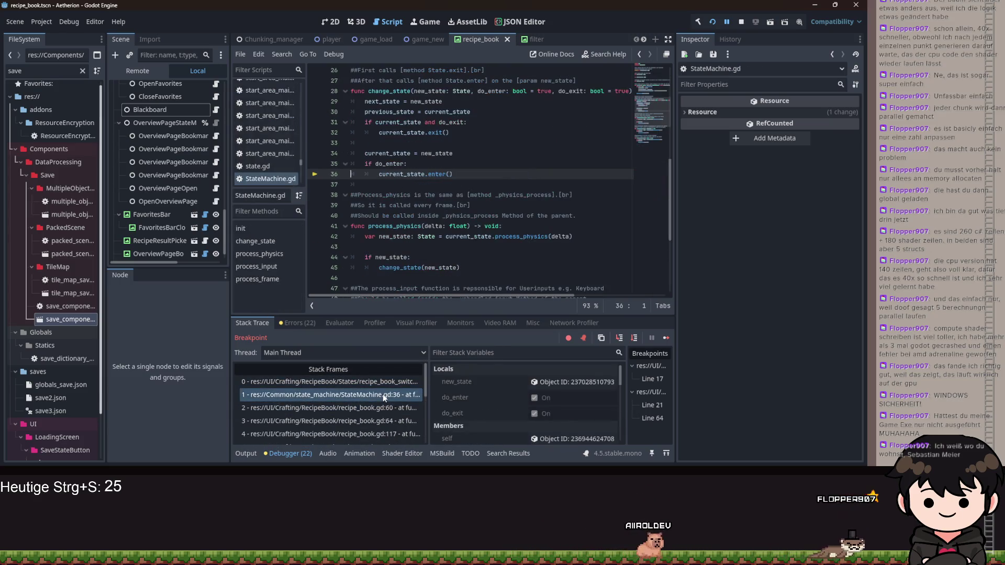
scroll(385, 416, "down", 2)
scroll(385, 416, "down", 2)
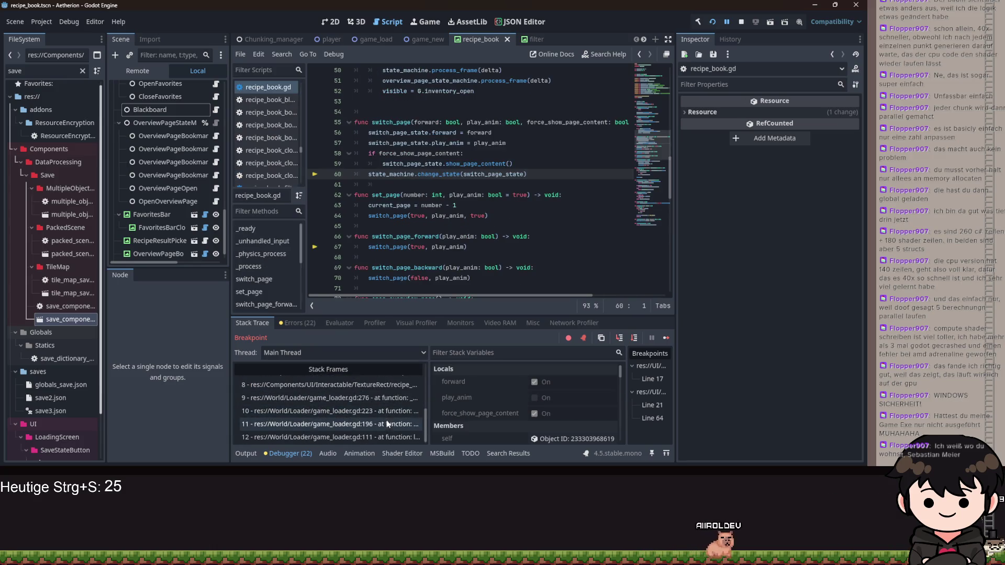
left_click(381, 405)
left_click(380, 396)
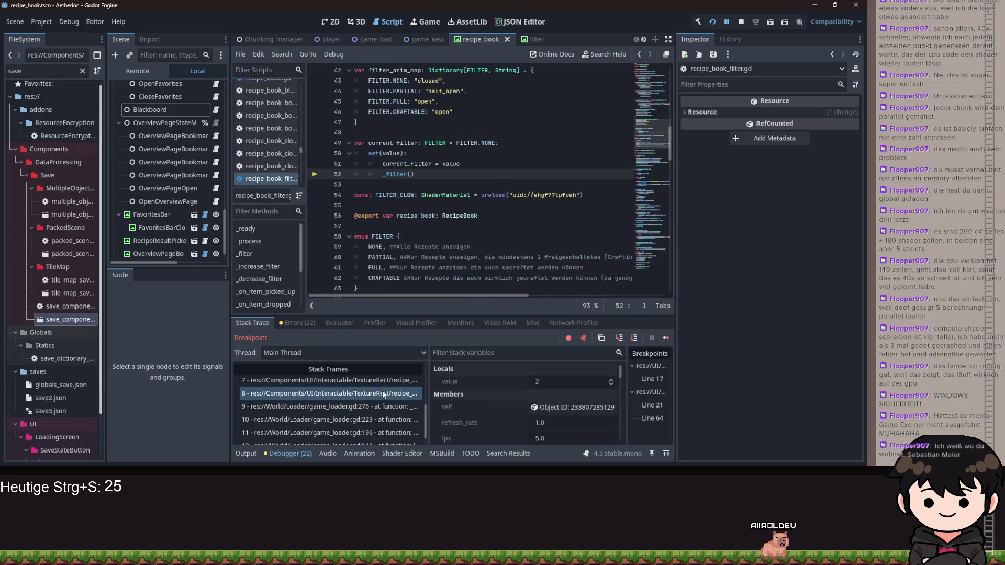
scroll(374, 410, "up", 5)
left_click(377, 382)
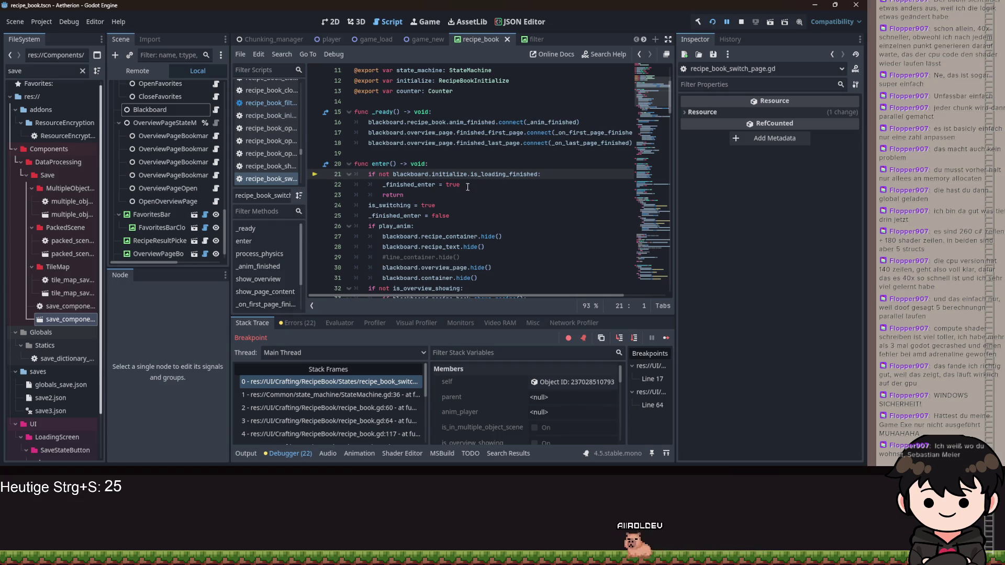
scroll(465, 185, "up", 4)
Declare 'var _failed_through_not_initialized: bool = false' below the class name on line 4
left_click(387, 86)
key("Return")
type("var _failed_through :")
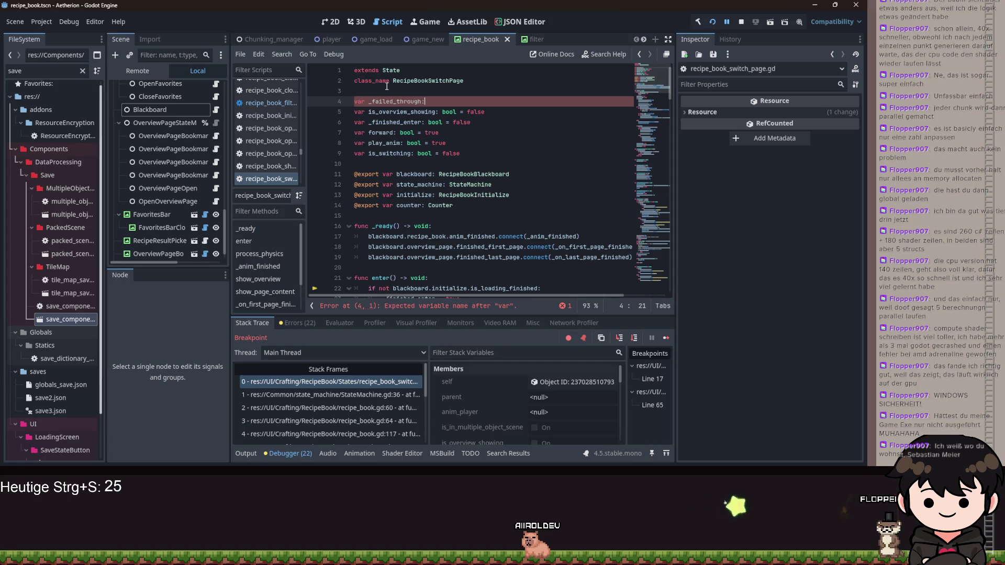
key("BackSpace")
type("nbo")
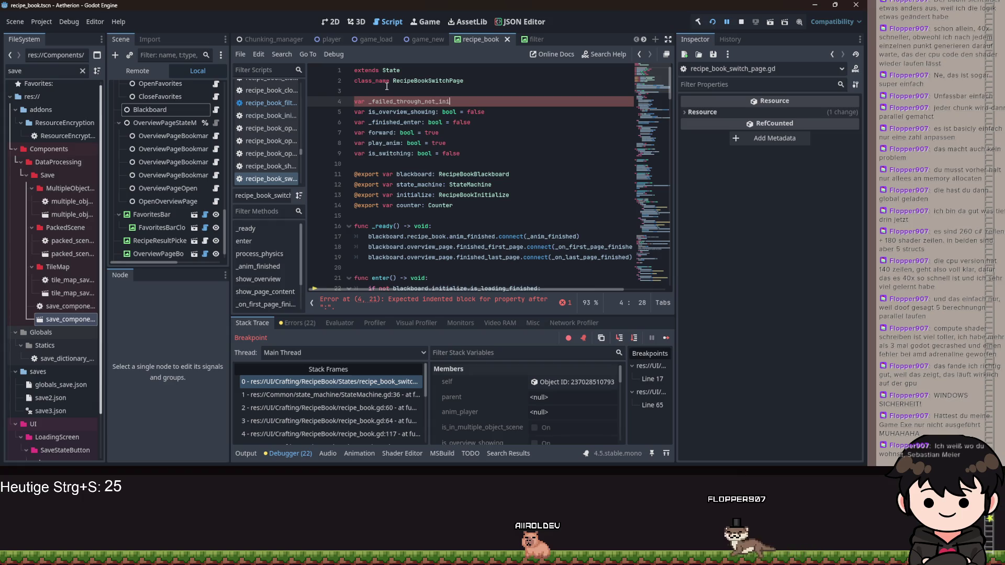
type("alized")
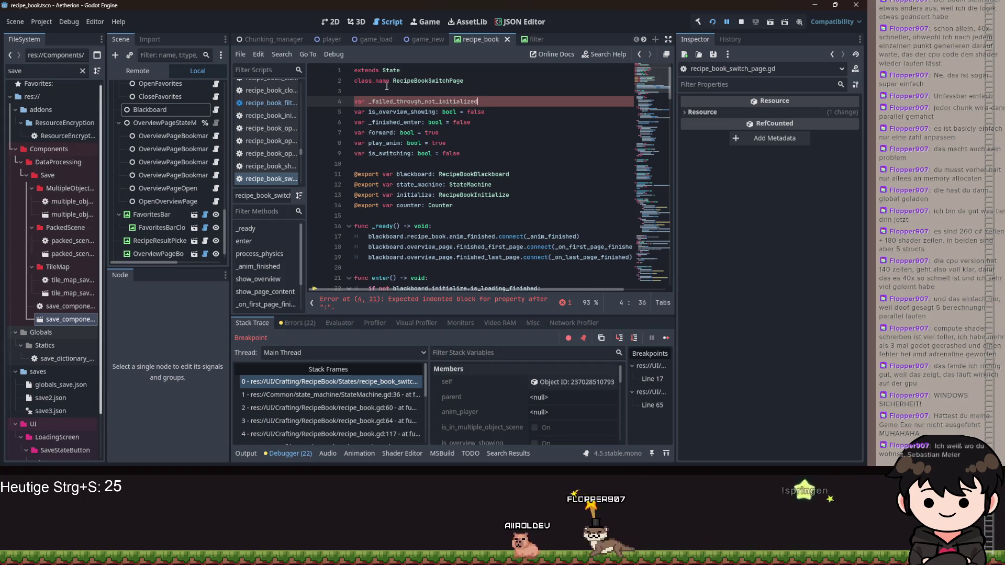
type(": bool = false")
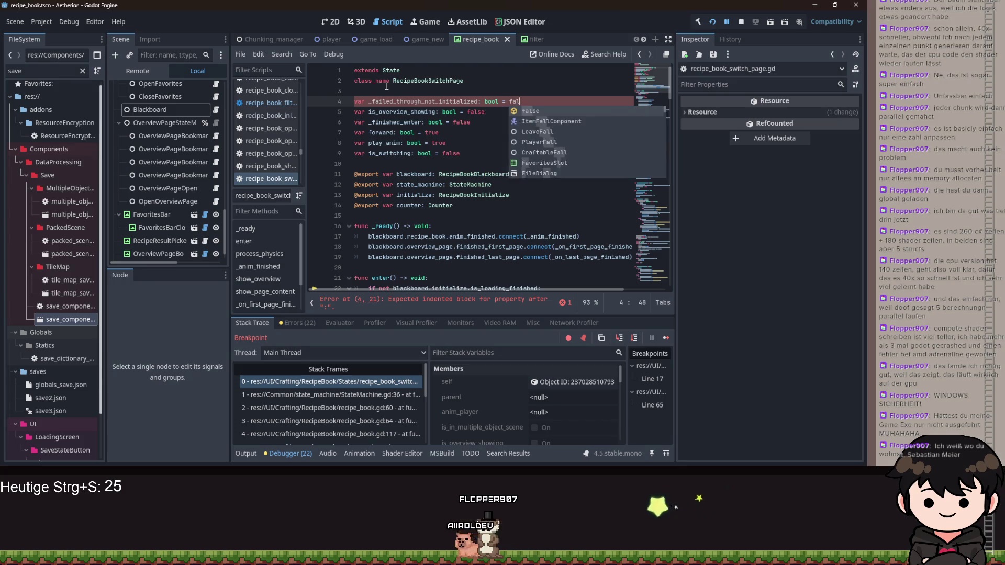
Replace _finished_enter with _failed_through_not_initialized in enter()'s not-loaded branch on line 23
scroll(471, 235, "down", 2)
mouse_move(421, 236)
left_mouse_down()
mouse_move(476, 236)
mouse_move(384, 236)
left_mouse_up()
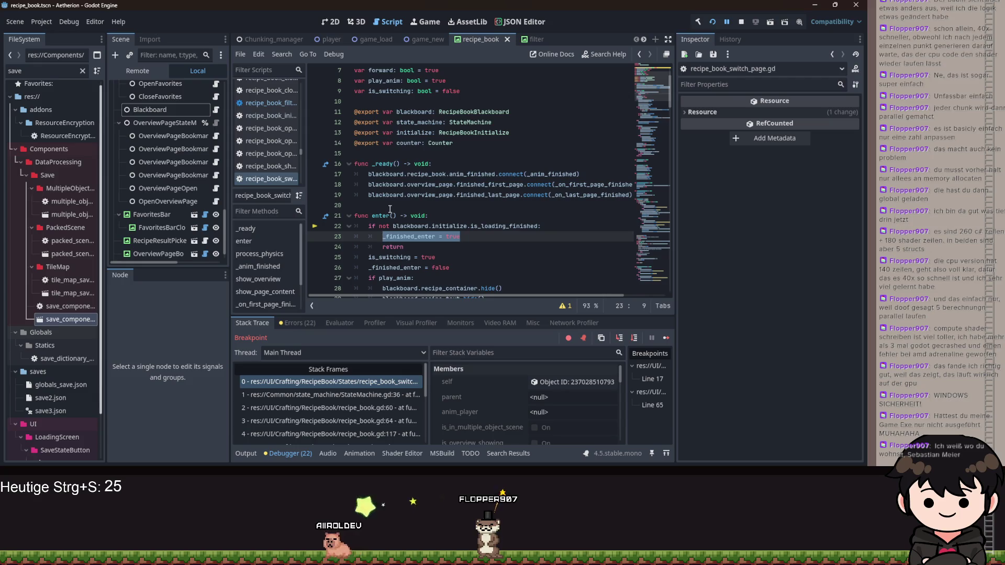
type("faildf")
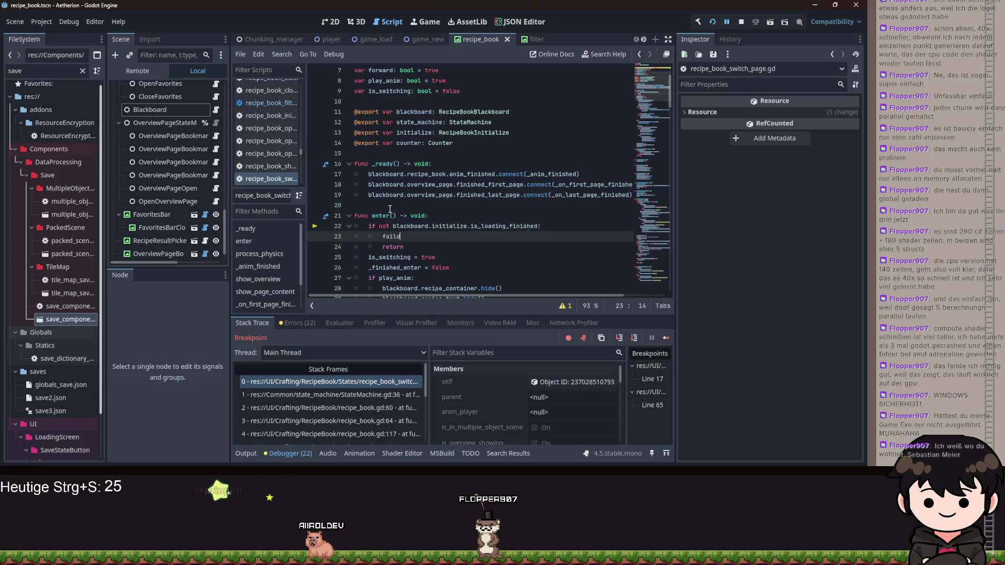
key("Return")
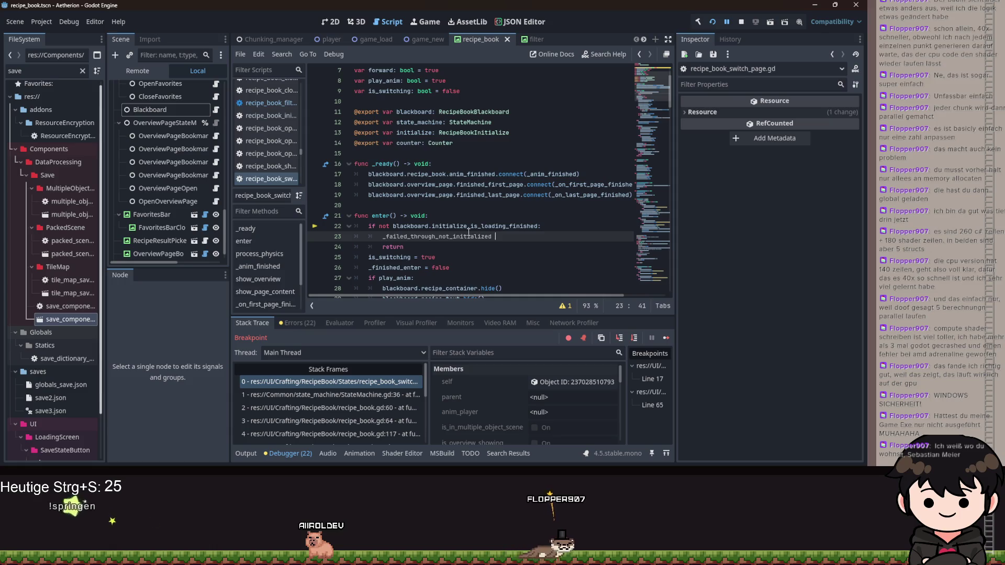
scroll(513, 219, "down", 9)
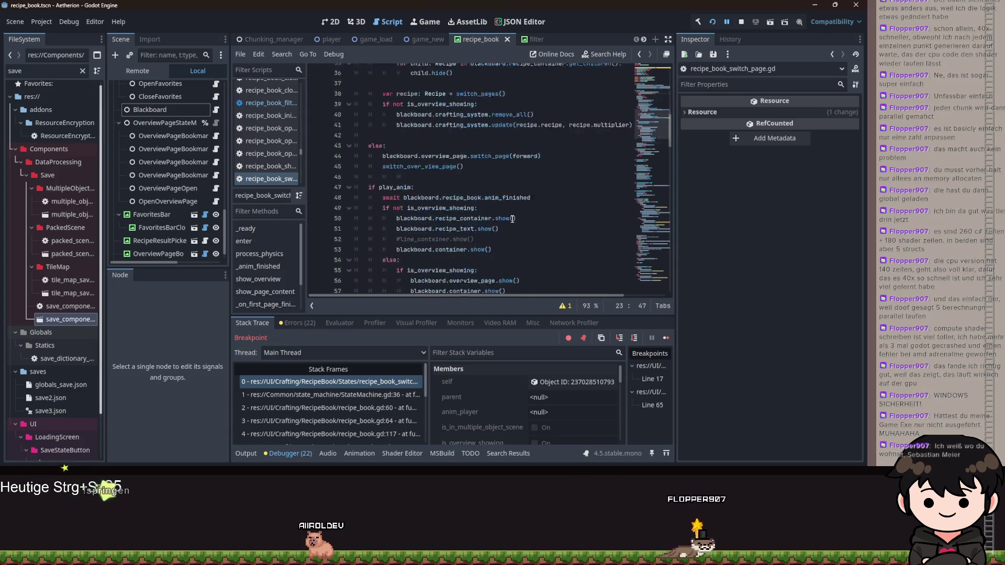
Add 'if _failed_through_not_initialized: return blackboard.initialize' at the top of process_physics
scroll(512, 220, "down", 6)
left_click(542, 193)
key("Return")
key("Return")
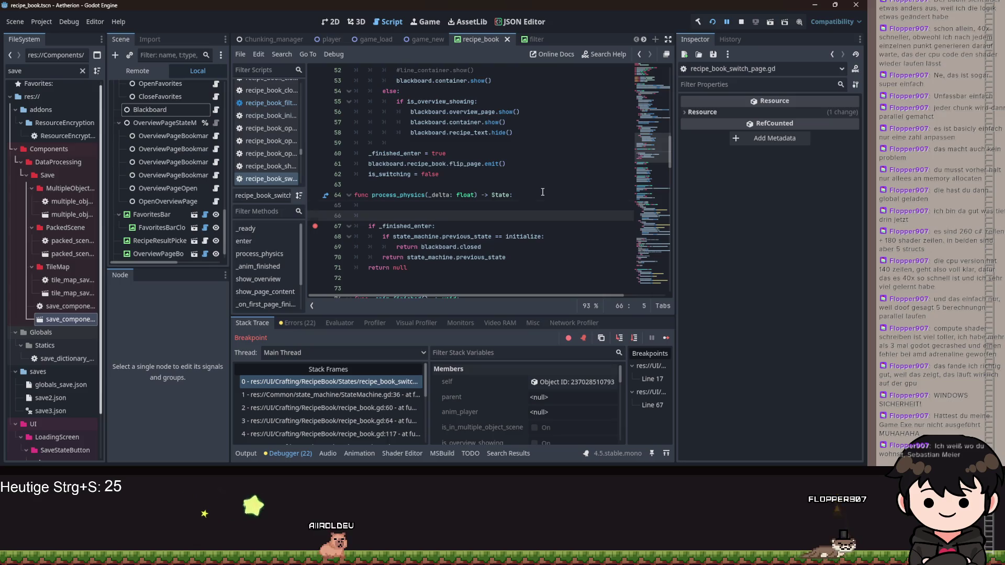
key("Up")
type("if fai")
key("Down")
key("Return")
key("Return")
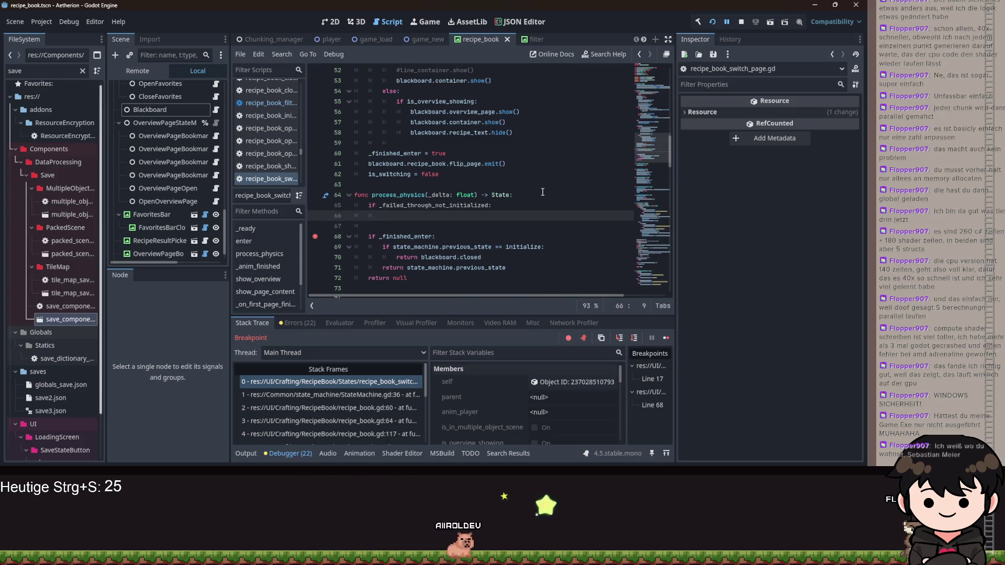
type("la")
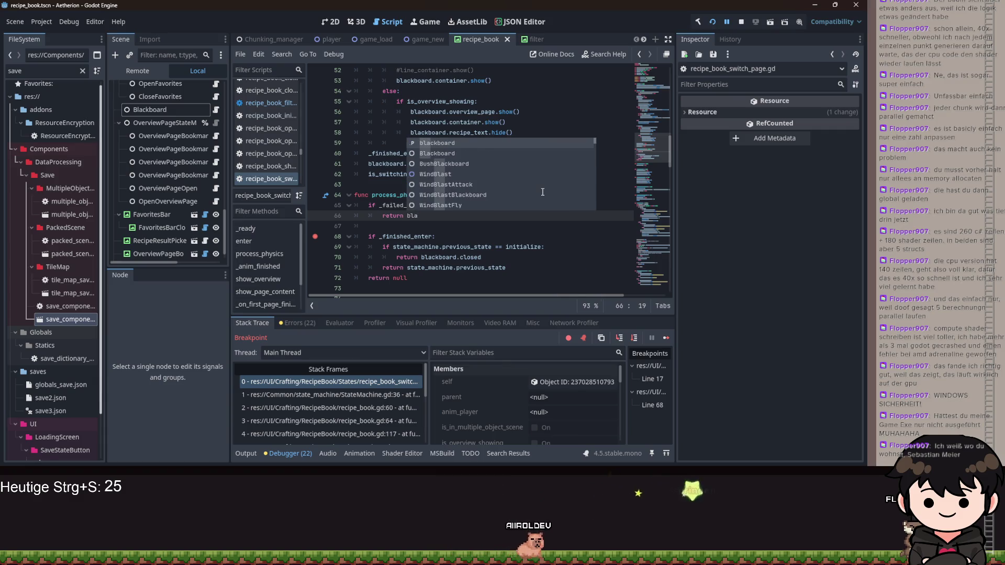
type("ckboard.initialize")
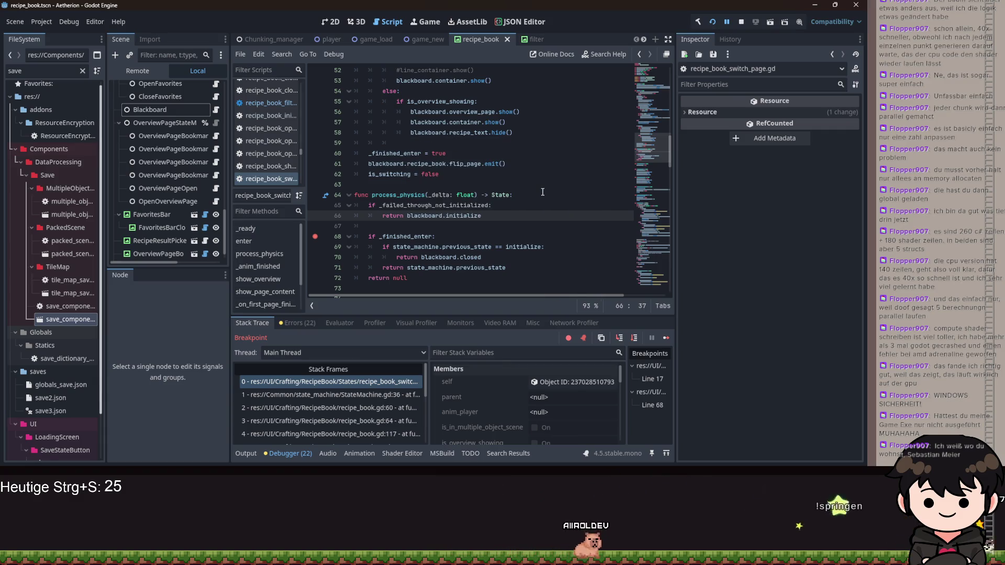
key("Up")
Cut the _failed_through_not_initialized reset line back out of process_physics
key("End")
key("Return")
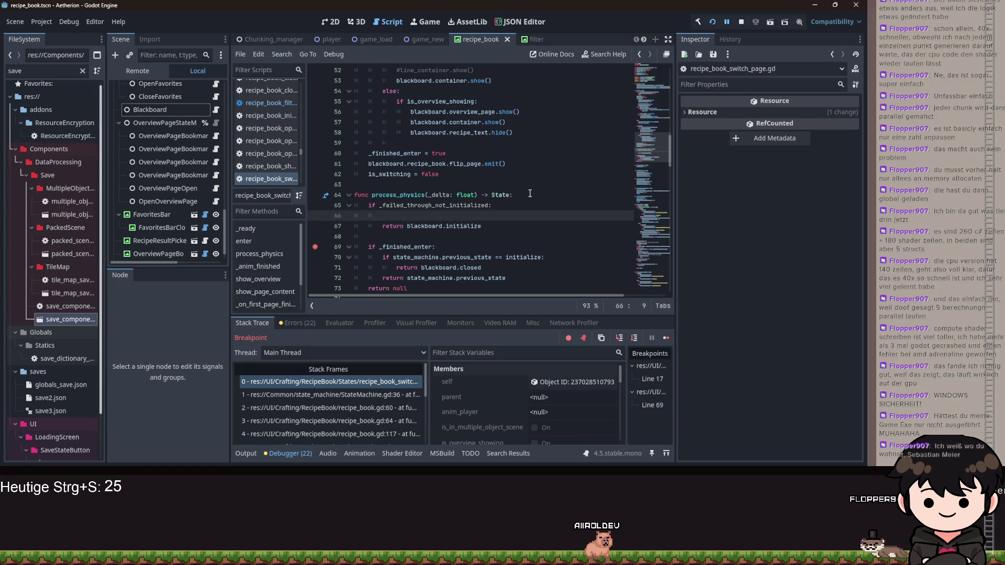
type("fai")
key("Return")
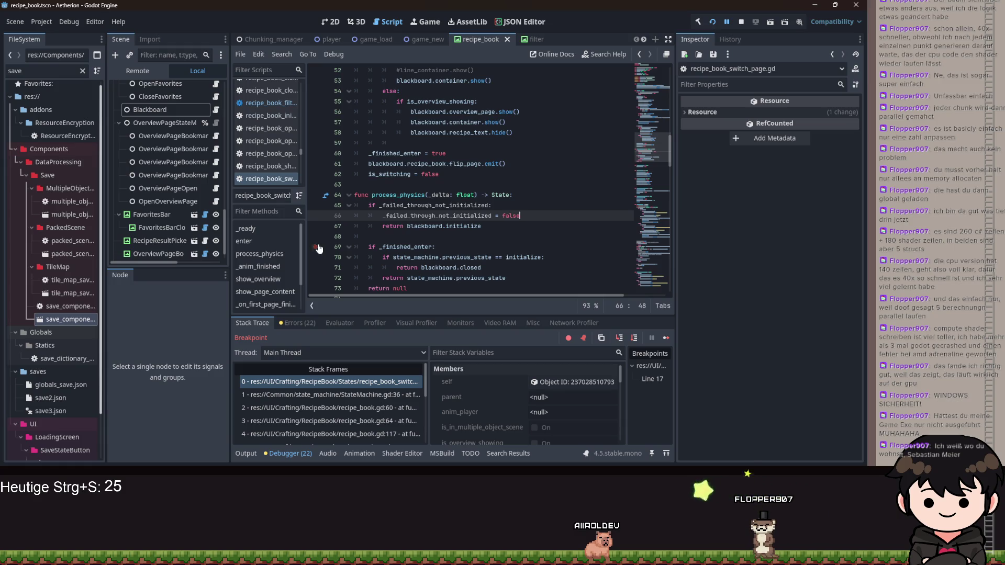
scroll(493, 203, "down", 3)
left_click_drag(520, 122, 386, 122)
key("ctrl+x")
key("BackSpace")
key("BackSpace")
key("BackSpace")
Add func exit() setting _failed_through_not_initialized = false at the script's end, and restart the run
scroll(398, 236, "down", 13)
scroll(398, 236, "down", 11)
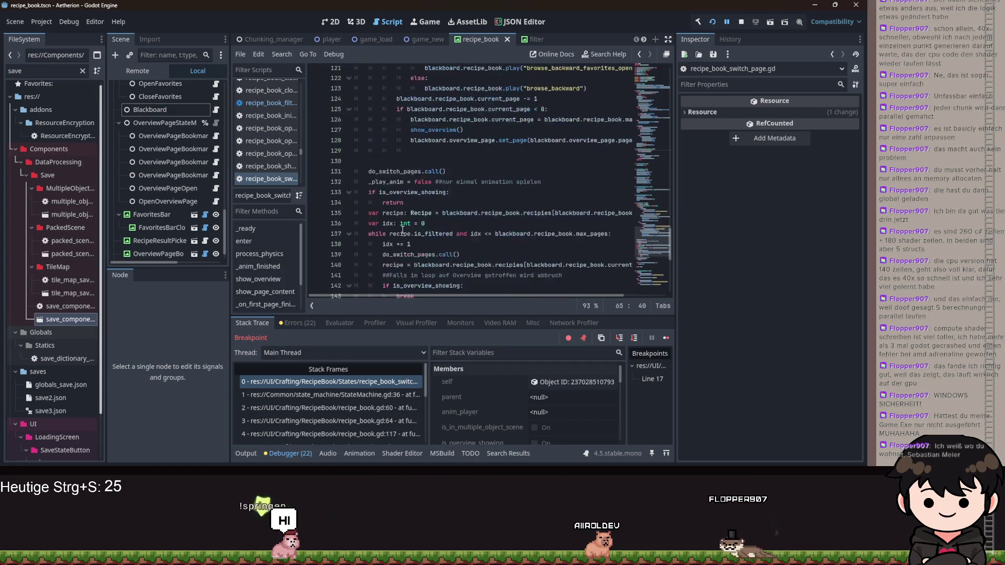
scroll(415, 169, "down", 4)
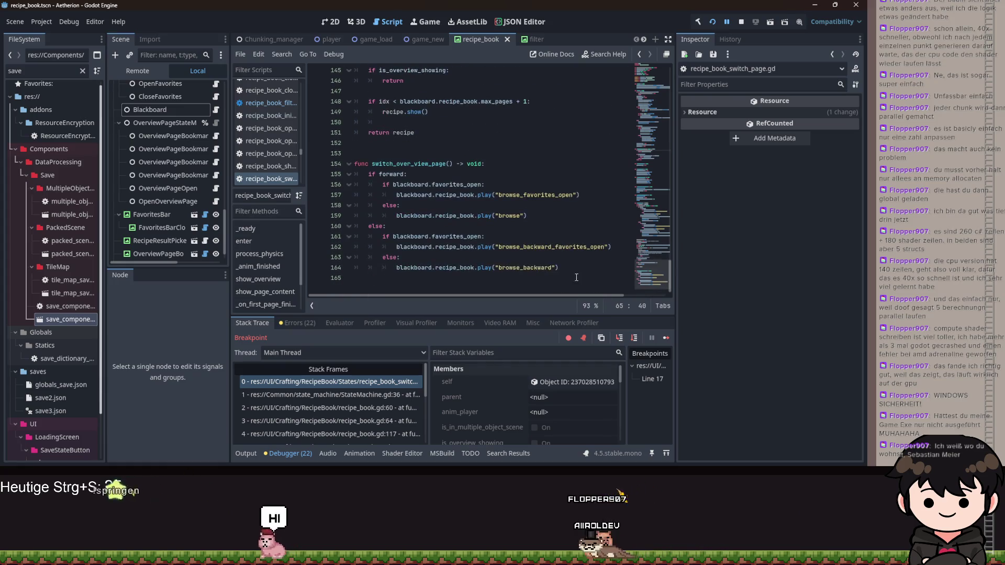
left_click(576, 288)
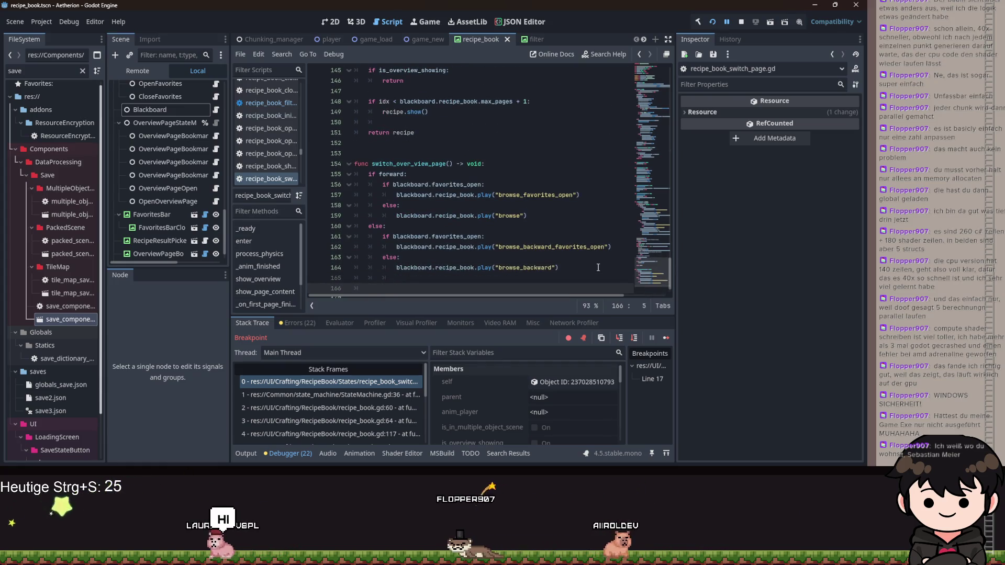
key("BackSpace")
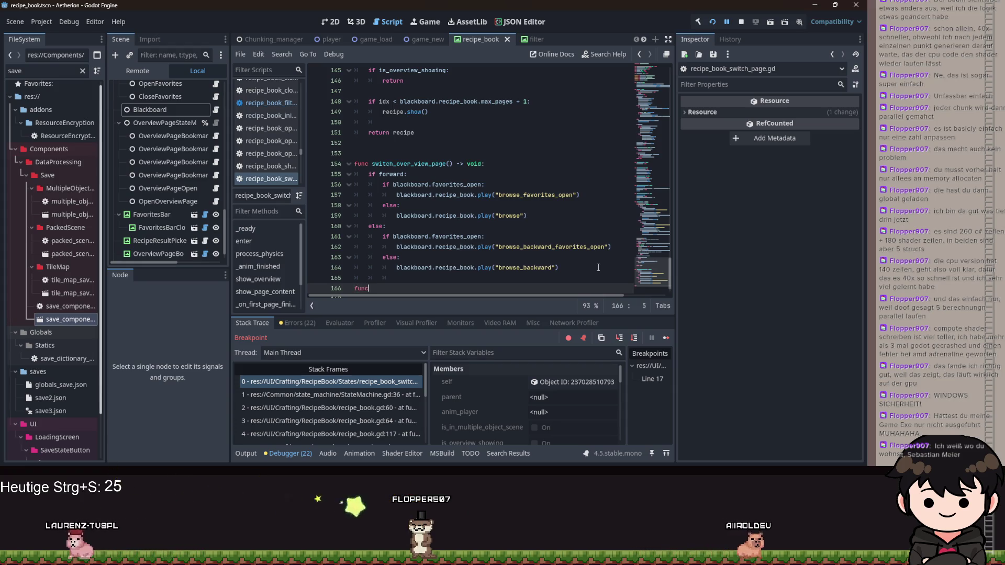
type("func exi")
key("Return")
key("Return")
type("_failed_through_not_initialized = false")
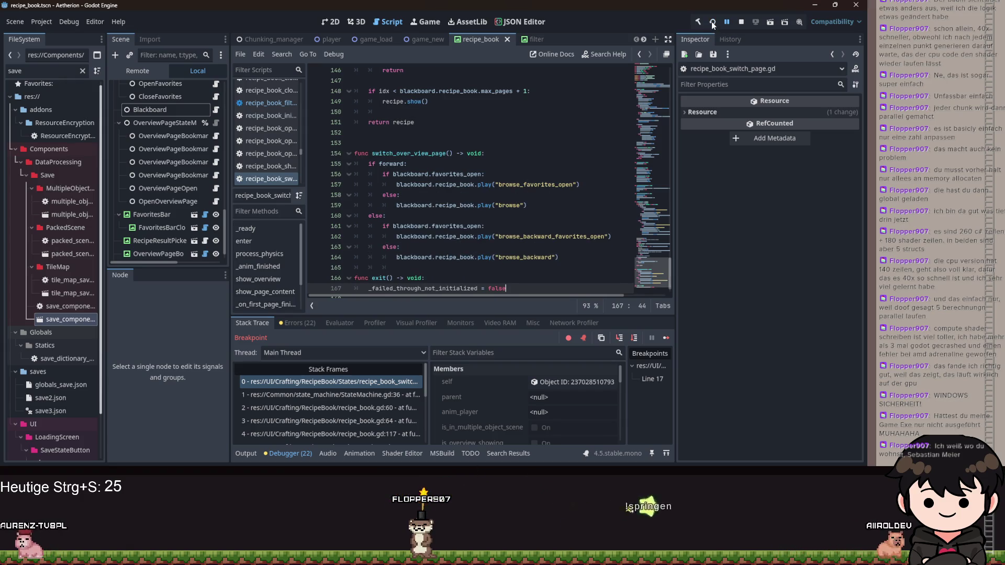
left_click(712, 23)
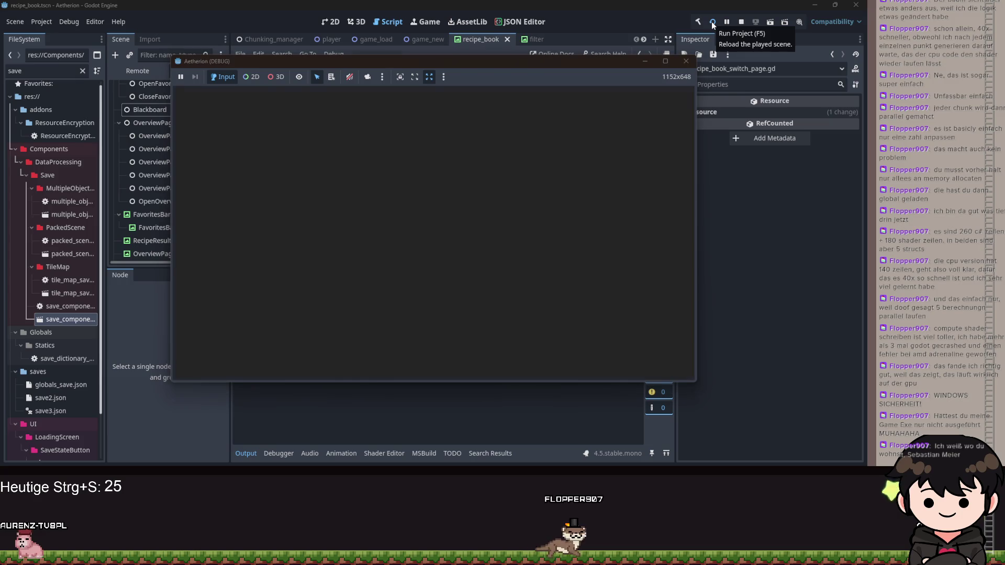
Get past the Aetherion title, load the game, open the recipe book, then minimize the game
left_click(504, 214)
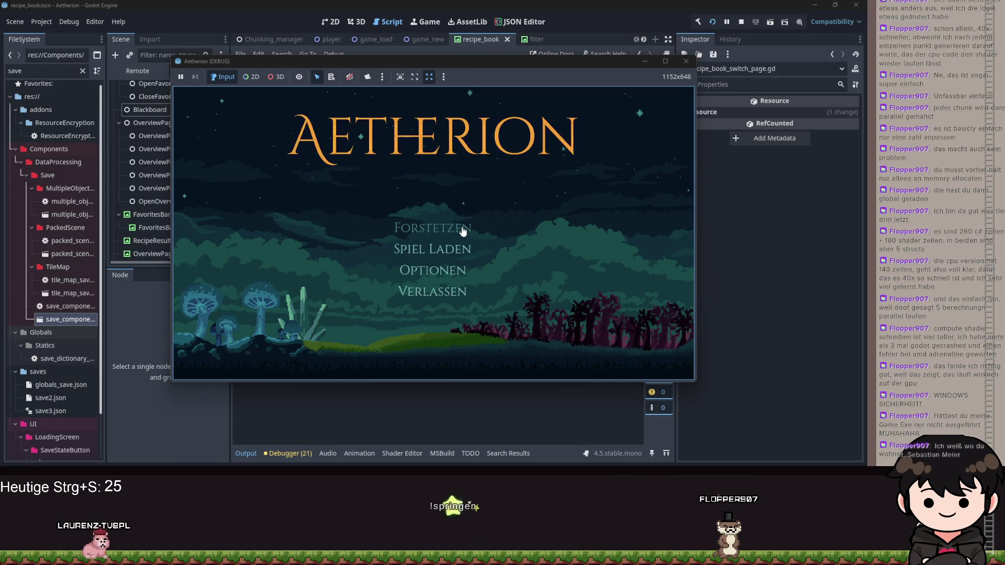
left_click(462, 229)
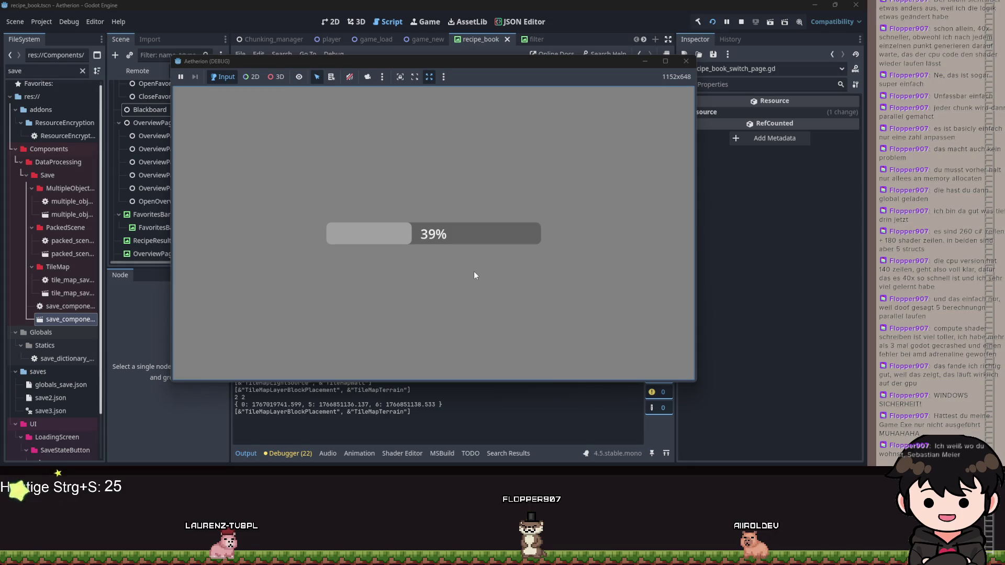
key("Escape")
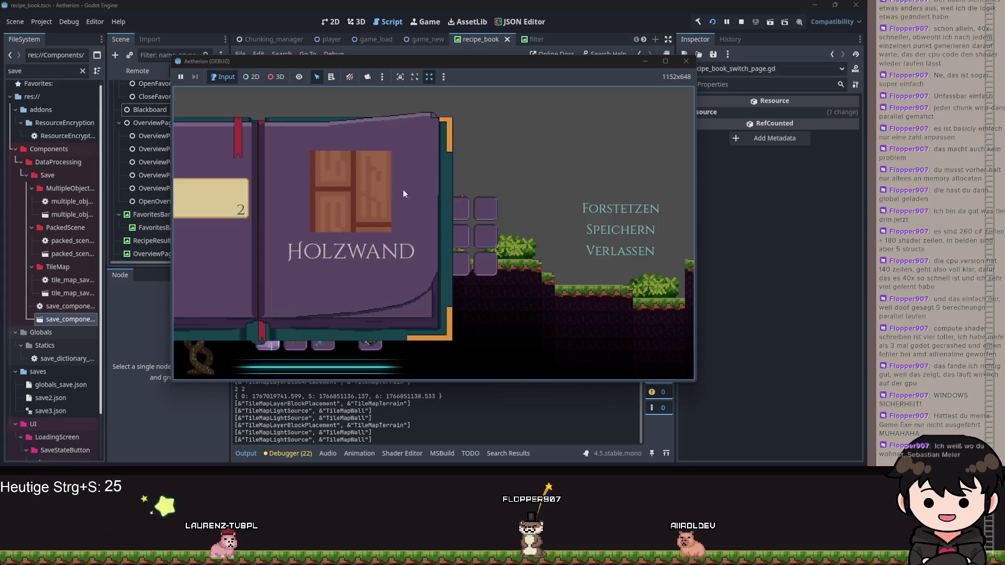
left_click(643, 62)
scroll(472, 199, "up", 10)
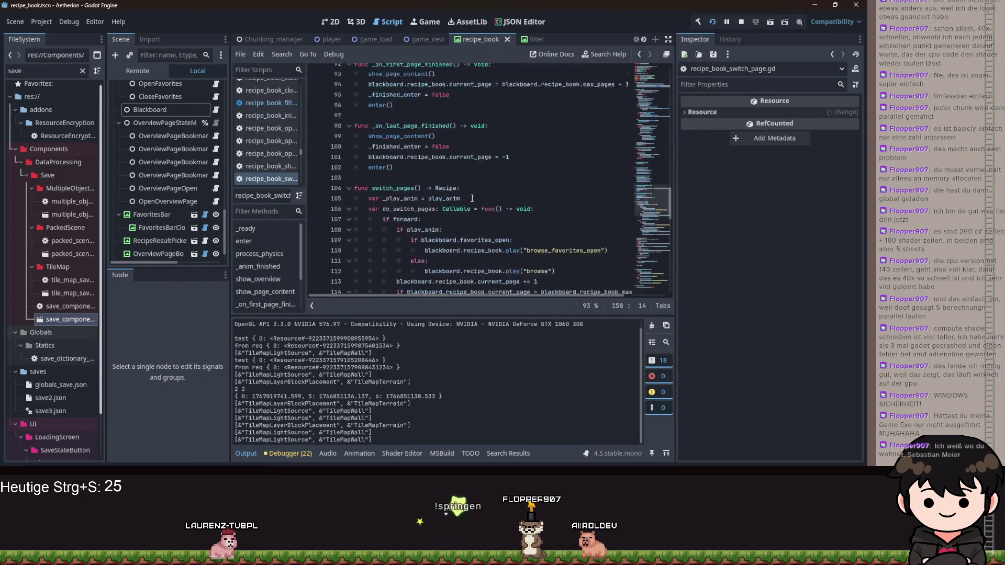
scroll(472, 198, "up", 20)
scroll(402, 201, "up", 1)
Restart the run, add a breakpoint on line 22 of enter(), and load the game again
left_click(711, 22)
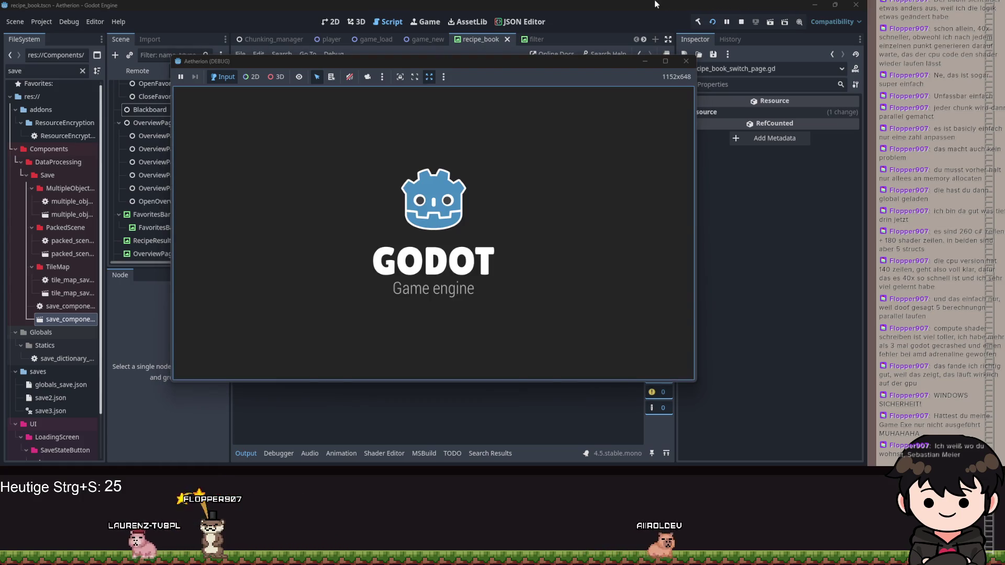
left_click(686, 61)
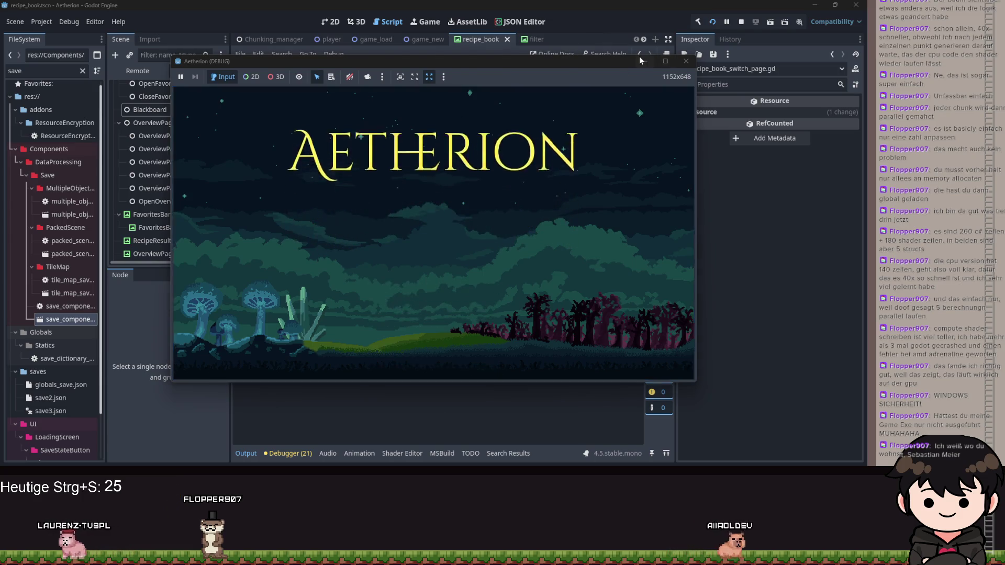
left_click(314, 229)
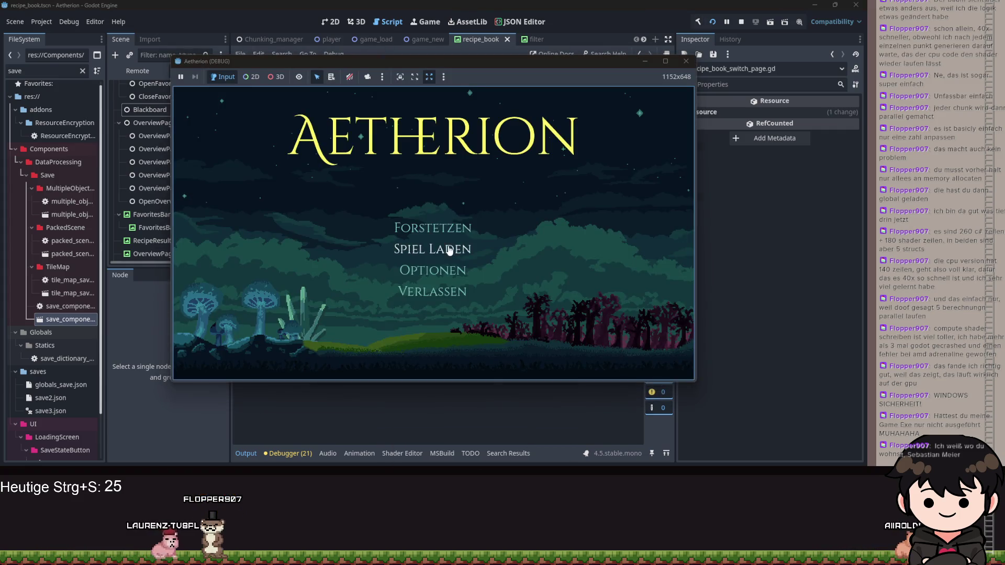
left_click(445, 230)
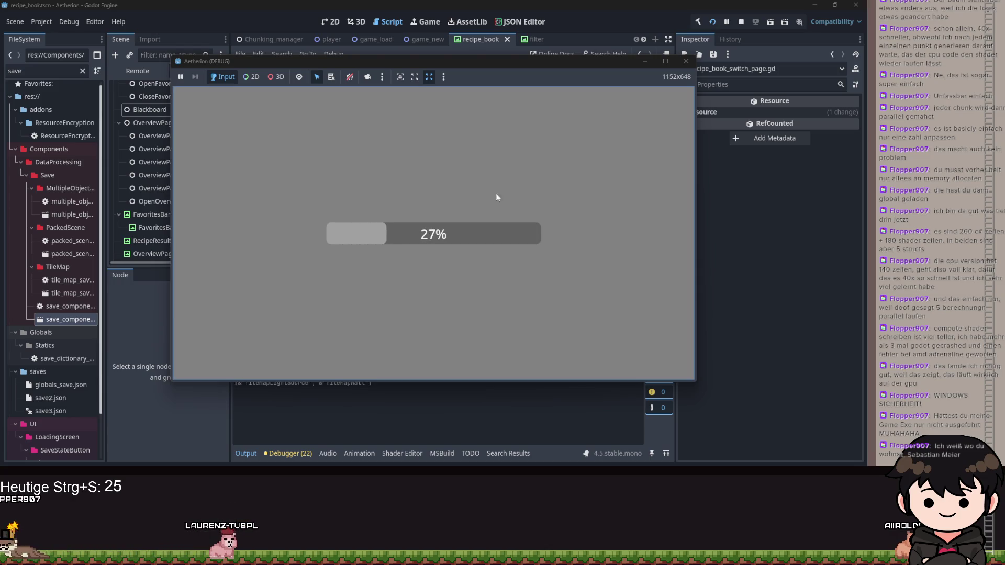
Step through enter() from the line-22 breakpoint, resuming until it hits again
left_click(646, 62)
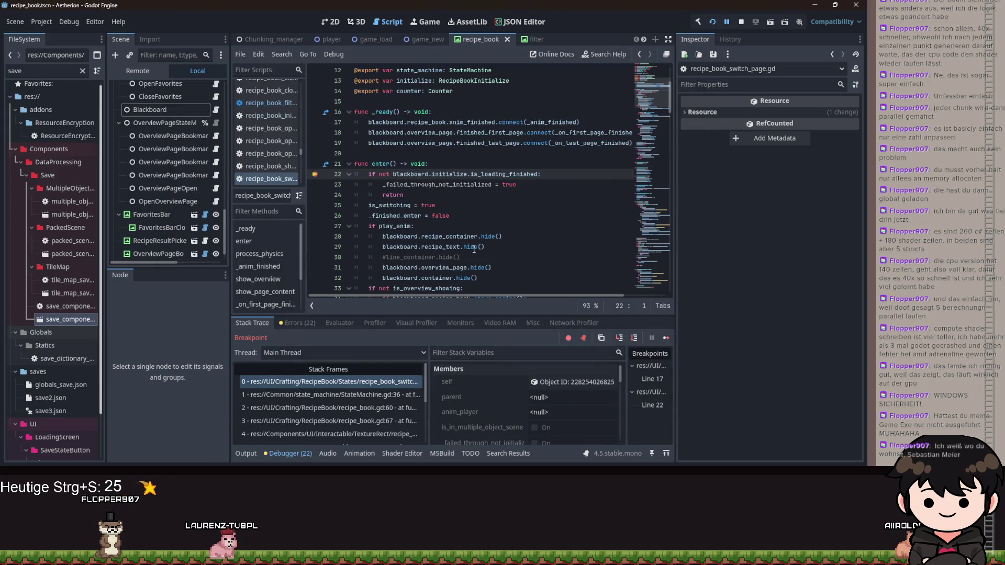
left_click(624, 337)
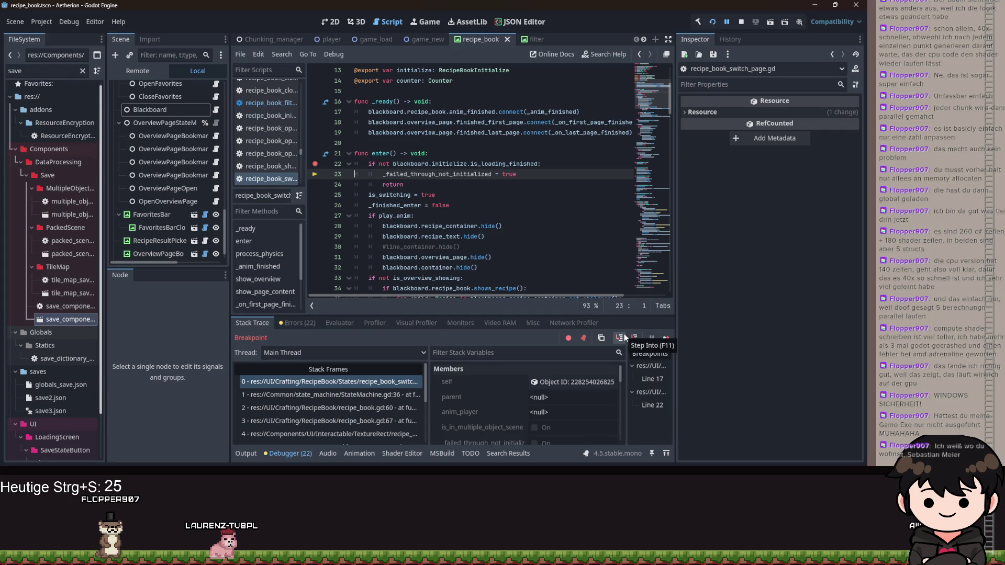
left_click(624, 337)
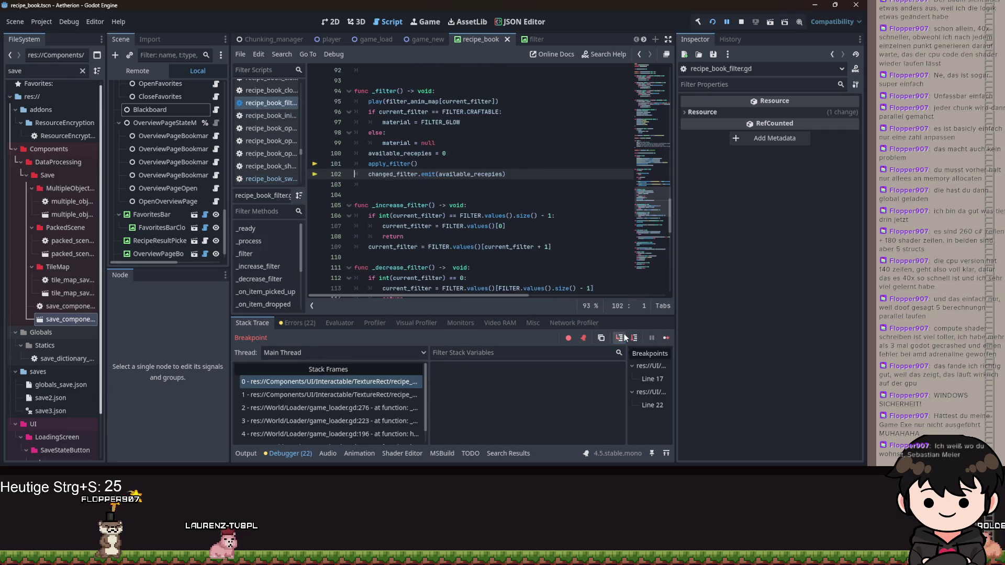
left_click(727, 22)
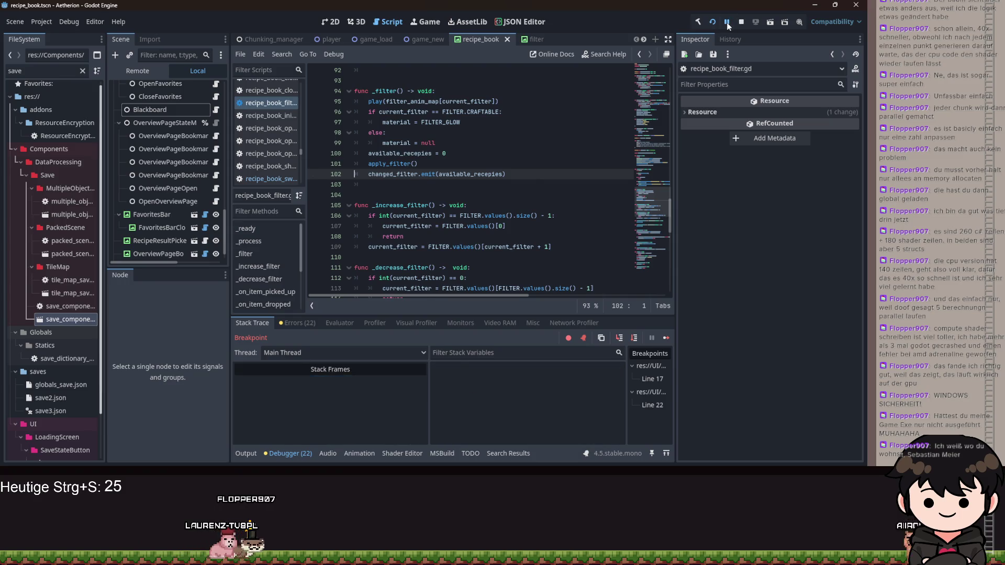
left_click(620, 336)
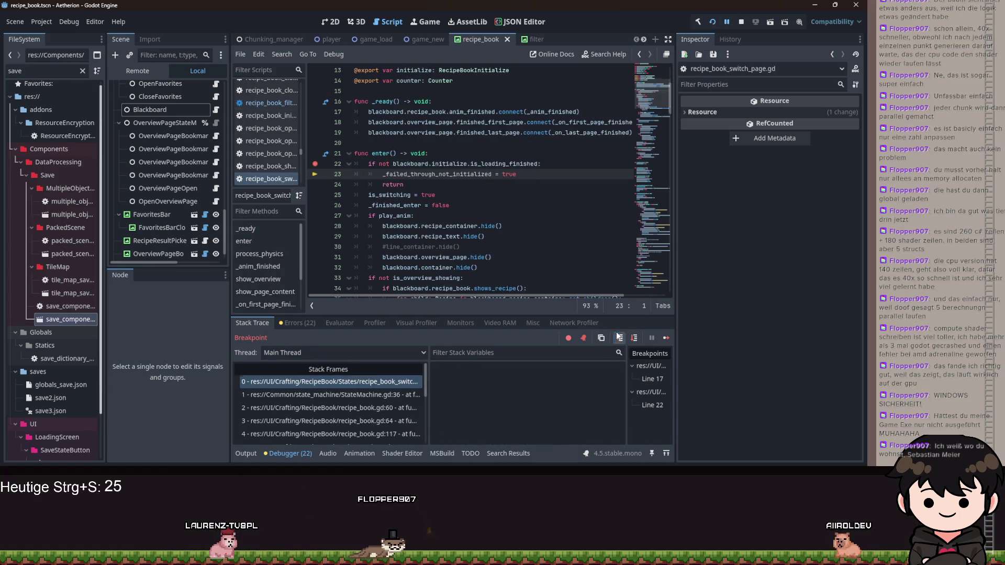
Add a breakpoint on line 65's failed-flag check in process_physics and continue execution
scroll(464, 231, "down", 15)
scroll(465, 231, "down", 19)
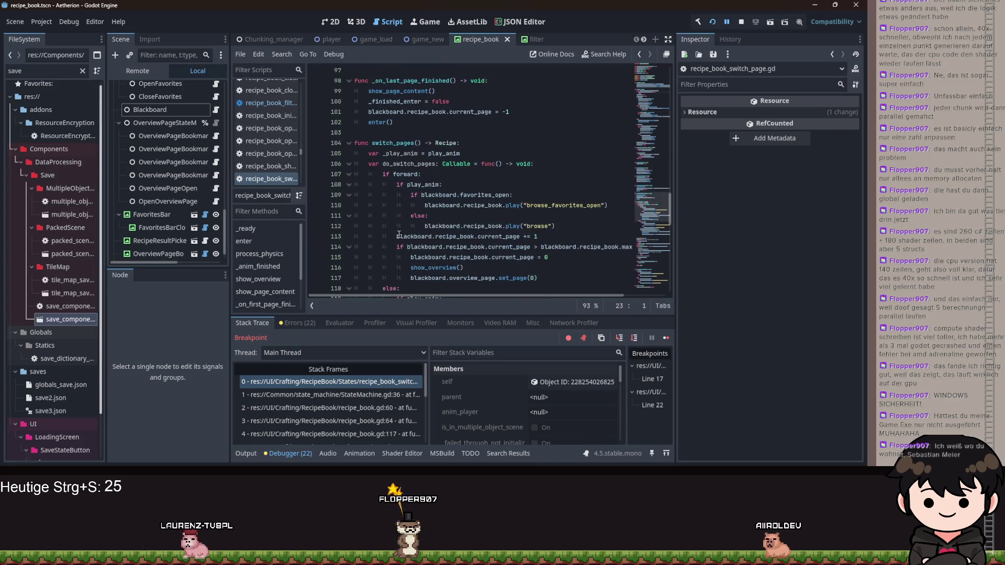
scroll(378, 209, "up", 20)
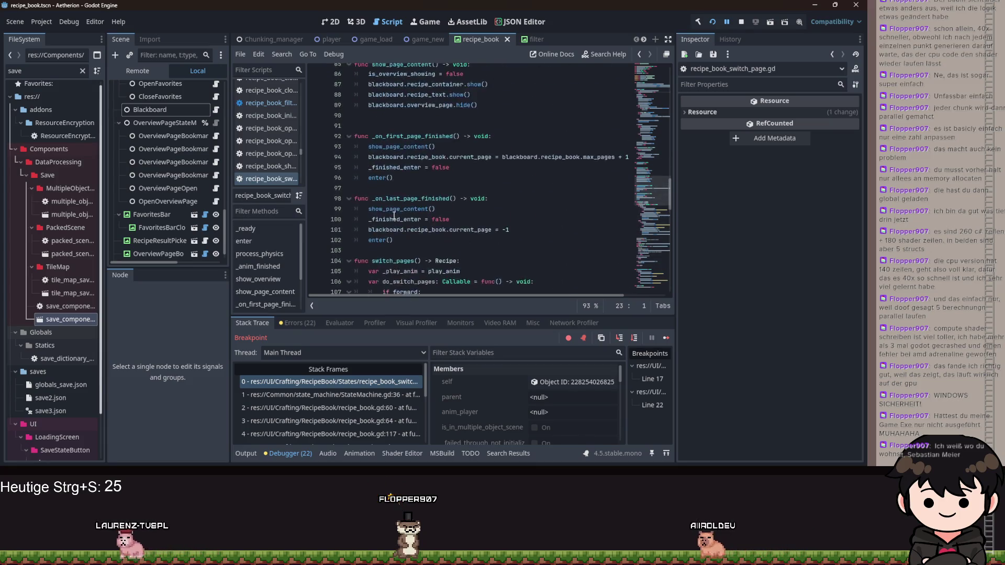
left_click(315, 200)
left_click(727, 23)
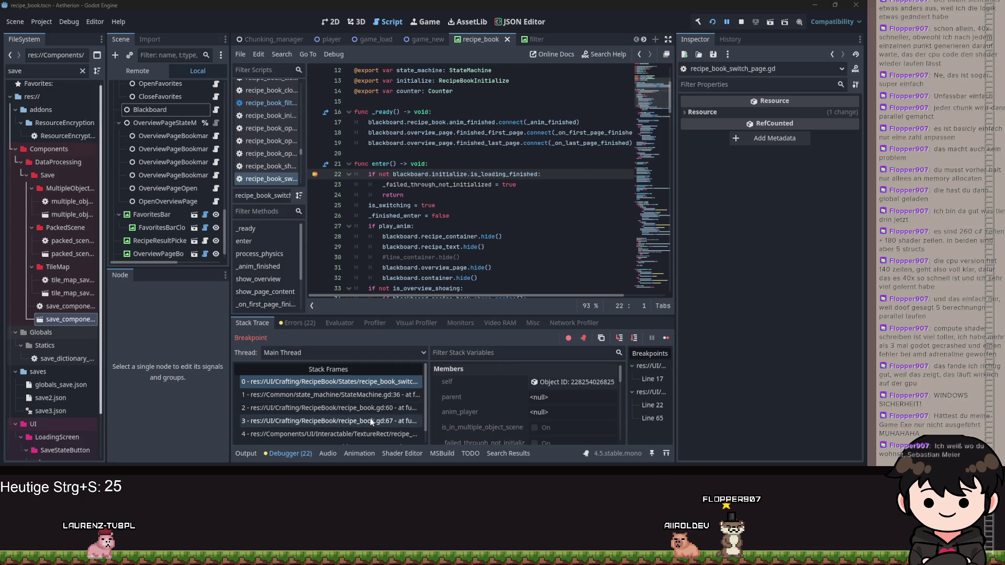
left_click(729, 20)
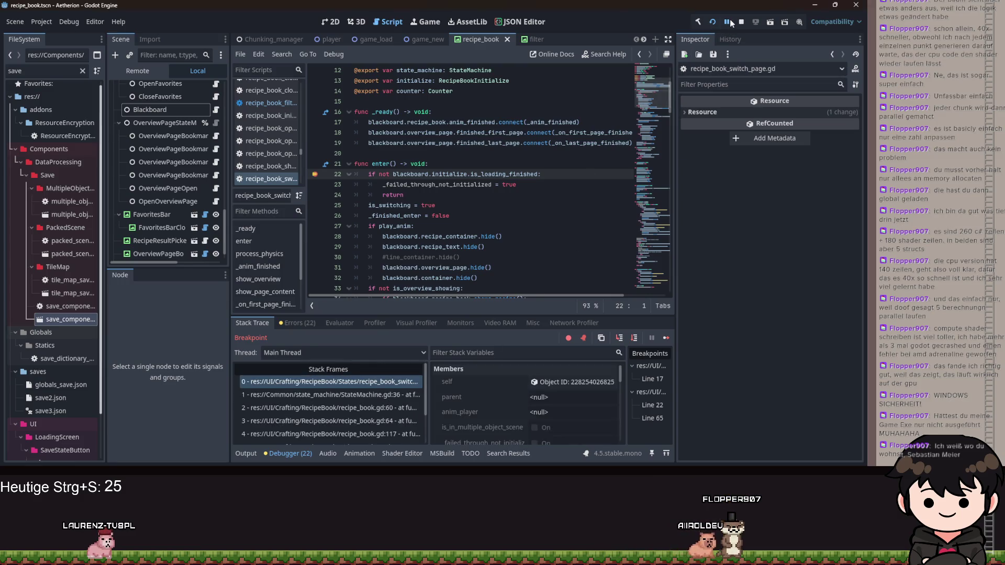
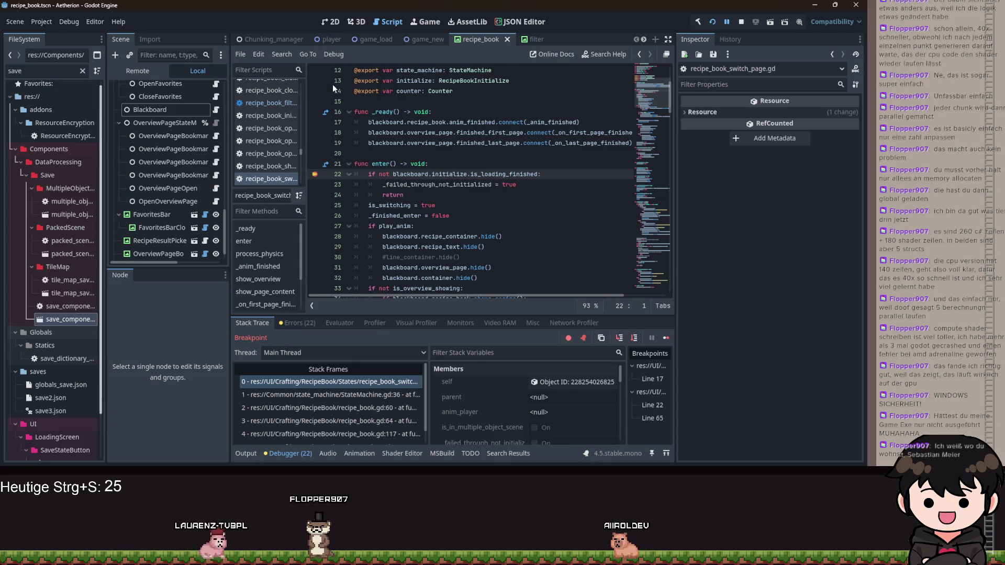
Resume the paused game and delete the exit() function at the end of the script
left_click(725, 22)
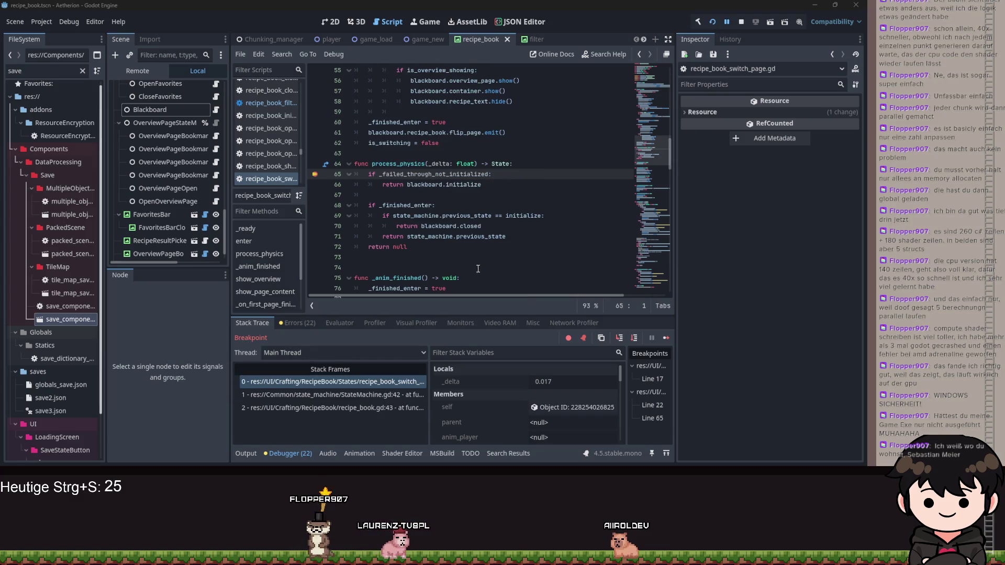
scroll(487, 411, "down", 5)
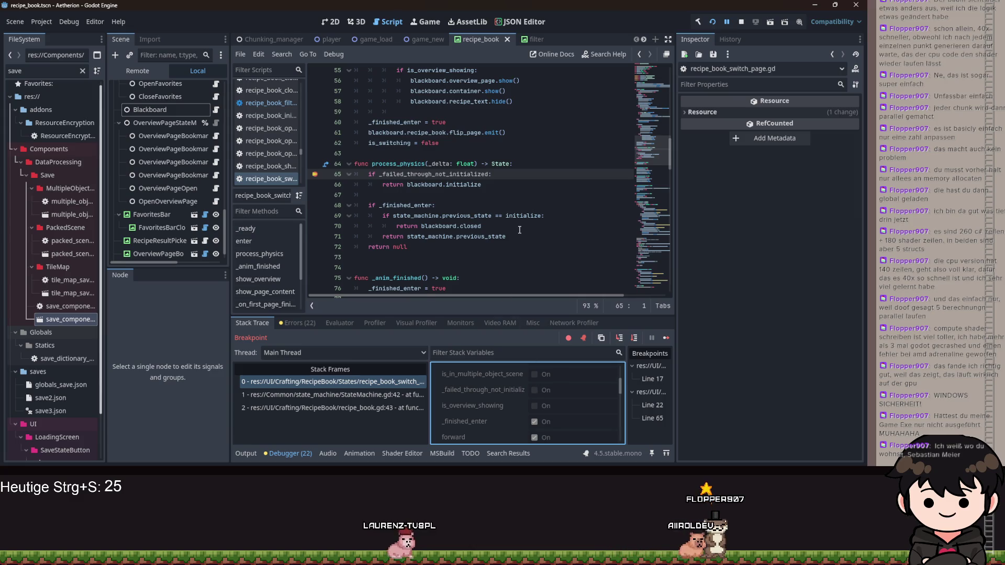
scroll(497, 252, "down", 2)
scroll(520, 234, "down", 3)
scroll(520, 233, "down", 20)
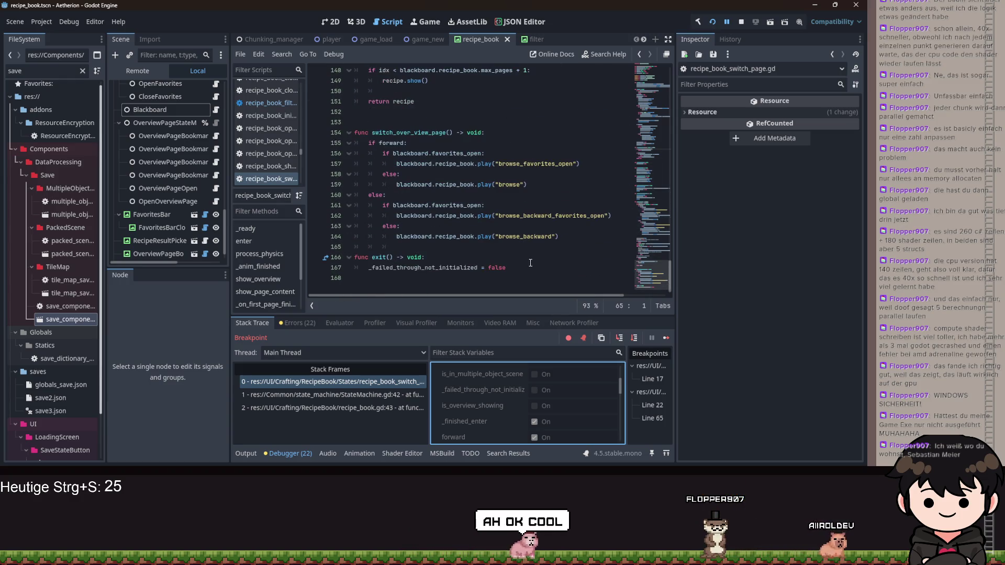
triple_click(431, 268)
key("BackSpace")
left_click_drag(431, 268, 430, 246)
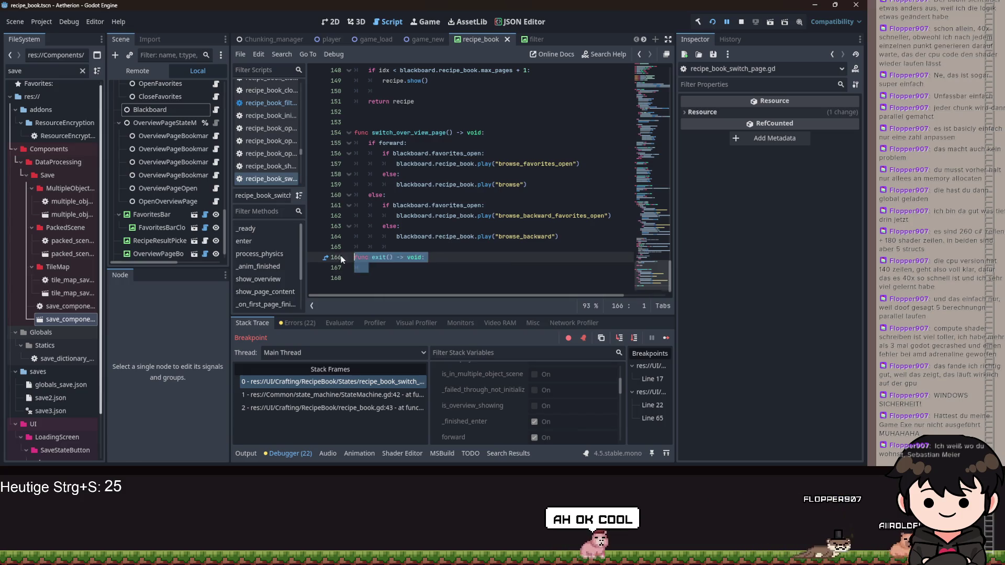
key("BackSpace")
Add '_failed_through_not_initialized = false' inside the line 65 check, clear its breakpoint, and rerun the game
scroll(504, 206, "up", 20)
scroll(505, 193, "up", 11)
left_click(507, 176)
key("Return")
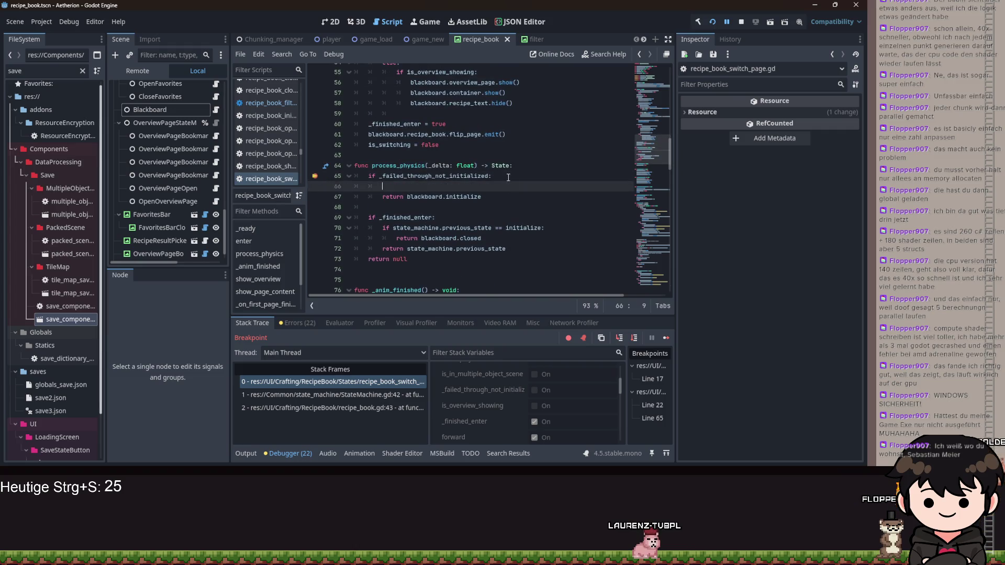
type("_failed_through_not_initialized = false")
left_click_drag(492, 175, 354, 175)
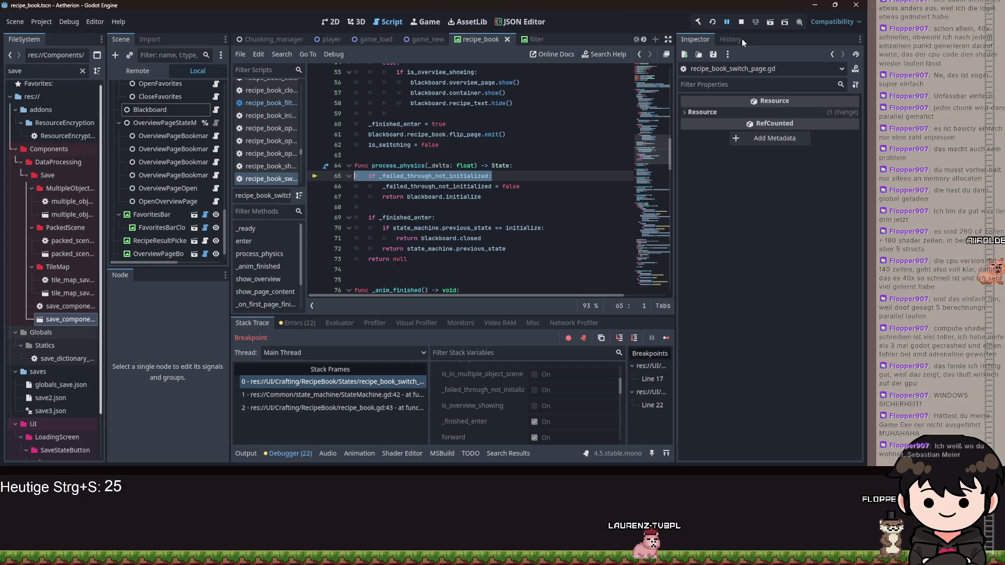
key("F5")
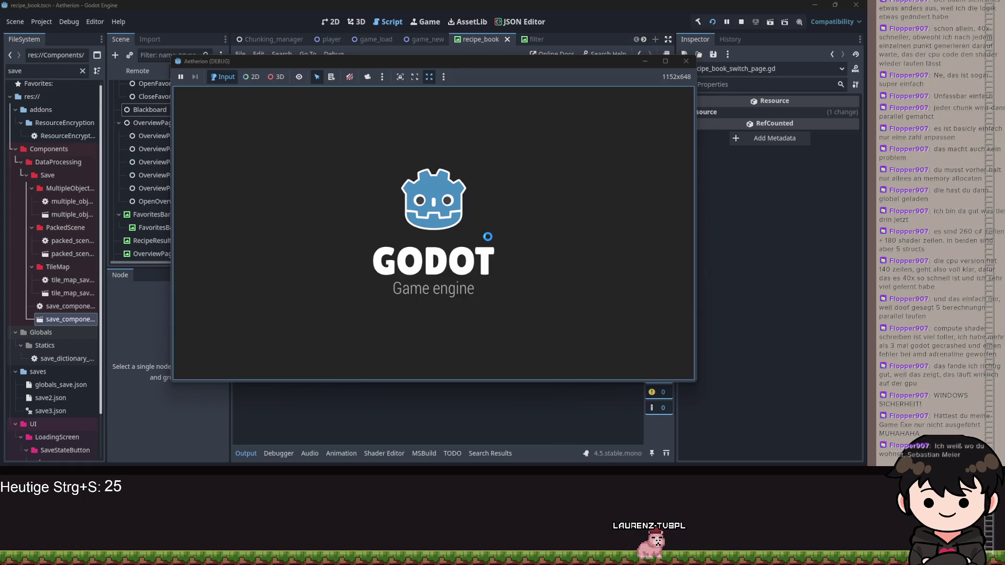
Continue the saved game from the title screen, then minimize it once the line 22 breakpoint hits
left_click(469, 259)
left_click(447, 230)
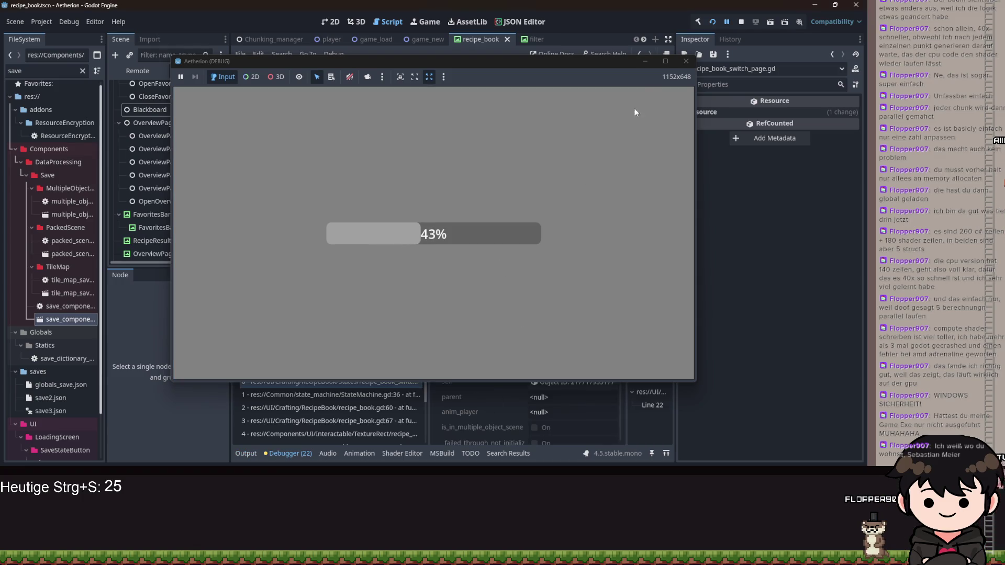
left_click(643, 62)
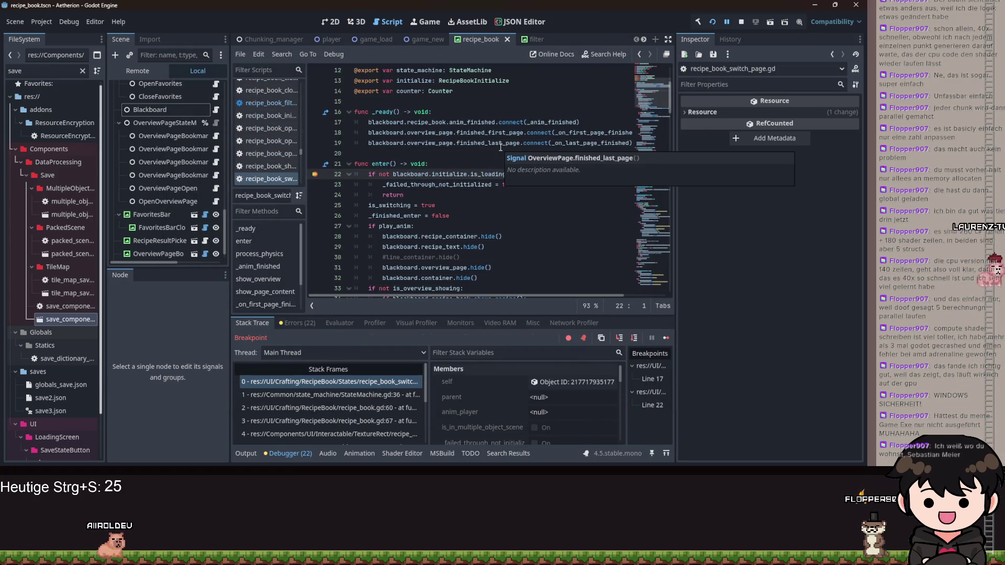
Remove the line 22 breakpoint and resume, stepping over once in process_frame before continuing
key("F9")
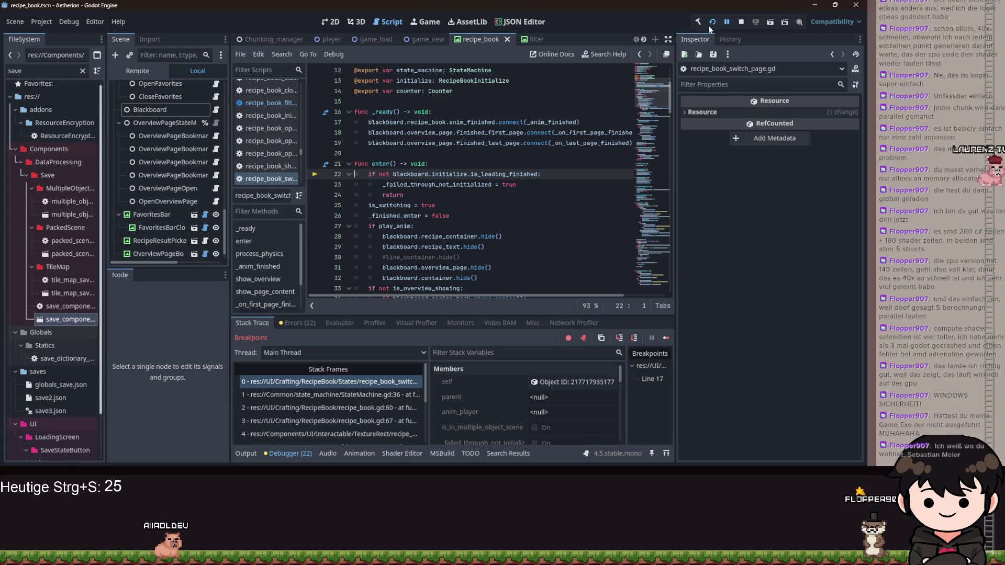
left_click(725, 21)
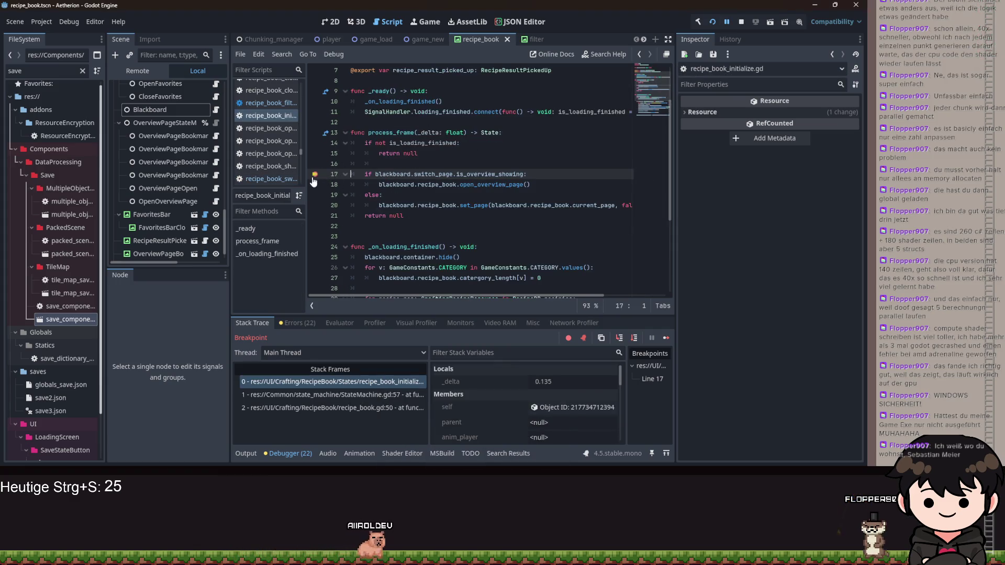
left_click(621, 338)
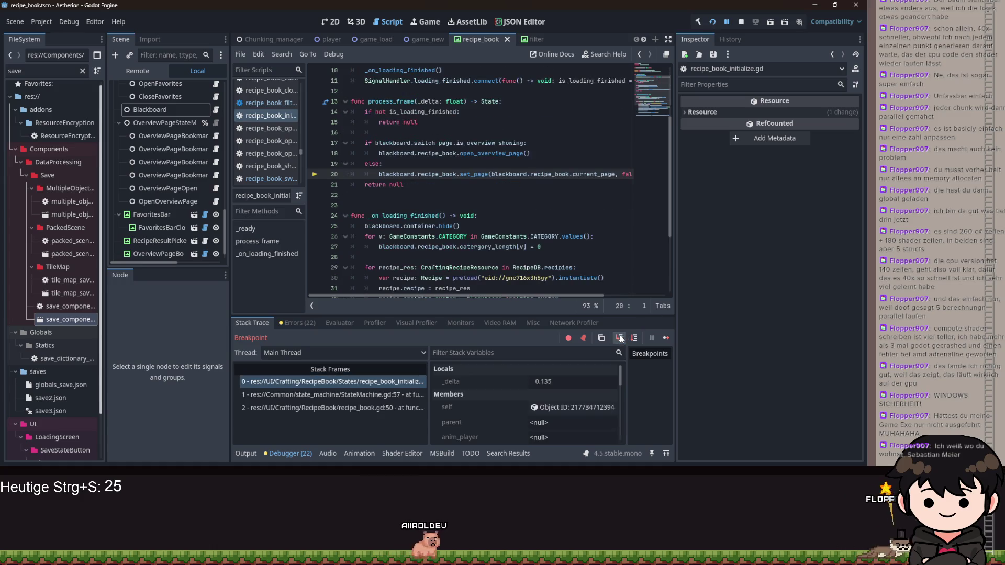
left_click(726, 23)
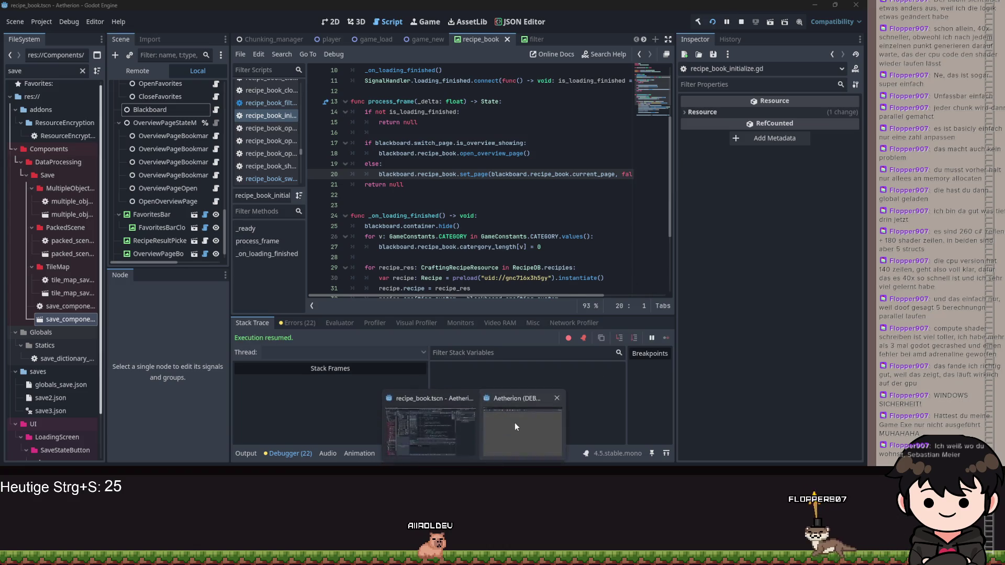
Check the game's pause overlay showing Whisper Wand in the recipe book, then minimize the game
left_click(514, 422)
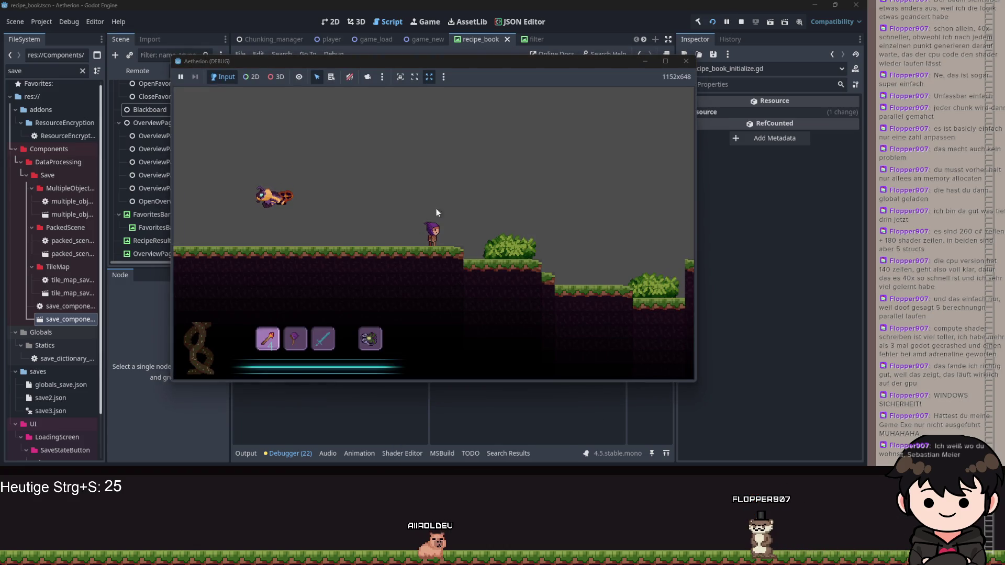
key("Escape")
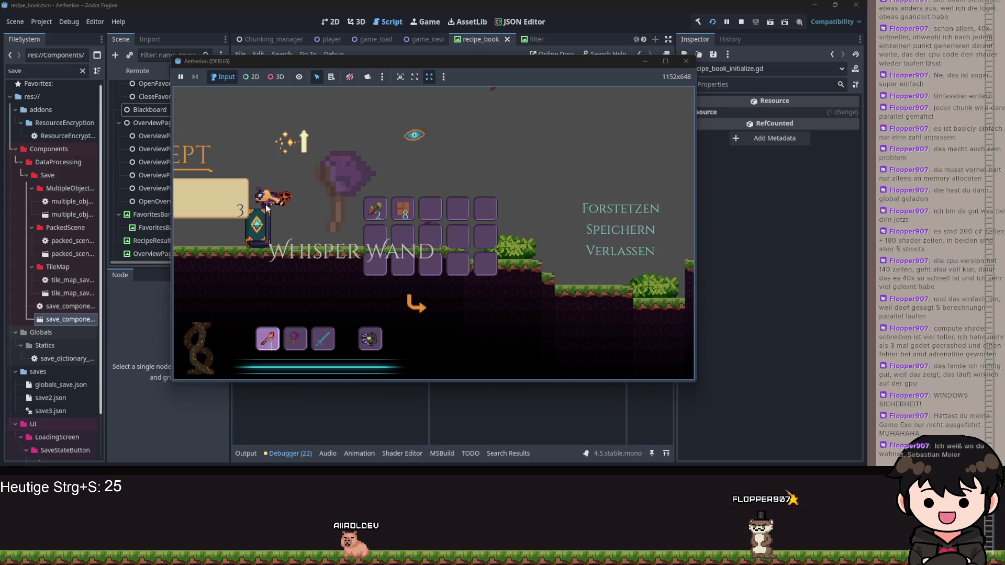
left_click(646, 62)
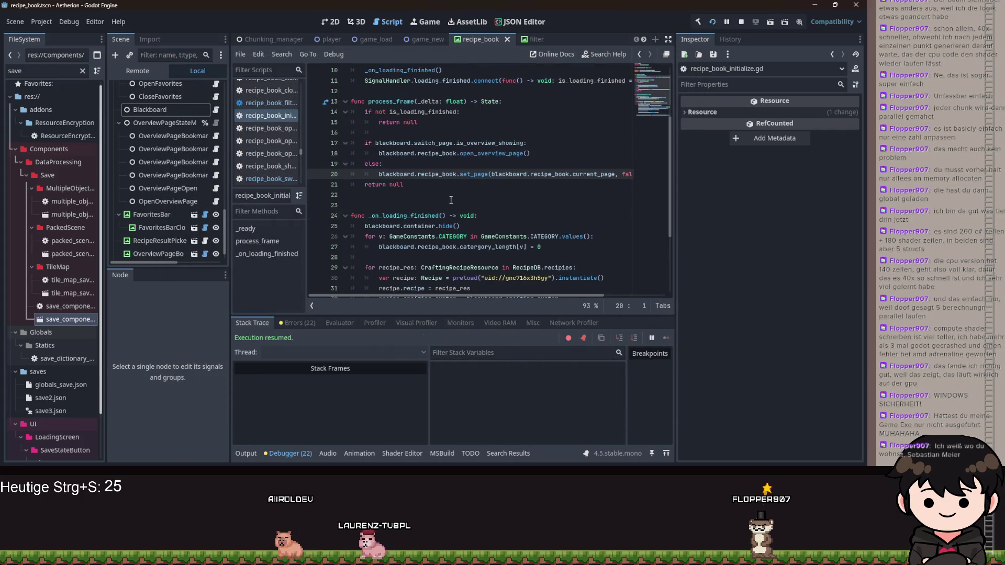
Change the set_page argument on line 20 from false to true and relaunch the game
double_click(627, 173)
type("t")
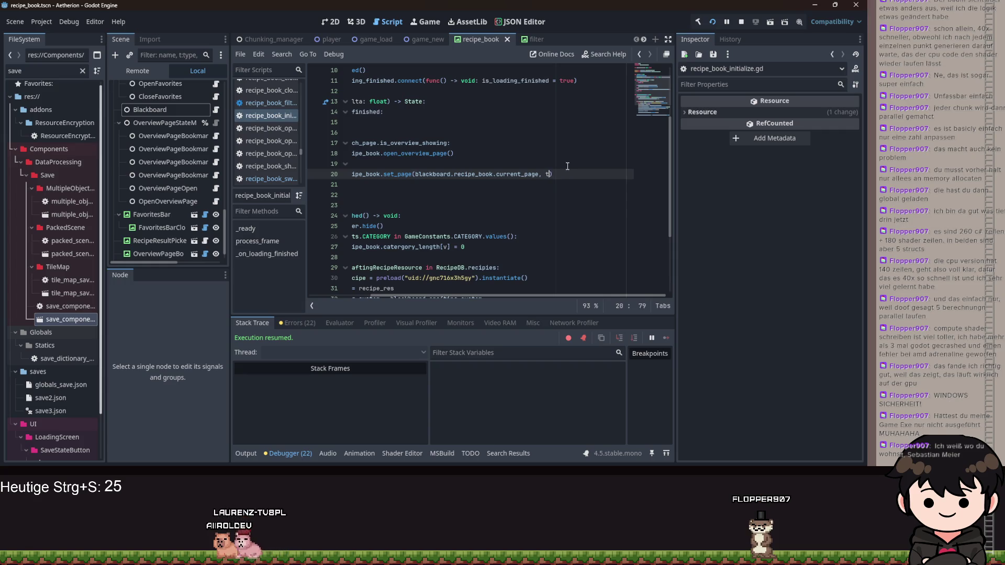
type("rue")
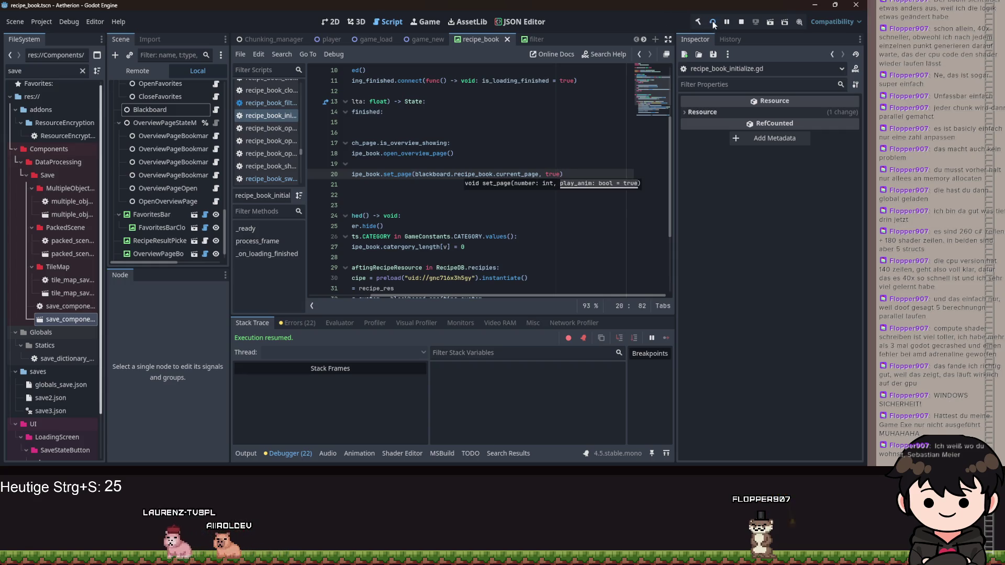
left_click(713, 21)
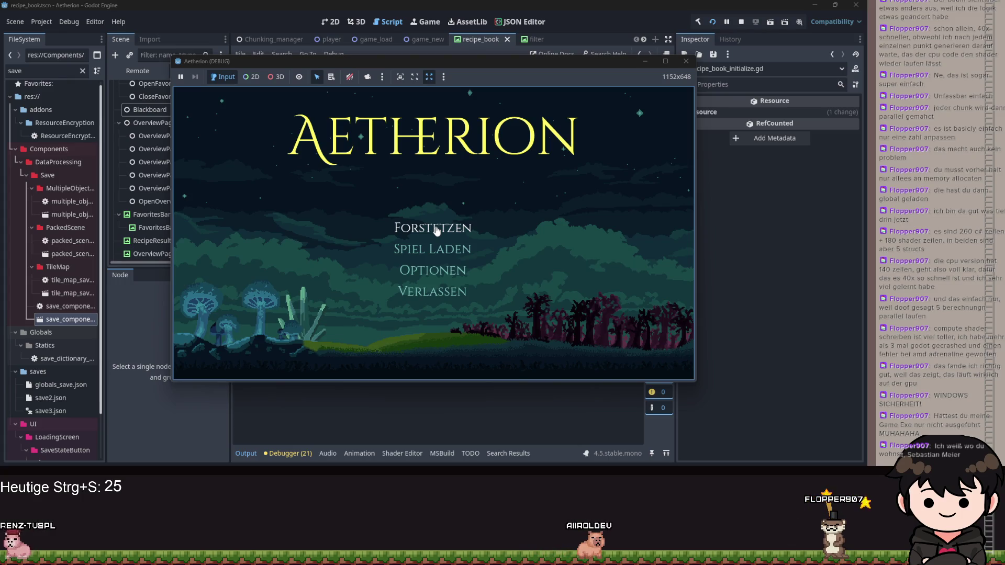
Continue the save, open the recipe book, turn two pages, then close the game
left_click(436, 231)
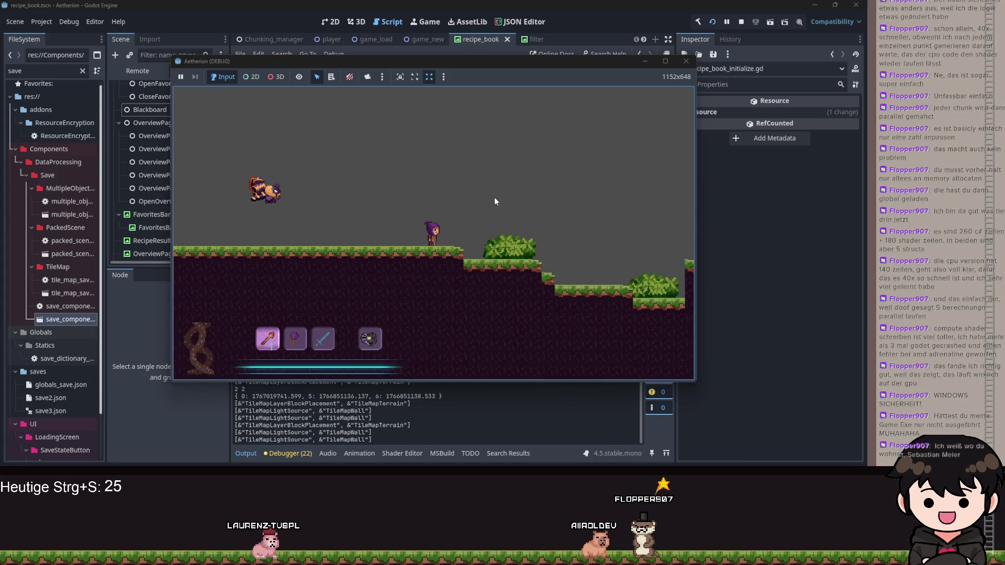
key("Escape")
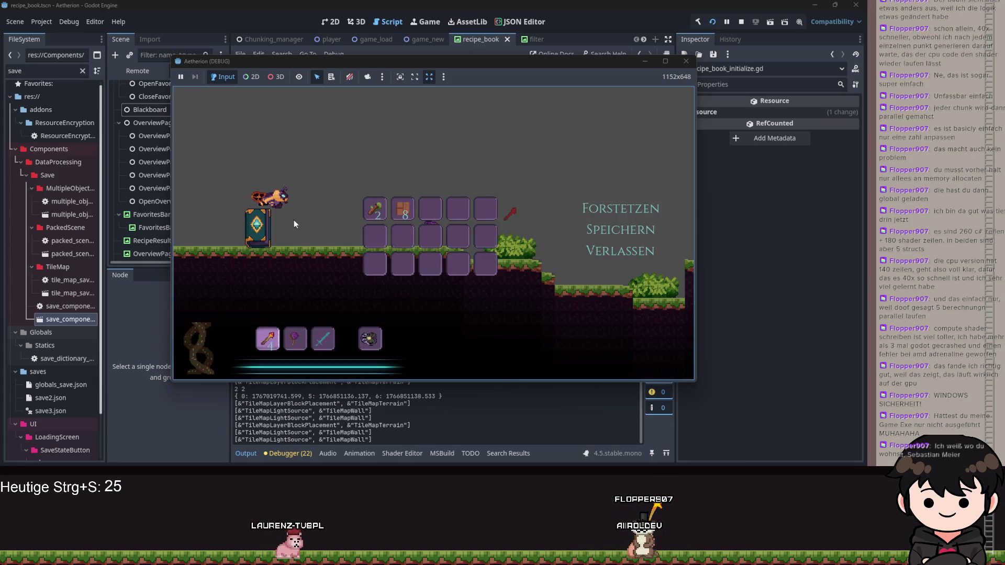
left_click(261, 210)
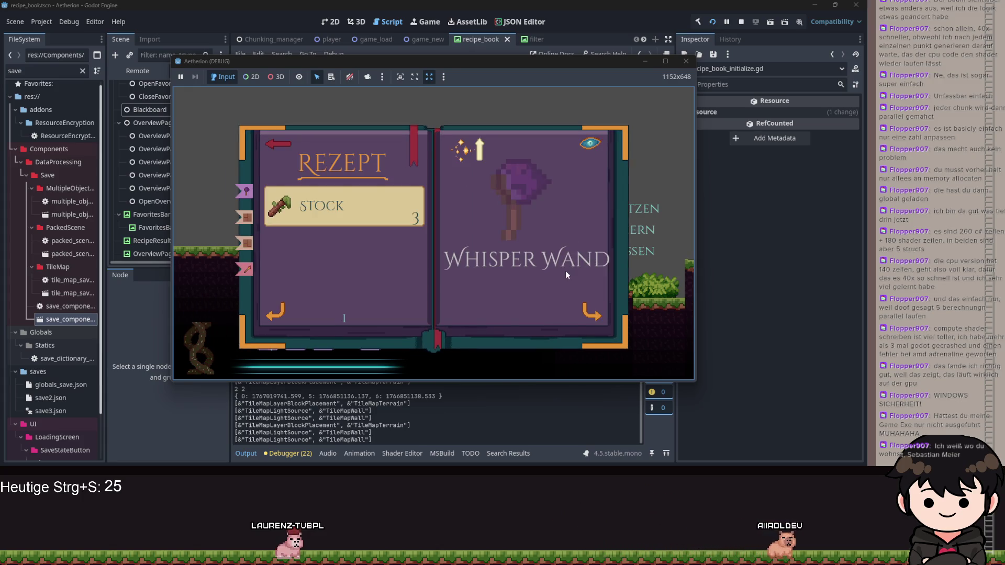
left_click(584, 306)
left_click(585, 314)
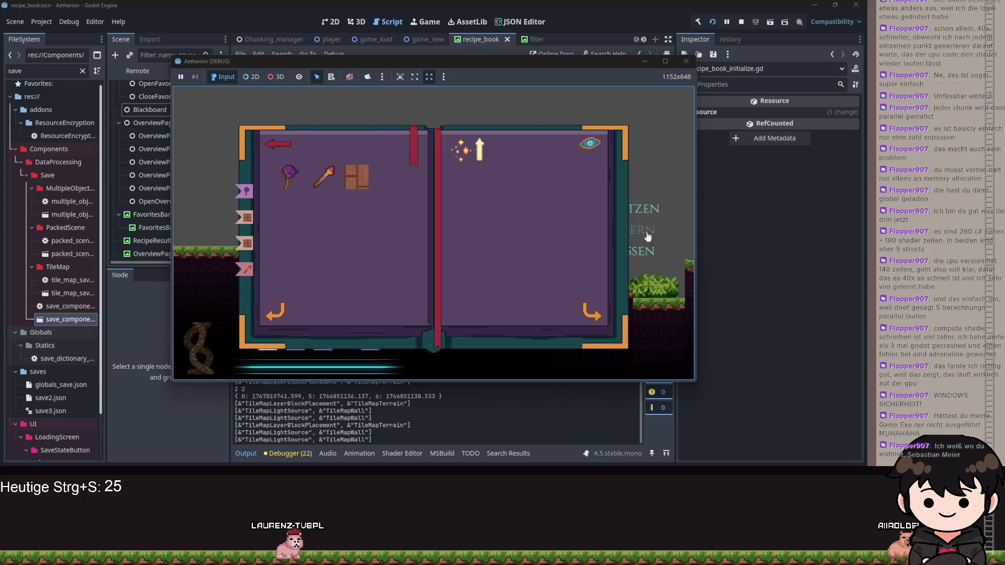
left_click(685, 61)
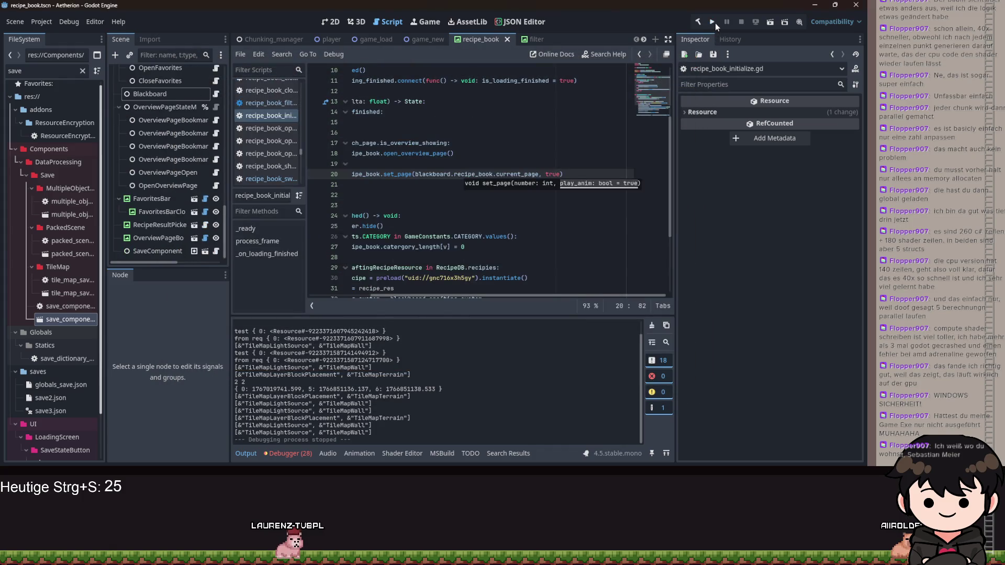
Relaunch the game, continue the save, reopen the recipe book on Whisper Wand, and minimize it
left_click(708, 23)
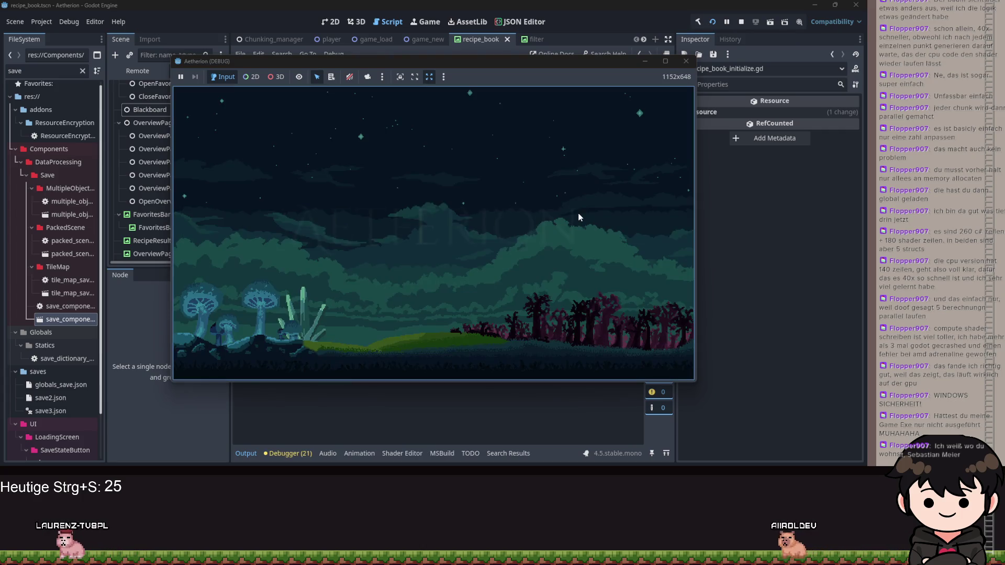
left_click(579, 217)
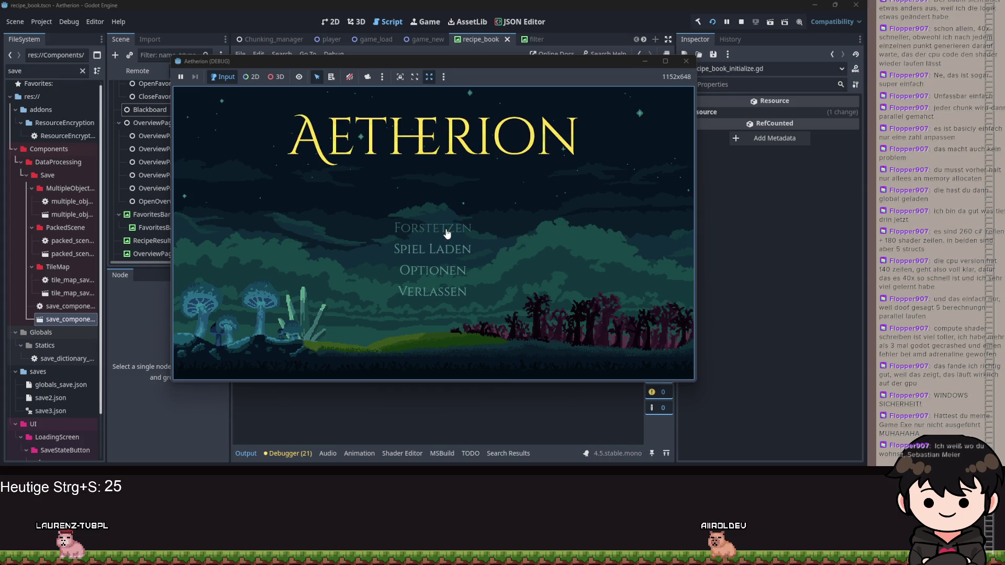
left_click(447, 230)
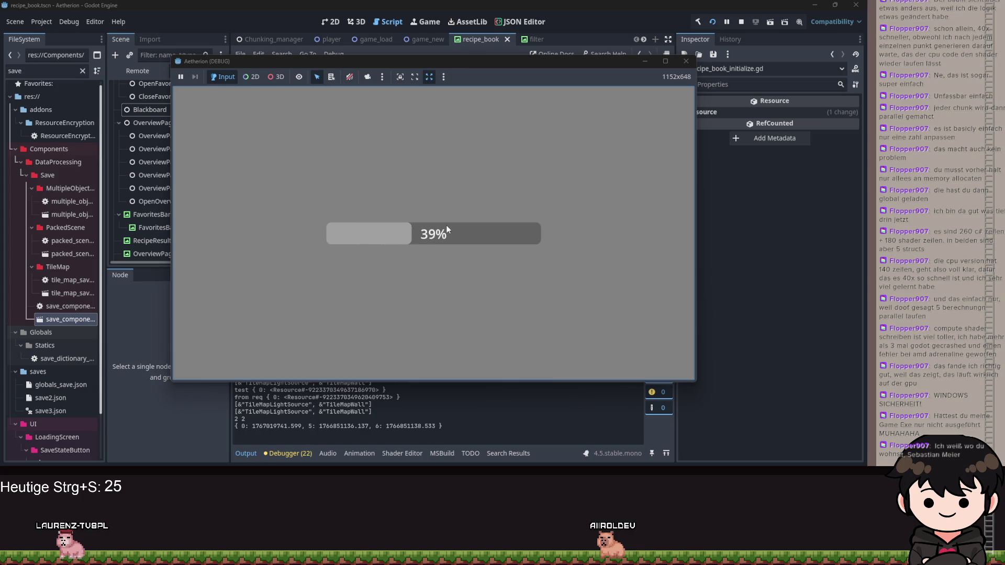
key("Escape")
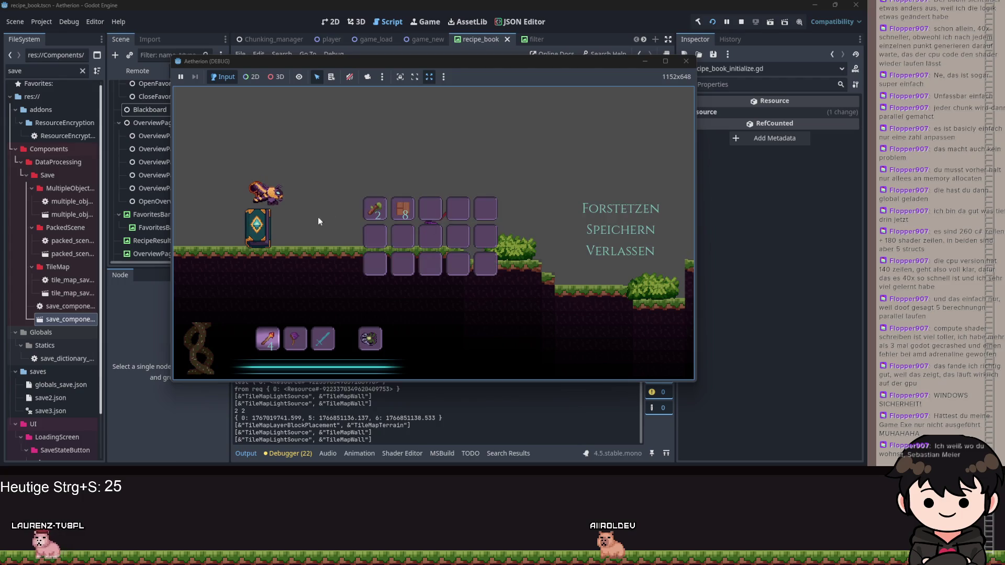
left_click(269, 215)
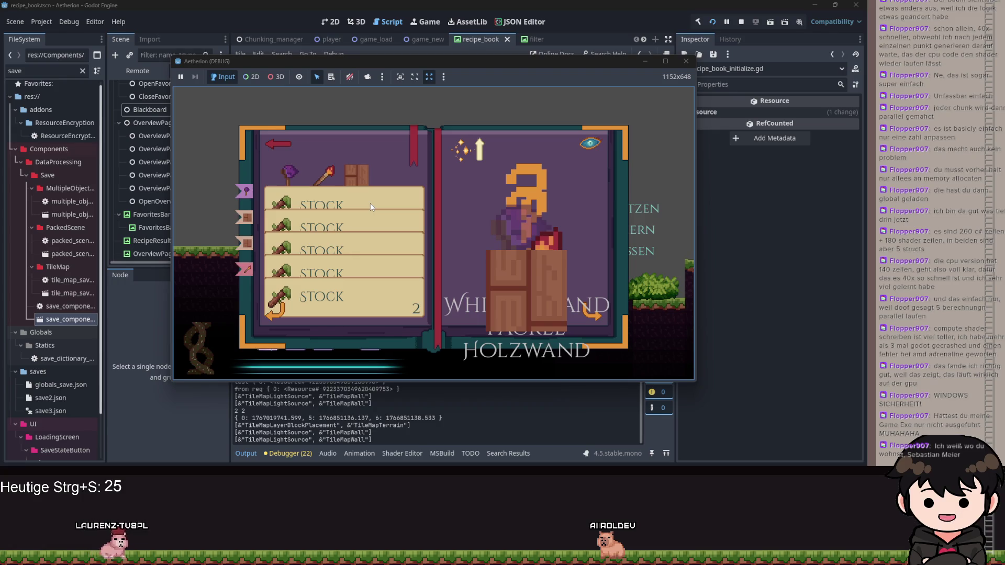
left_click(644, 62)
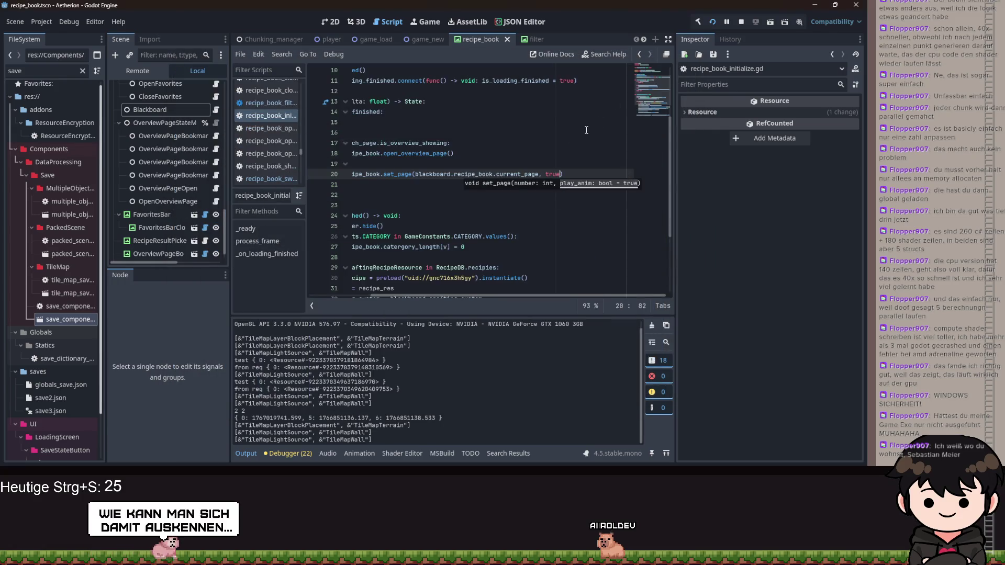
Jump to open_overview_page in recipe_book.gd, place the caret after max_pages, and switch to the game
left_click(411, 158, "ctrl")
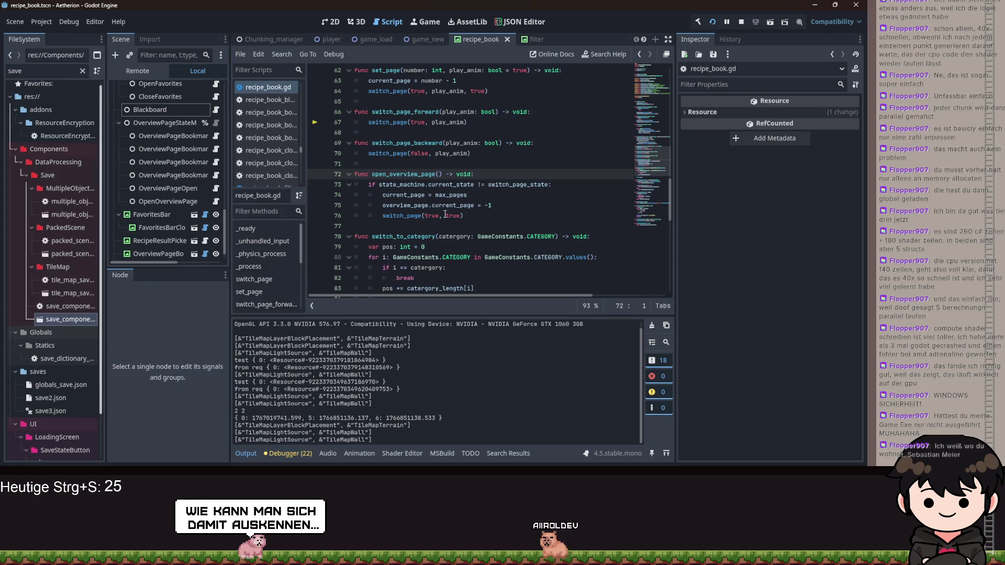
left_click(471, 194)
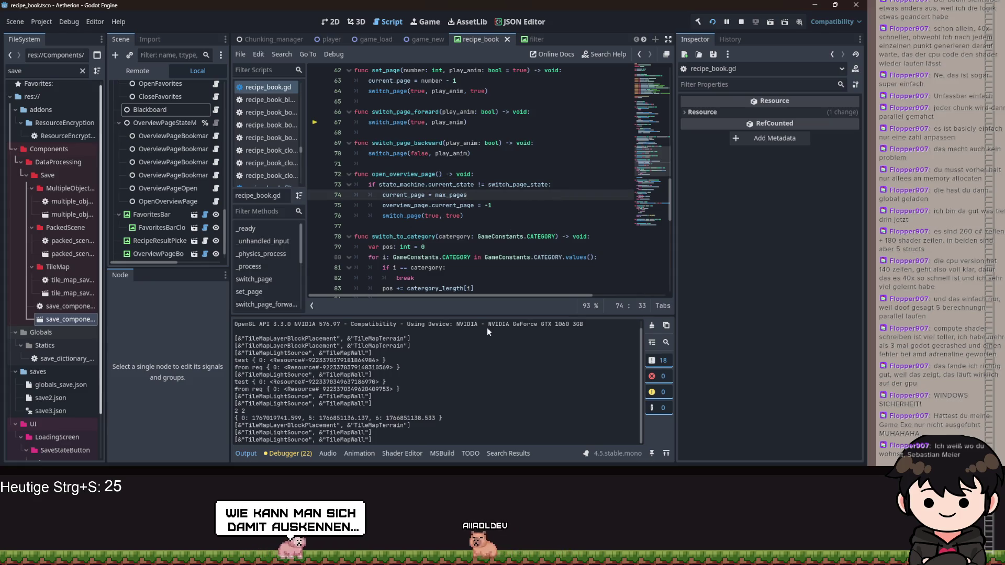
key("alt+Tab")
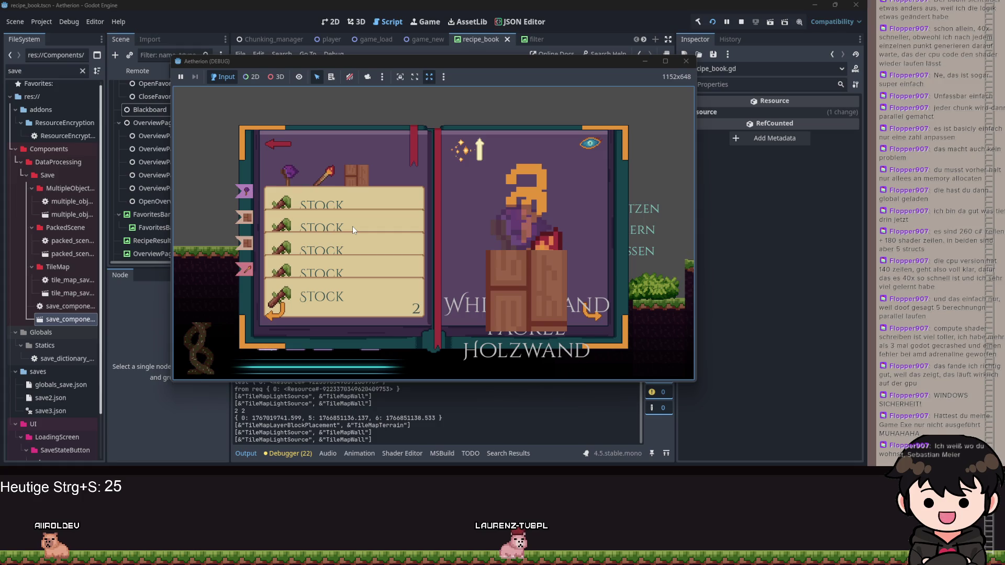
Switch to the running game and click a recipe row, which turns into a ??? entry
left_click(644, 61)
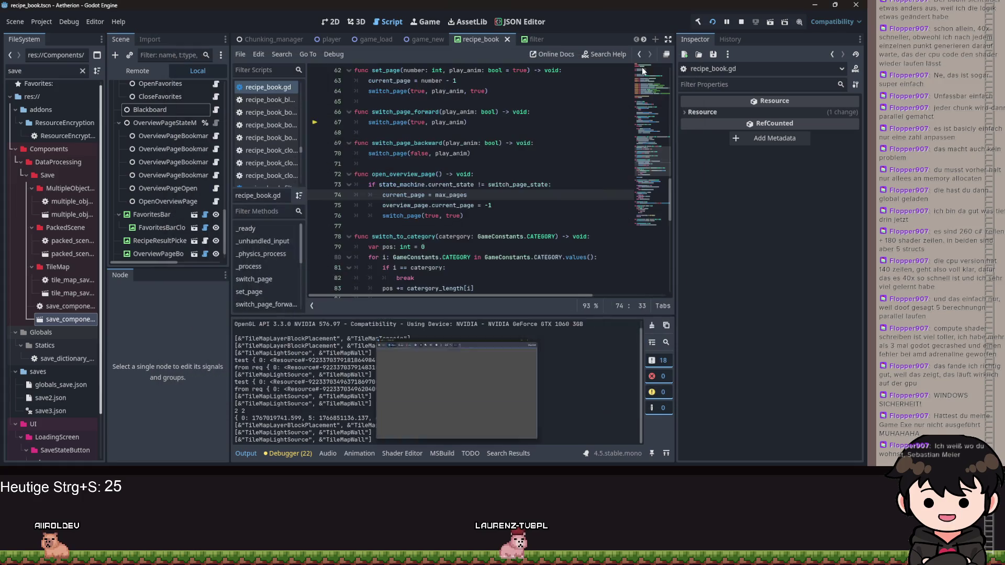
left_click(462, 163)
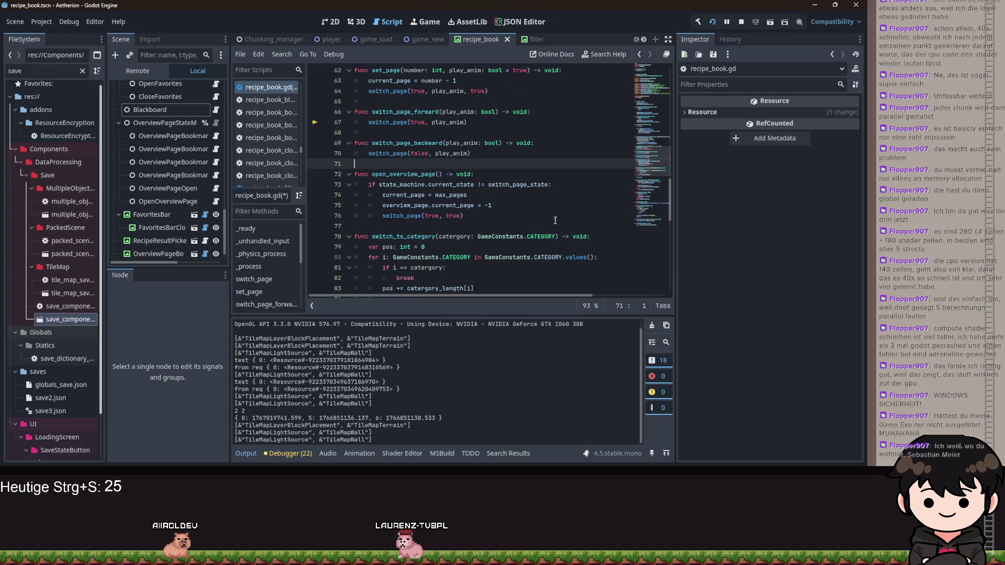
key("alt+Tab")
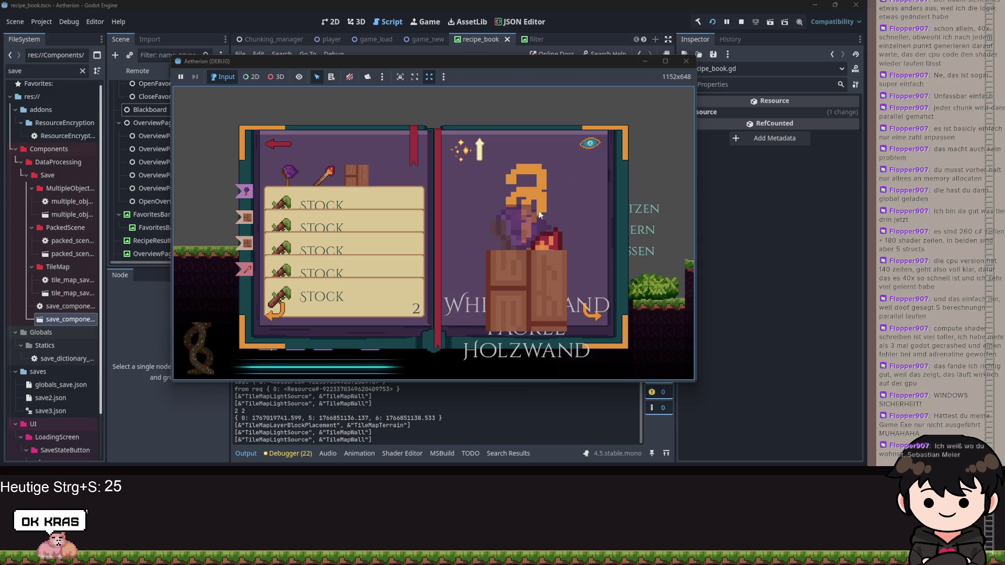
left_click(325, 203)
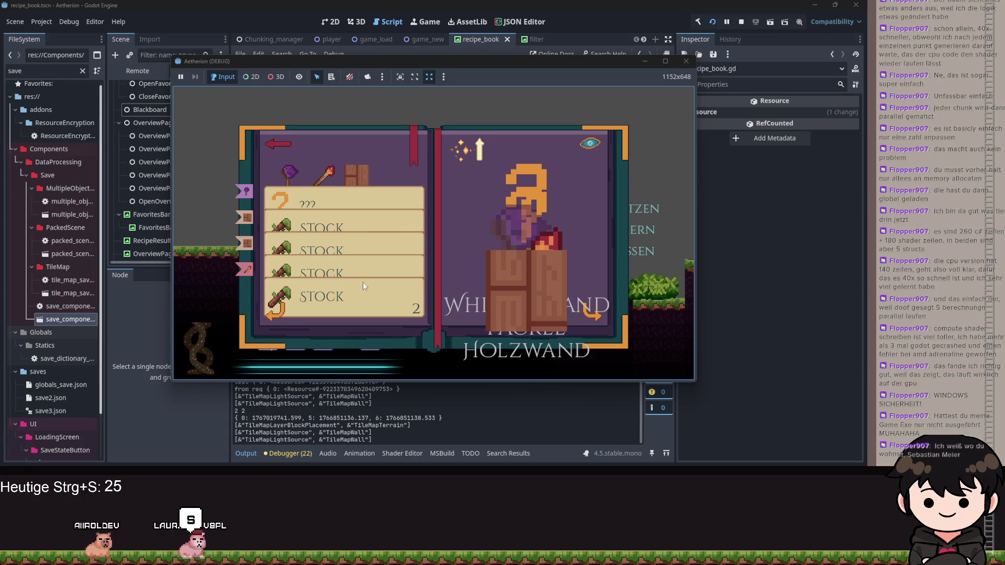
Return to recipe_book.gd and move to the change_state call in switch_page
left_click(591, 137)
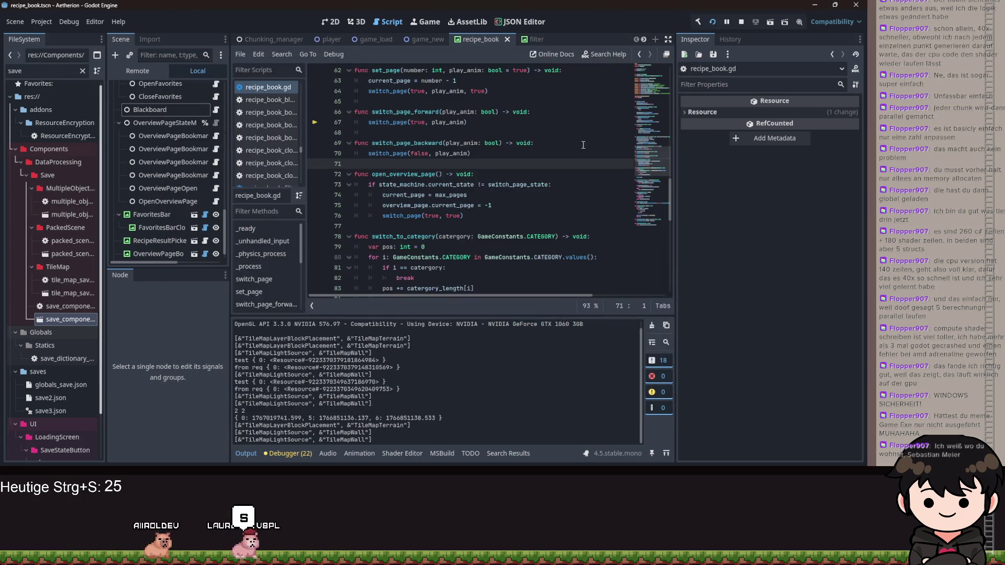
scroll(460, 188, "up", 3)
left_click(553, 199)
scroll(545, 220, "up", 2)
scroll(447, 219, "down", 9)
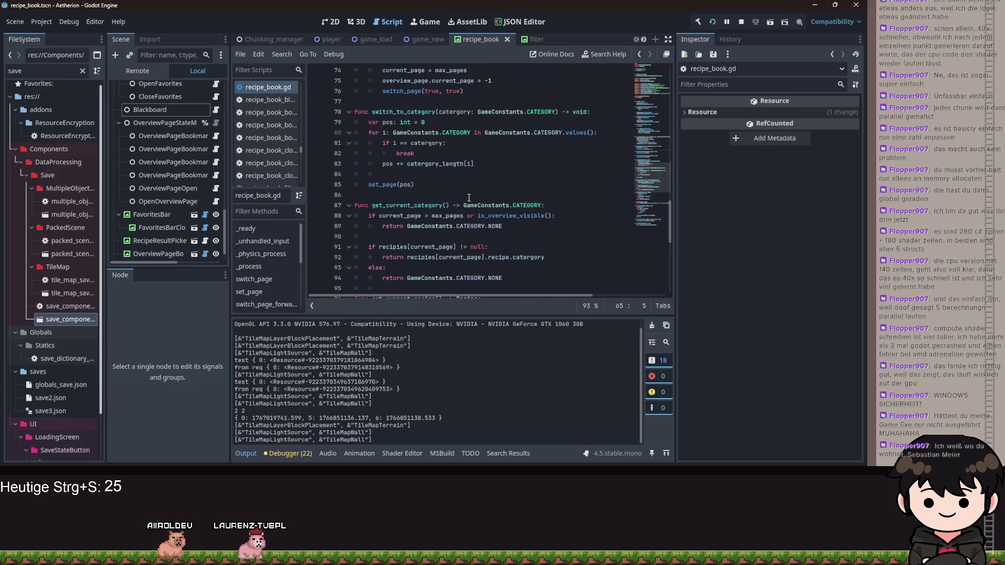
scroll(429, 174, "down", 6)
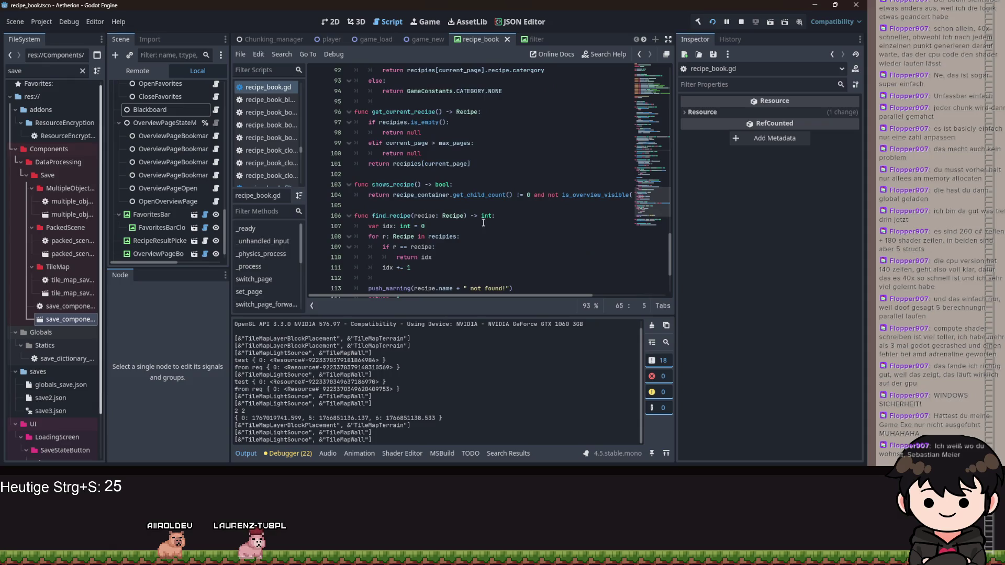
scroll(595, 275, "up", 14)
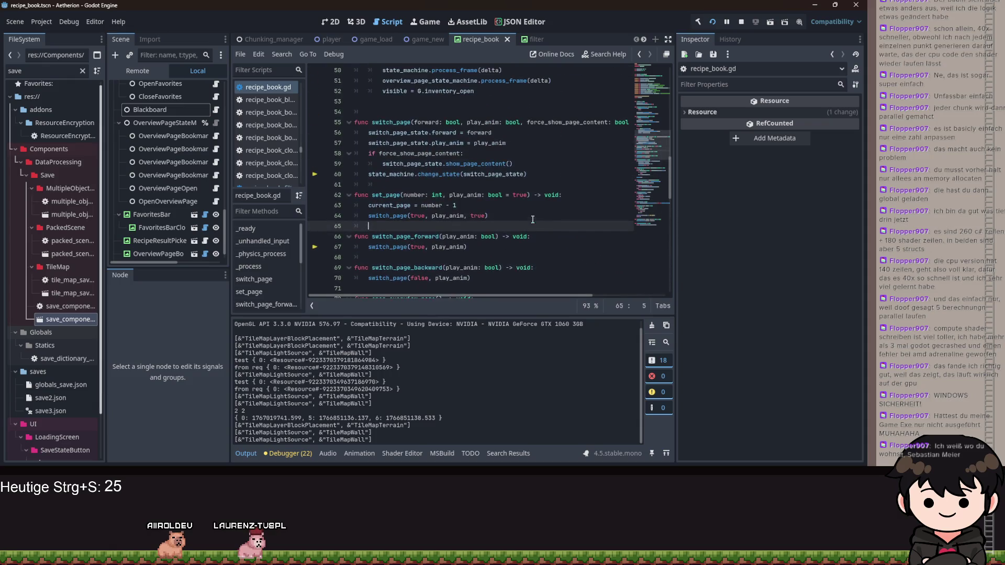
key("Up")
key("Up")
key("Up")
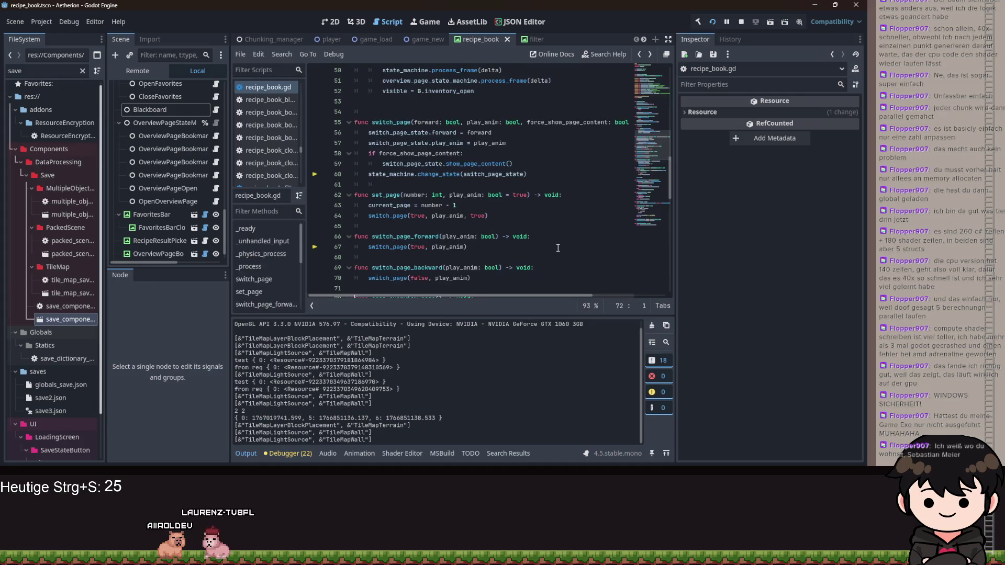
Open recipe_book_initialize.gd, restart the game, and continue the save until the line 18 breakpoint pauses
key("alt+Left")
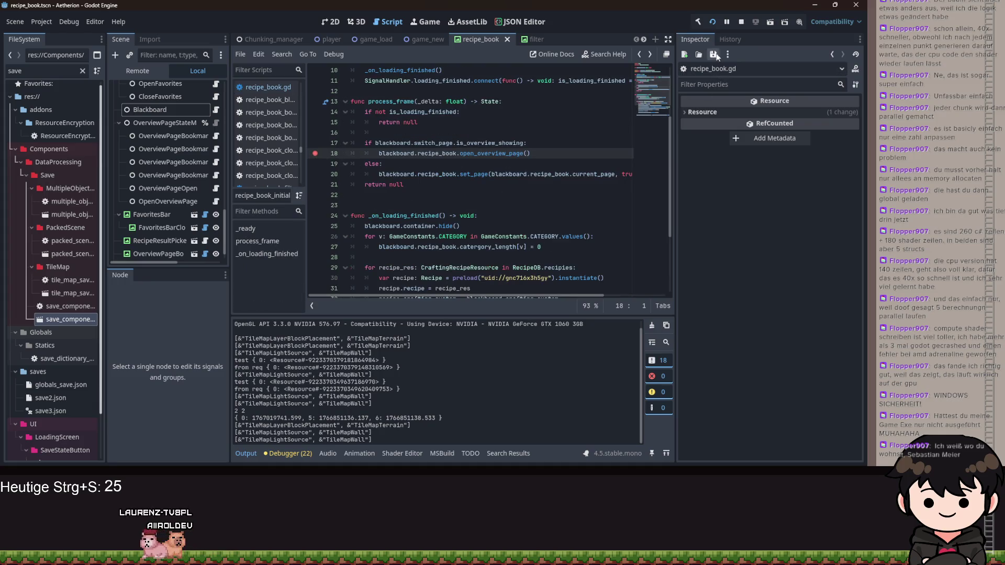
left_click(714, 21)
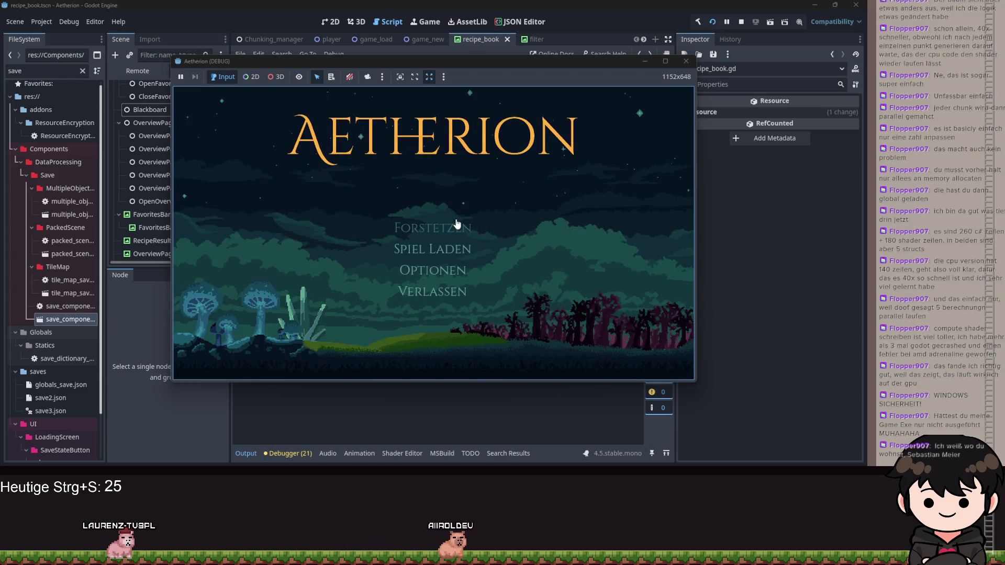
left_click(457, 224)
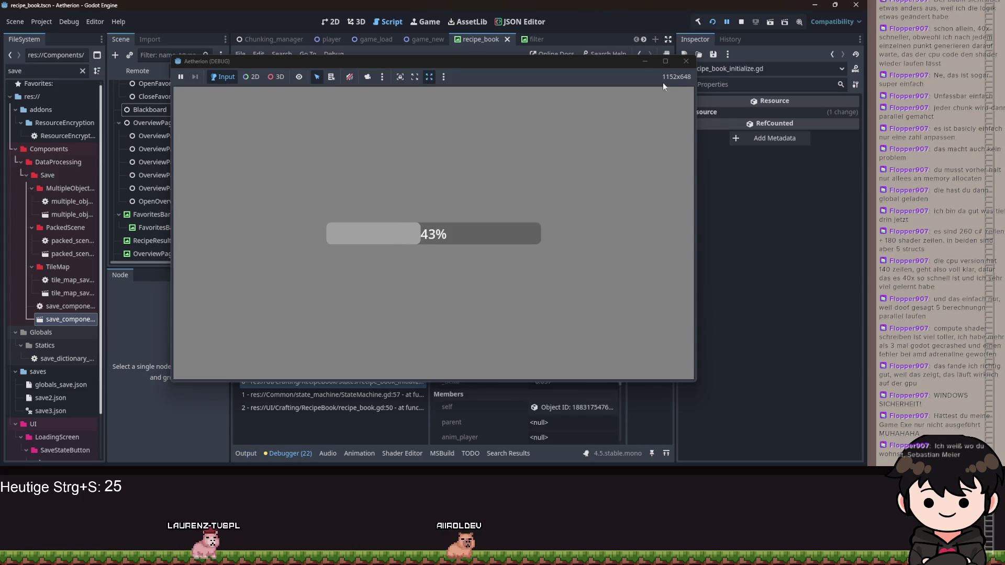
left_click(645, 61)
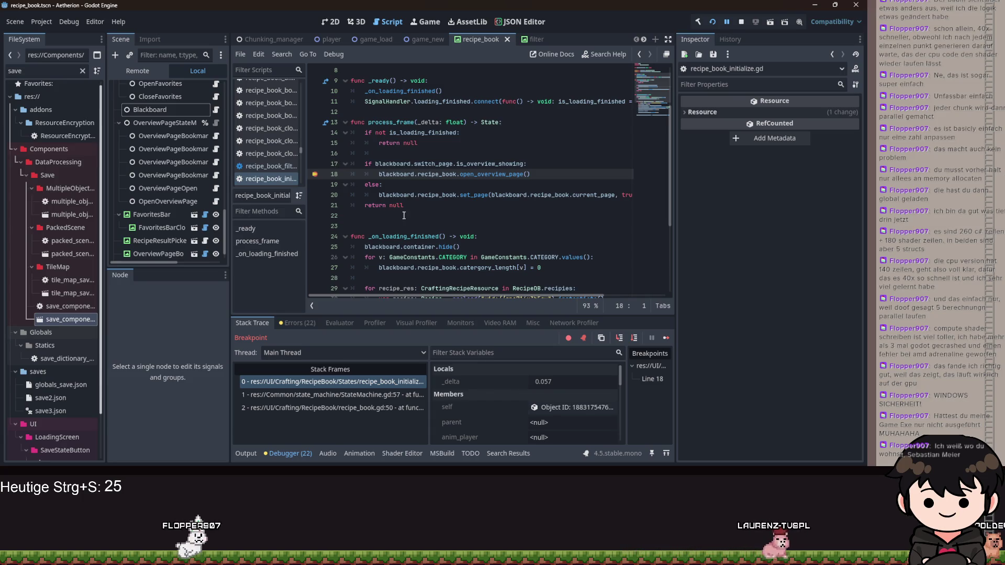
Step Into through open_overview_page and switch_page until reaching StateMachine.gd change_state line 29
left_click(618, 338)
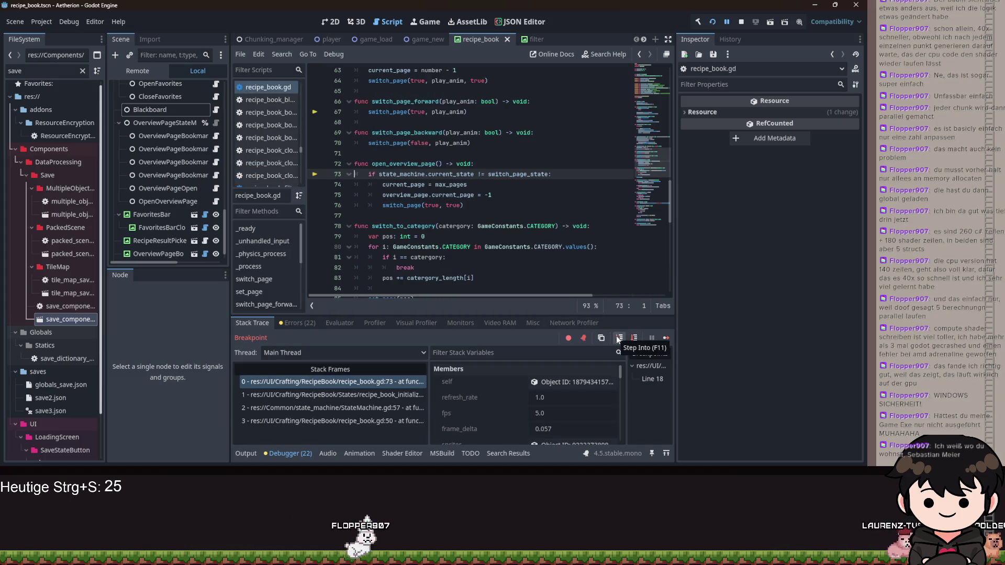
left_click(617, 337)
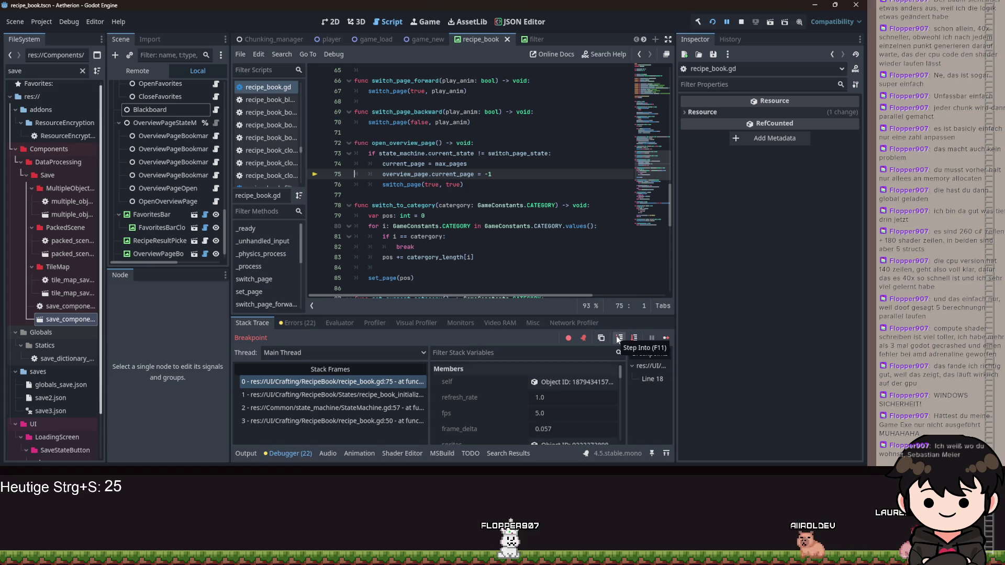
left_click(618, 338)
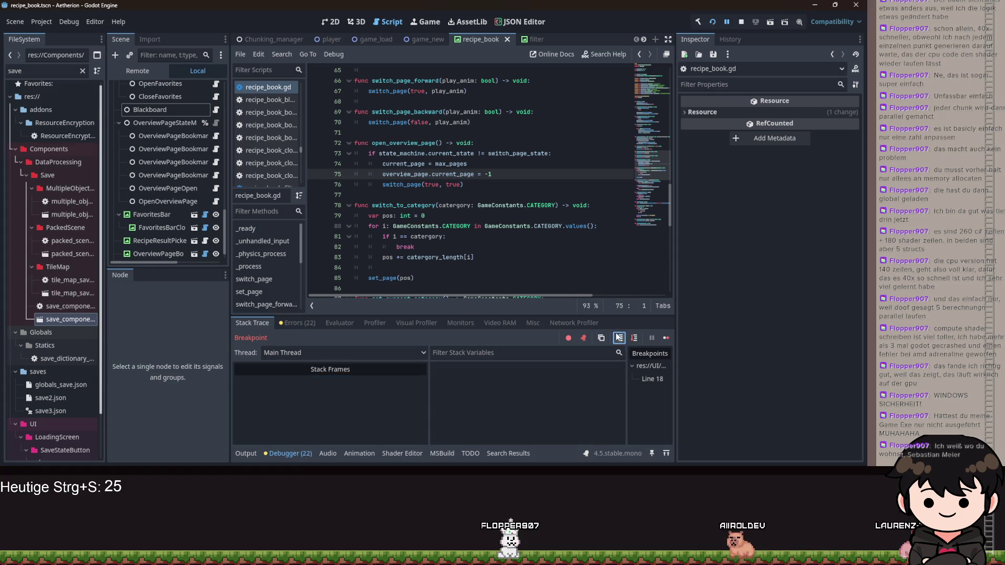
left_click(618, 338)
left_click(618, 337)
left_click(618, 337)
left_click(618, 337)
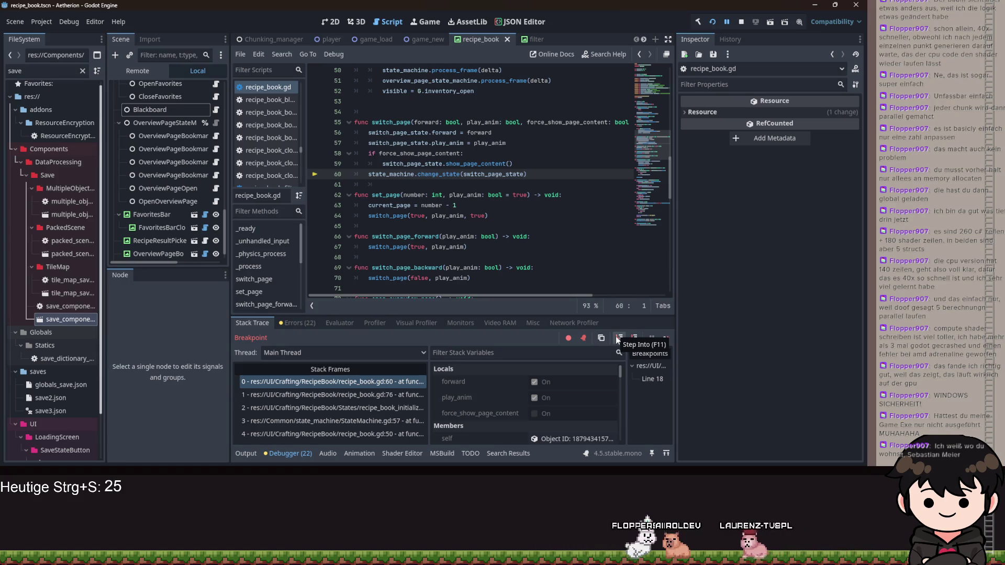
left_click(617, 337)
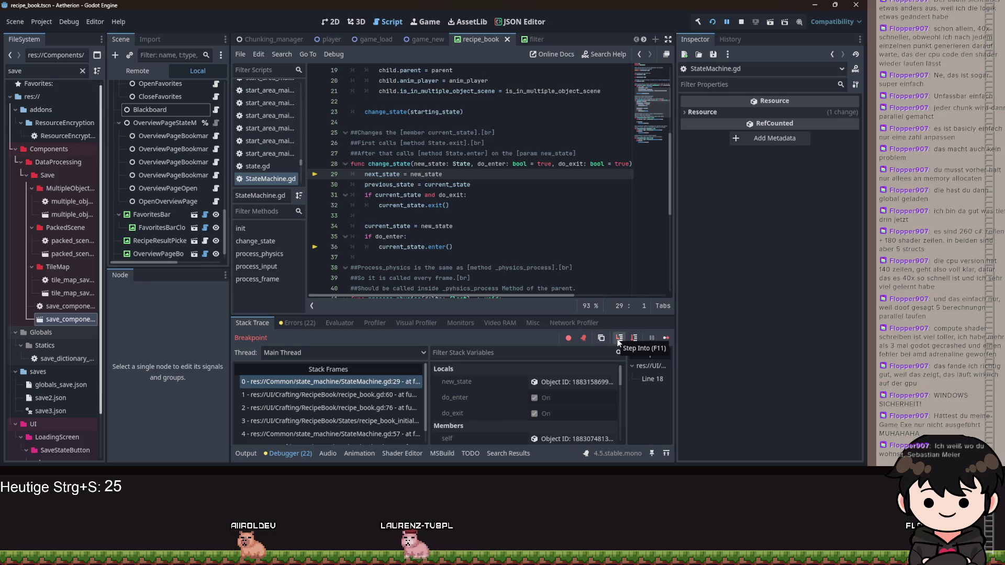
Step through change_state past the previous state's exit to the new state's enter call
left_click(620, 338)
left_click(621, 339)
left_click(622, 340)
left_click(620, 339)
left_click(620, 338)
left_click(620, 338)
left_click(621, 339)
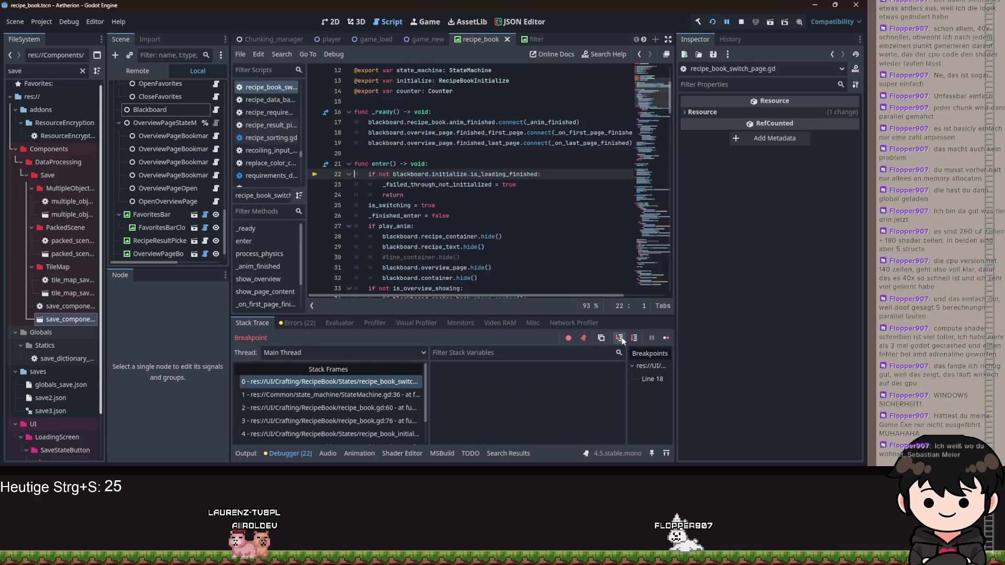
Step into recipe_book_switch_page.gd's enter, past the hide calls, to the line 33 is_overview_showing check
left_click(621, 340)
left_click(621, 340)
left_click(620, 338)
left_click(620, 338)
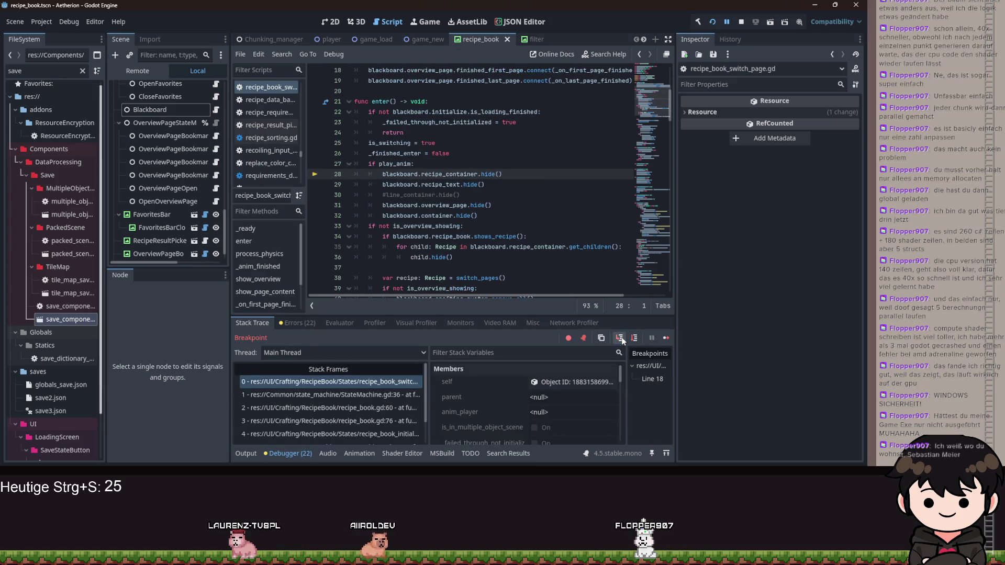
left_click(620, 338)
left_click(620, 338)
left_click(621, 339)
left_click(621, 339)
scroll(469, 245, "down", 18)
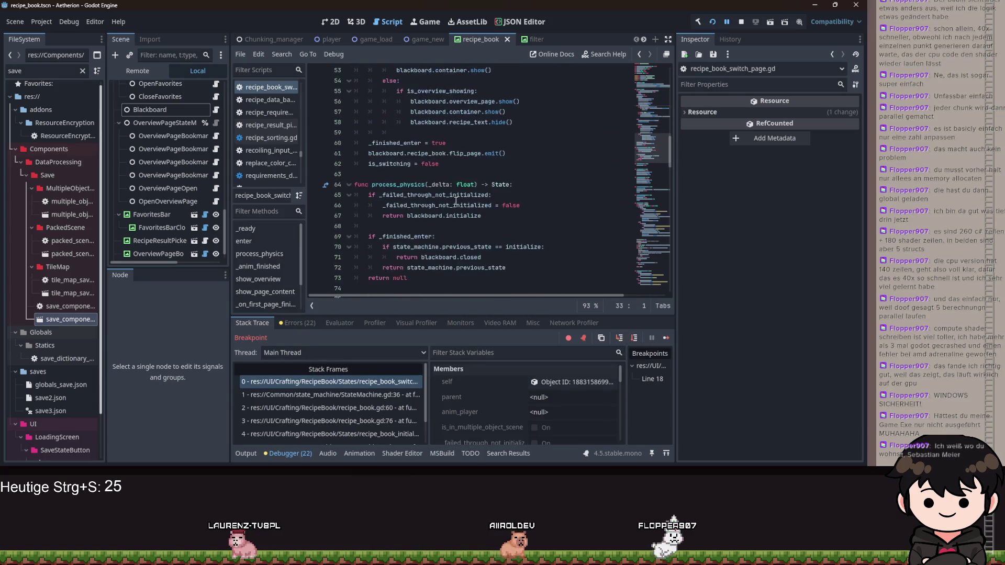
scroll(465, 227, "up", 20)
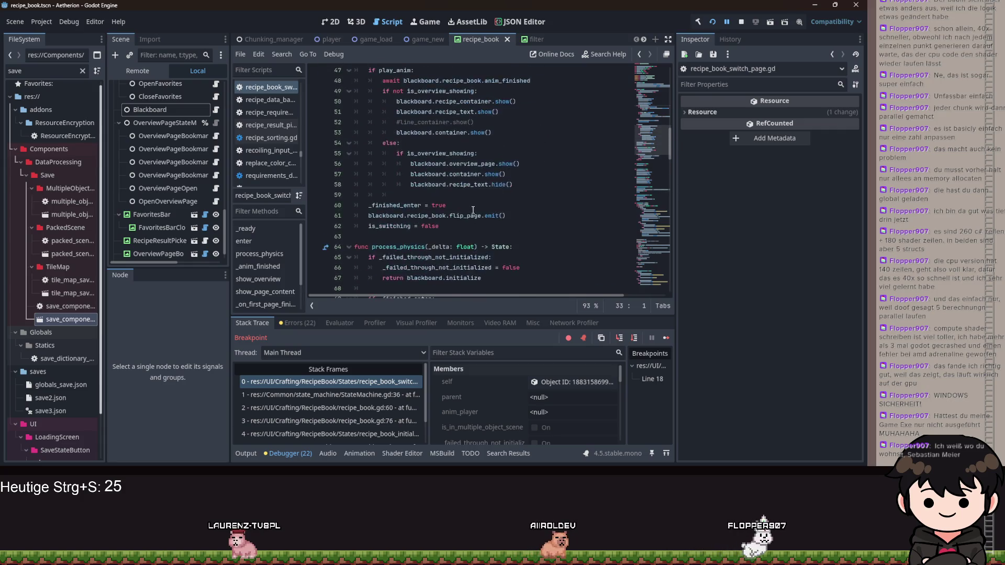
scroll(477, 210, "down", 3)
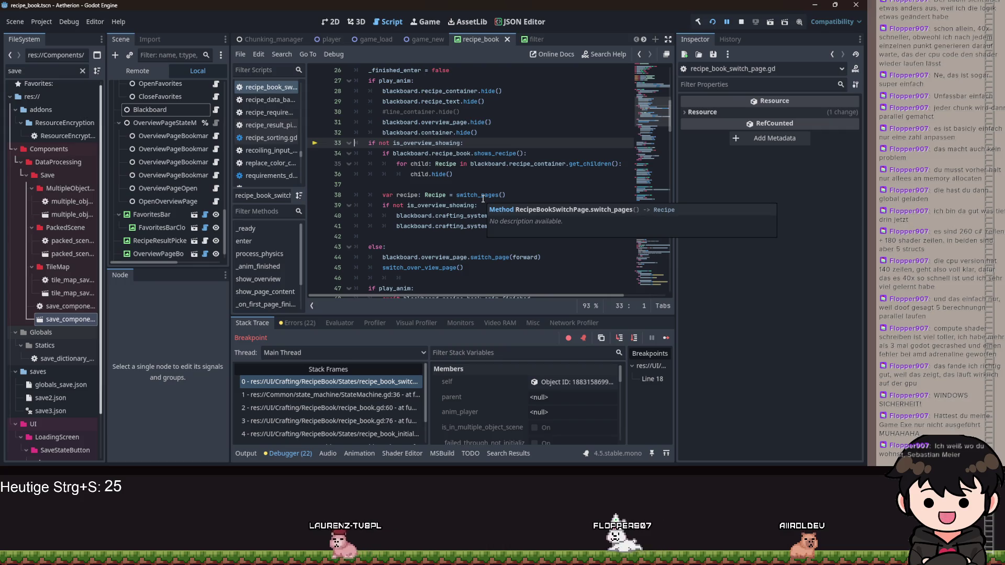
Insert an emoji into line 38 from the editing menu, then delete it again
left_click(483, 197)
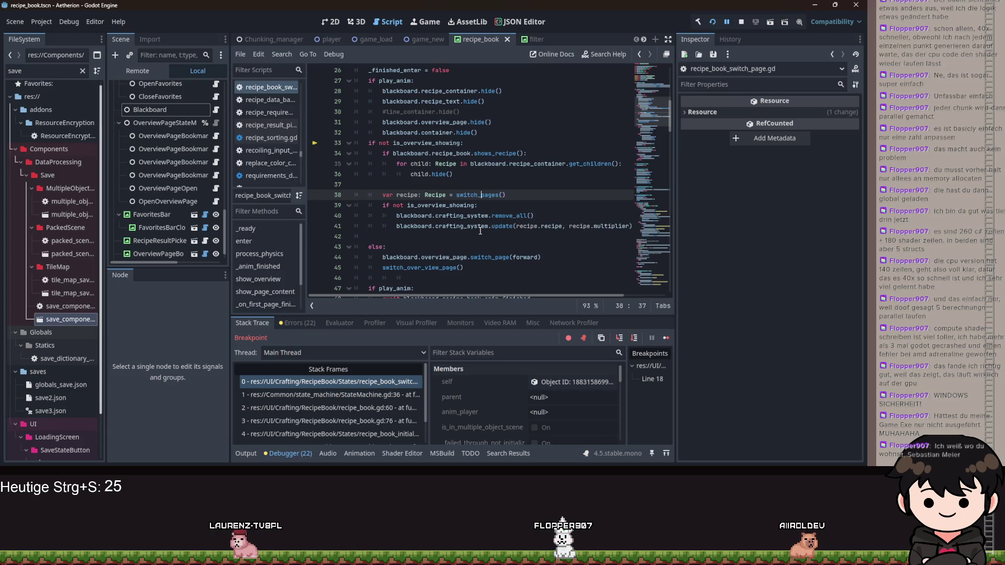
right_click(466, 195)
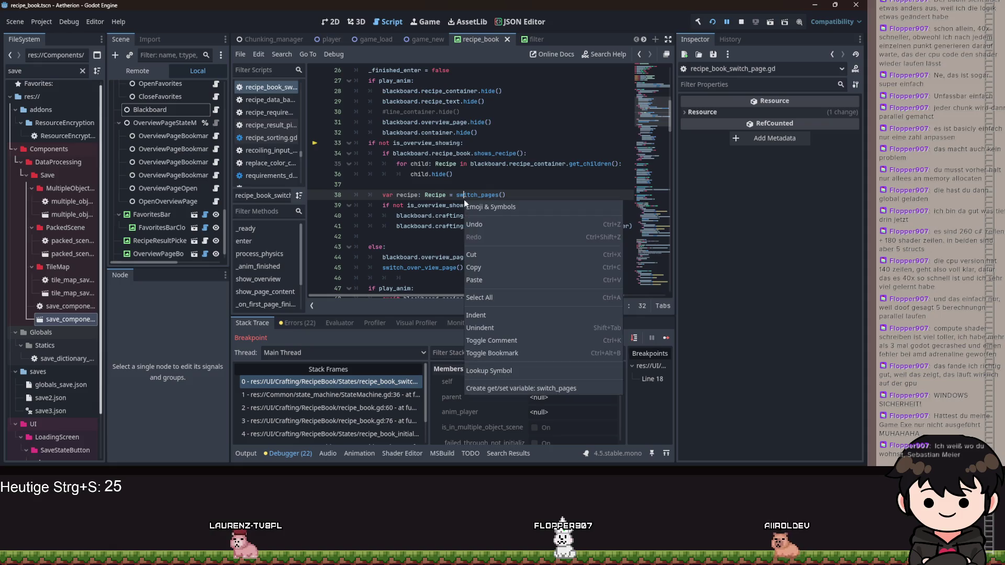
key("Escape")
right_click(465, 195)
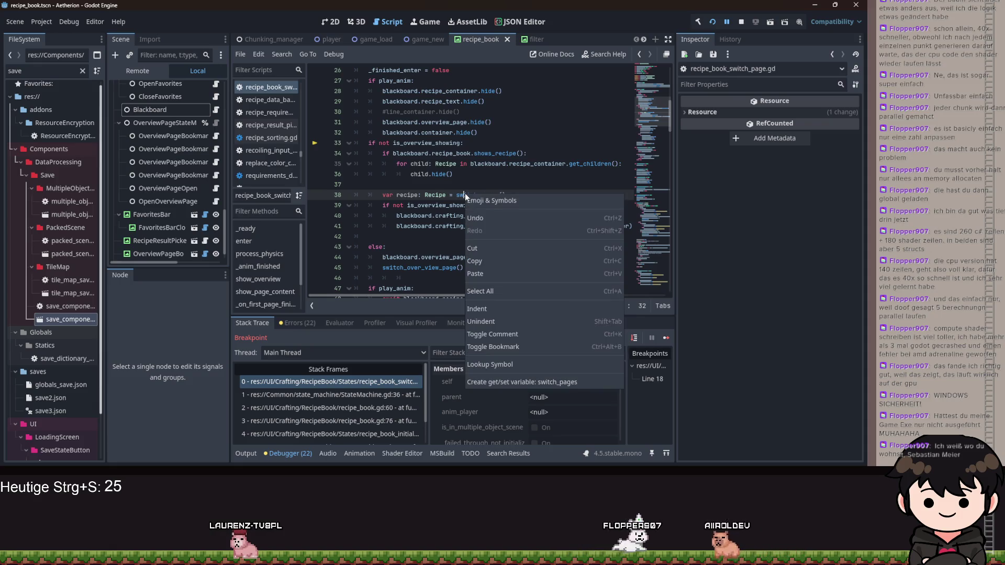
left_click(489, 202)
left_click(482, 302)
left_click(615, 216)
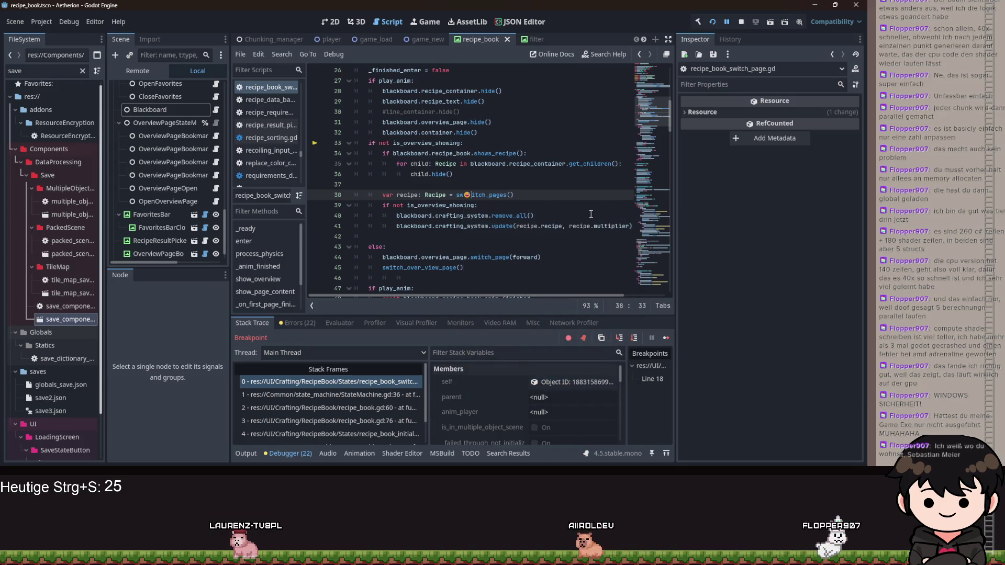
key("BackSpace")
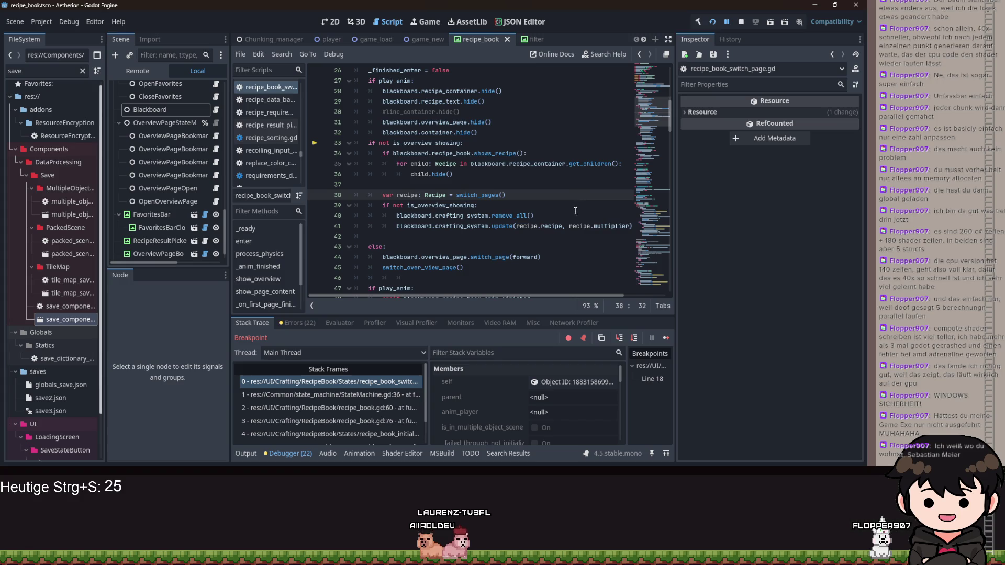
Move the caret across lines 33, 38 and 37, then step into line 44's overview_page.switch_page call
left_click(448, 143)
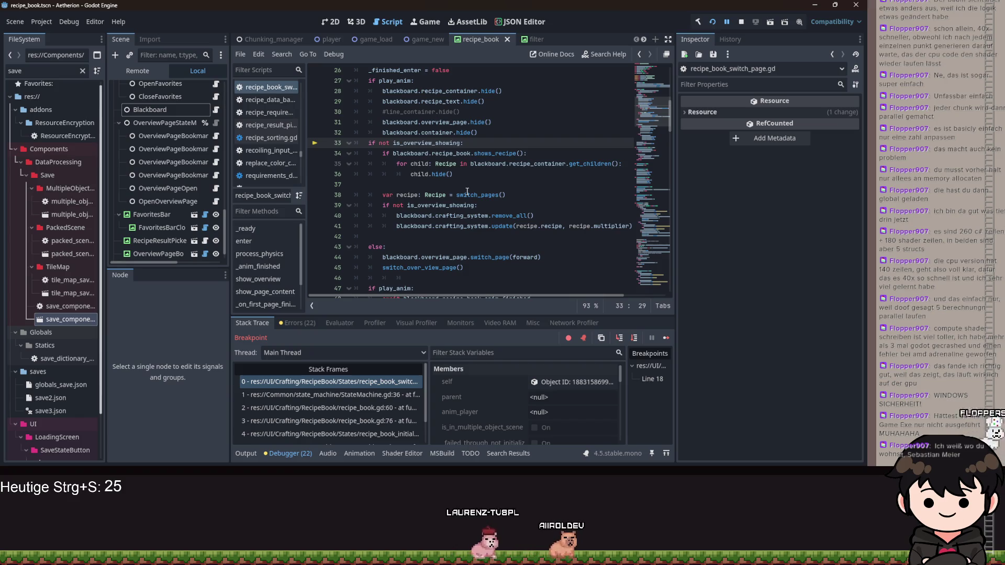
left_click(507, 195)
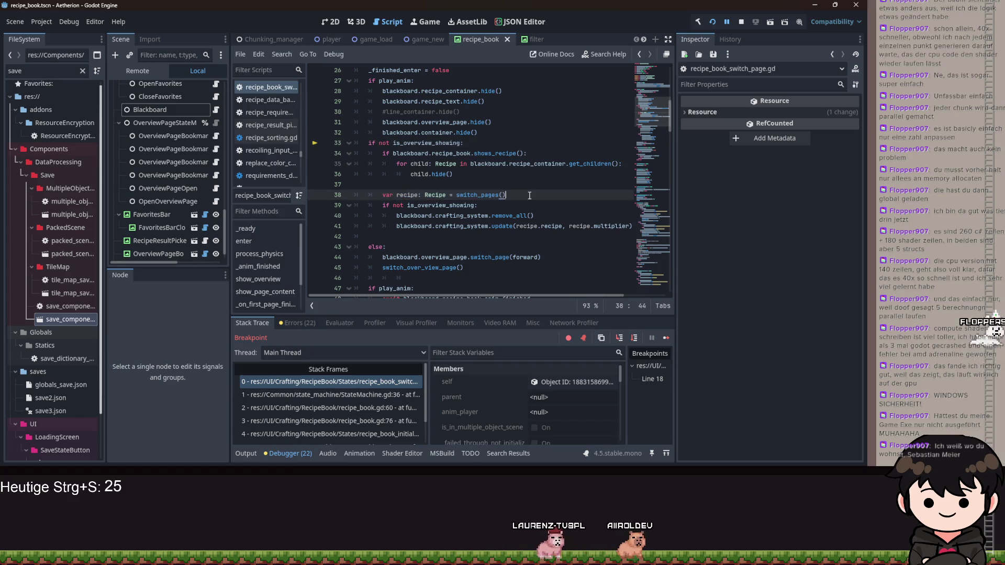
left_click(446, 186)
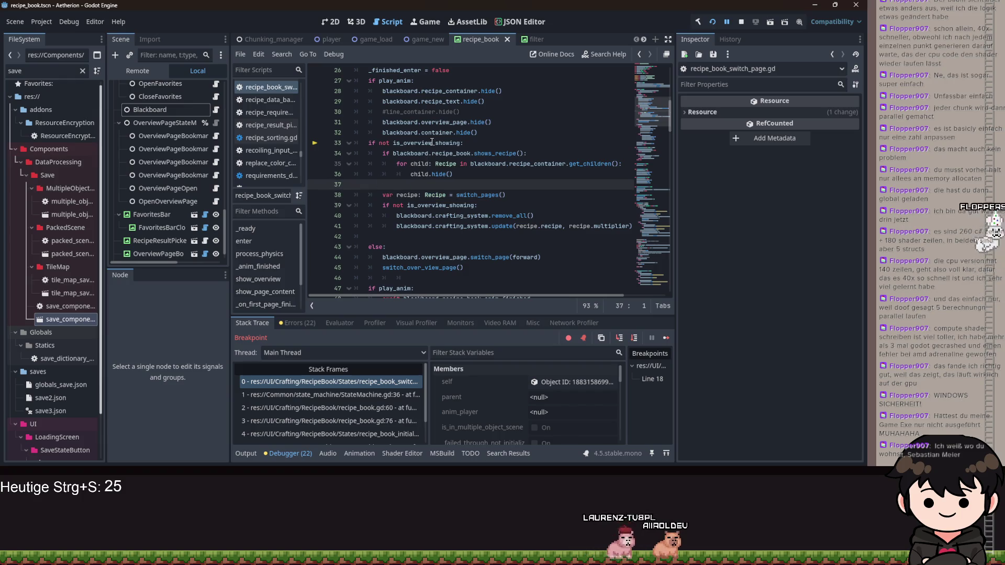
left_click(427, 144)
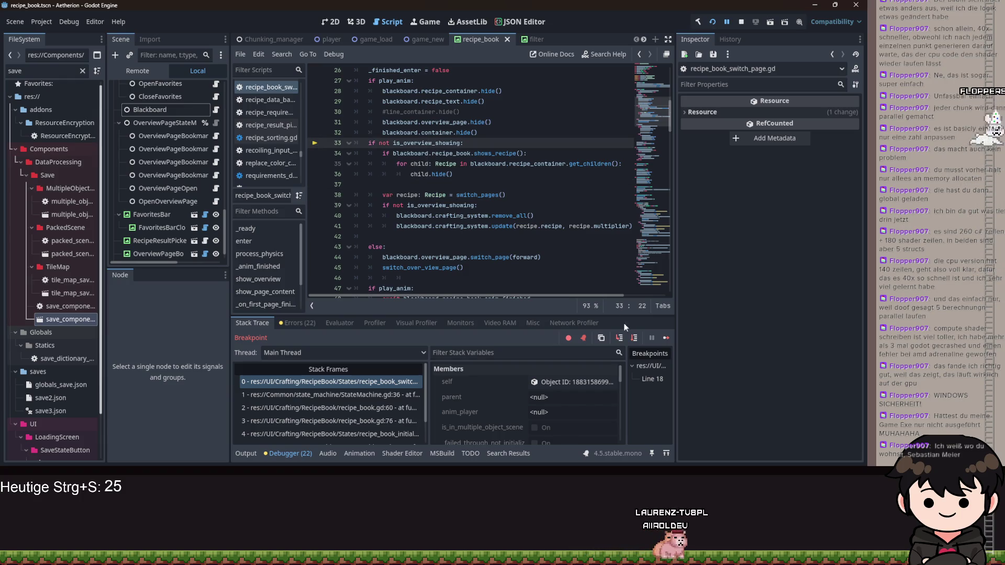
left_click(620, 339)
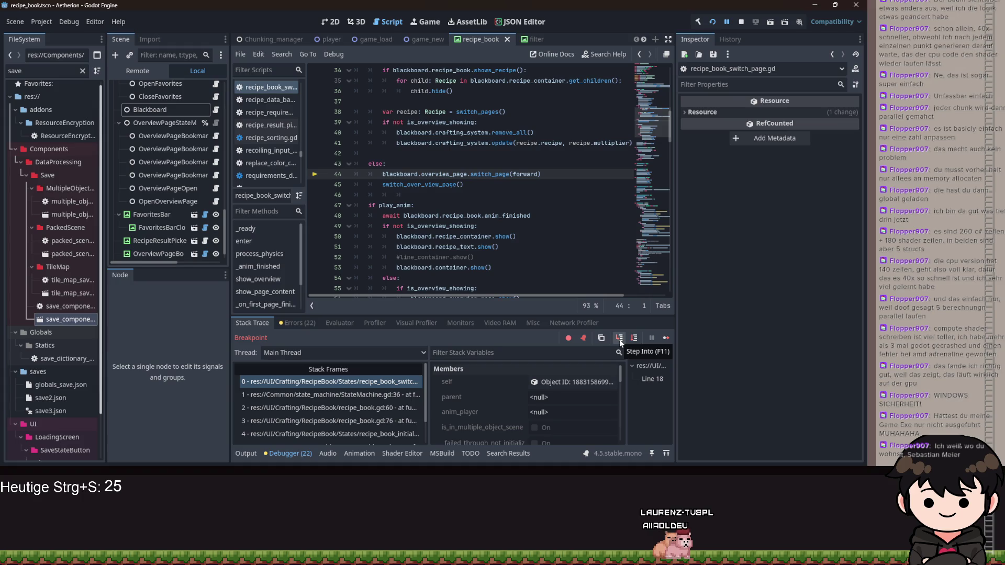
Step into overview_page.gd's switch_page, through its line 61-64 container loop, and back out
left_click(620, 339)
left_click(620, 339)
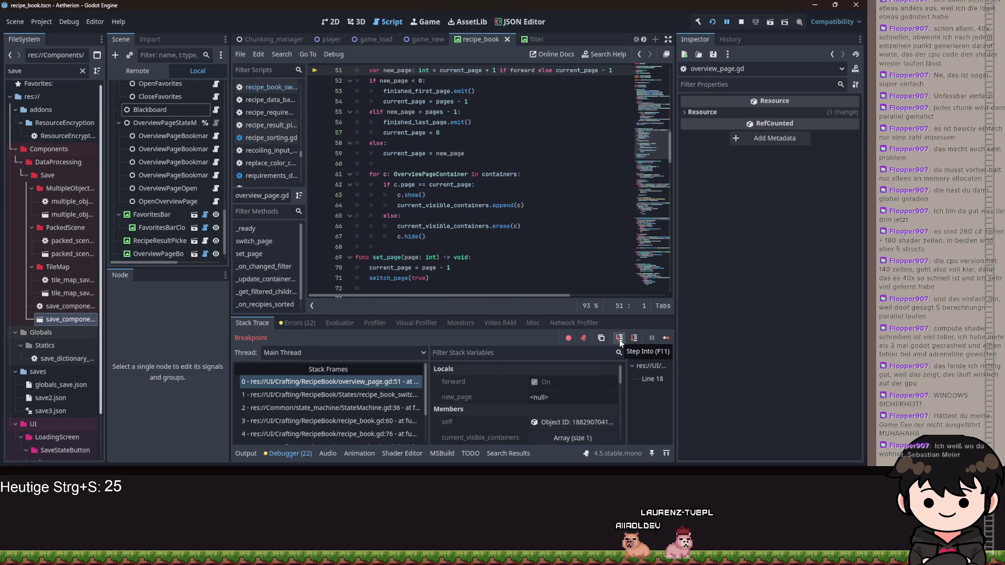
left_click(619, 339)
left_click(619, 339)
left_click(619, 339)
left_click(620, 339)
left_click(620, 339)
left_click(619, 339)
left_click(620, 339)
left_click(619, 339)
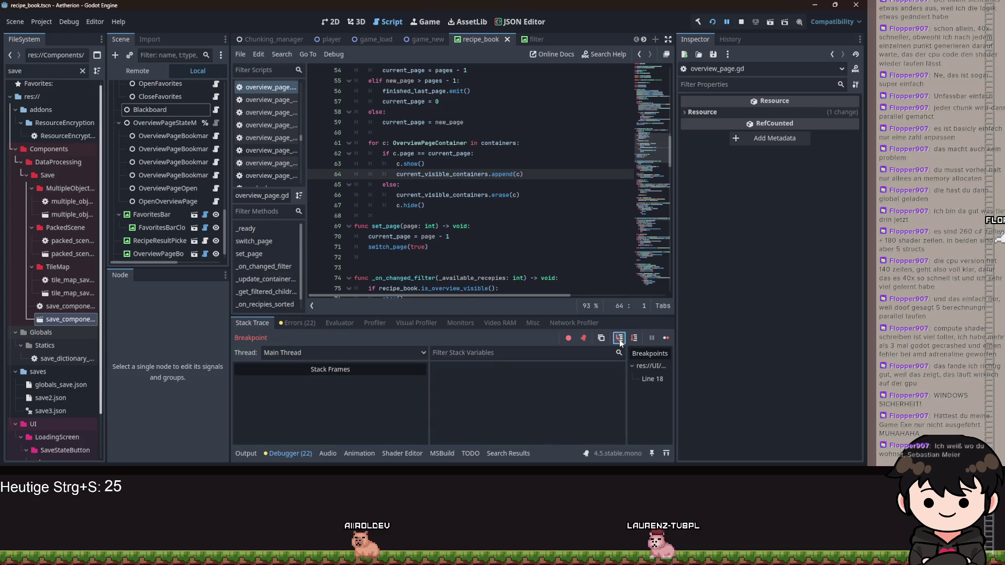
Step into switch_over_view_page and over the browse animation call to line 48's await
left_click(620, 339)
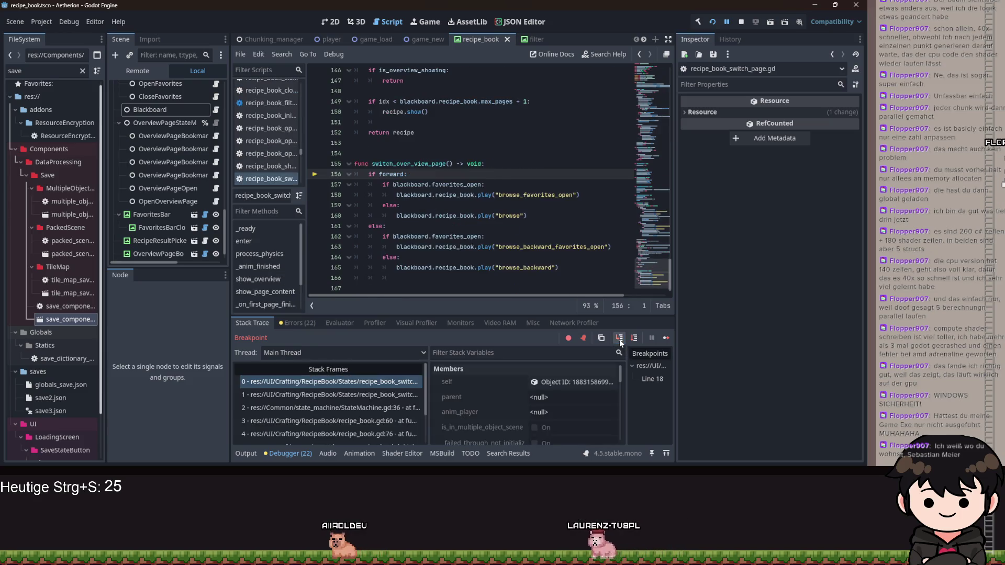
left_click(620, 339)
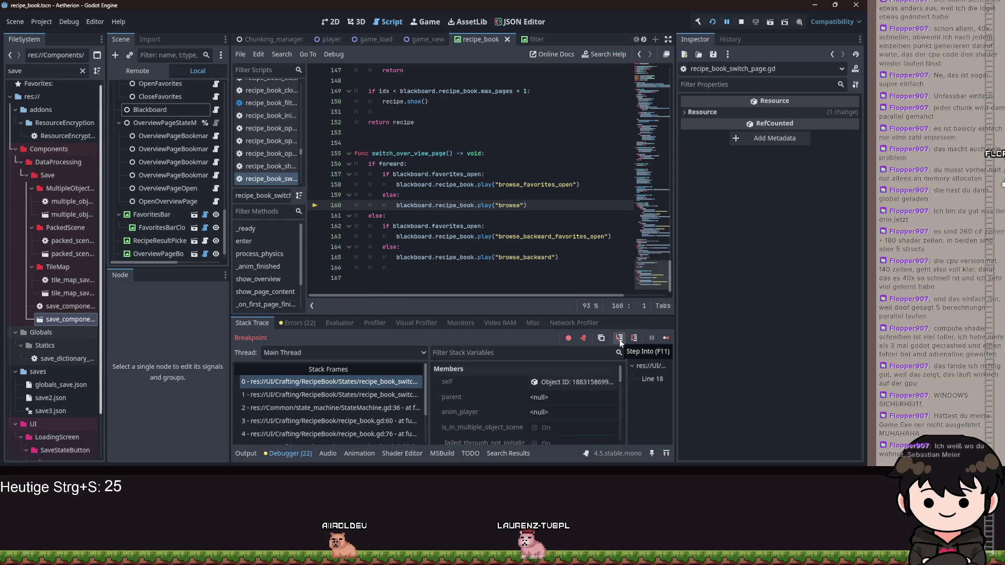
left_click(619, 339)
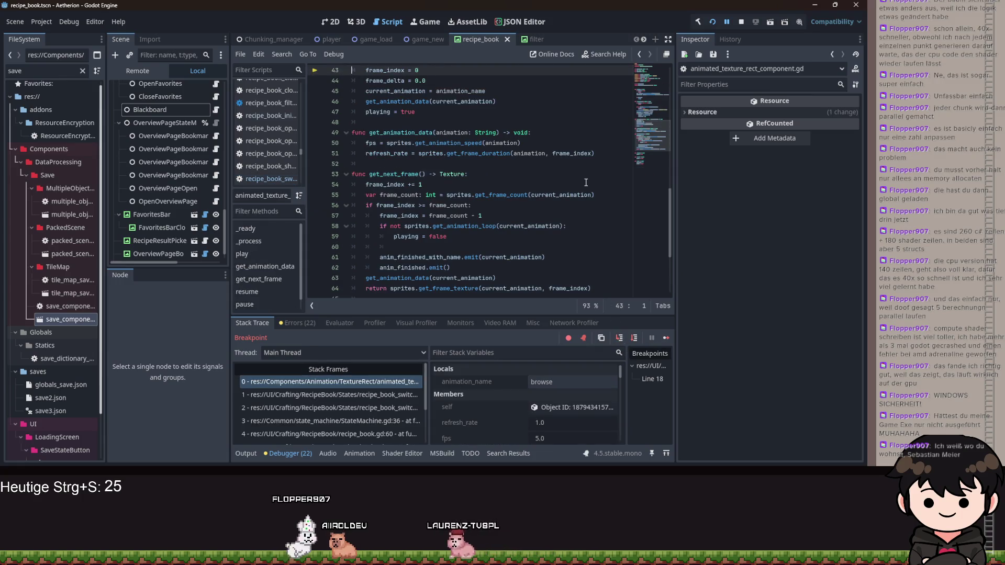
left_click(633, 338)
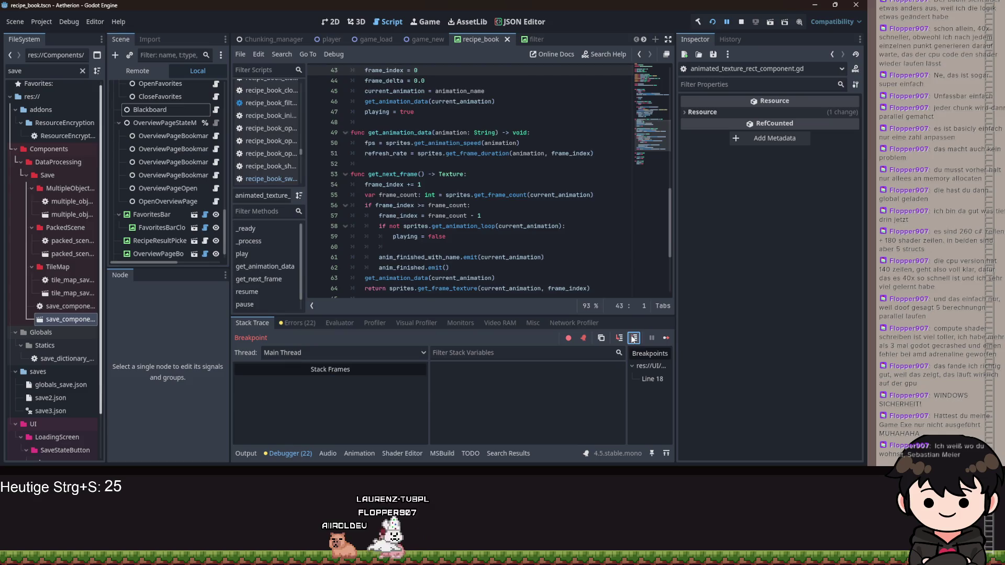
left_click(634, 338)
left_click(634, 338)
left_click(634, 338)
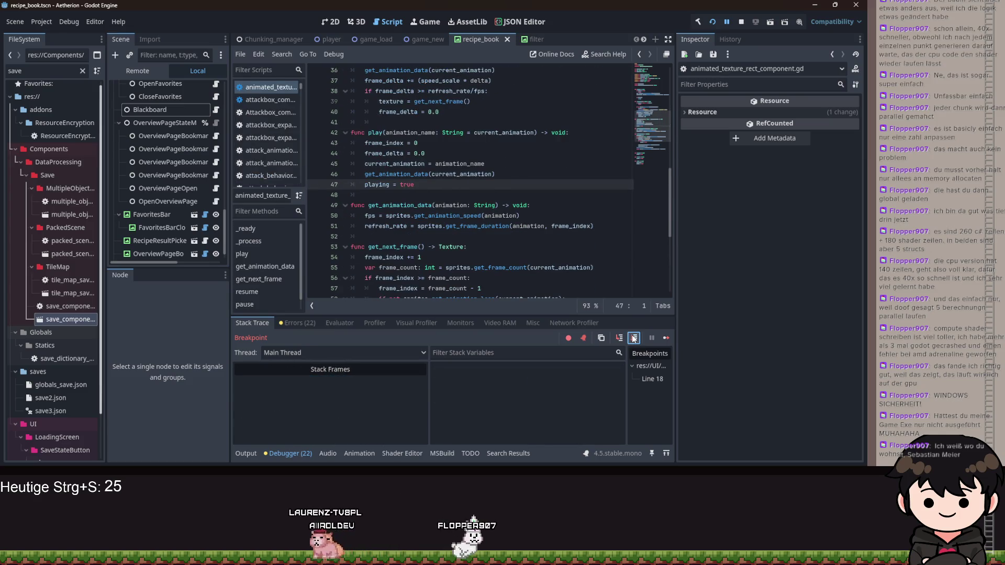
left_click(634, 338)
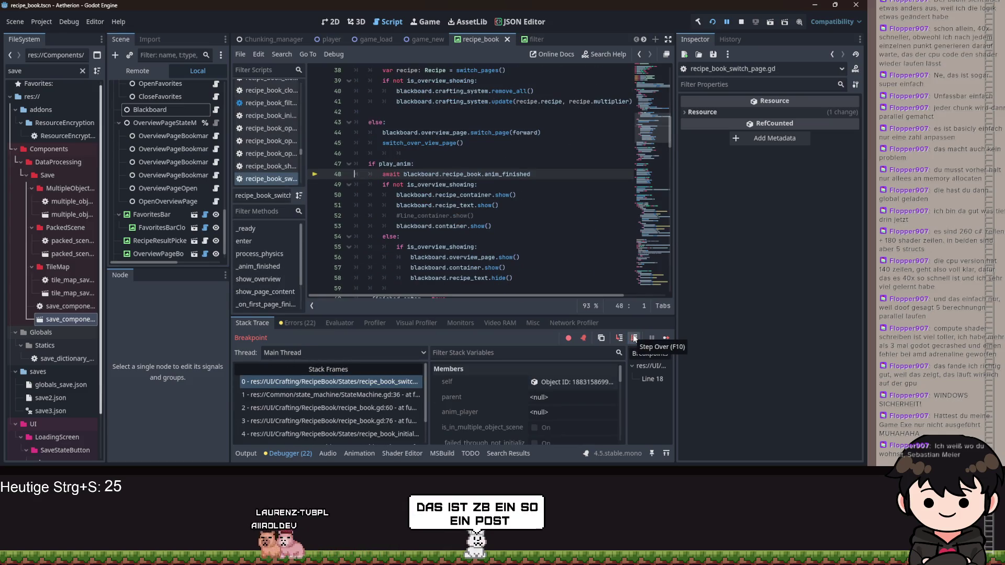
scroll(402, 192, "down", 2)
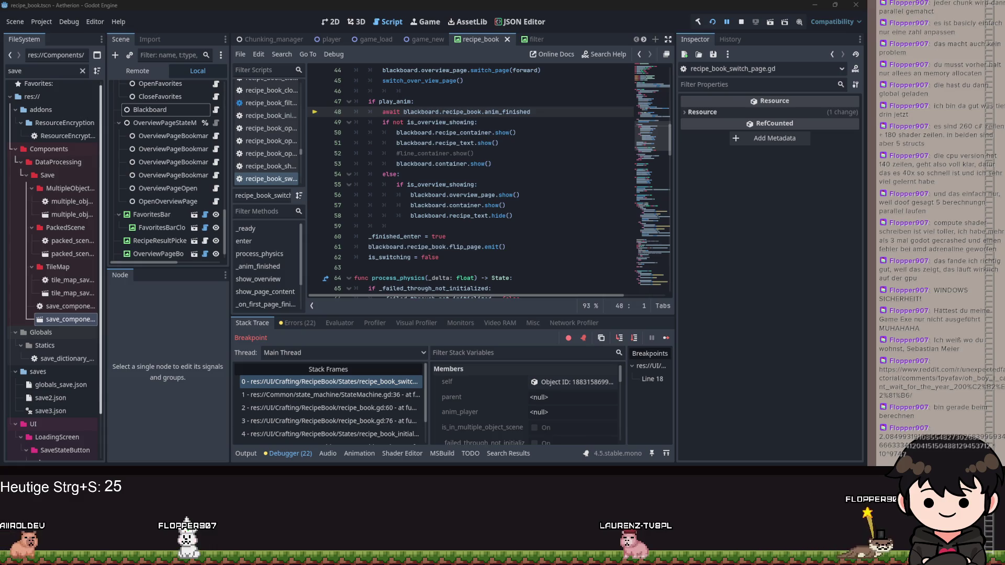
left_click(445, 175)
Step over the animation wait into recipe_book_initialize.gd line 21, then continue execution with F12
scroll(461, 180, "down", 5)
scroll(478, 184, "up", 6)
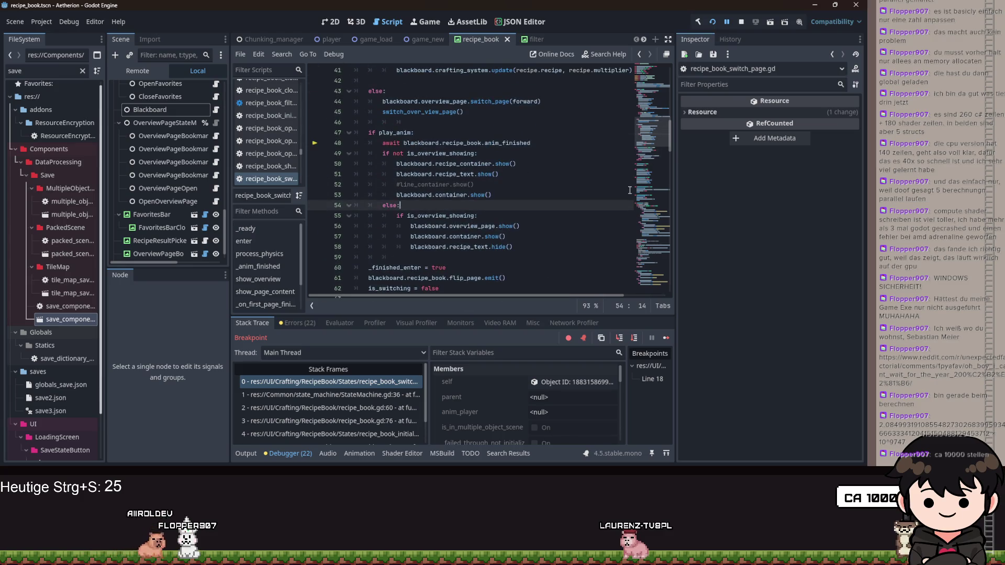
left_click(440, 154)
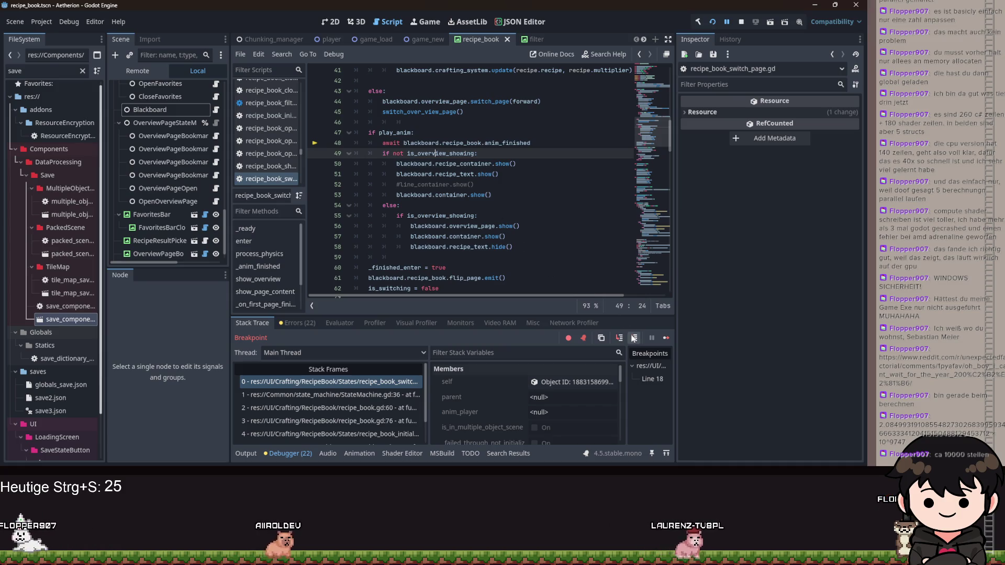
left_click(633, 338)
scroll(483, 220, "up", 2)
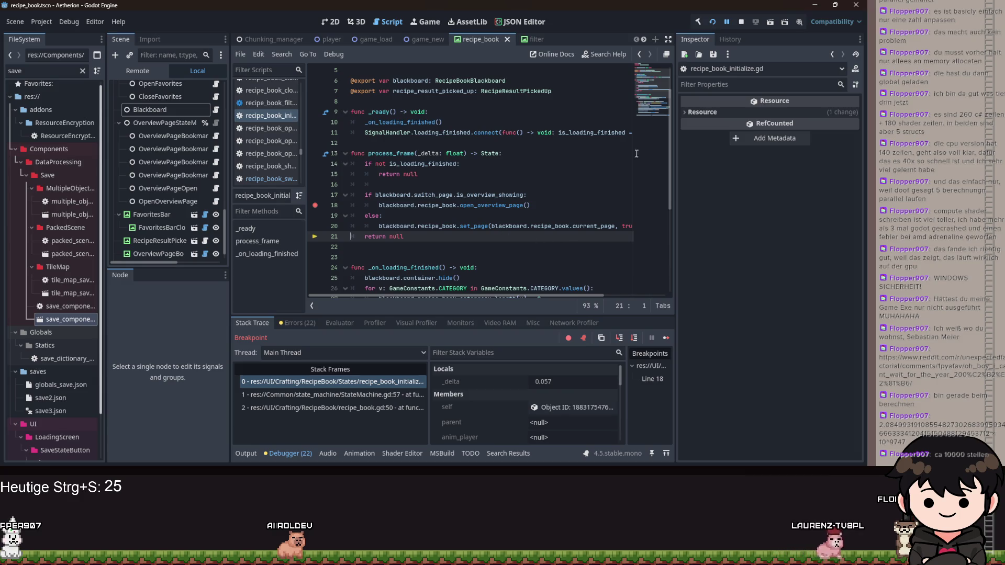
left_click(726, 22)
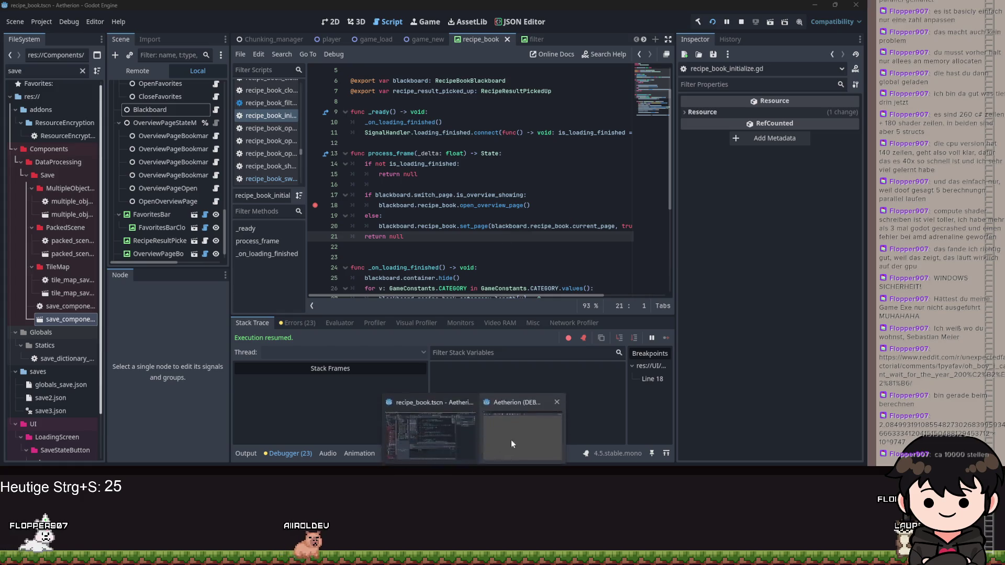
In the running game, open the recipe book, flip several pages, then close the game window
left_click(519, 435)
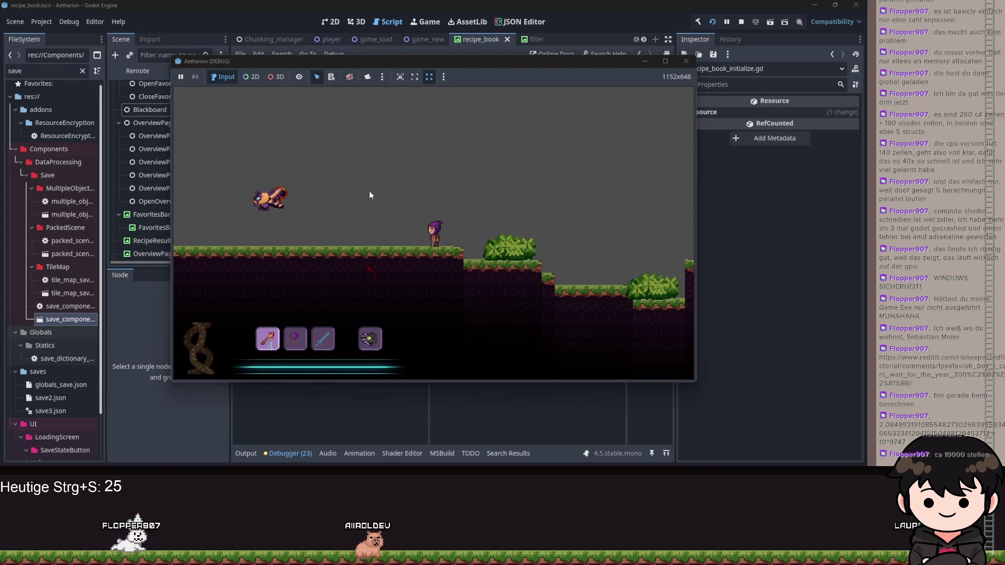
key("Escape")
key("r")
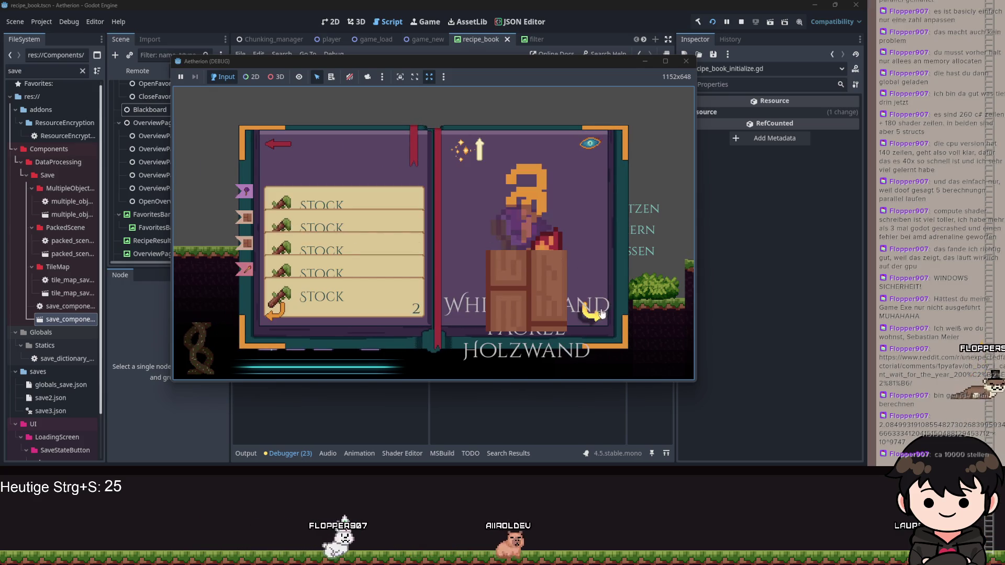
left_click(598, 316)
left_click(598, 313)
left_click(598, 313)
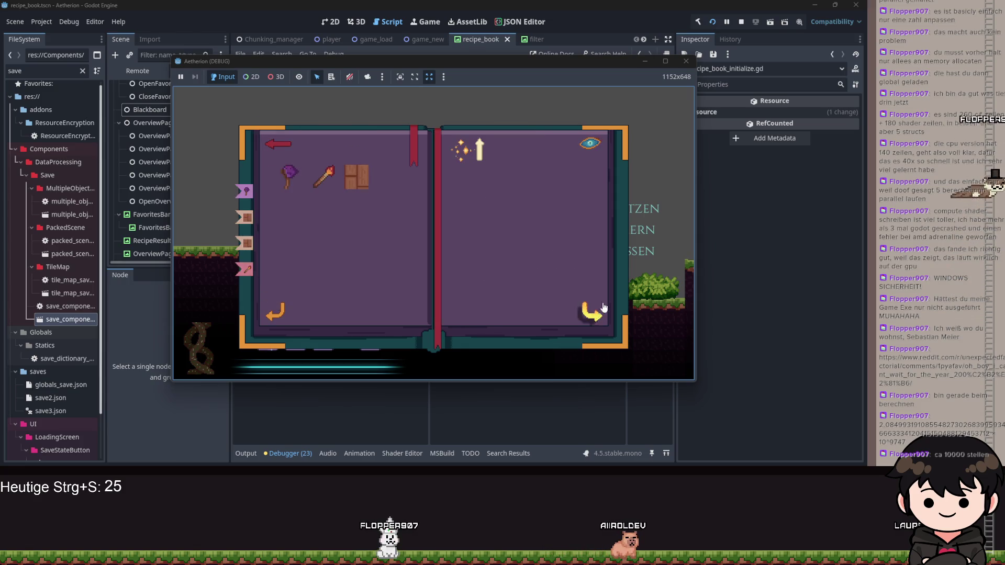
left_click(684, 64)
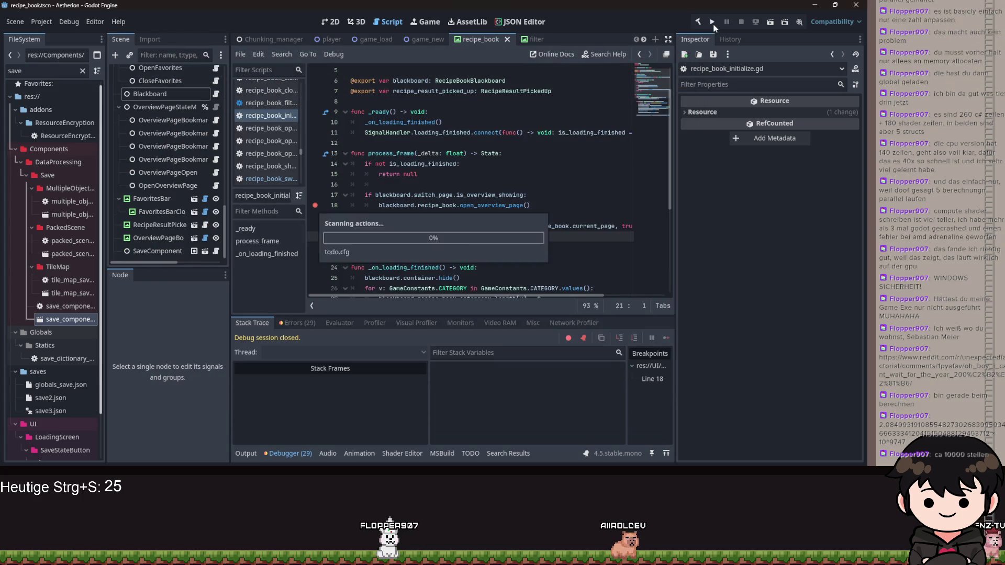
Relaunch the game, continue the saved game, and minimize it to view the paused editor
left_click(713, 22)
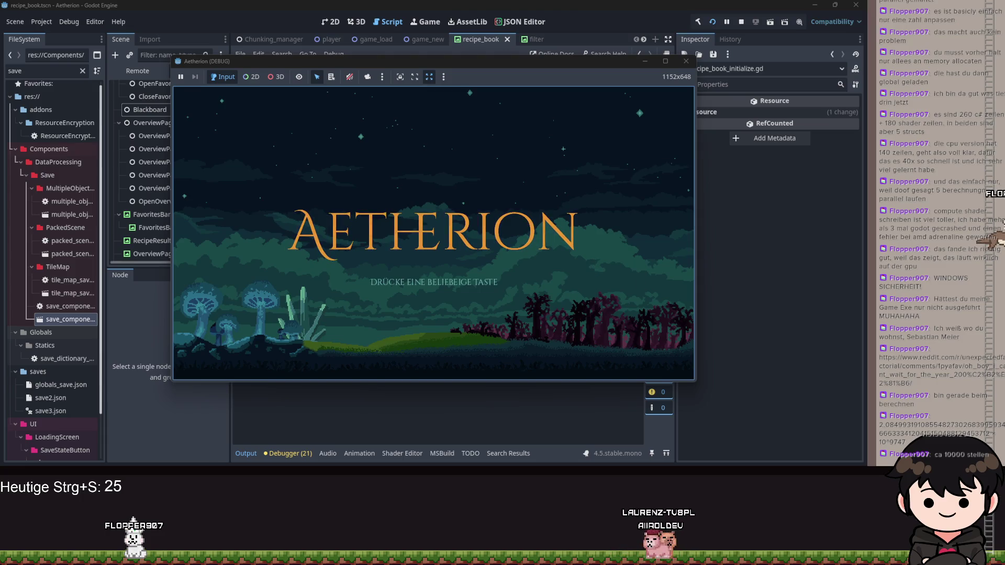
left_click(451, 306)
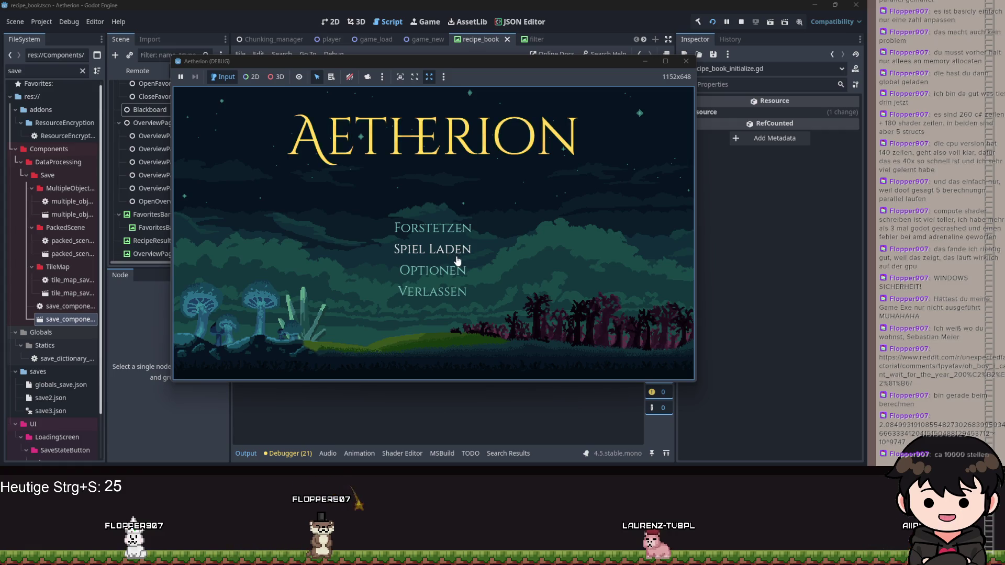
left_click(455, 228)
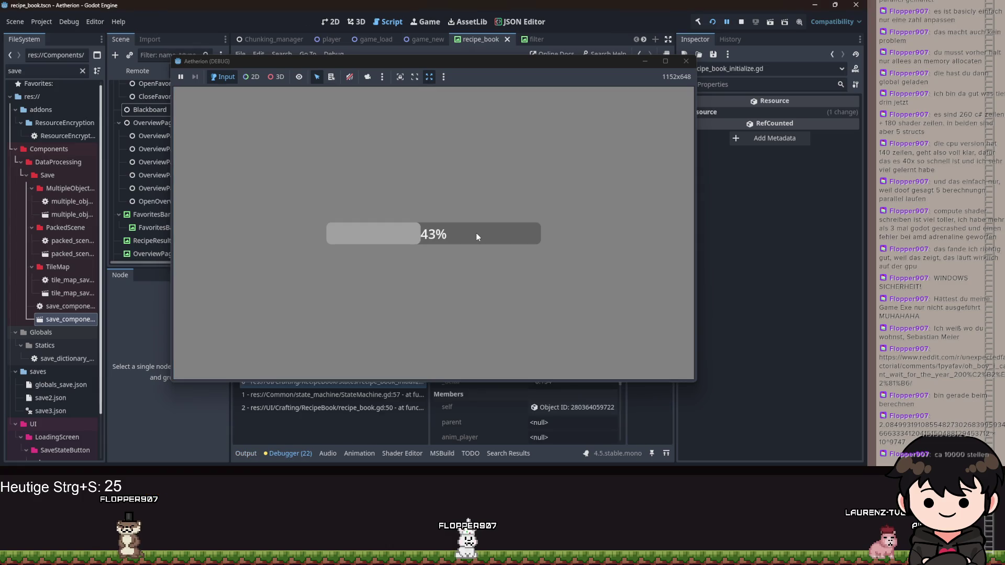
left_click(644, 63)
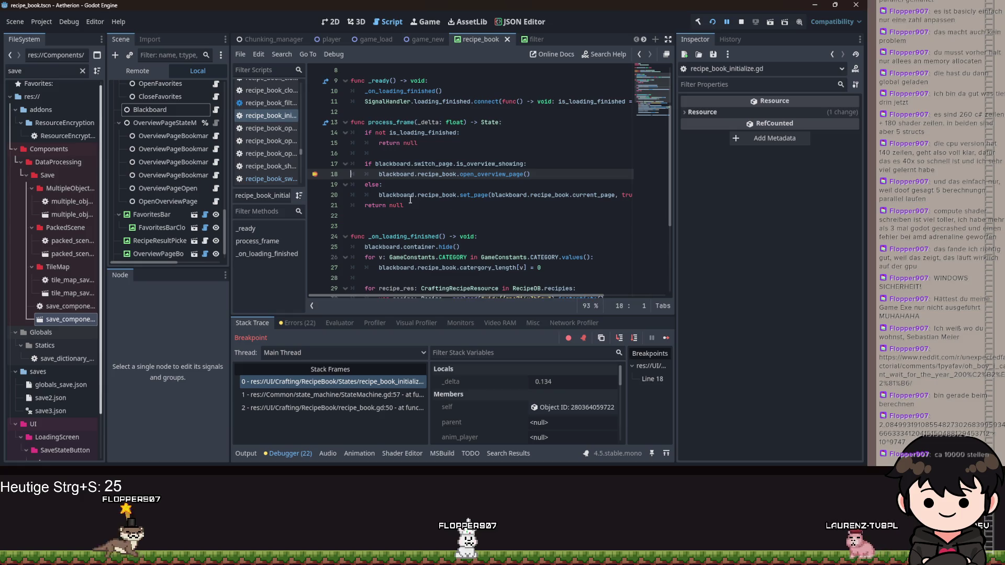
Clear the line 18 breakpoint, resume, reopen the recipe book in-game, then hide the game window
left_click(315, 175)
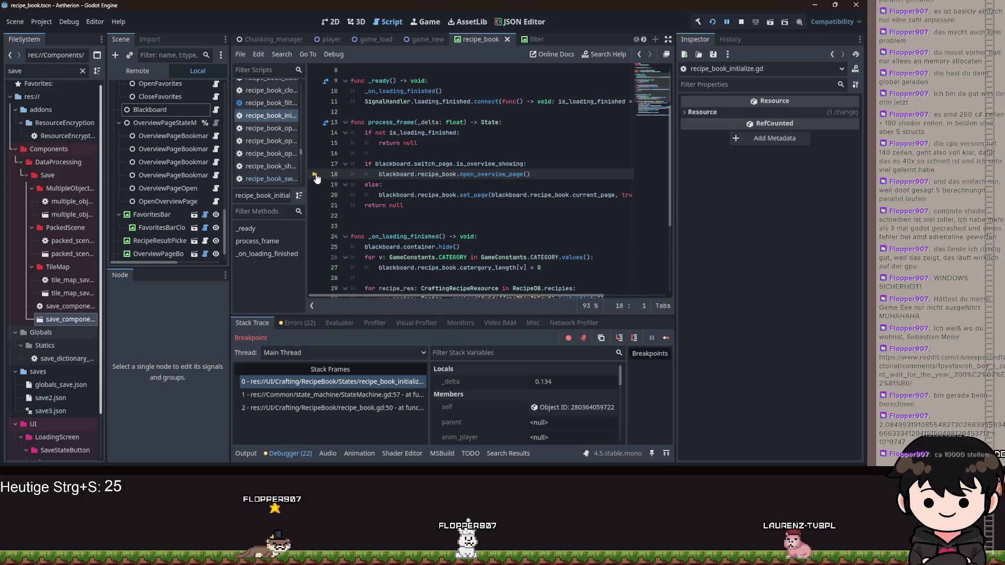
key("F12")
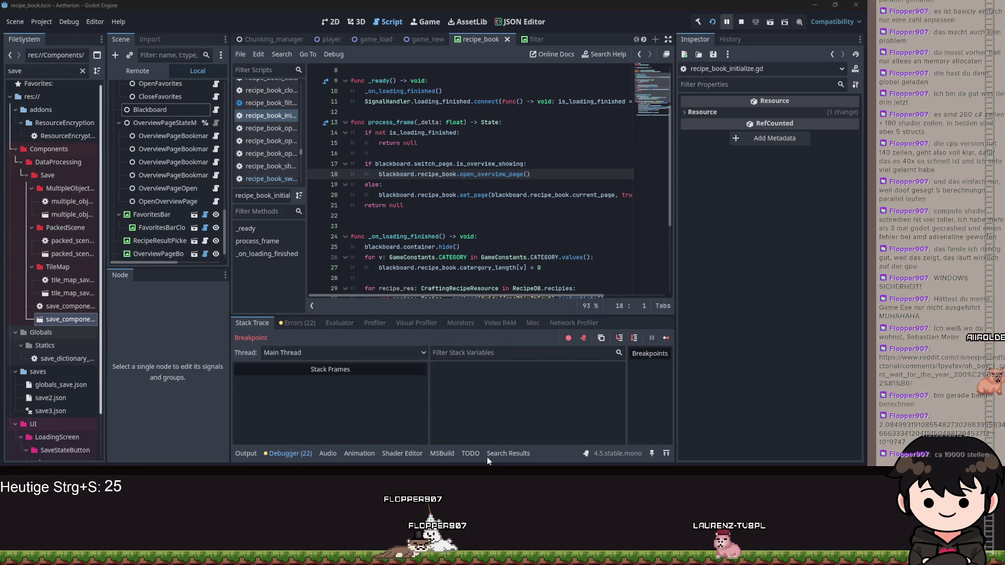
mouse_move(501, 439)
left_click(502, 407)
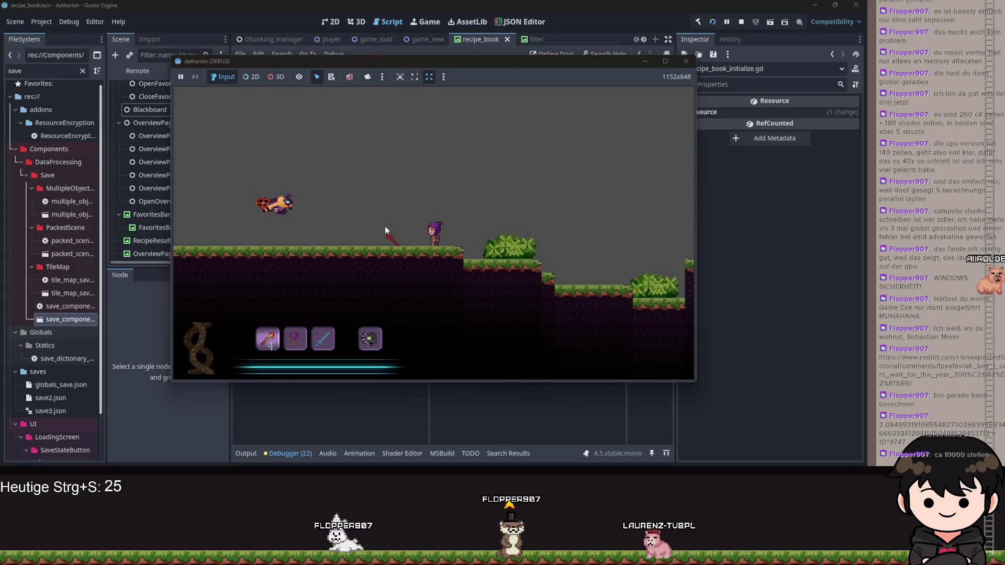
key("Escape")
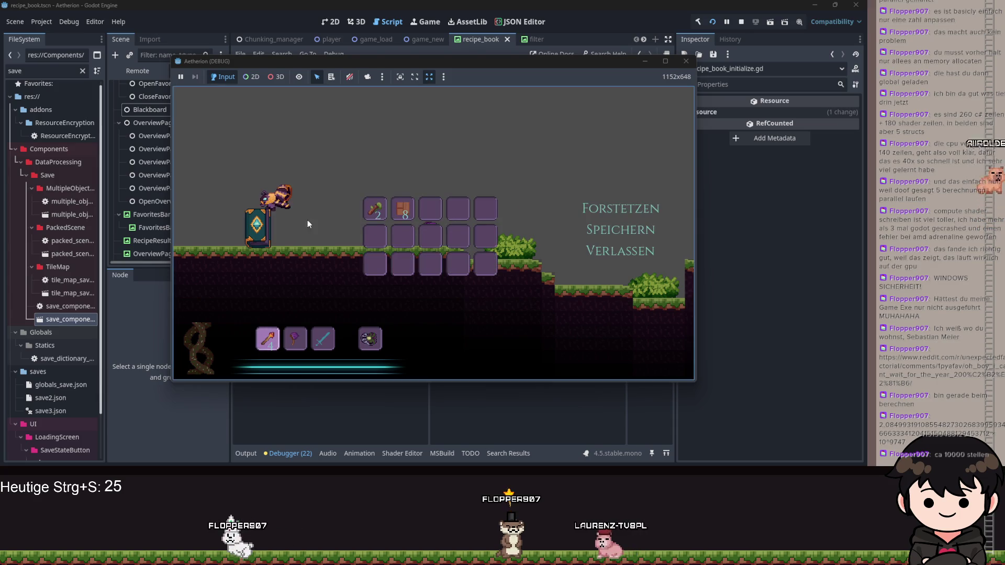
left_click(256, 226)
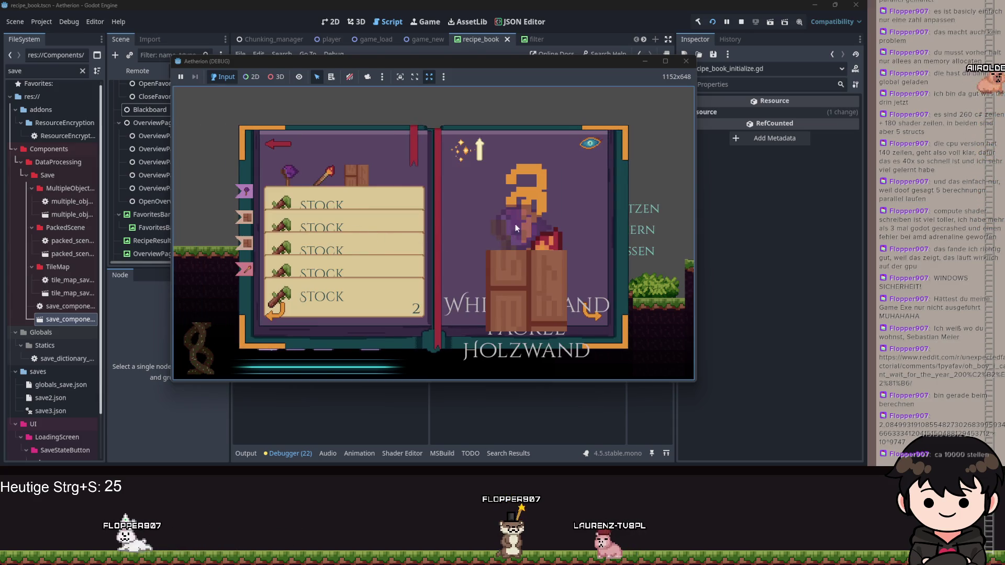
left_click(647, 63)
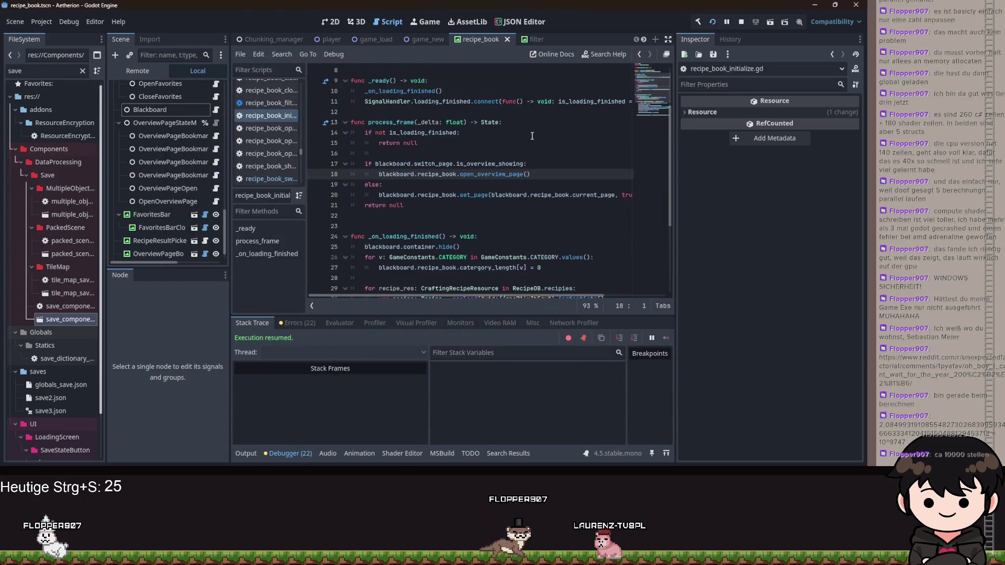
Follow open_overview_page, switch_page and switch_page_state through to the RecipeBookSwitchPage script
left_click(501, 175, "ctrl")
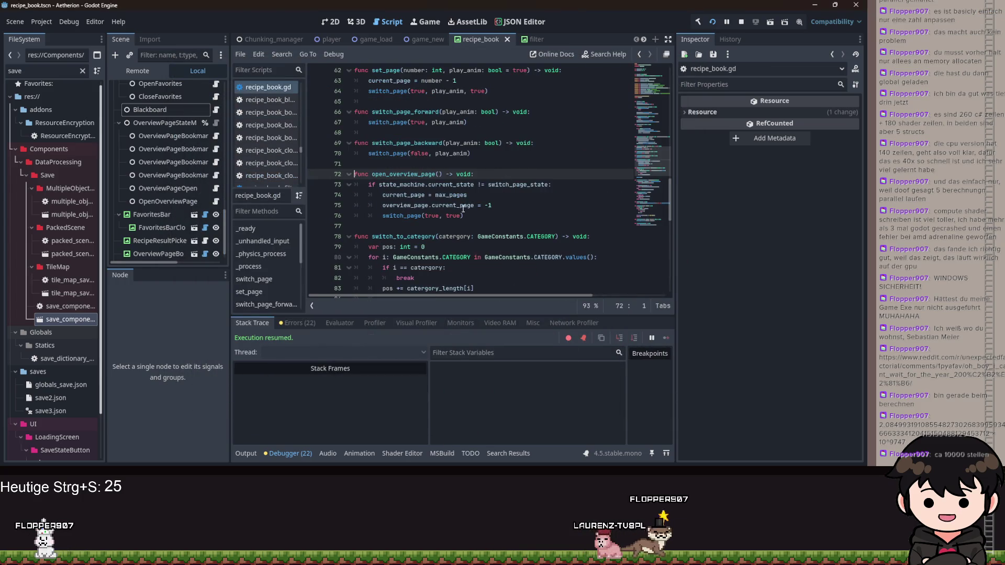
left_click(401, 219, "ctrl")
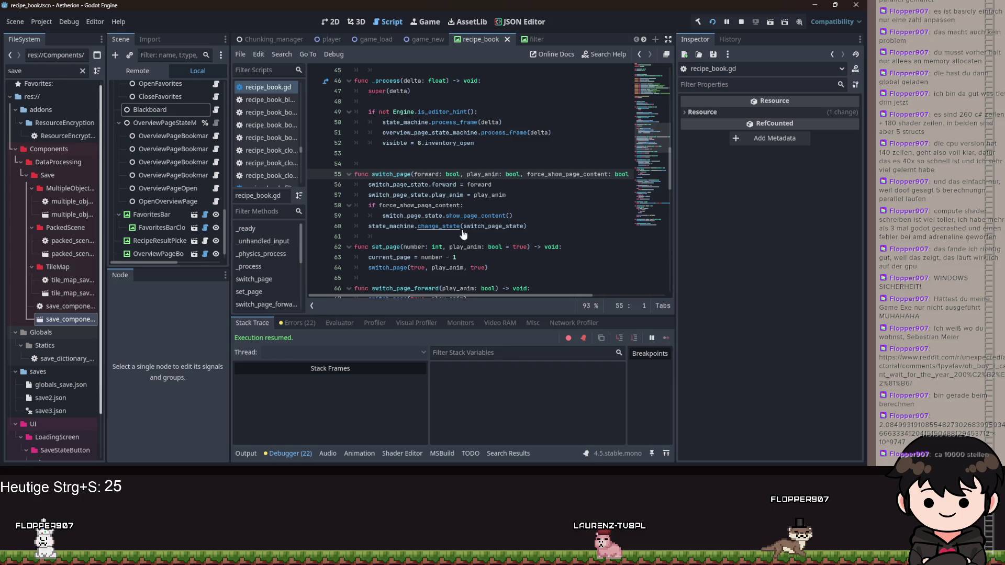
left_click(497, 226, "ctrl")
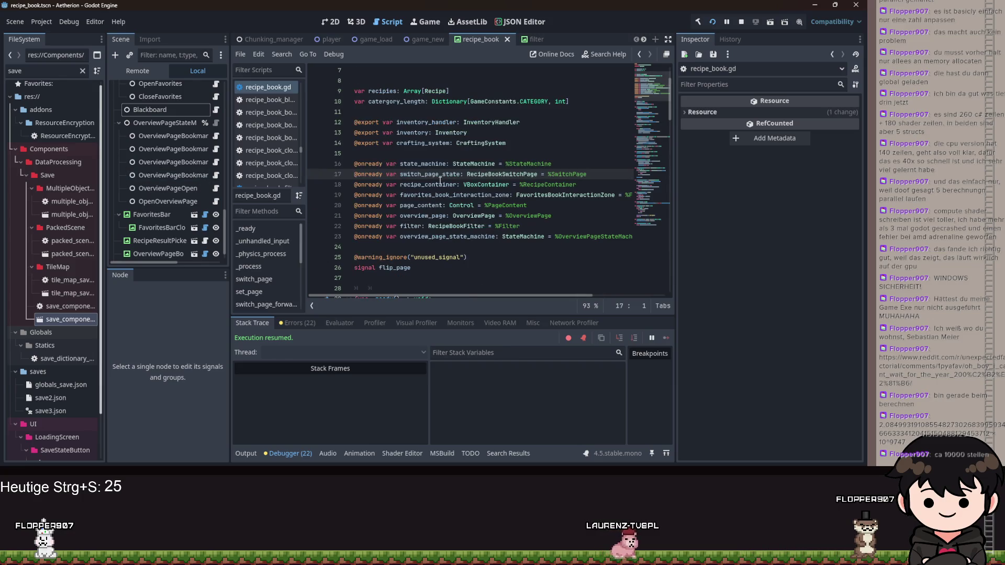
left_click(517, 175, "ctrl")
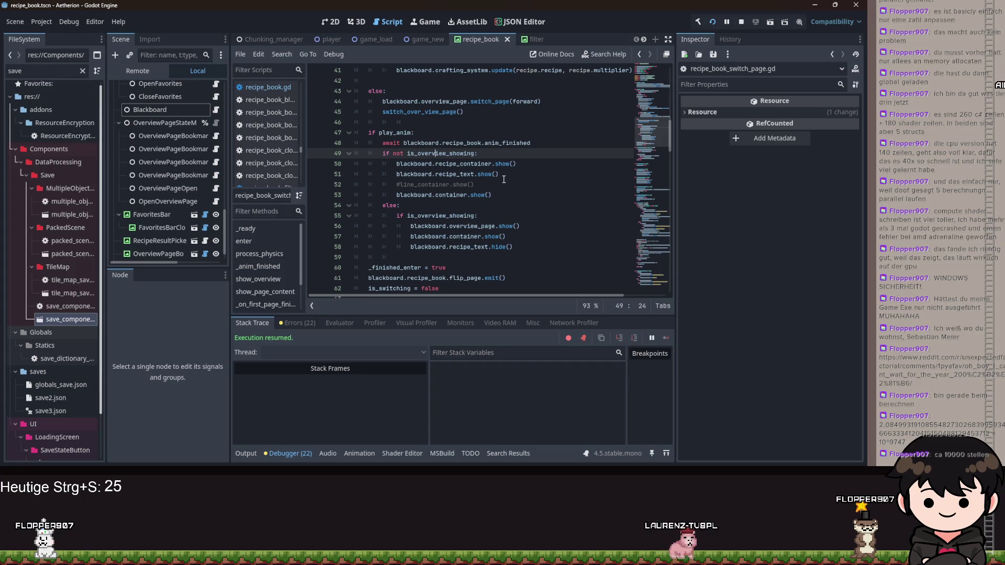
left_click_drag(505, 195, 364, 166)
left_click(496, 173)
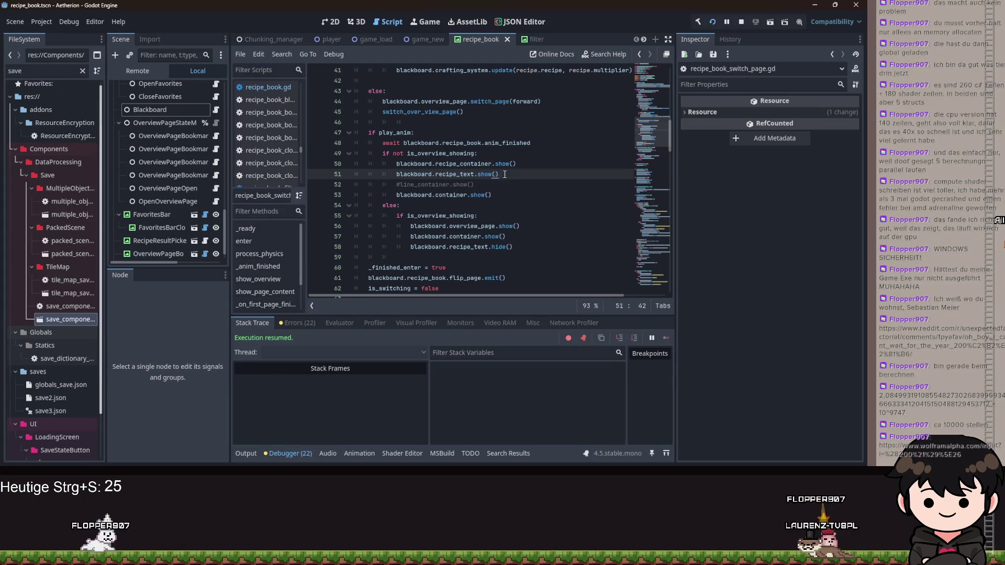
scroll(490, 178, "down", 1)
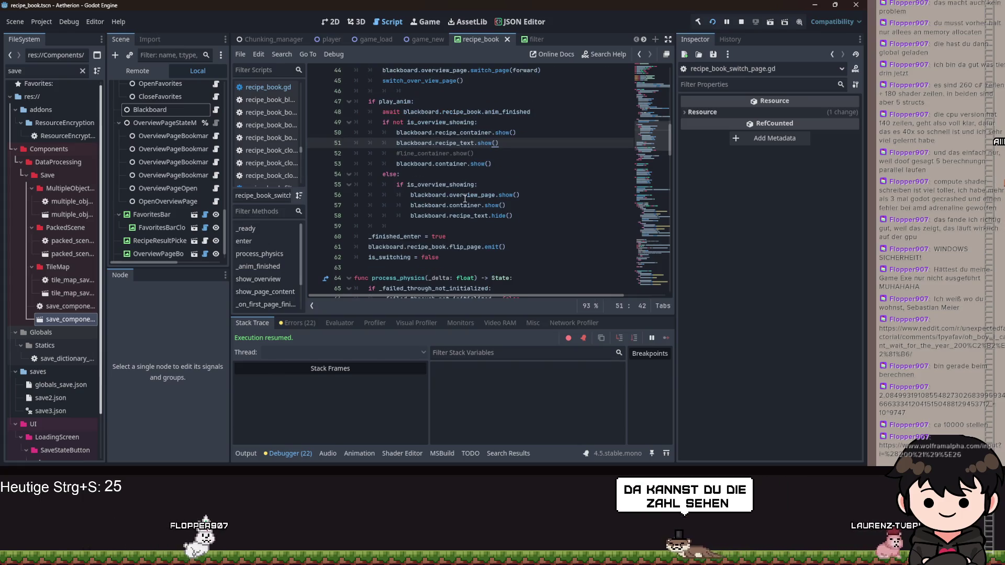
Add blackboard.recipe_container.hide() above overview_page.show() in the overview branch and save
left_click(529, 213)
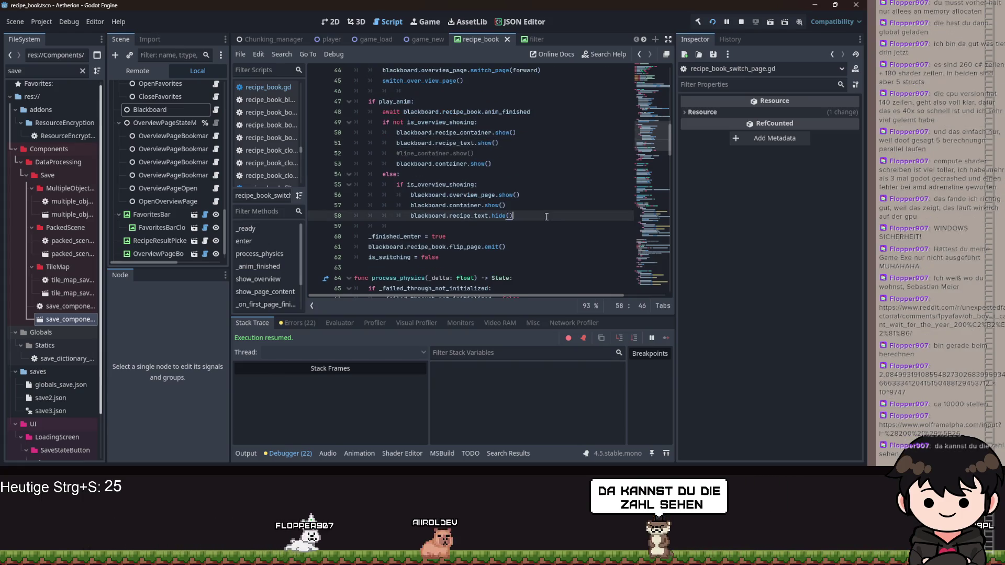
left_click(526, 207)
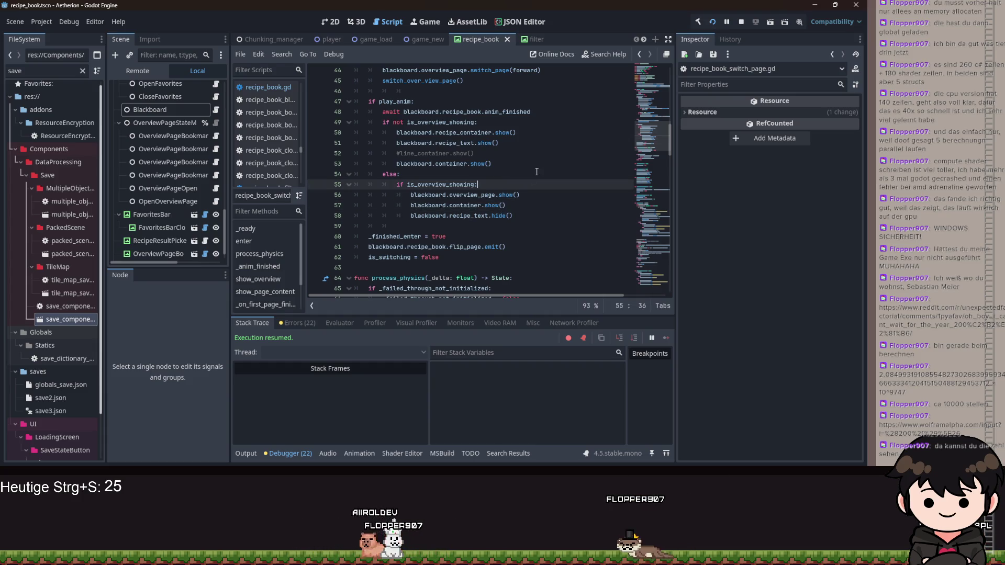
key("Up")
key("ctrl+shift+Return")
type("bla")
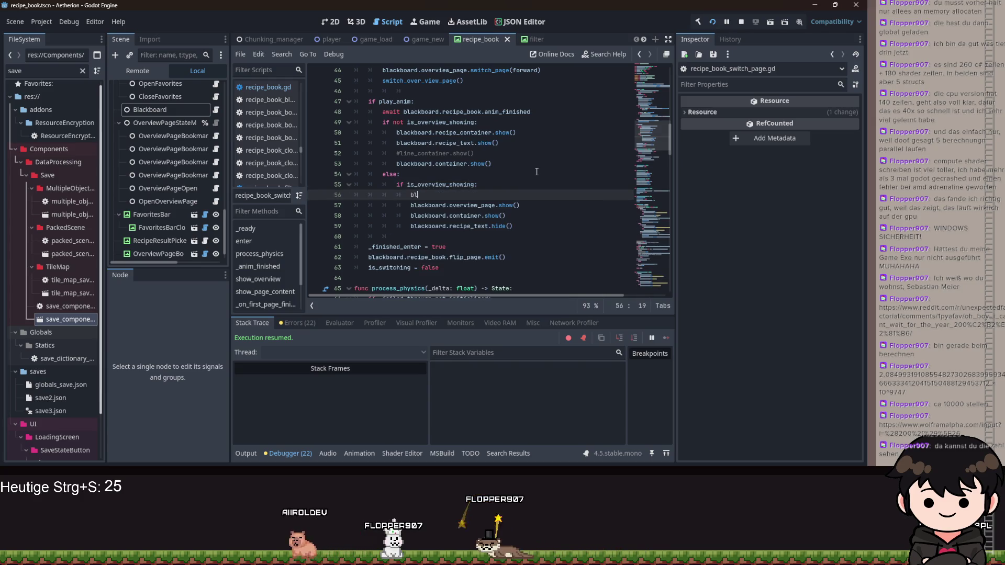
key("Return")
type(".rec")
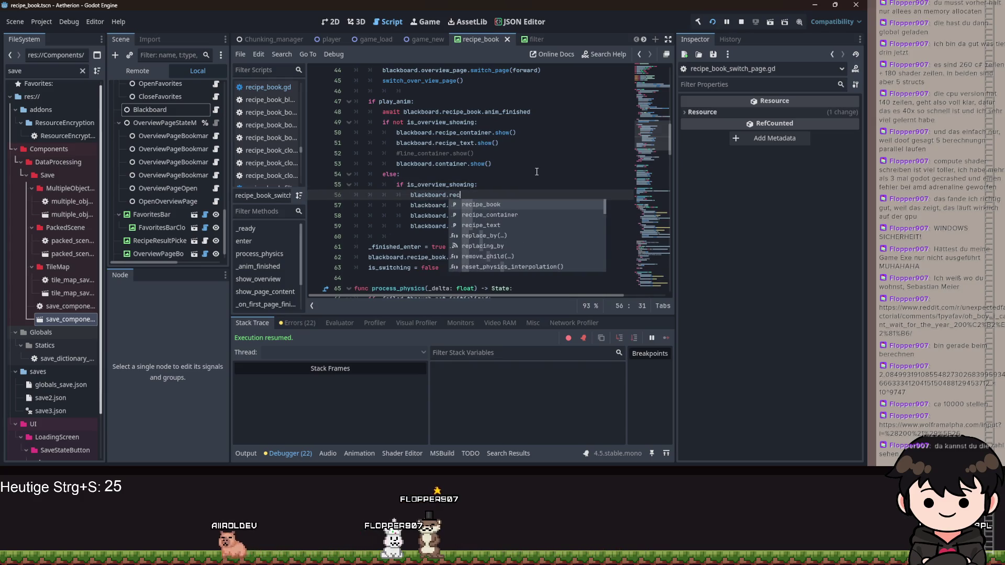
key("Down")
key("Return")
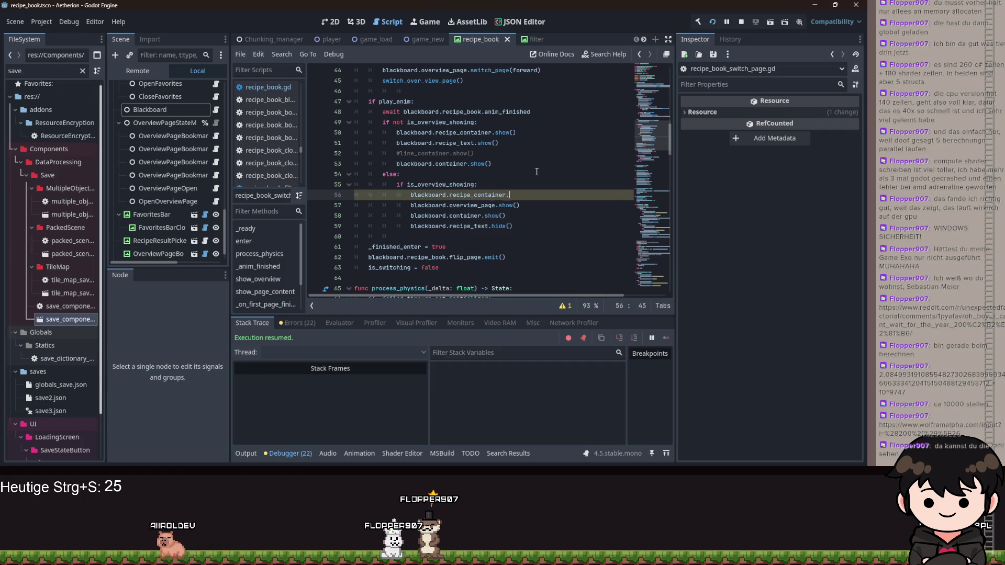
type("hi")
key("Down")
key("Return")
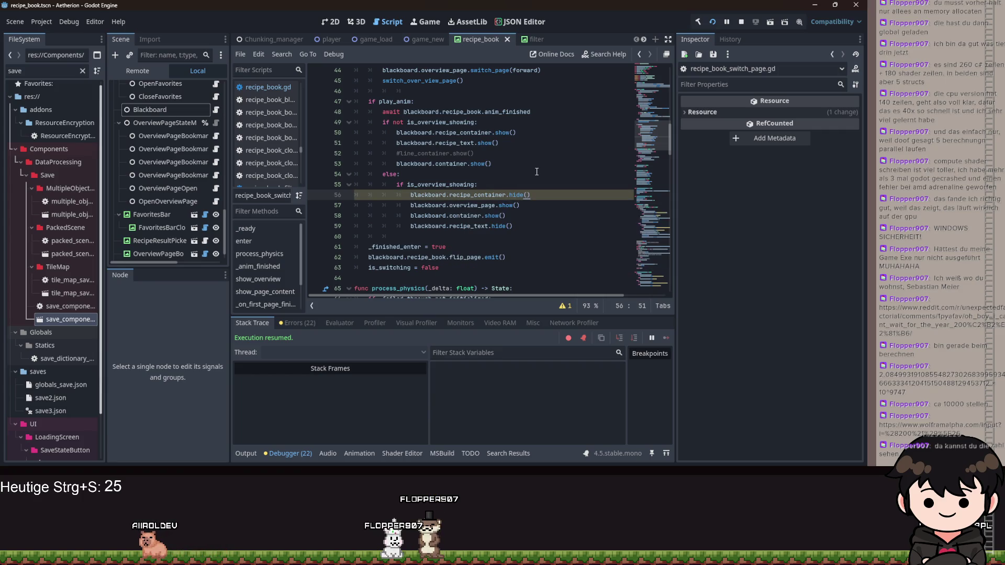
key("ctrl+s")
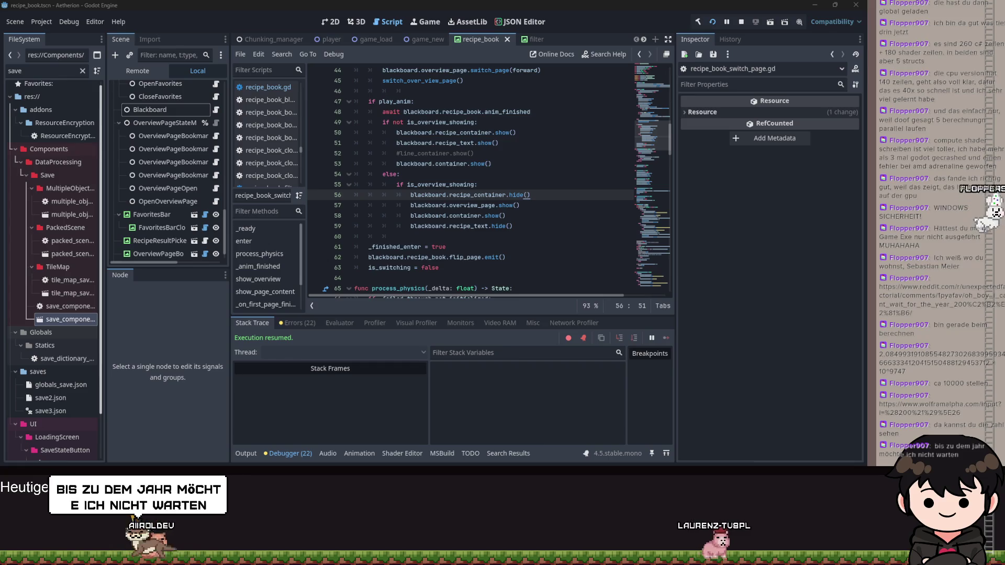
Save recipe_book_switch_page.gd again, move to blank line 60, and relaunch the game
key("ctrl+s")
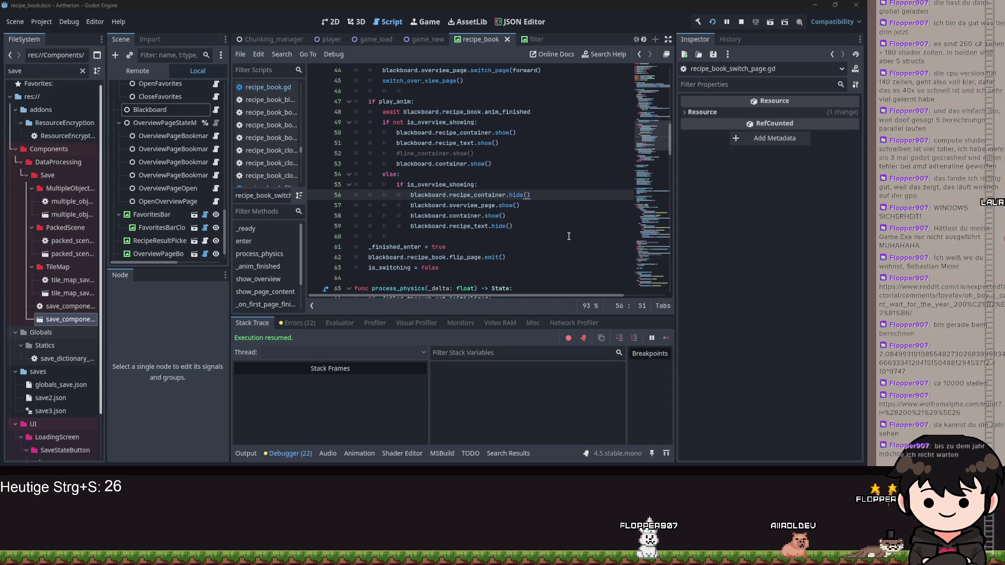
key("Down")
key("Down")
key("Down")
left_click(715, 23)
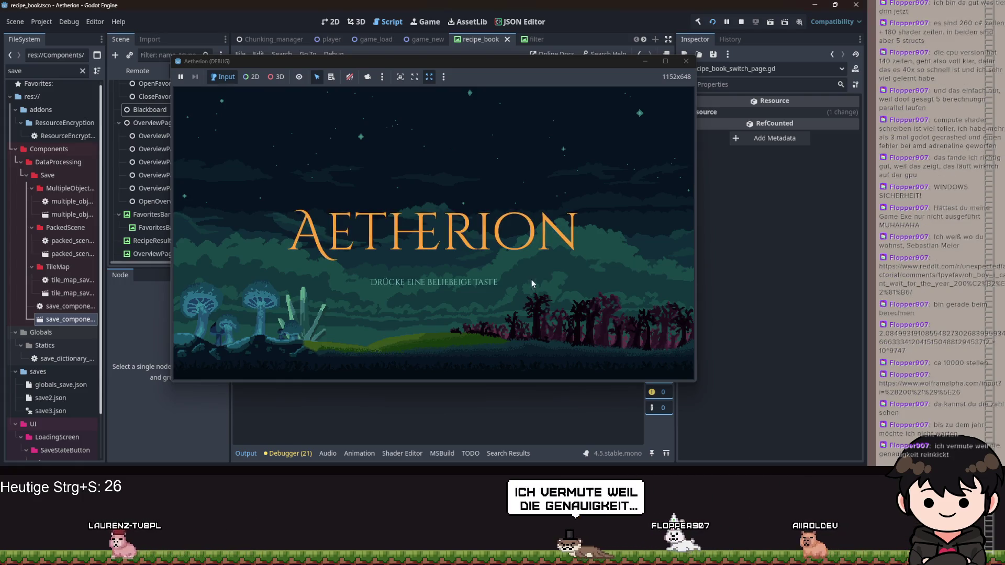
Continue the saved game, open the recipe book from the inventory, then minimize the game window
left_click(507, 238)
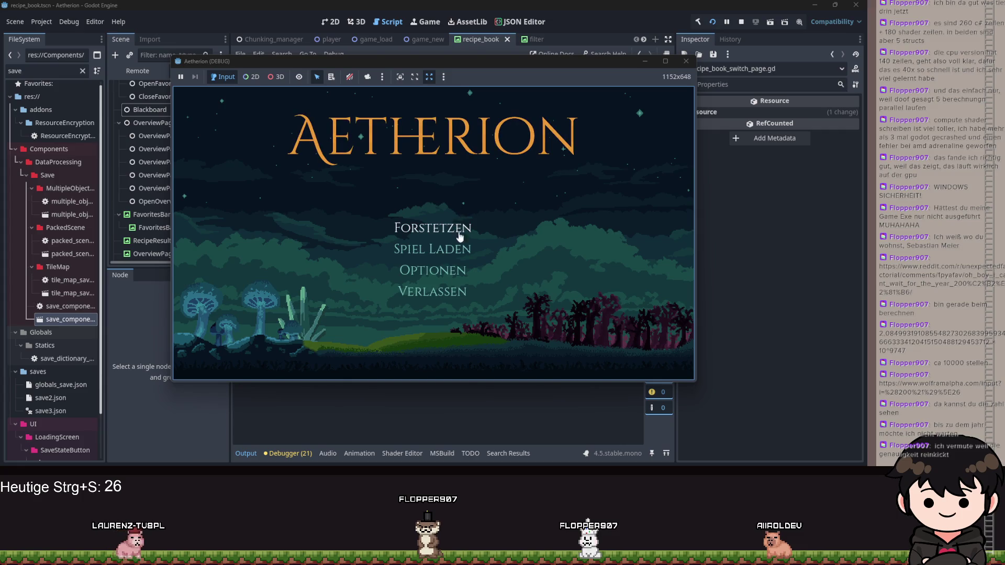
left_click(448, 230)
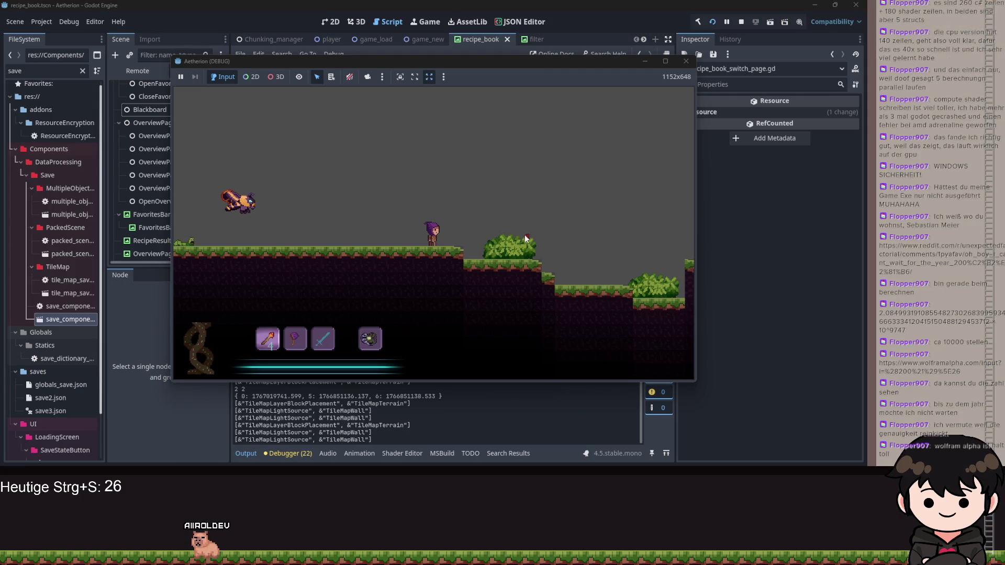
left_click_drag(624, 67, 660, 69)
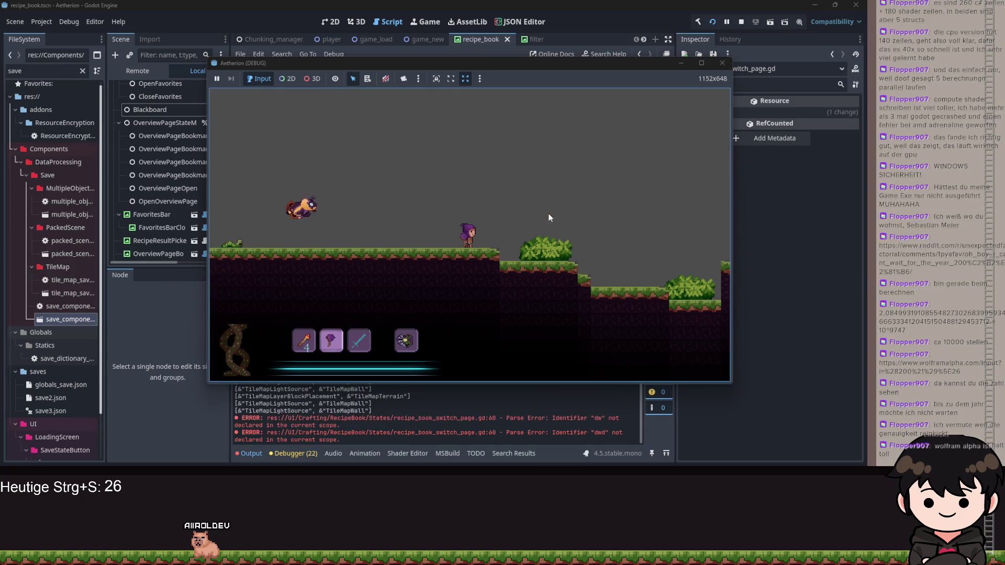
key("Escape")
left_click(287, 211)
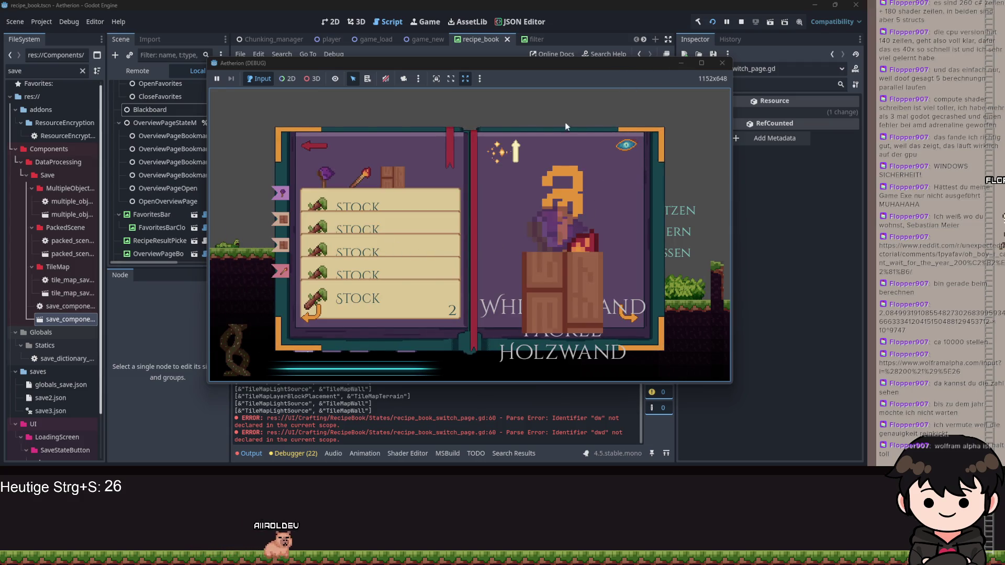
left_click(681, 66)
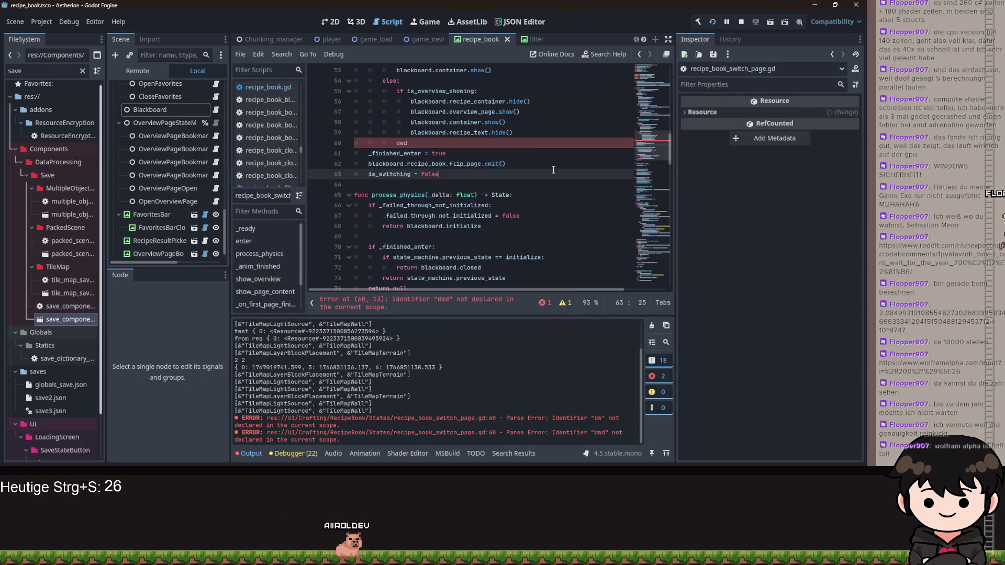
Delete the stray 'dwd' text from line 60 of the switch-page script
left_click_drag(408, 143, 380, 145)
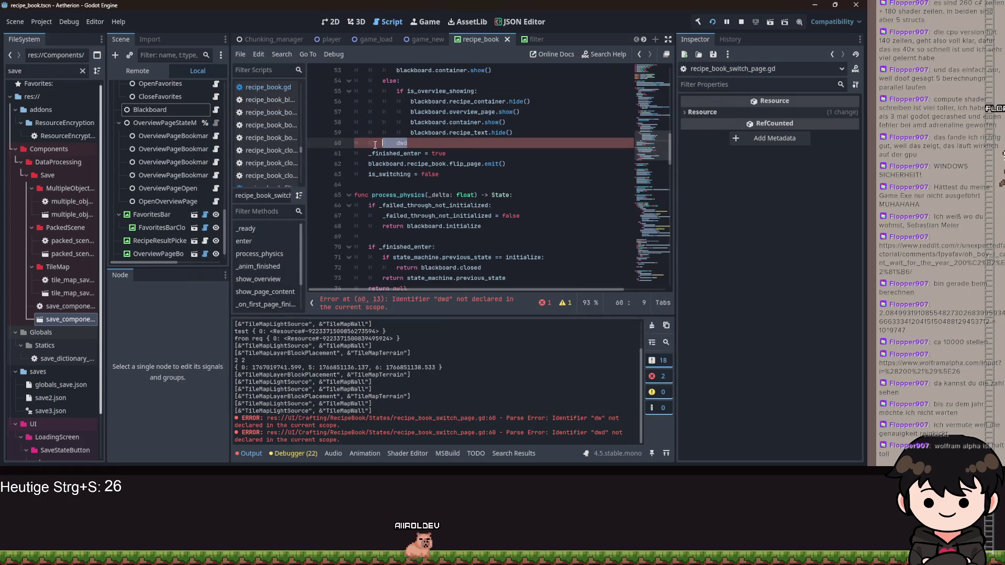
key("BackSpace")
key("BackSpace")
key("Return")
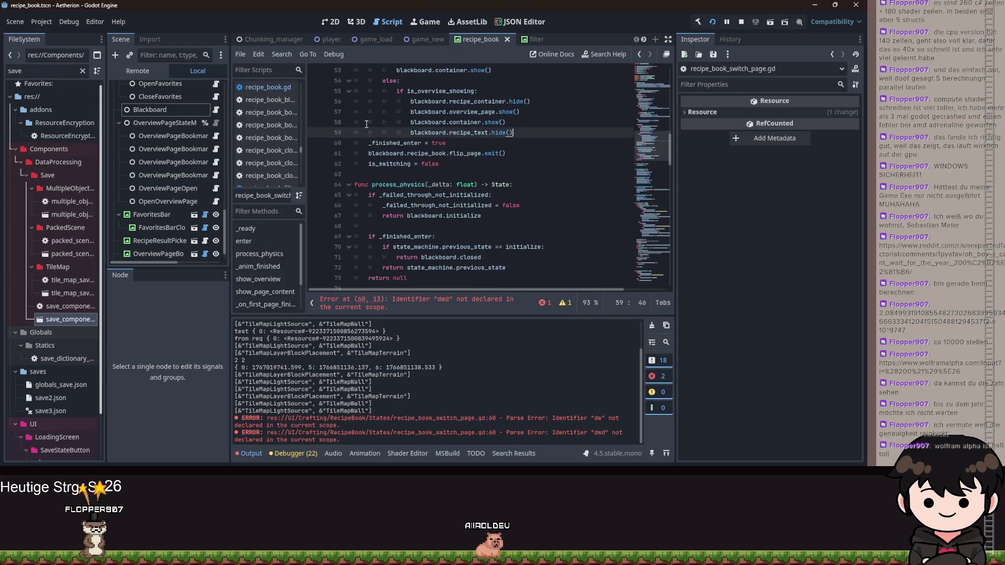
Inspect the recipe_container and overview_page_bookmark_out declarations in recipe_book_blackboard.gd, then return to the switch-page script
left_click(478, 101, "ctrl")
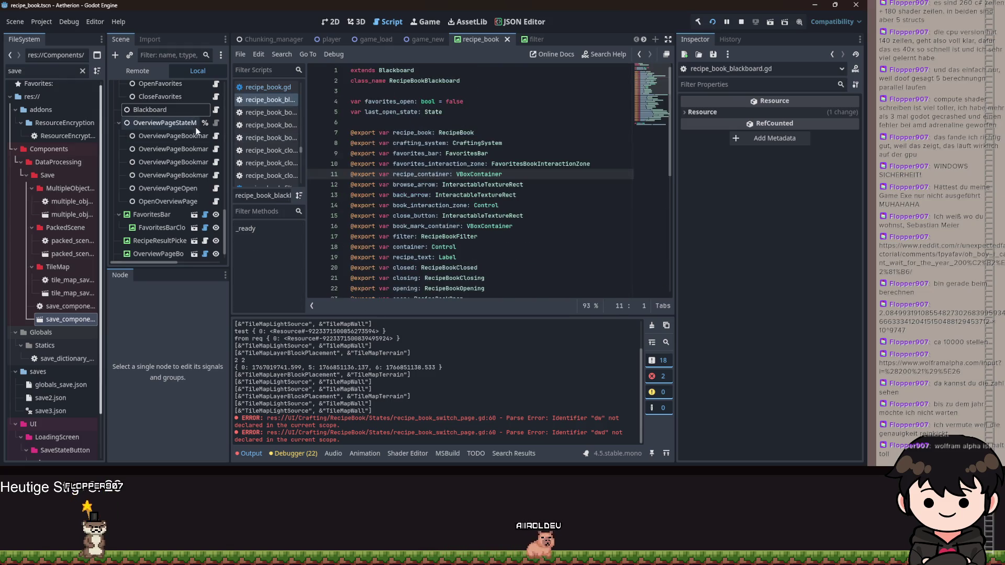
scroll(178, 189, "up", 2)
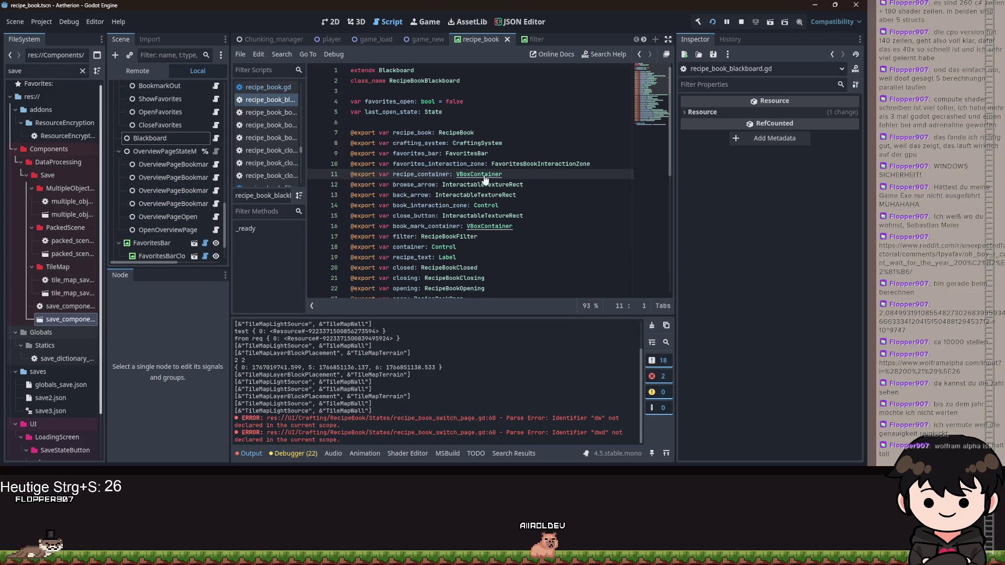
left_click(520, 176)
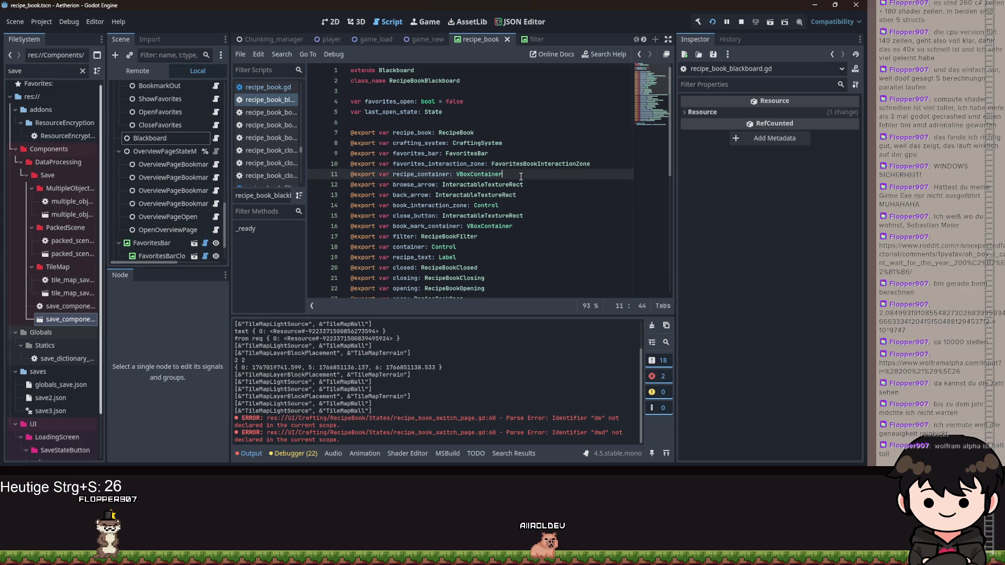
scroll(519, 185, "down", 5)
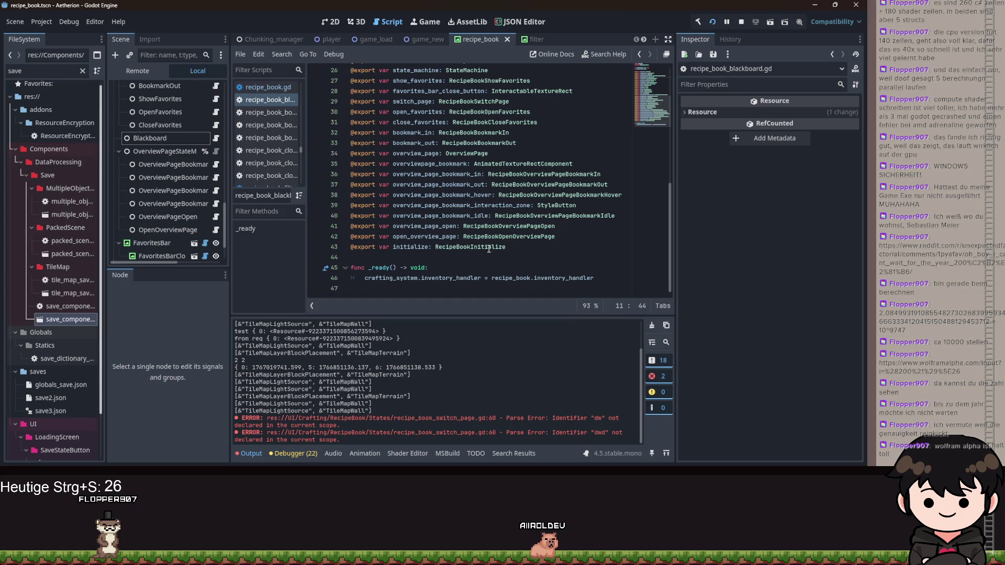
left_click(587, 185)
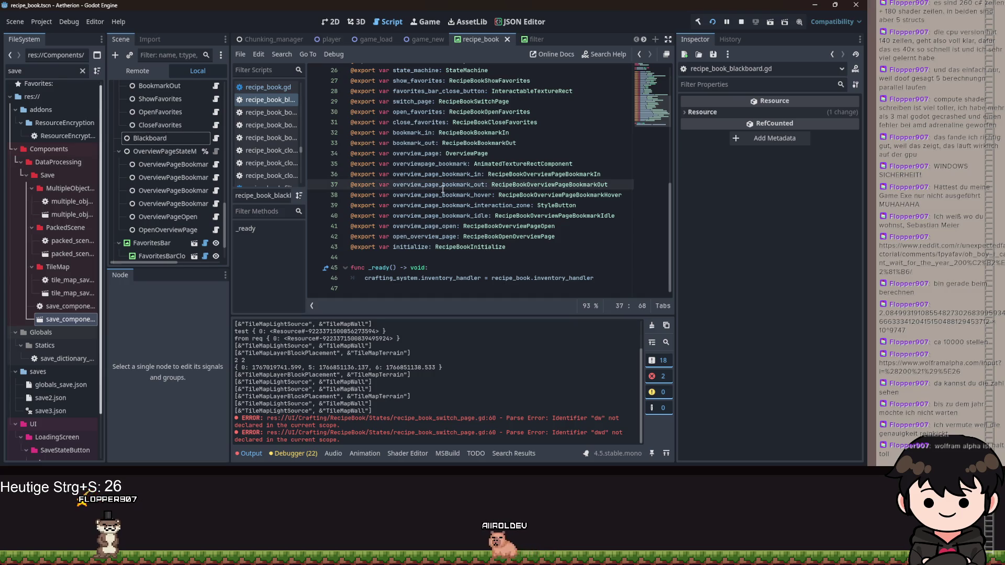
key("ctrl+z")
scroll(557, 217, "down", 5)
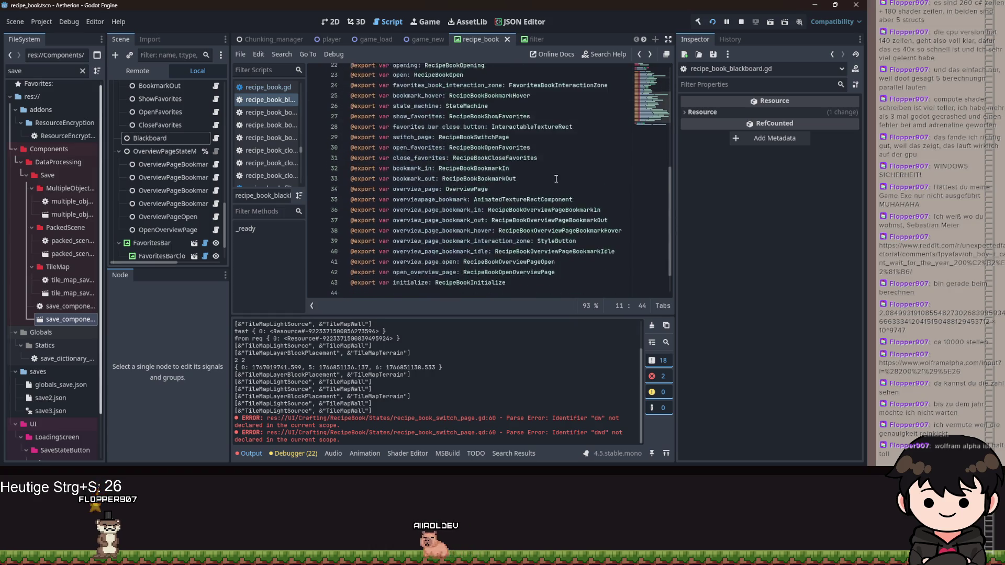
scroll(557, 217, "up", 1)
key("alt+Left")
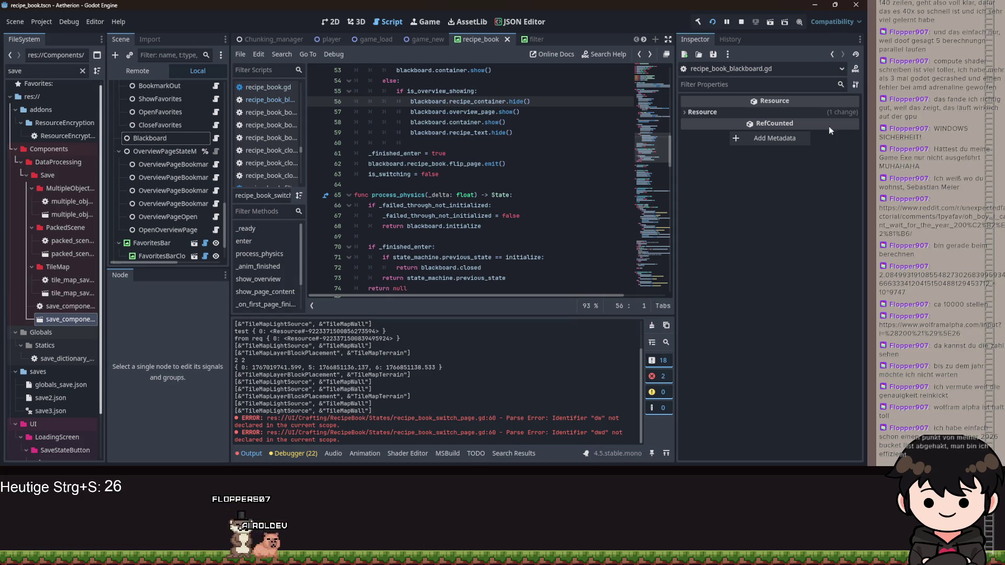
Delete the commented-out #line_container show line in the enter function
left_click(503, 235)
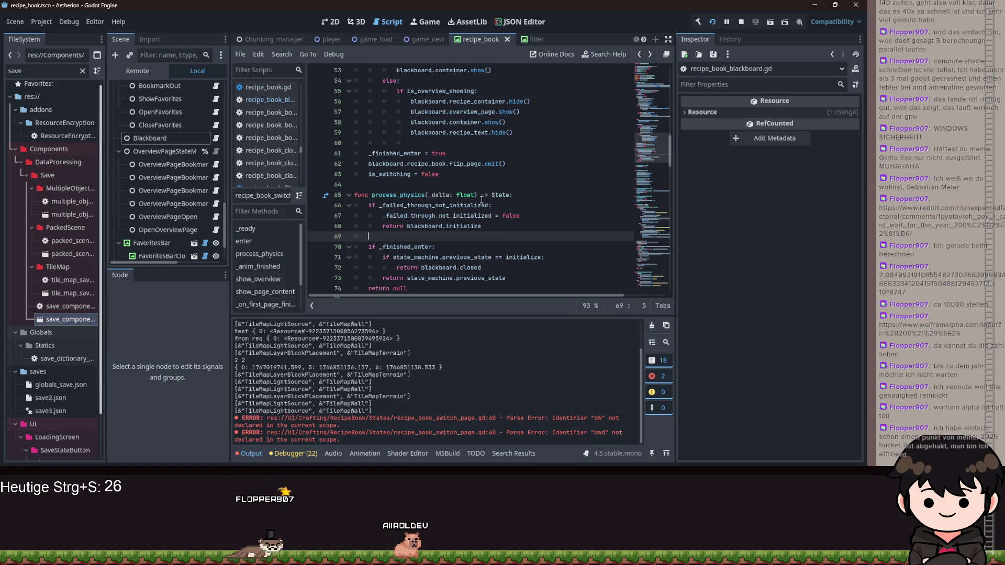
scroll(502, 158, "up", 4)
scroll(501, 158, "up", 10)
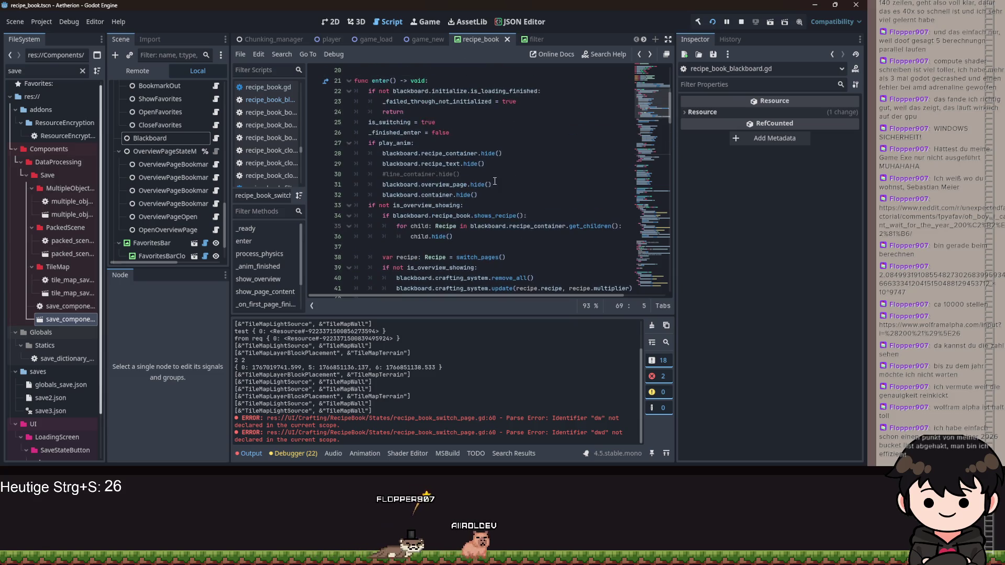
mouse_move(523, 184)
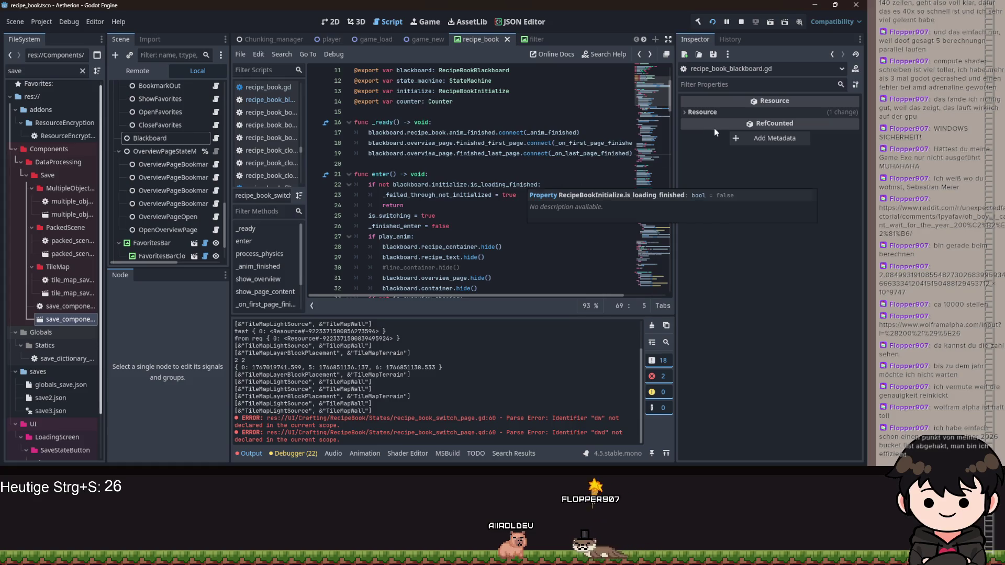
mouse_move(715, 130)
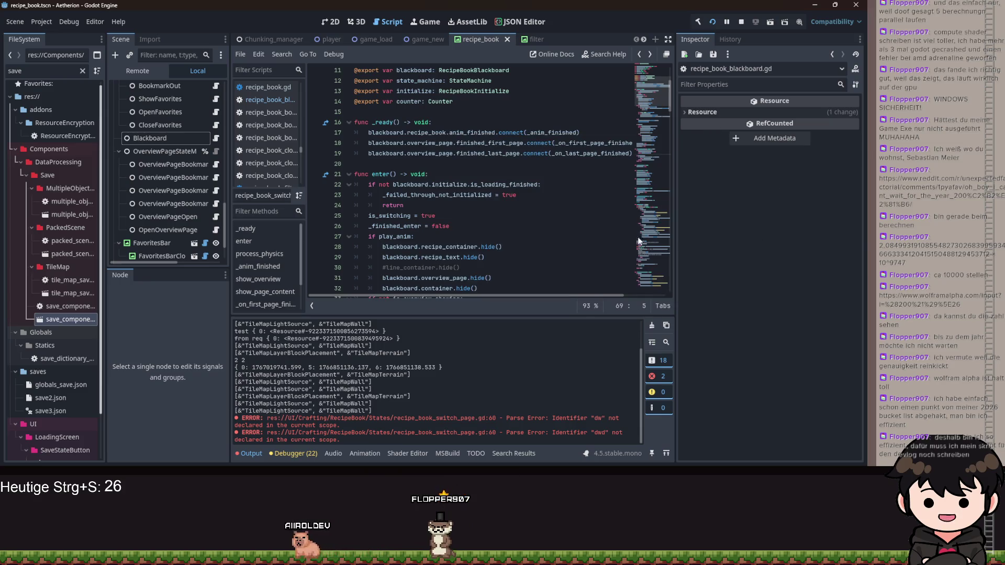
left_click(456, 226)
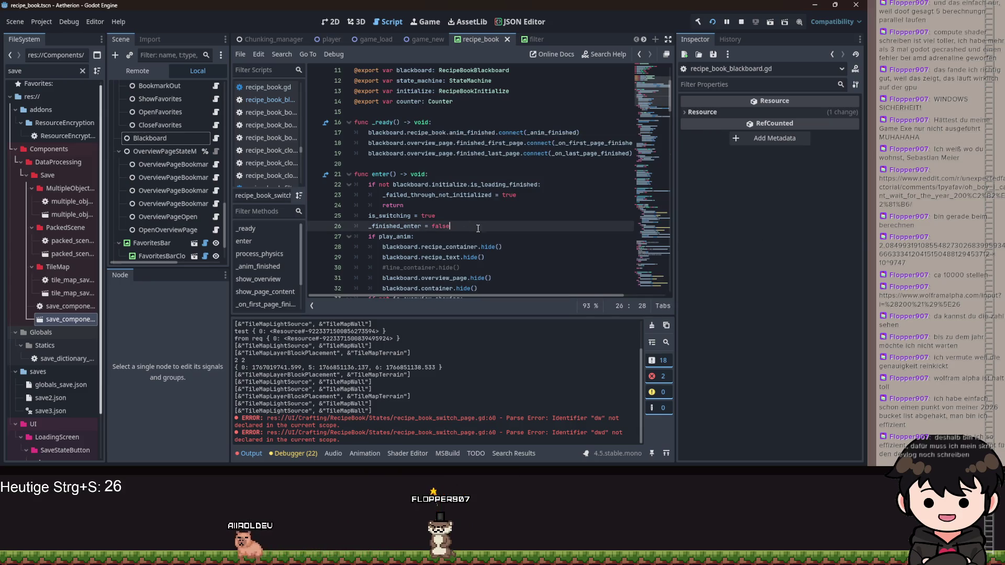
scroll(519, 199, "down", 10)
scroll(532, 194, "up", 1)
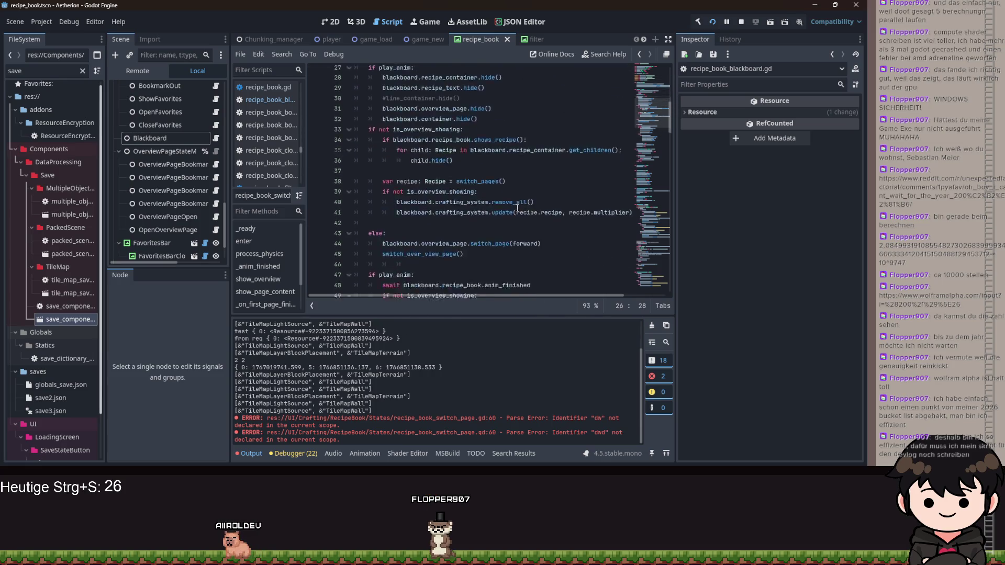
mouse_move(491, 226)
left_mouse_down()
mouse_move(429, 216)
mouse_move(413, 215)
mouse_move(475, 217)
mouse_move(372, 225)
left_mouse_up()
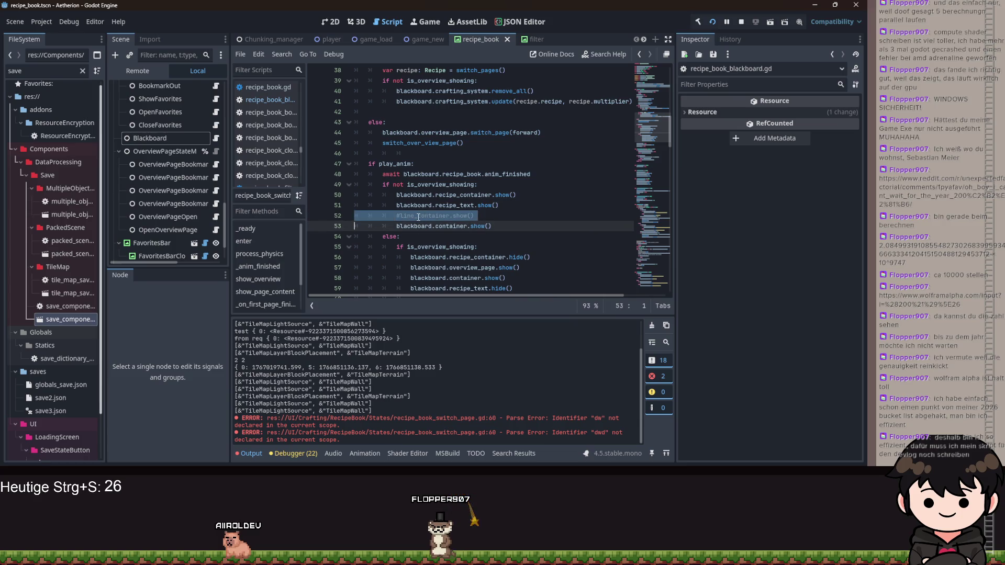
triple_click(419, 217)
key("Delete")
Delete the commented-out #line_container hide line and save the script
scroll(460, 221, "down", 12)
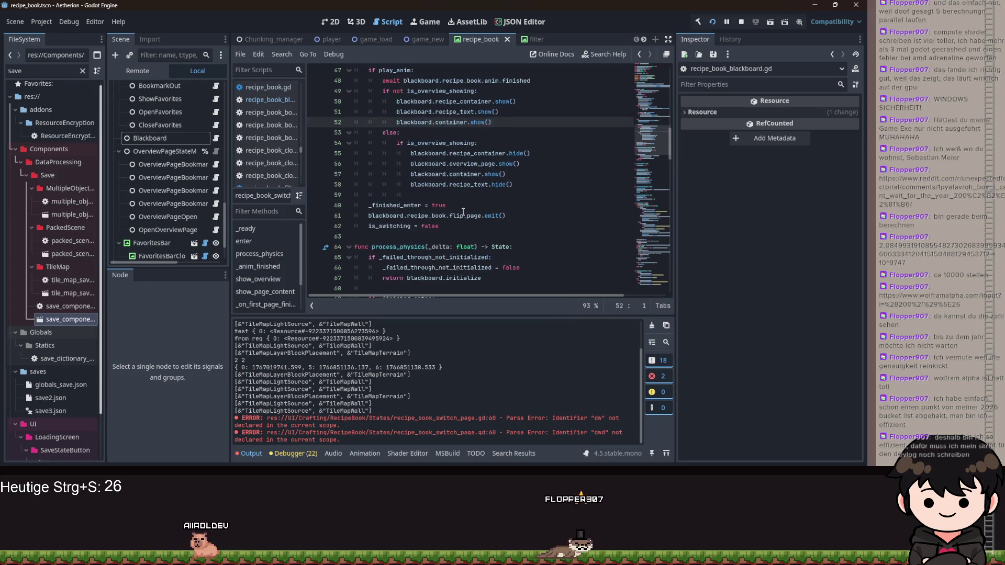
scroll(460, 221, "up", 20)
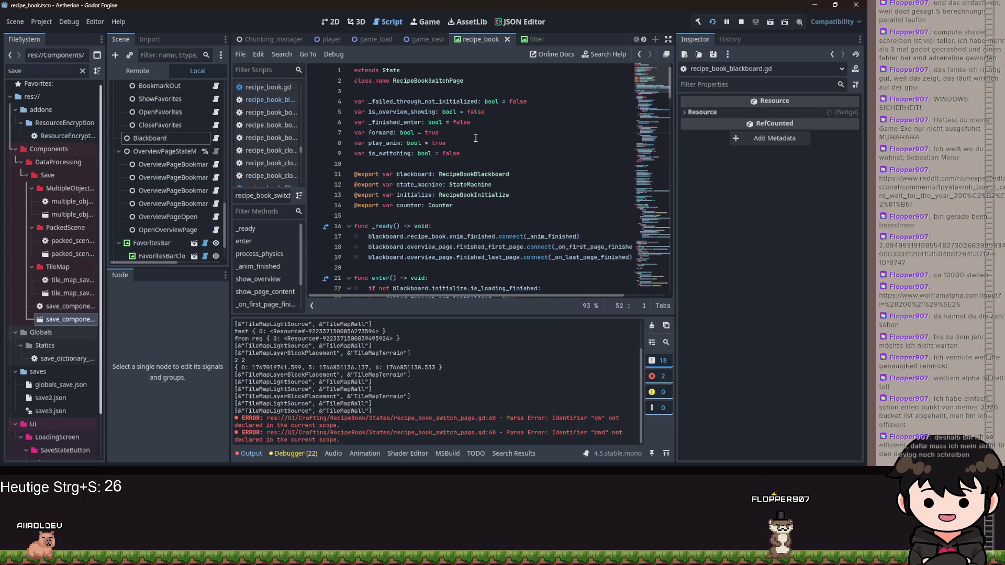
scroll(187, 194, "down", 10)
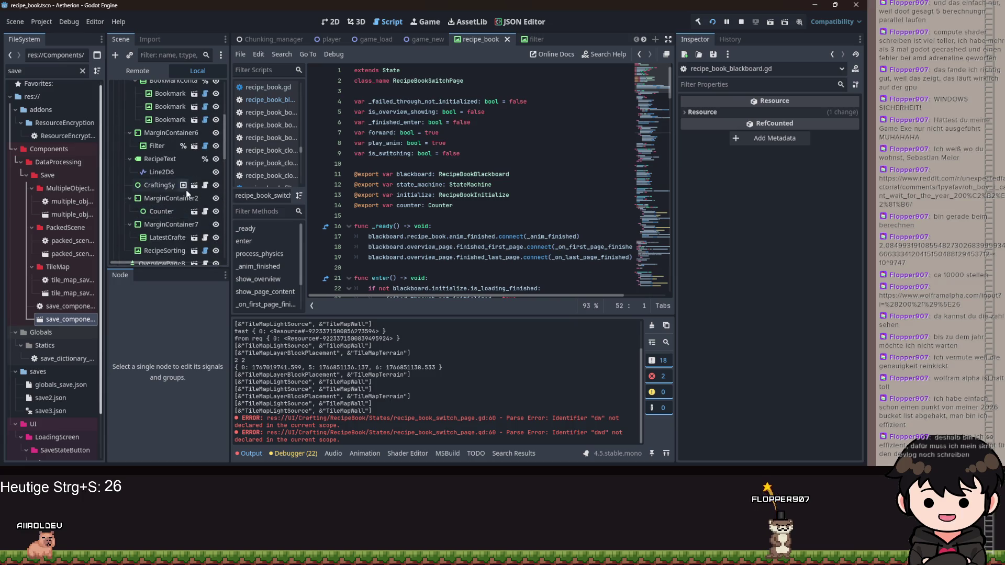
scroll(187, 185, "up", 10)
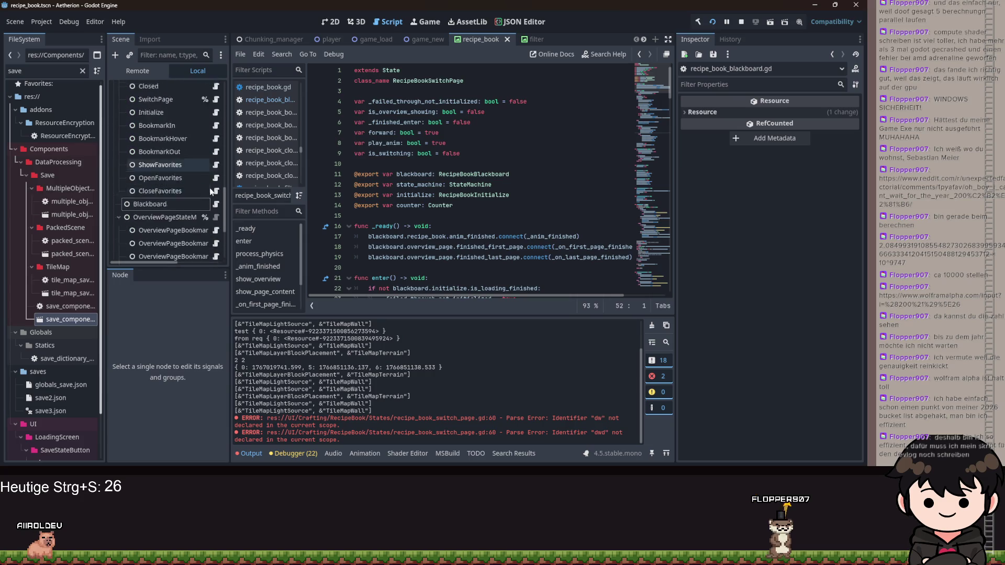
scroll(367, 204, "down", 7)
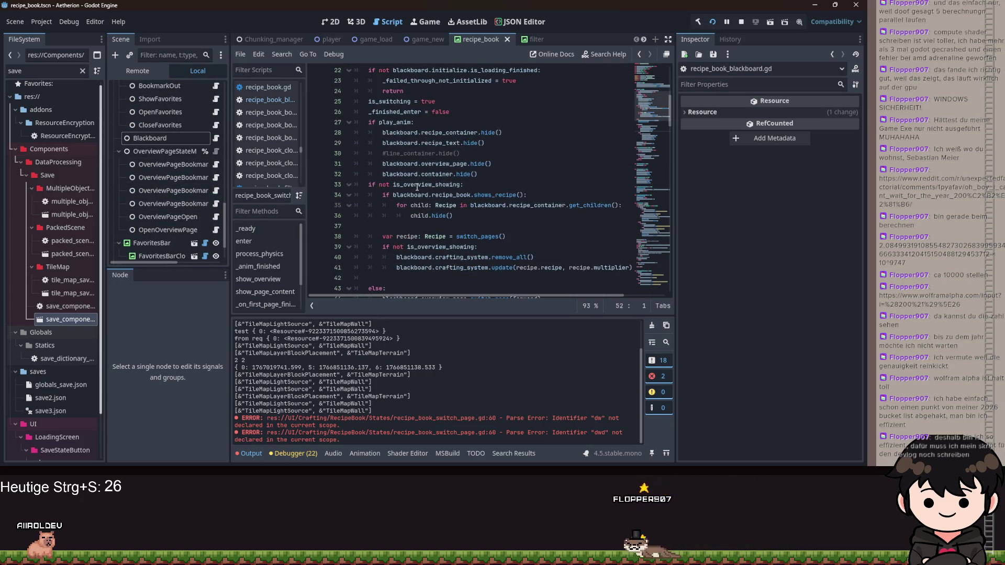
left_click_drag(460, 153, 354, 155)
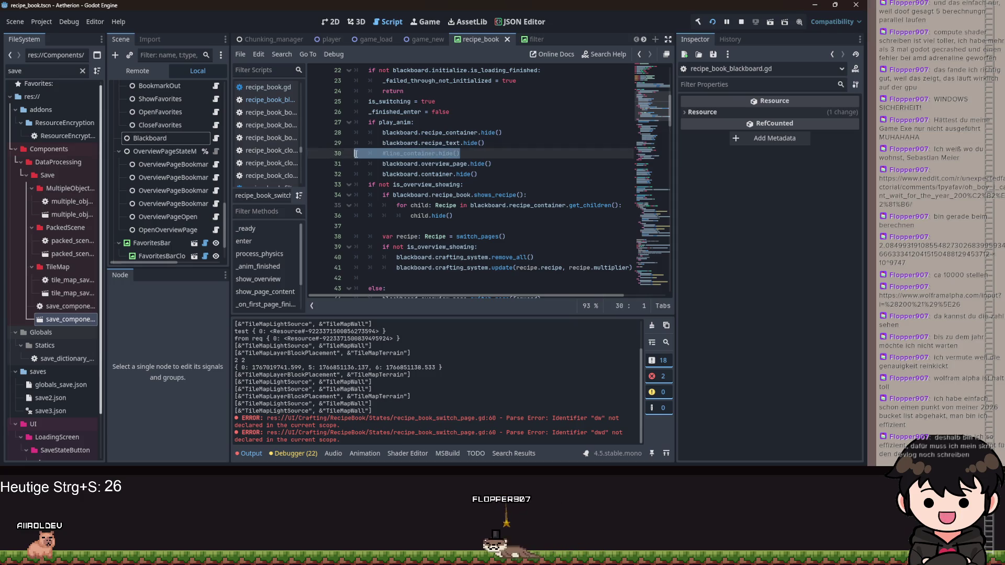
key("BackSpace")
scroll(612, 193, "down", 5)
key("ctrl+s")
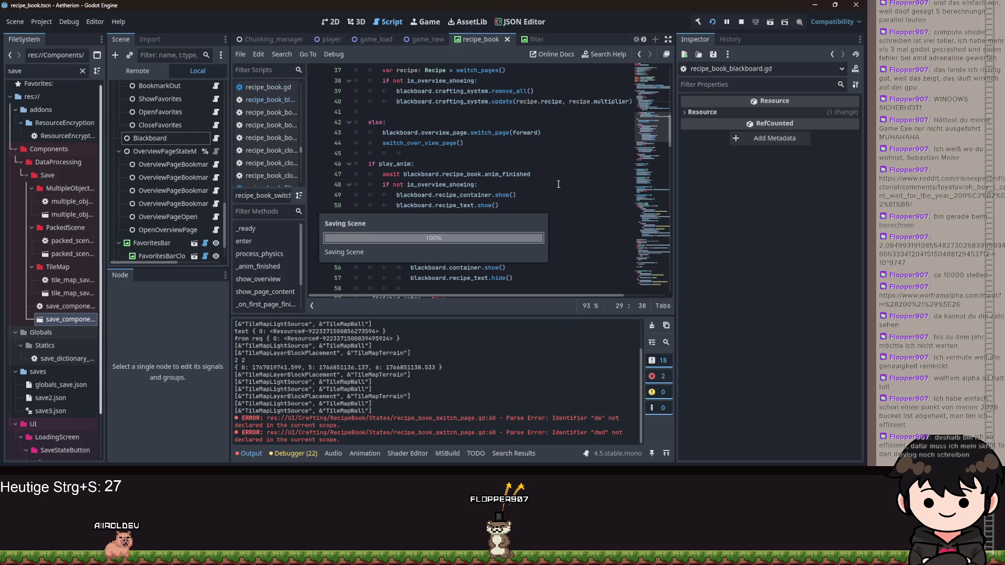
Run the project with F5 to test the recipe book
left_click(595, 186)
scroll(560, 193, "down", 2)
scroll(560, 193, "down", 4)
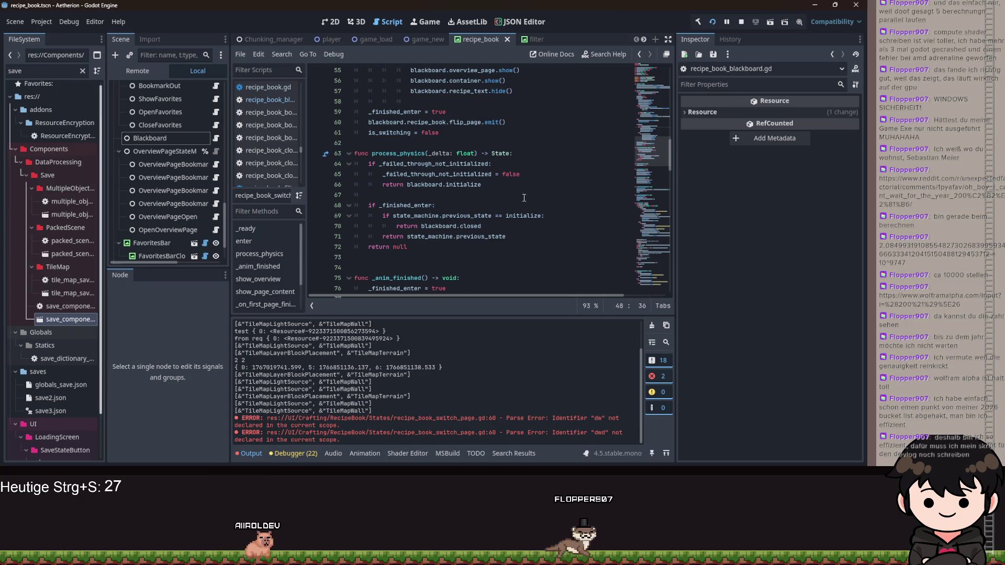
scroll(527, 212, "down", 5)
key("F5")
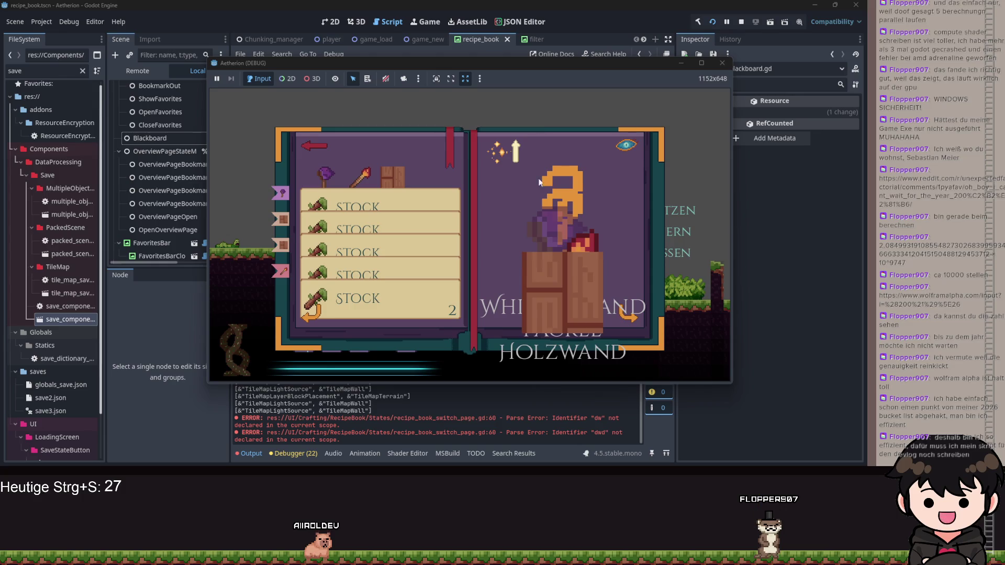
Minimize the debug game and review recipe_container visibility code in recipe_book.gd's enter and show_page_content
left_click(681, 63)
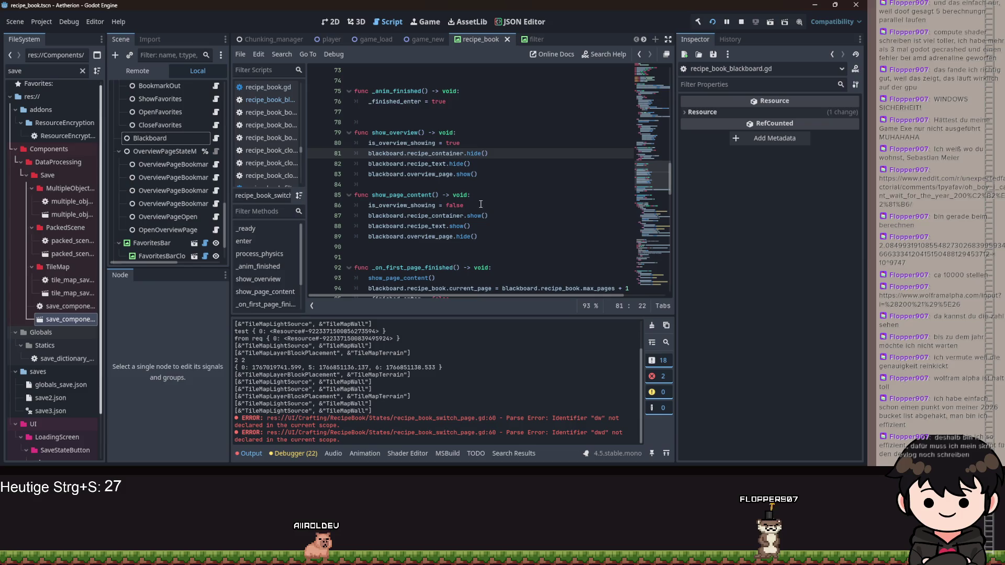
scroll(481, 200, "up", 1)
key("End")
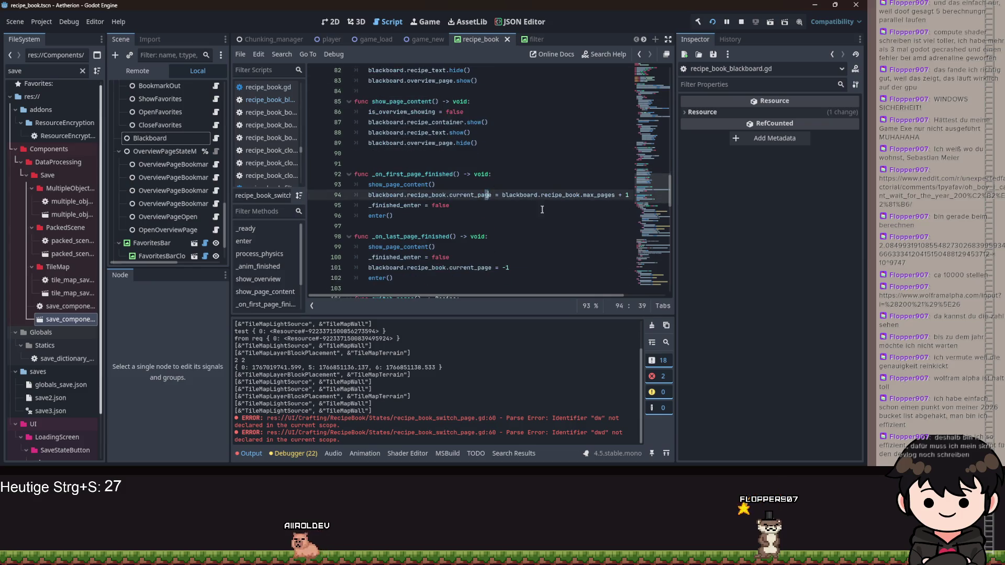
key("Page_Up")
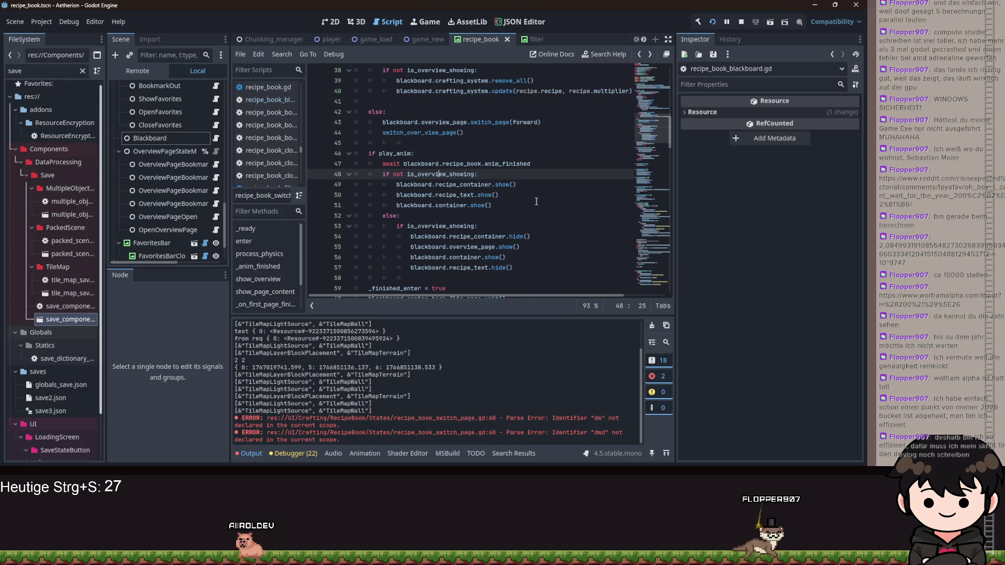
scroll(537, 201, "down", 2)
scroll(528, 188, "up", 1)
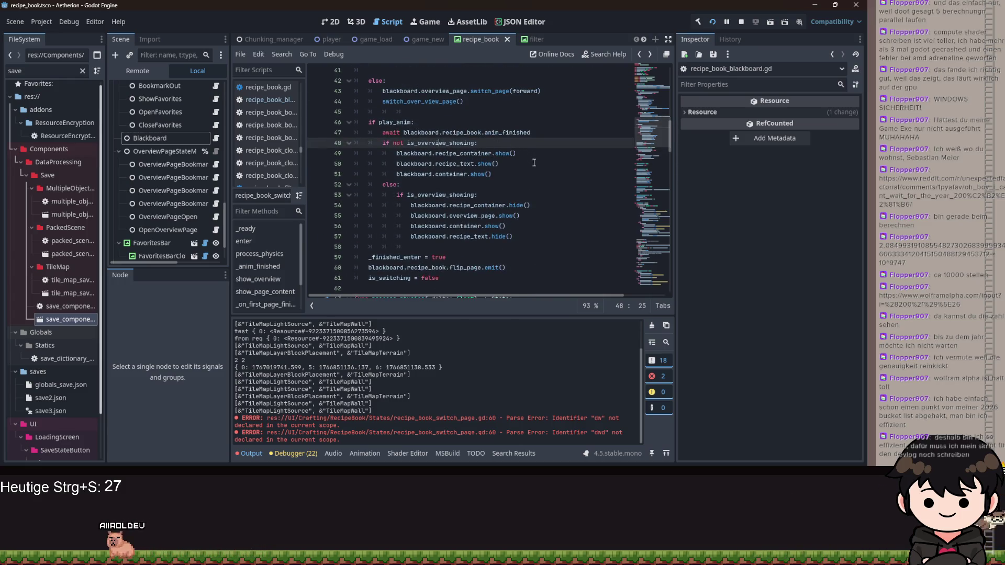
double_click(487, 206)
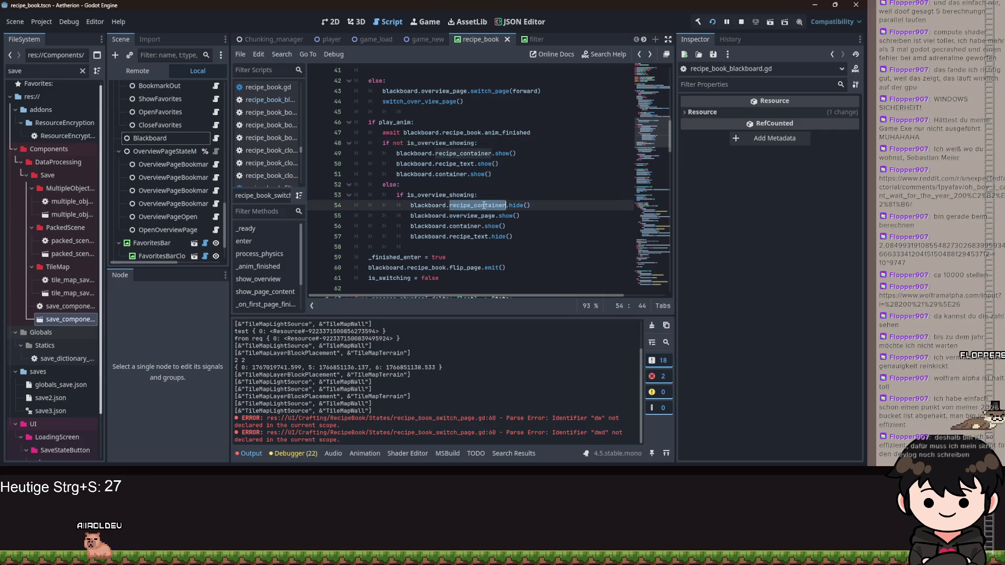
left_click(417, 205)
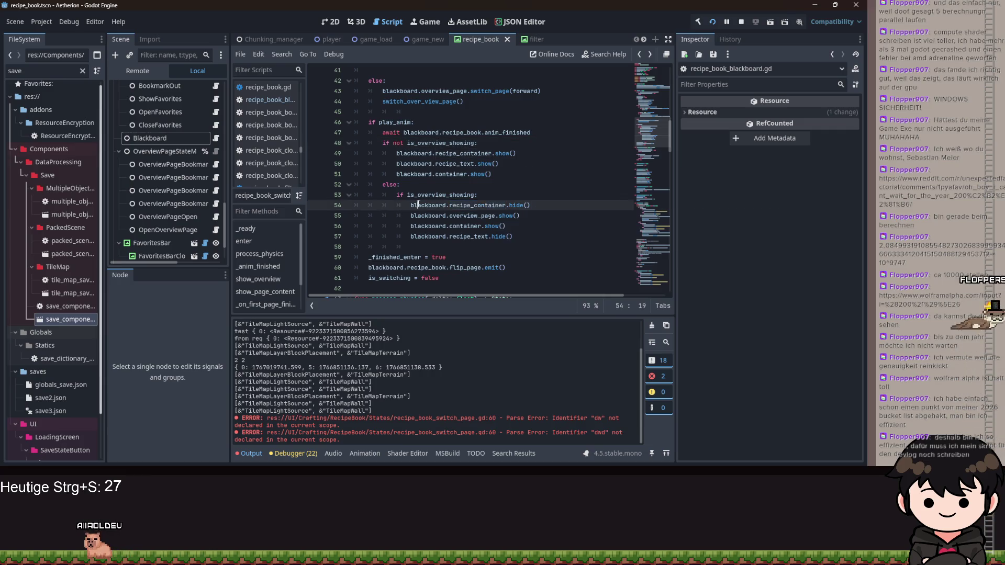
scroll(472, 206, "down", 2)
scroll(473, 205, "down", 8)
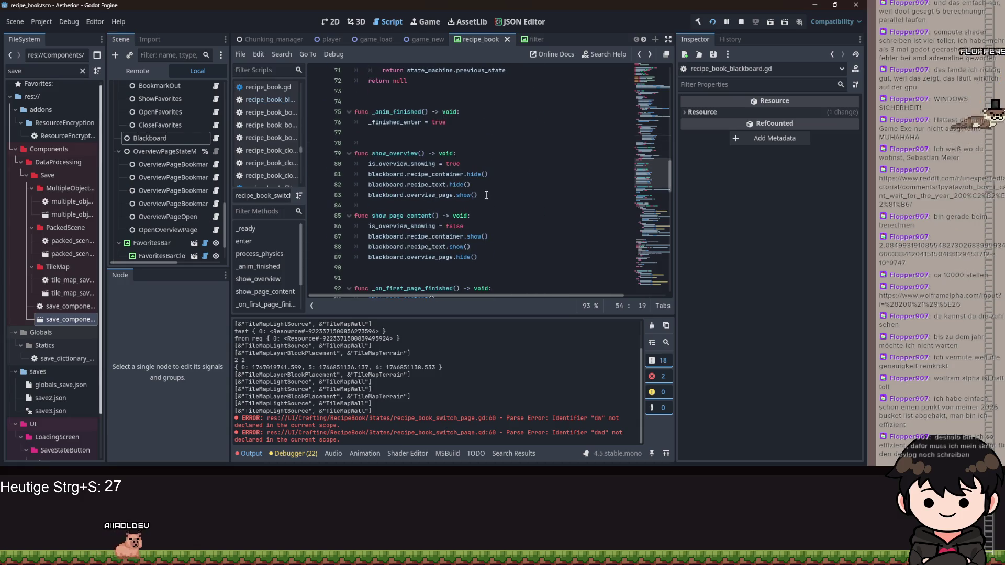
left_click(490, 226)
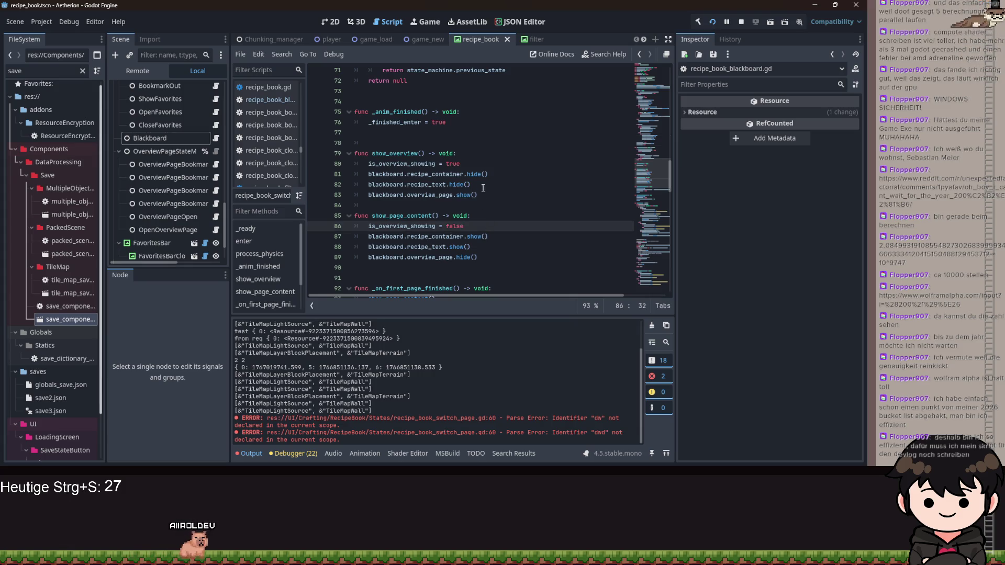
scroll(476, 168, "up", 10)
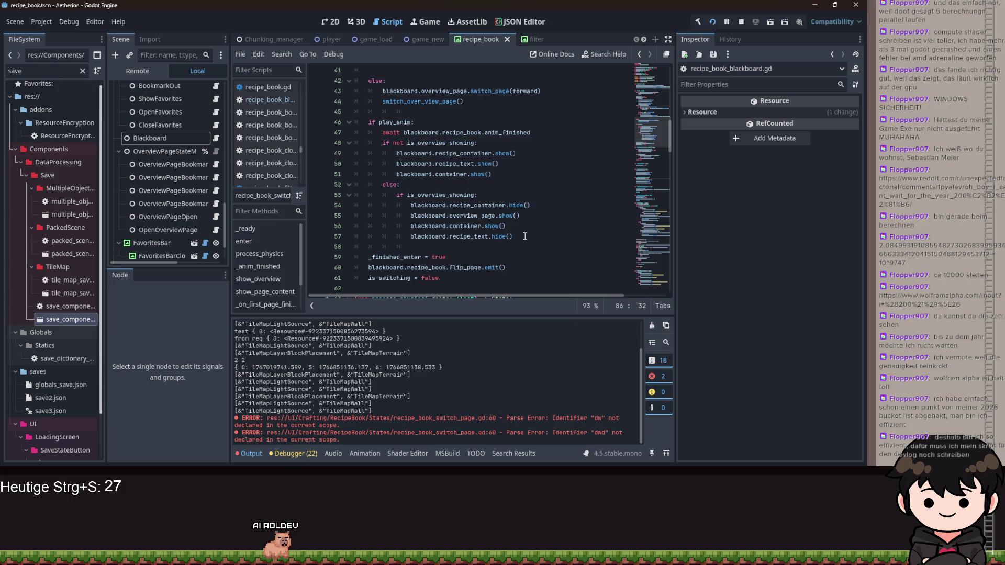
scroll(525, 237, "down", 9)
scroll(527, 231, "down", 2)
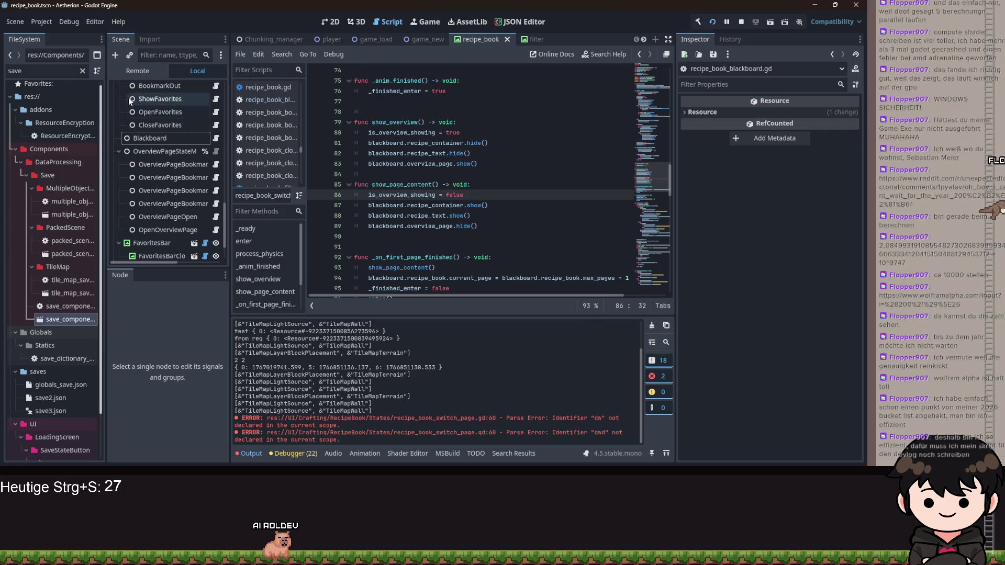
Switch the Scene dock to Remote and back to Local, then collapse PageContent at the tree's top
left_click(151, 71)
left_click(194, 73)
scroll(167, 174, "up", 5)
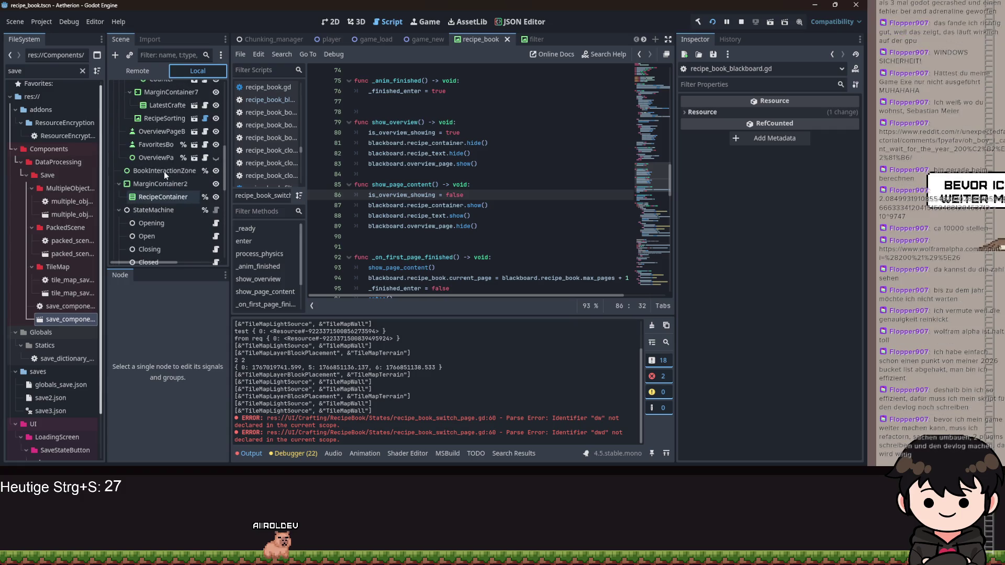
scroll(164, 191, "up", 5)
scroll(161, 193, "up", 3)
left_click(124, 114)
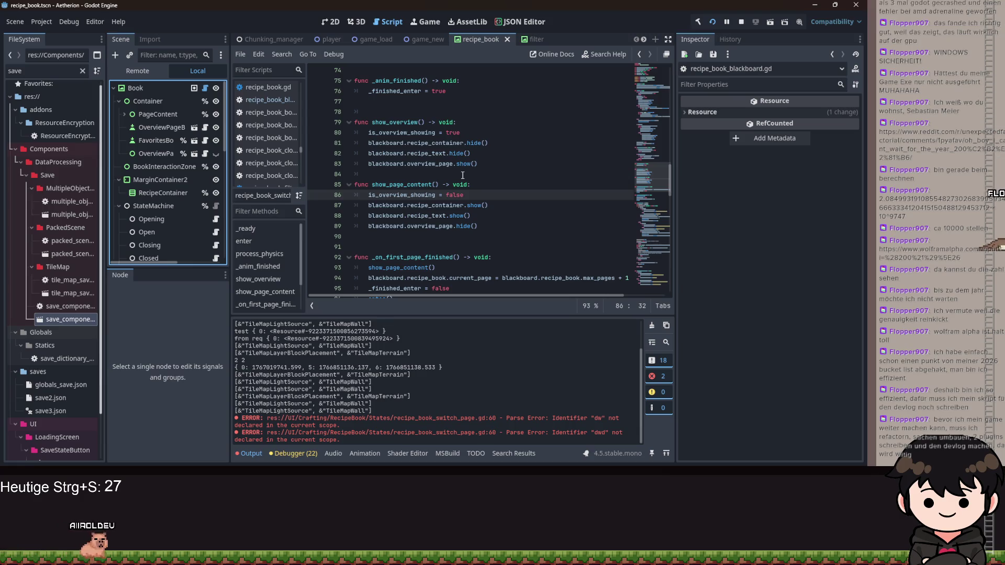
left_click(457, 226)
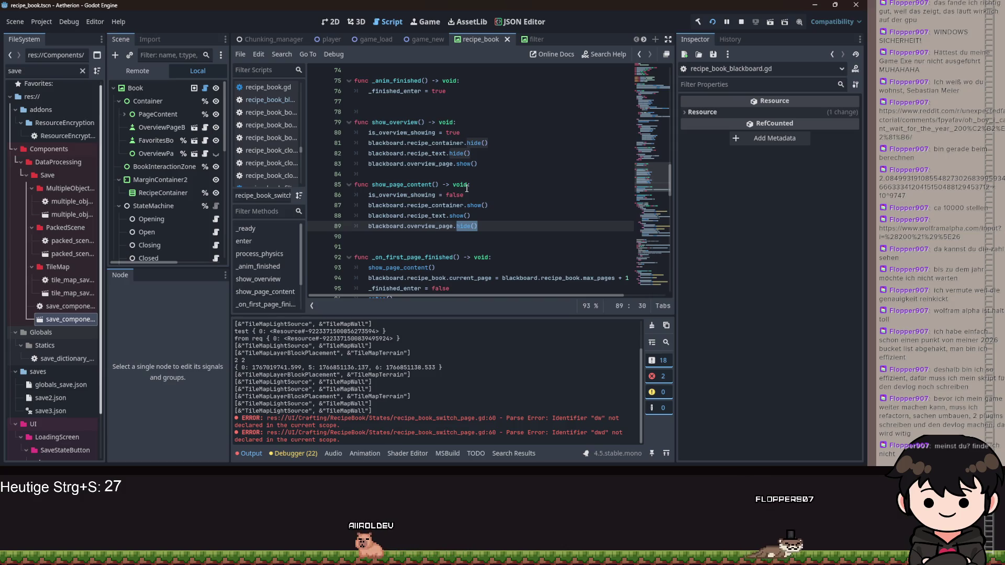
left_click(499, 224)
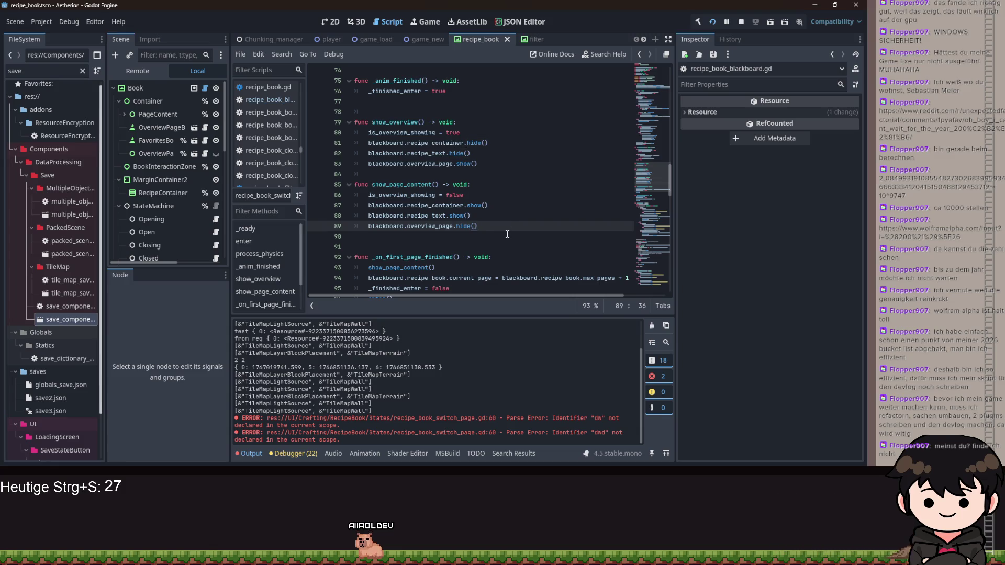
scroll(505, 232, "up", 3)
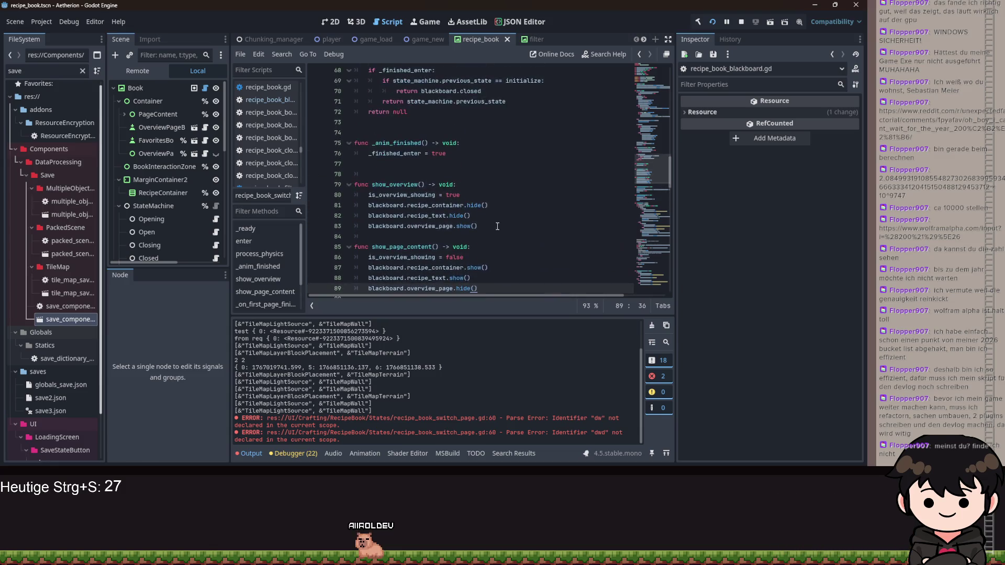
scroll(492, 223, "up", 4)
left_click_drag(532, 260, 525, 229)
left_click(524, 219)
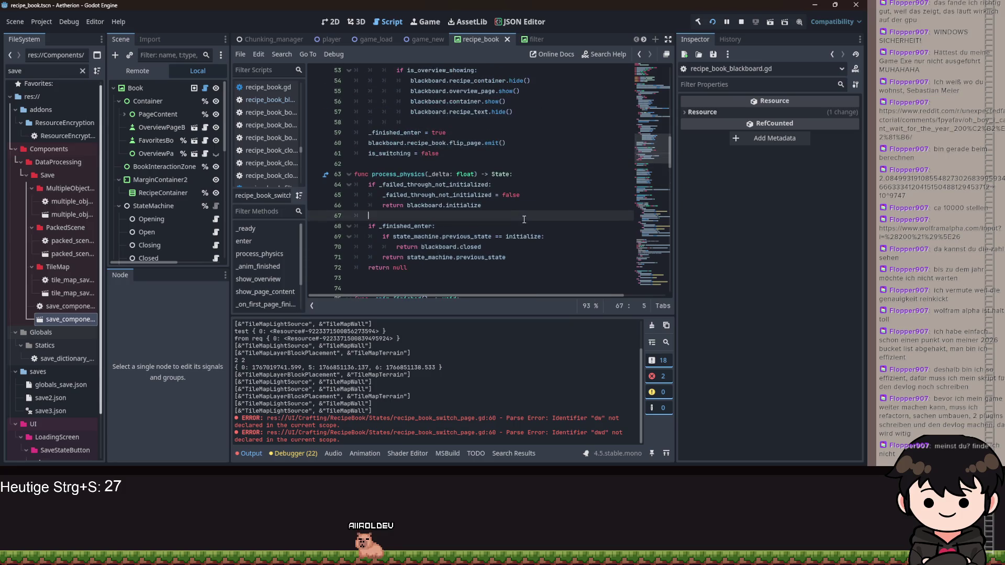
key("ctrl+s")
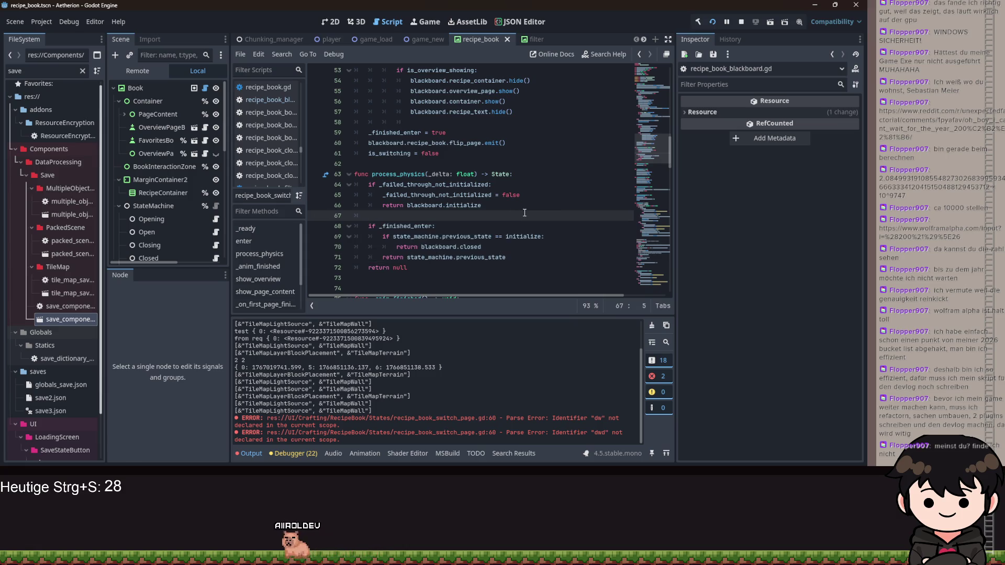
scroll(524, 212, "up", 5)
scroll(554, 207, "down", 2)
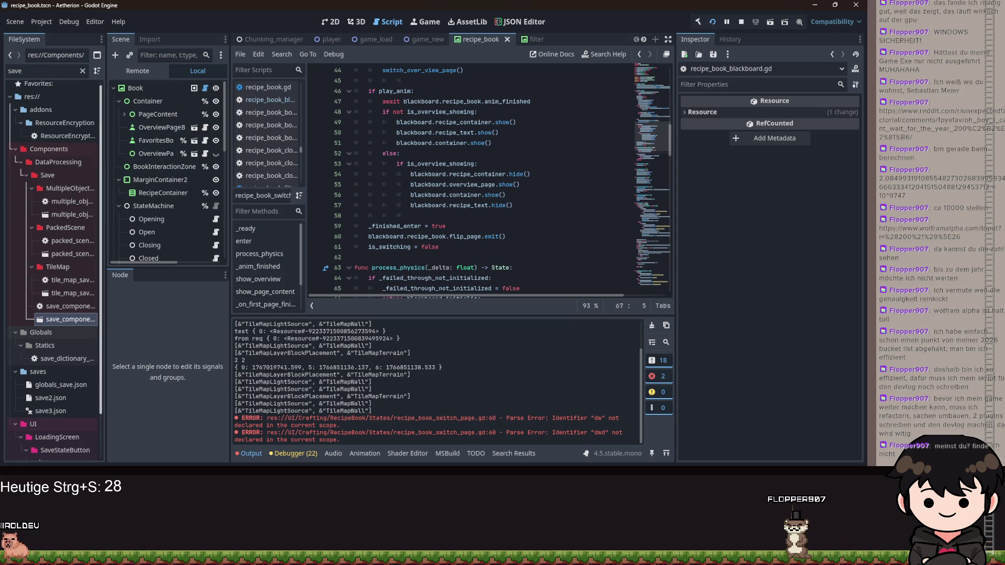
left_click(494, 455)
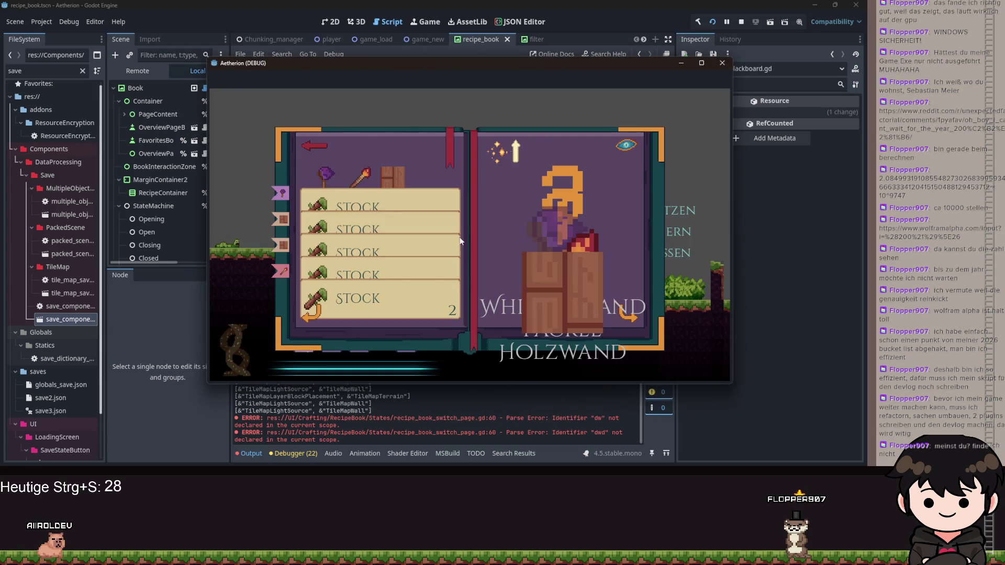
Return to the editor and toggle MarginContainer2's visibility off and back on in the Local tree
left_click(679, 61)
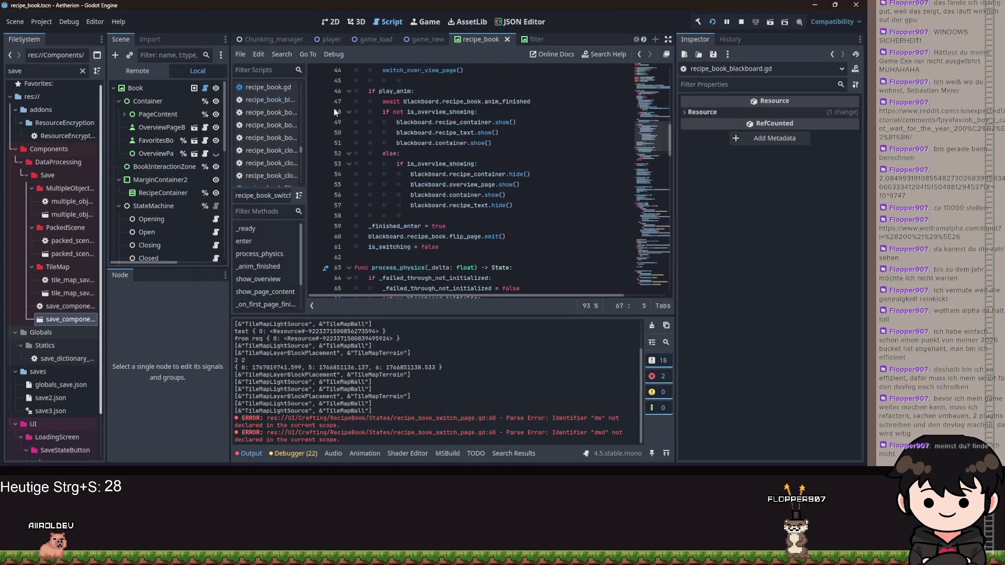
left_click(139, 72)
scroll(136, 140, "down", 1)
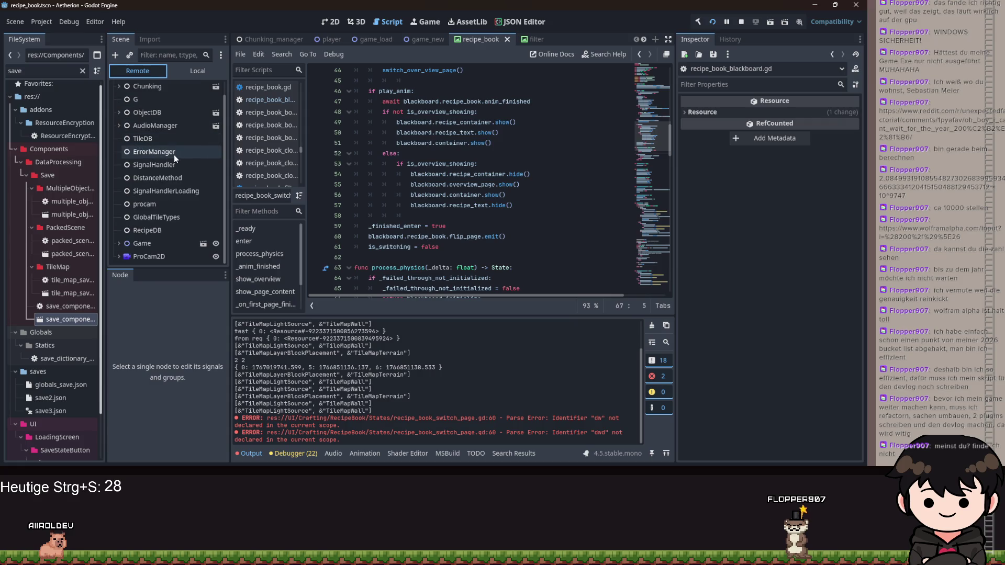
left_click(195, 71)
scroll(167, 173, "down", 5)
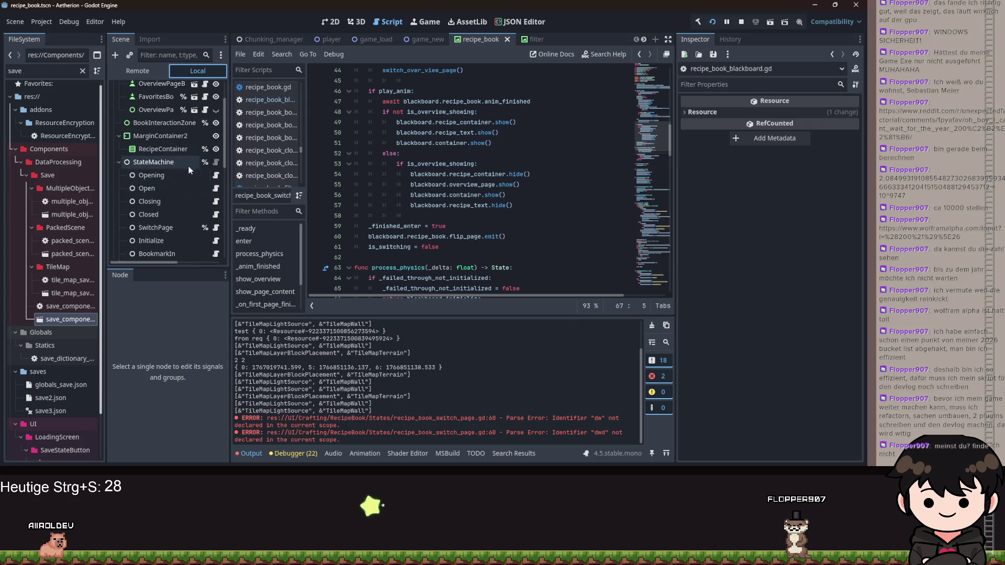
left_click(216, 137)
scroll(215, 141, "up", 1)
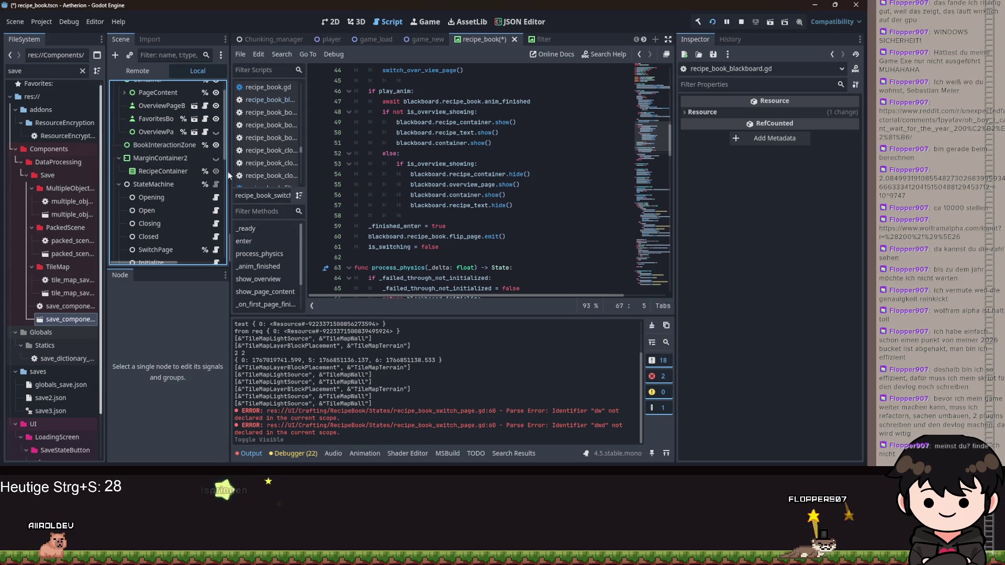
left_click(216, 157)
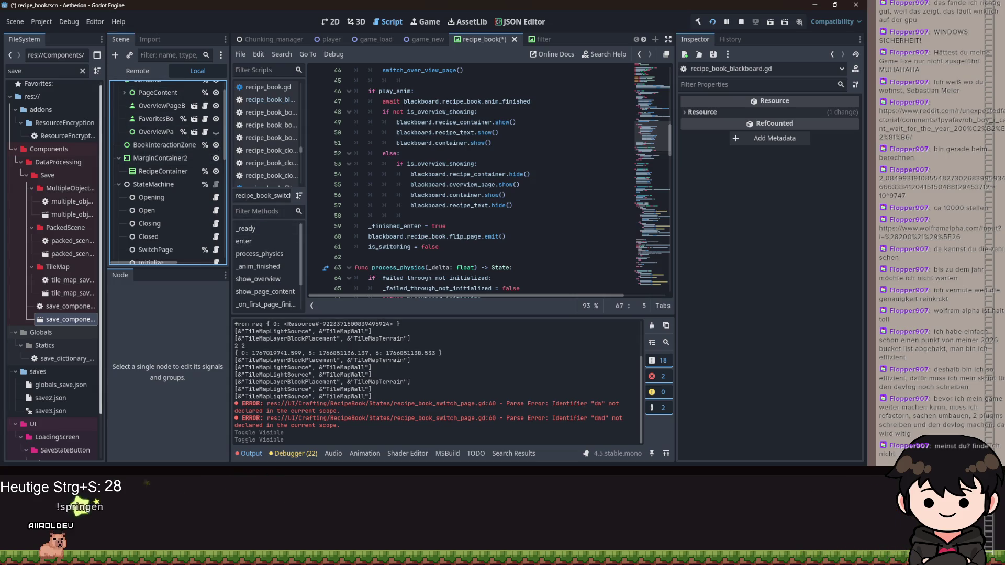
Reposition the game window, then filter the Remote tree for 'recipe' and inspect RecipeContainer
left_click(518, 436)
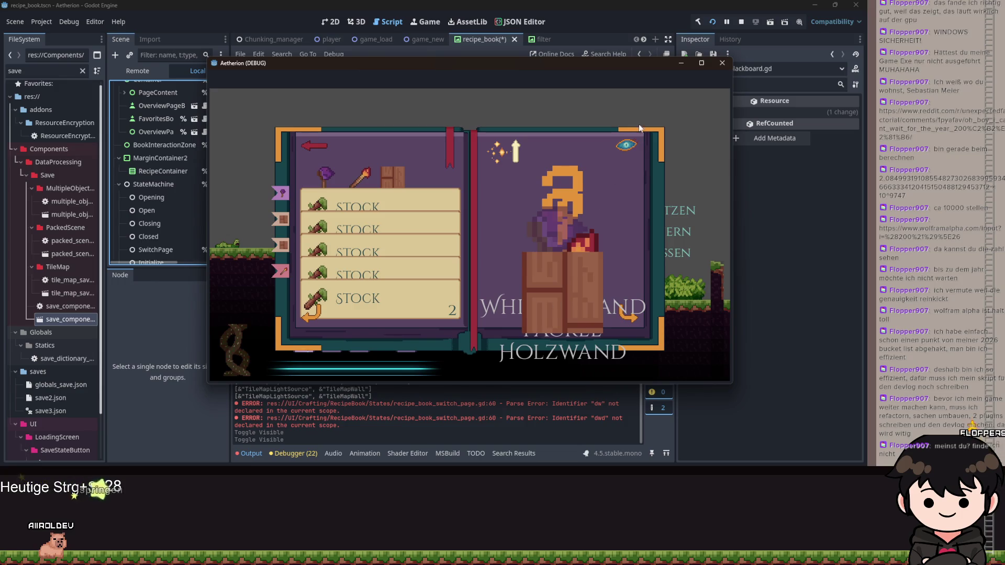
left_click_drag(479, 63, 573, 118)
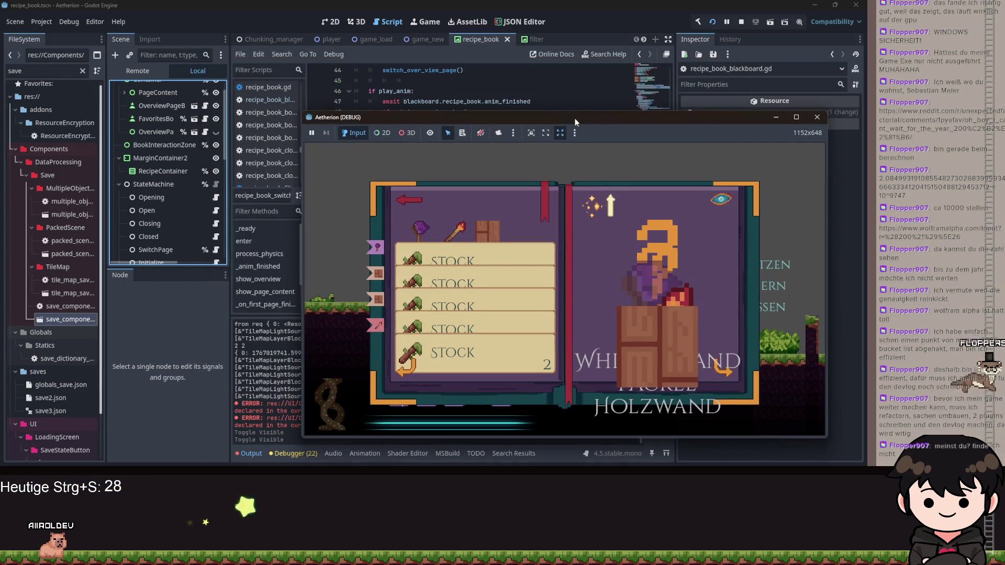
key("alt+Tab")
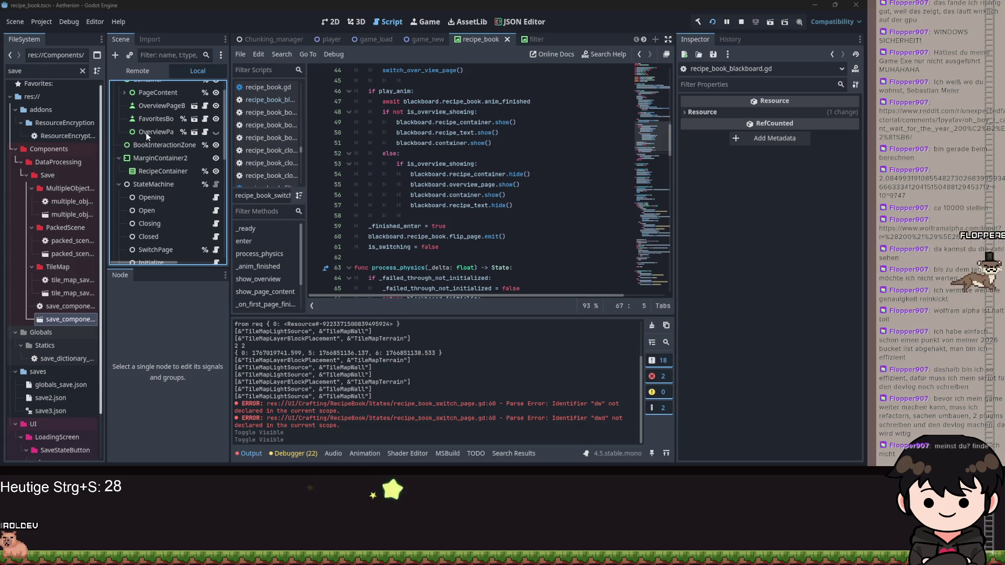
left_click(154, 71)
left_click(160, 59)
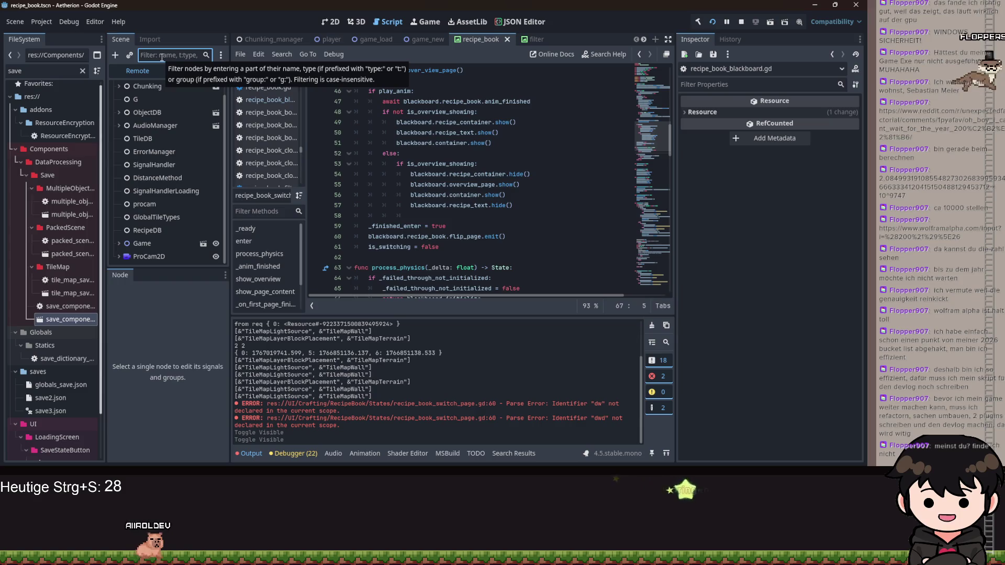
type("recipeCo")
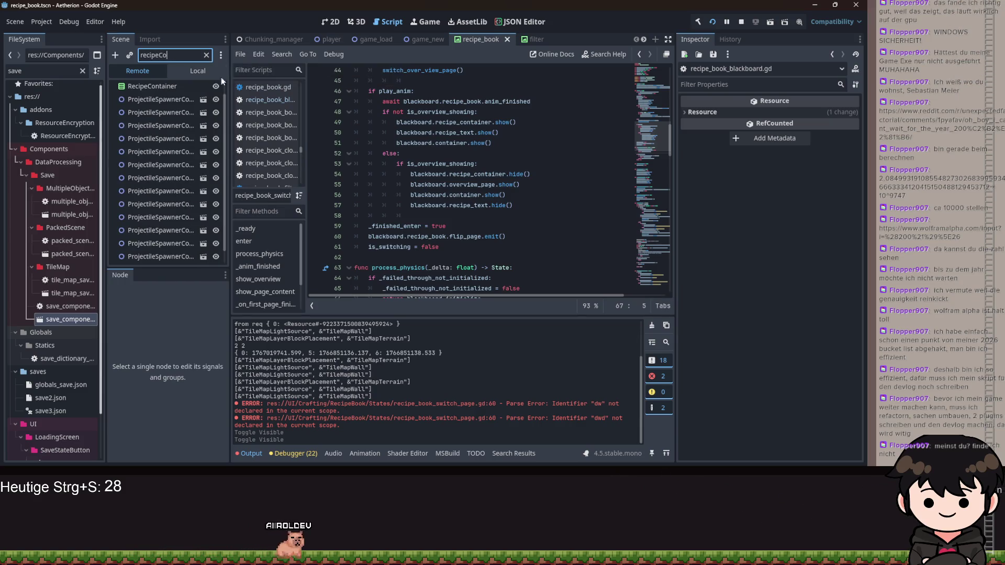
left_click(152, 87)
left_click(207, 55)
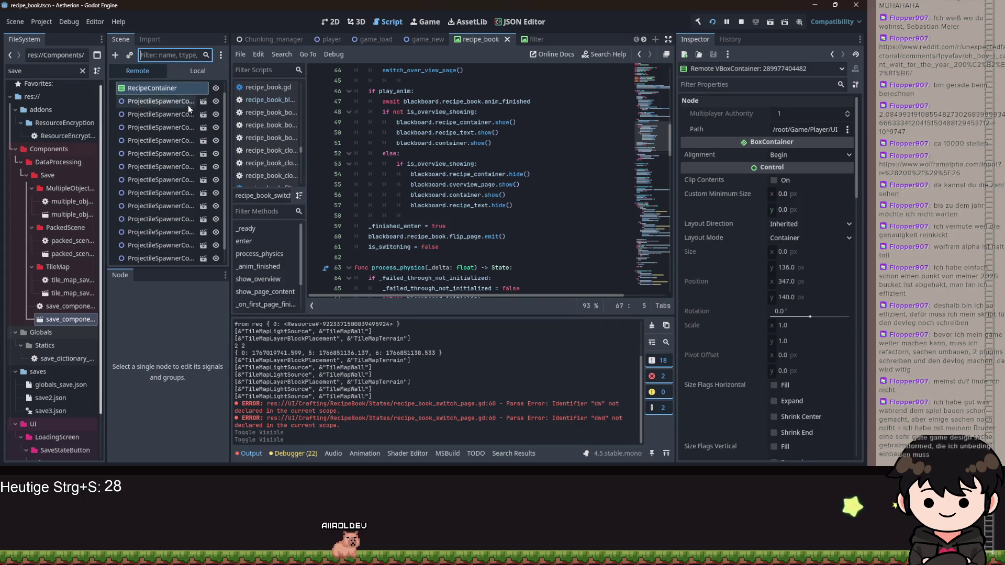
Expand the Game node in the remote tree and browse its children
left_click(117, 246)
scroll(123, 241, "down", 5)
scroll(133, 224, "down", 5)
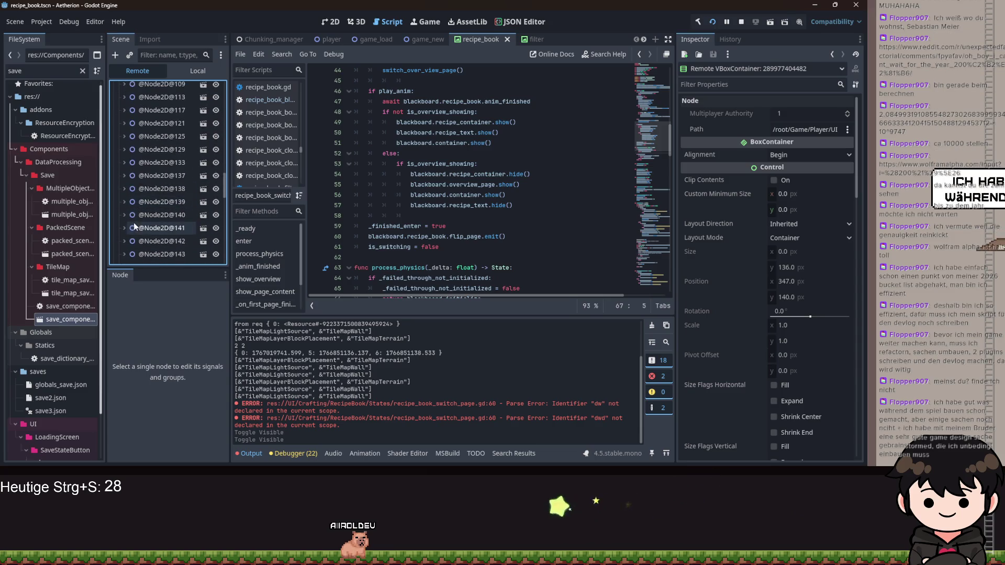
scroll(132, 225, "down", 5)
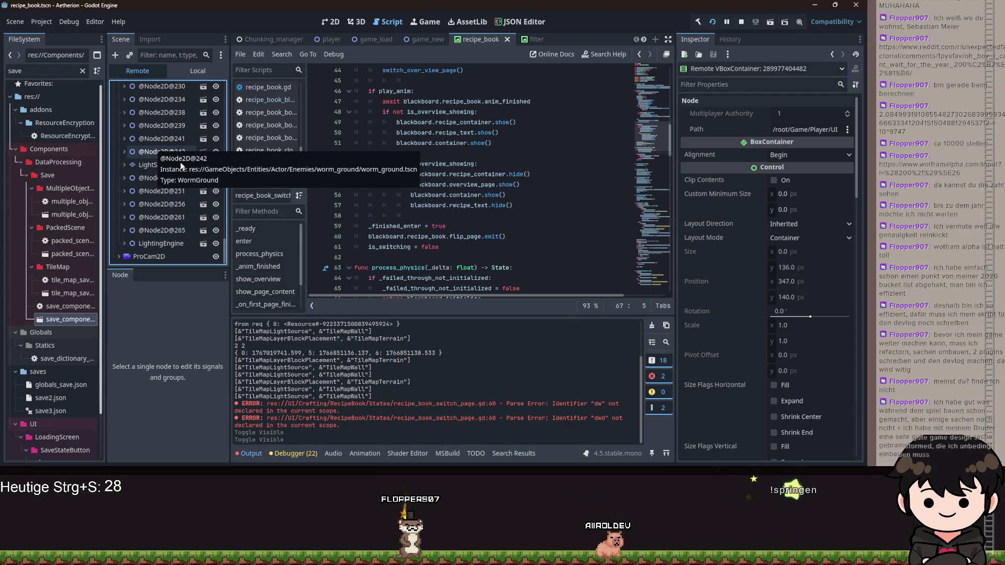
scroll(171, 152, "up", 10)
scroll(176, 182, "up", 5)
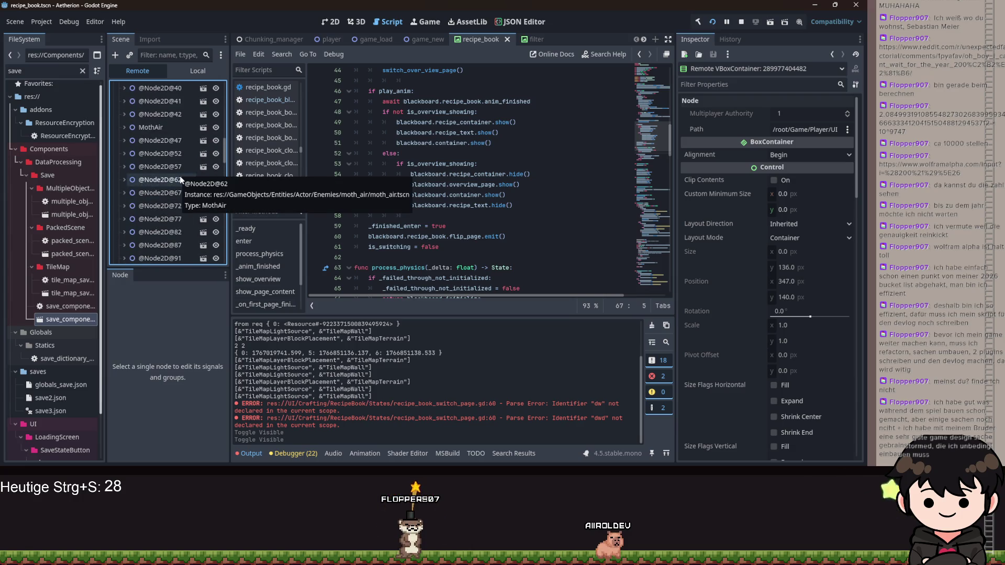
scroll(178, 192, "up", 1)
scroll(177, 198, "up", 4)
scroll(183, 188, "down", 15)
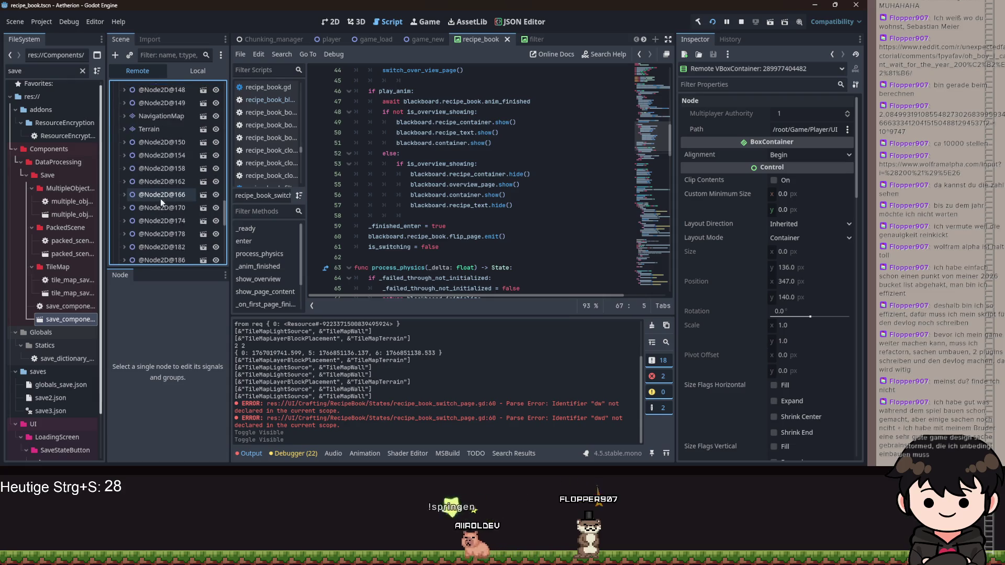
scroll(178, 199, "down", 5)
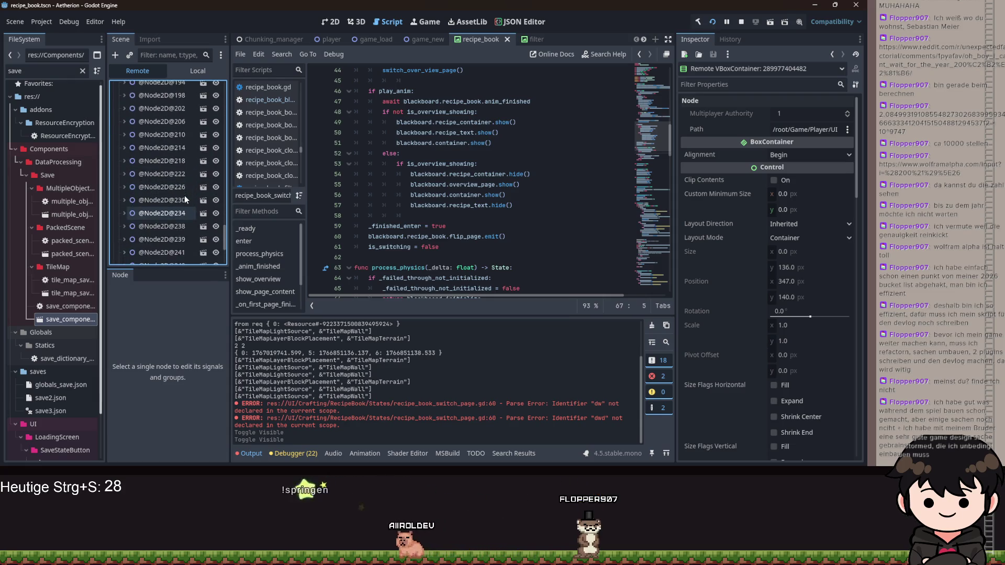
scroll(167, 190, "up", 10)
scroll(166, 191, "up", 10)
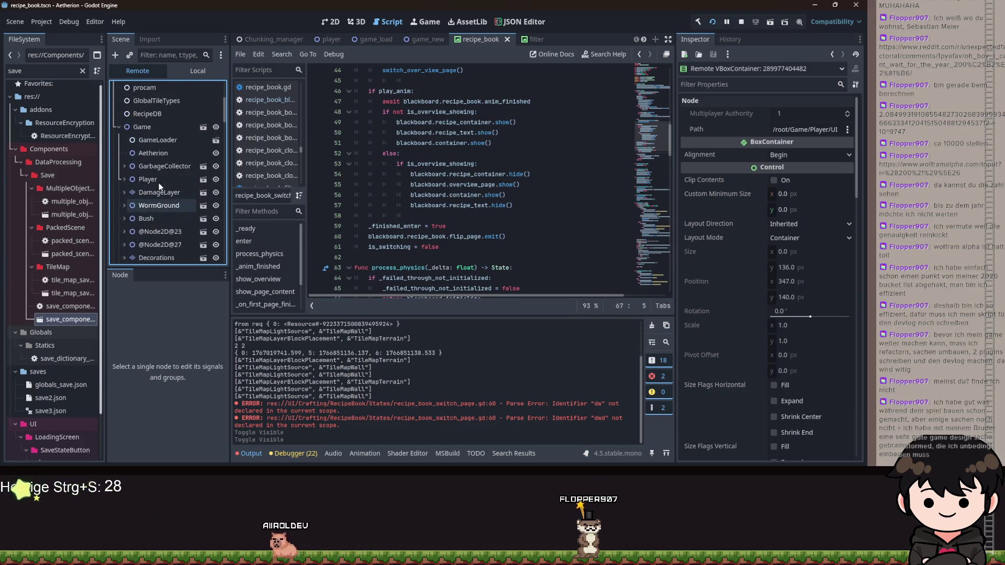
scroll(167, 205, "up", 1)
Expand Player > UI > RecipeBook down to RecipeContainer and toggle its visibility off and on
left_click(124, 203)
scroll(141, 209, "down", 4)
left_click(129, 115)
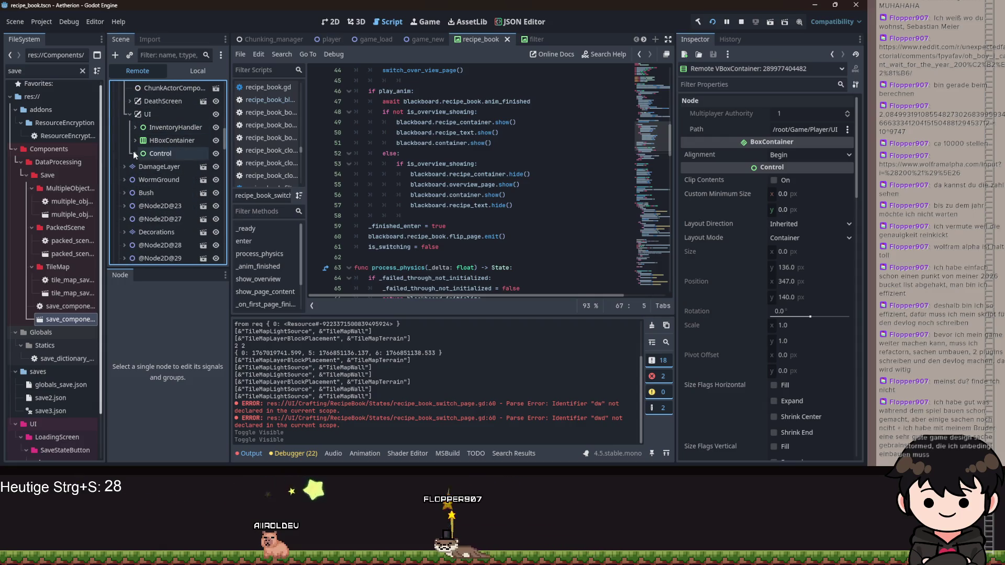
scroll(137, 182, "down", 2)
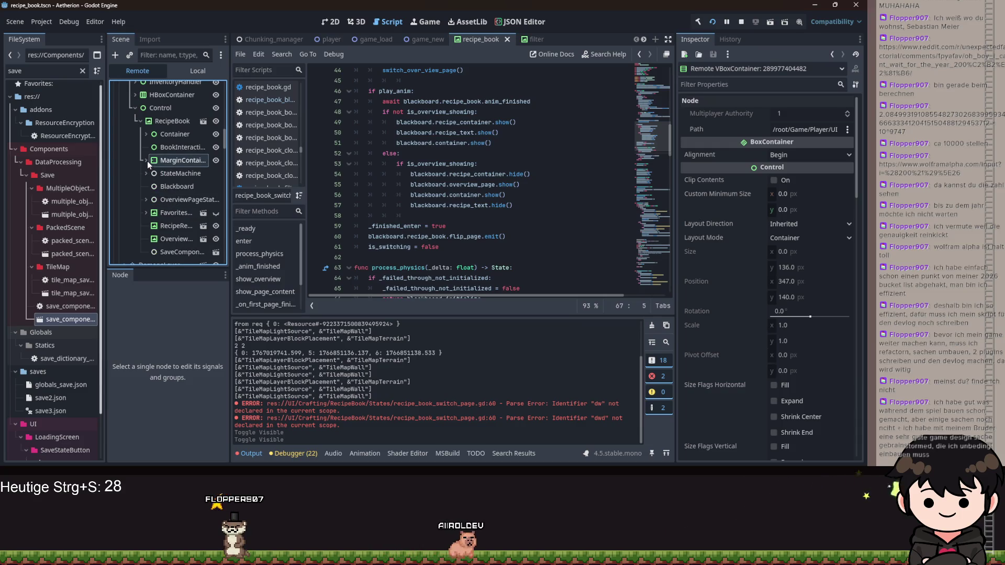
left_click(146, 166)
left_click(146, 134)
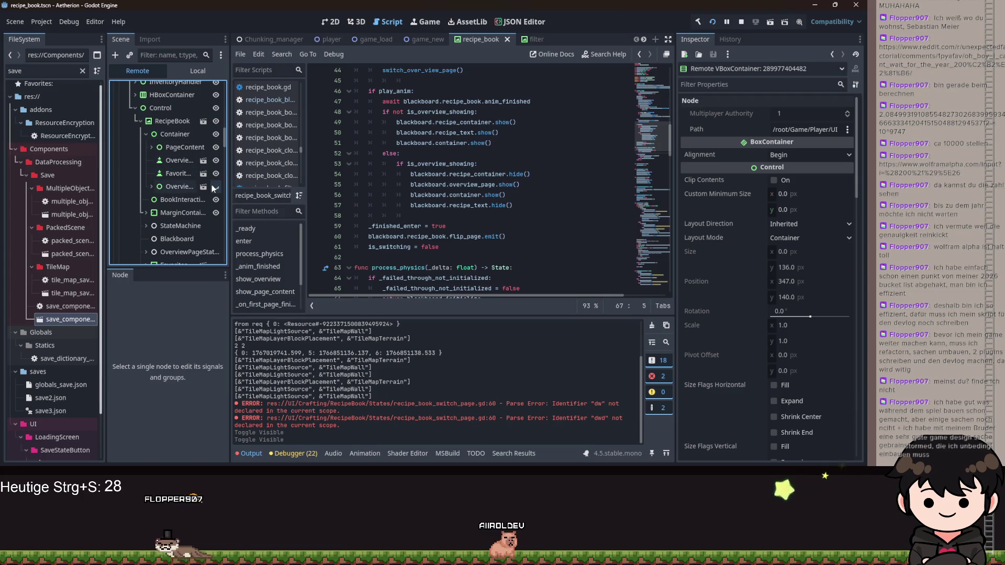
scroll(193, 197, "down", 3)
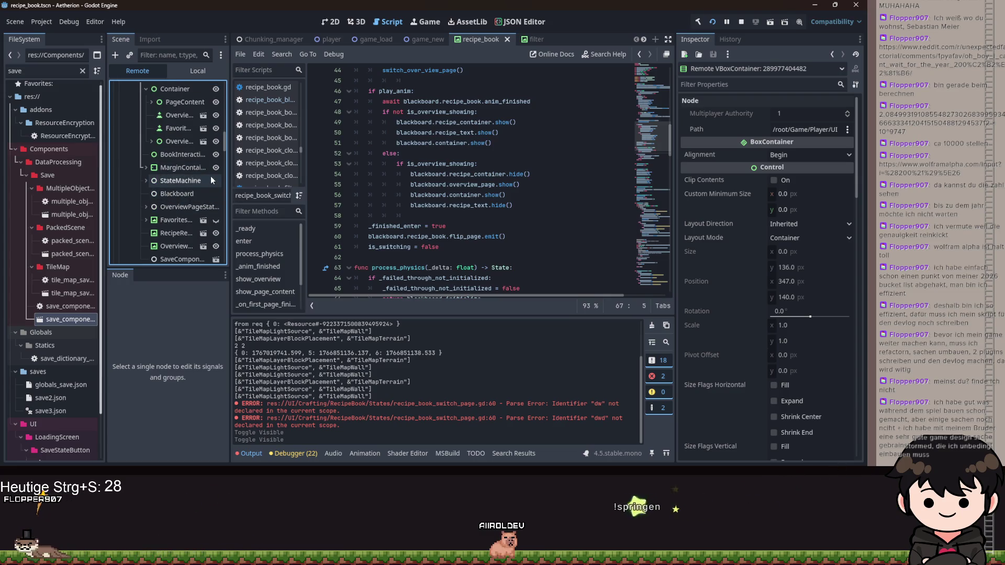
scroll(209, 201, "down", 2)
scroll(209, 196, "up", 2)
left_click(146, 167)
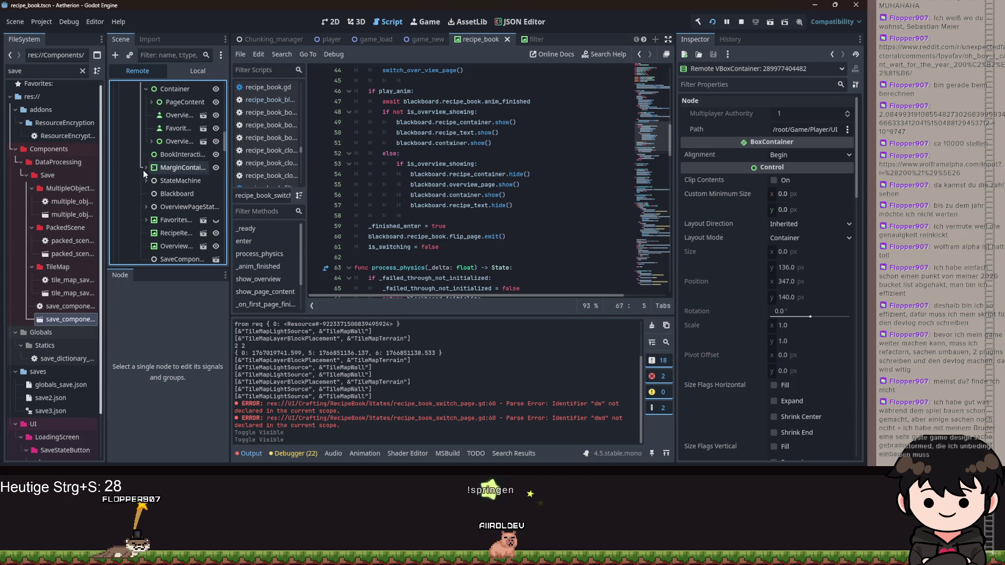
left_click(213, 181)
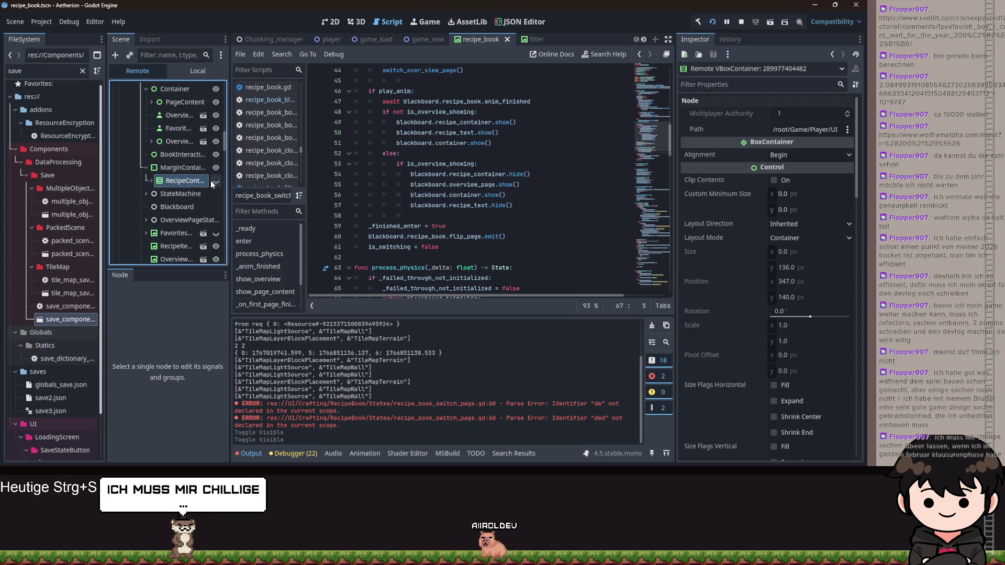
left_click(215, 181)
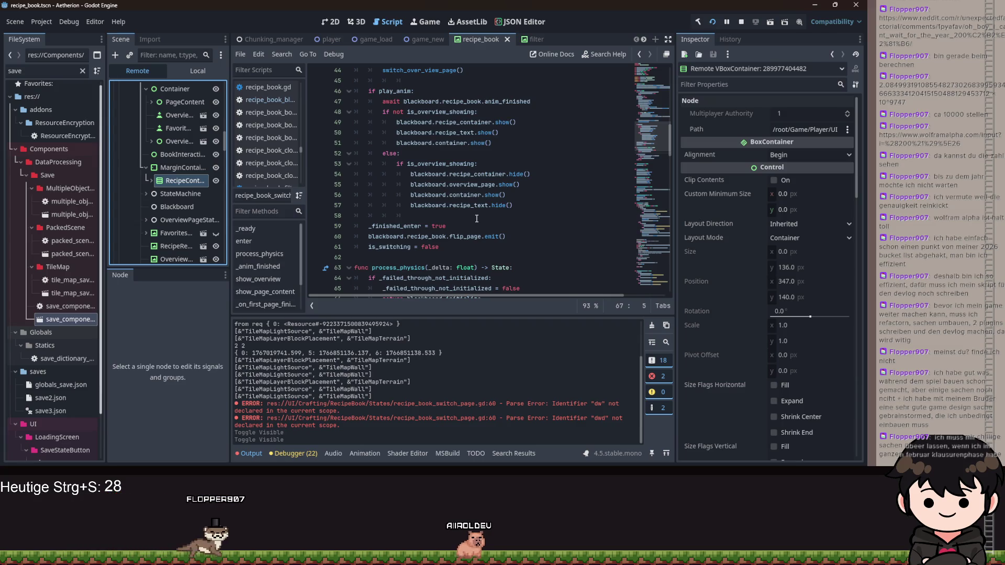
Expand and collapse RecipeContainer in the remote tree, then open recipe_book_blackboard.gd
scroll(541, 194, "up", 8)
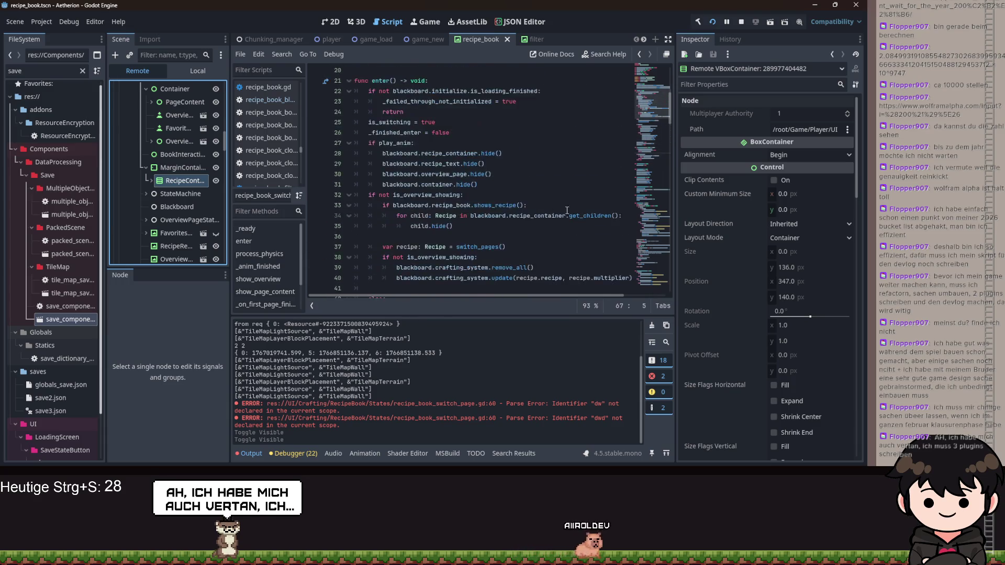
scroll(559, 207, "up", 7)
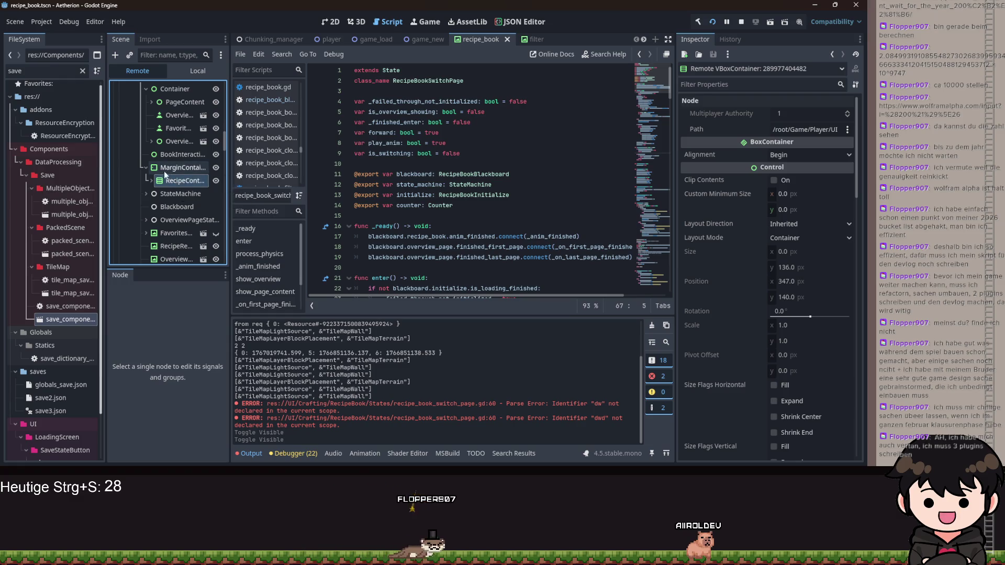
left_click(150, 180)
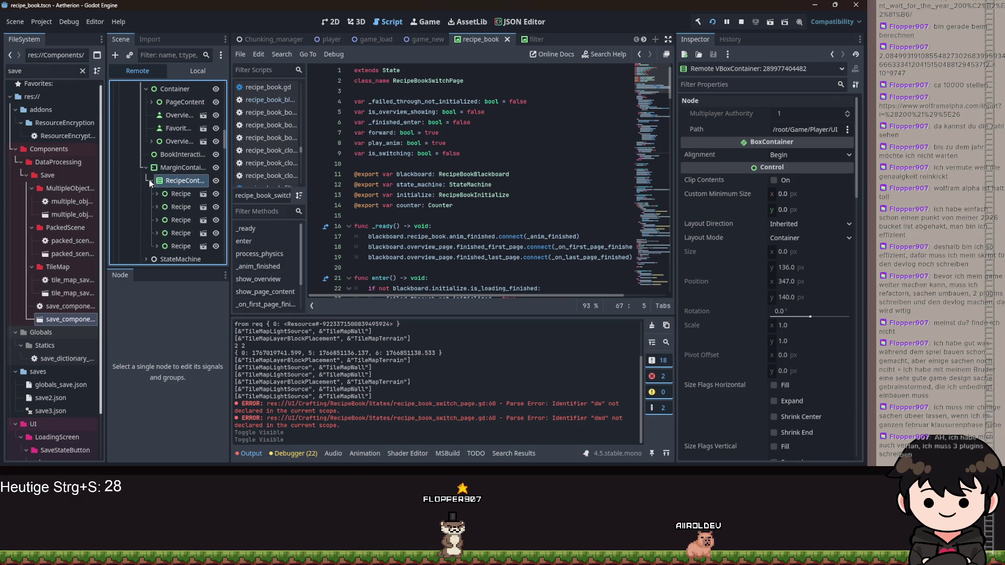
left_click(150, 180)
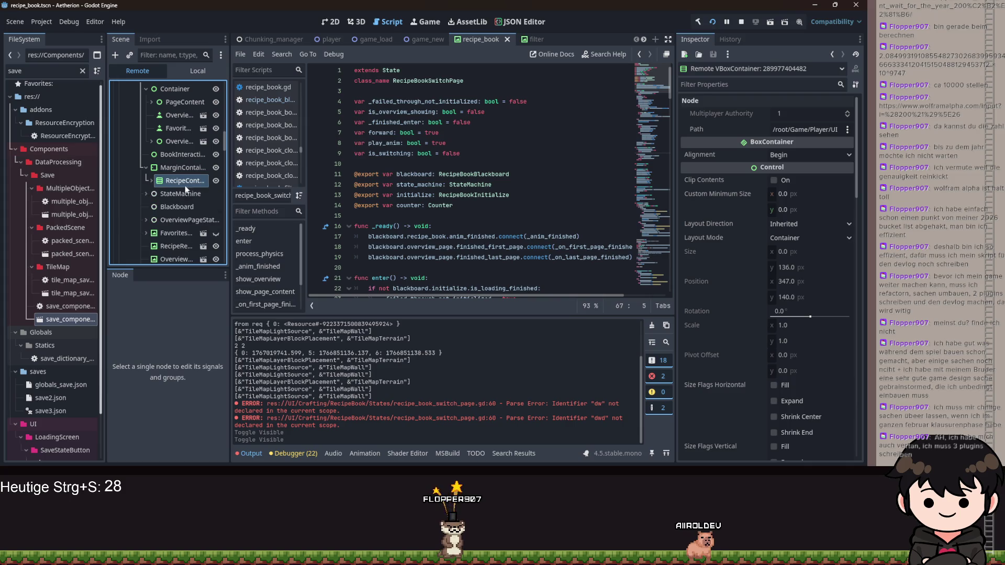
scroll(519, 217, "down", 4)
scroll(172, 160, "up", 5)
scroll(499, 186, "up", 4)
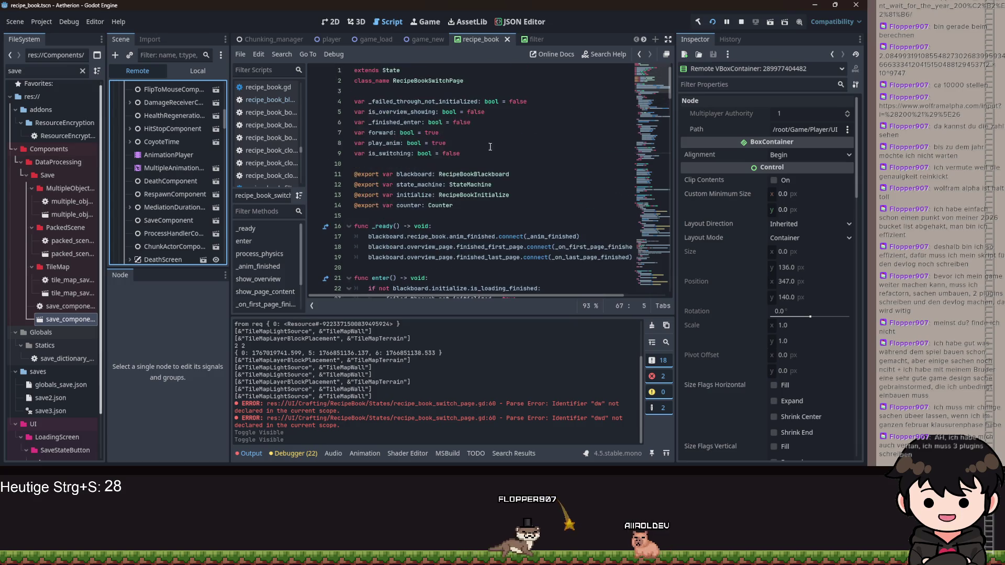
left_click(501, 173, "ctrl")
scroll(502, 168, "up", 7)
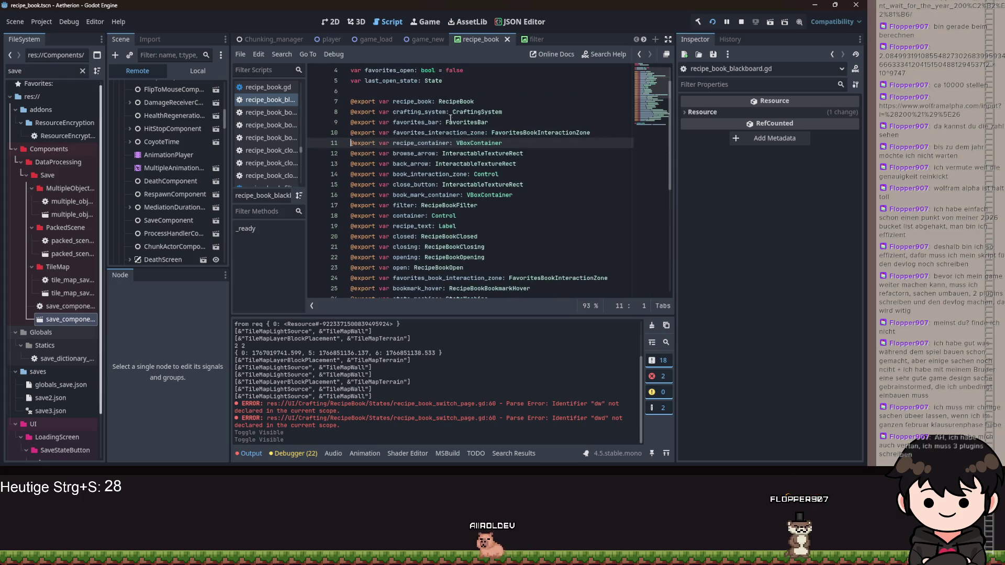
Open recipe_book.gd from RecipeBook, scroll through it, then jump to the is_overview_showing declaration
left_click(455, 101, "ctrl")
scroll(523, 168, "down", 7)
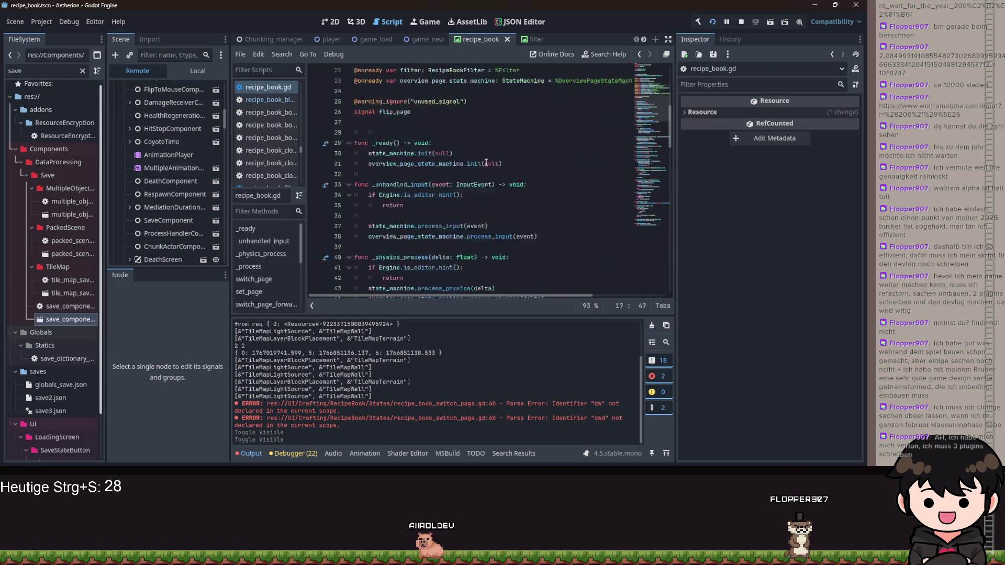
scroll(544, 172, "down", 2)
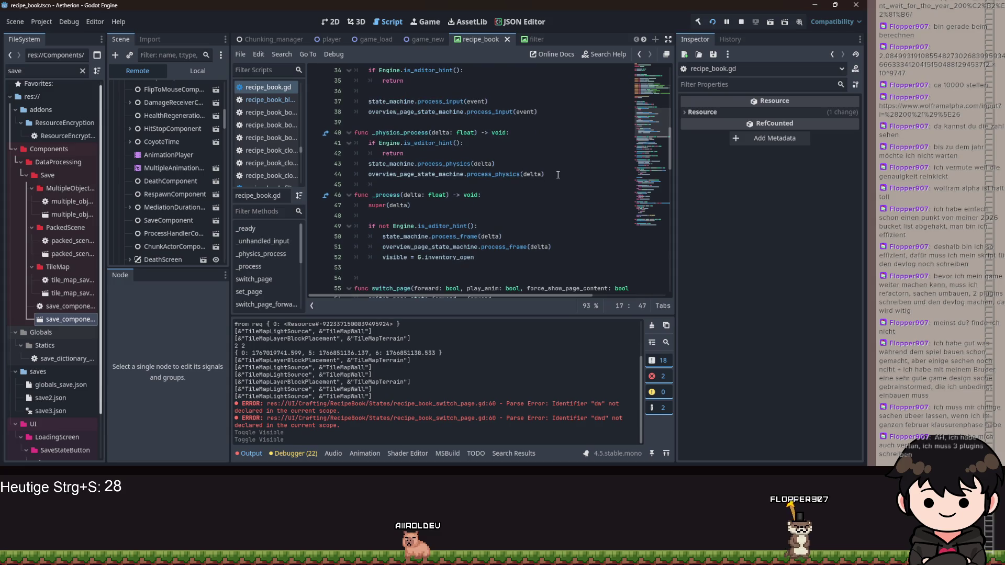
scroll(558, 174, "down", 5)
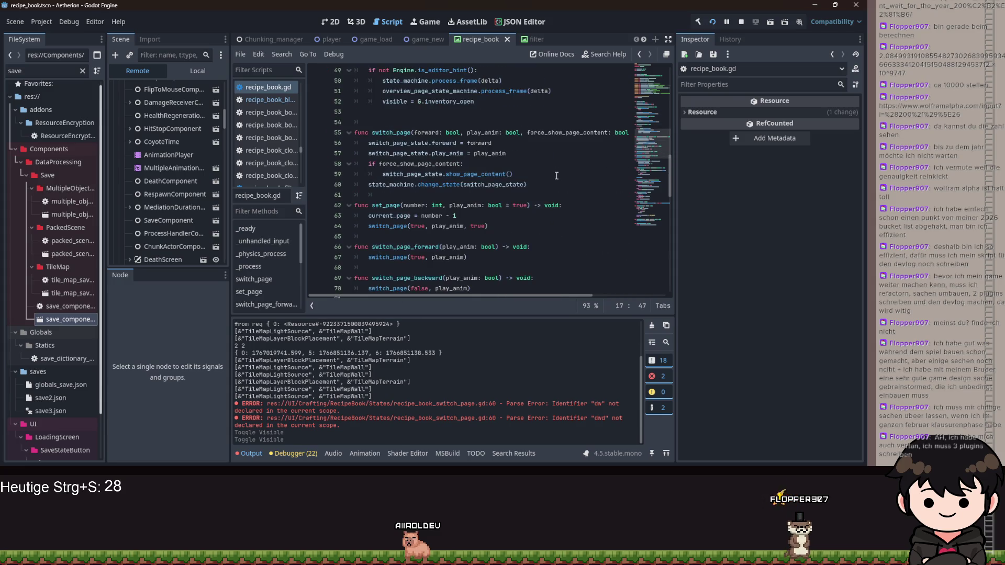
scroll(556, 176, "down", 12)
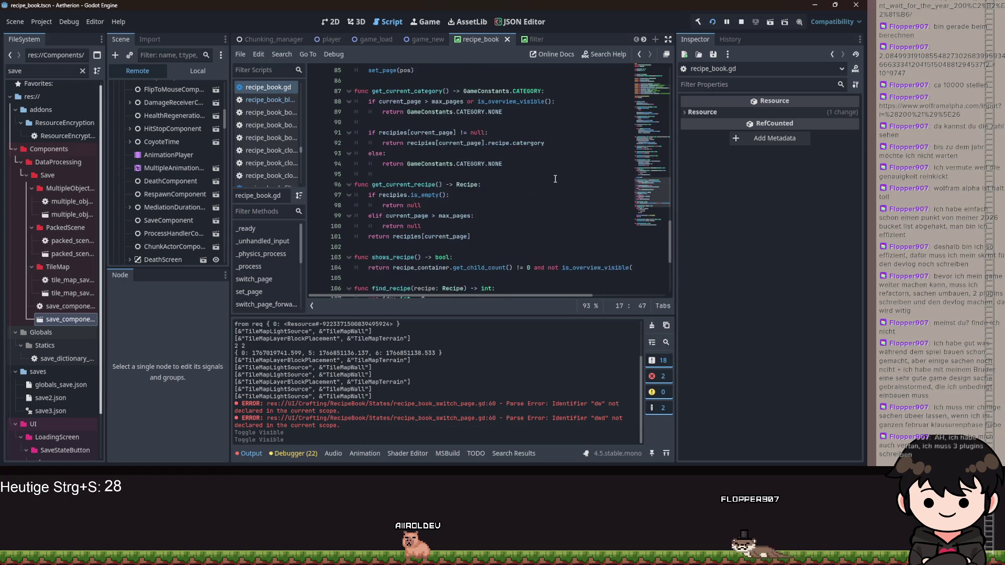
scroll(555, 177, "down", 5)
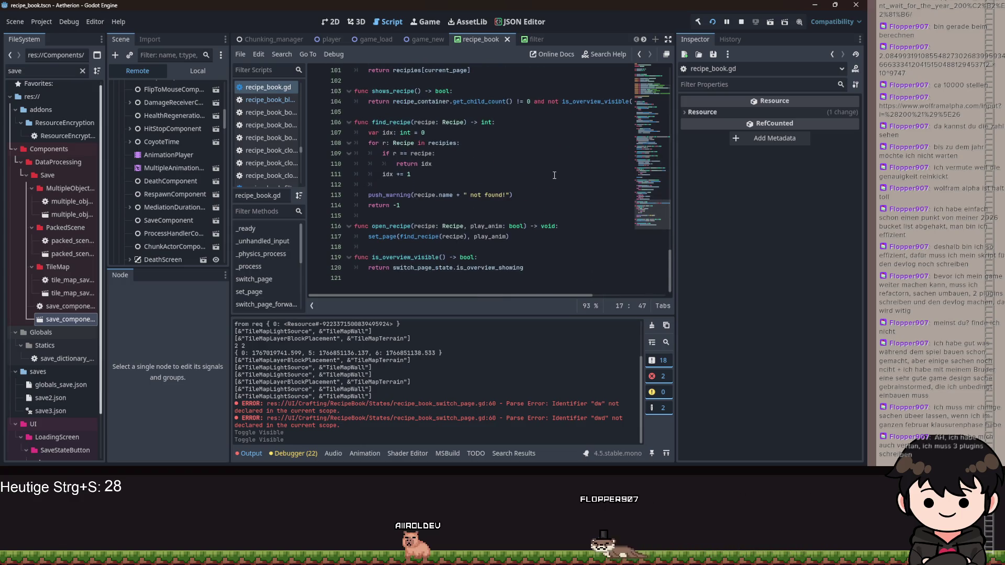
scroll(558, 168, "up", 4)
scroll(556, 169, "up", 20)
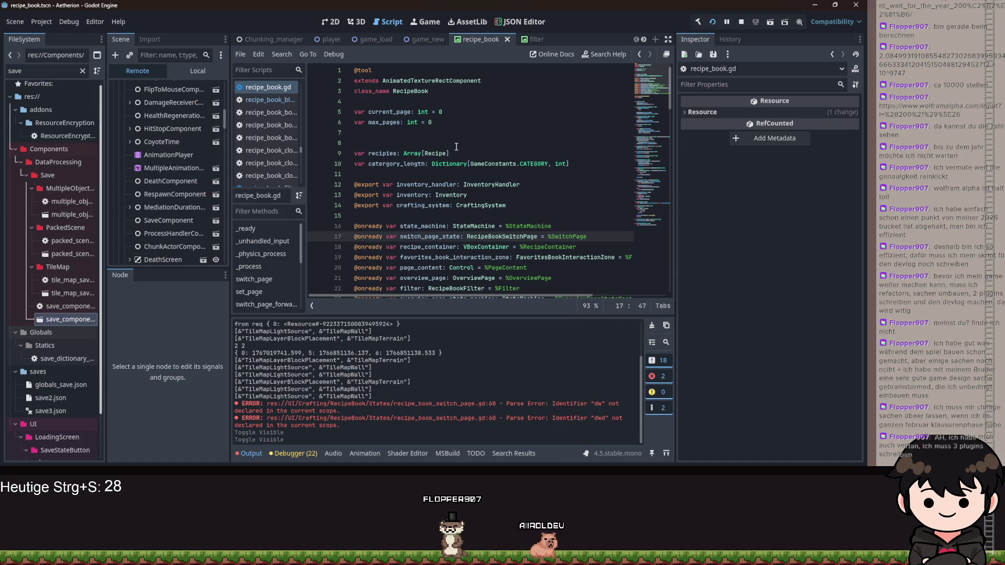
scroll(520, 183, "down", 3)
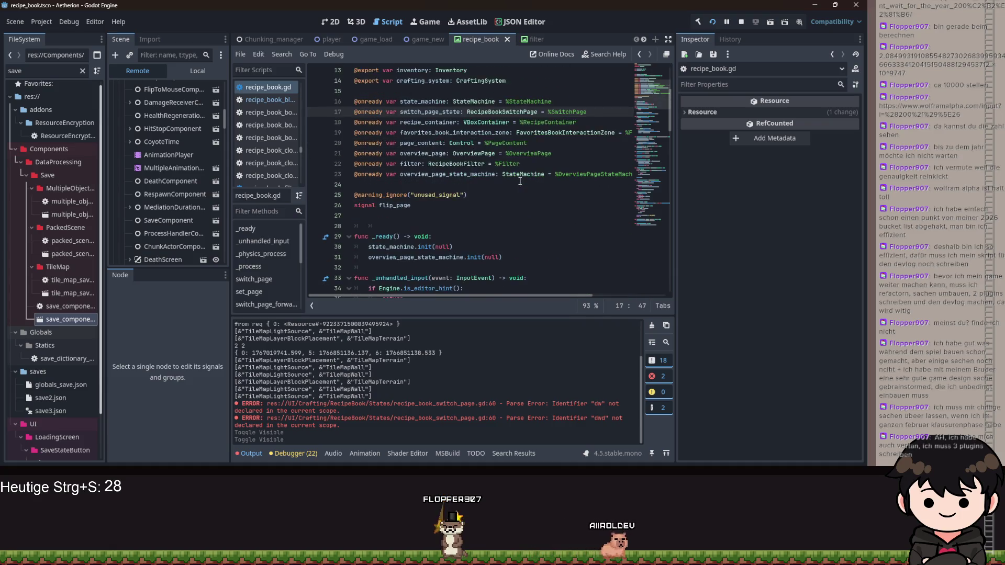
scroll(521, 181, "up", 2)
scroll(511, 168, "down", 19)
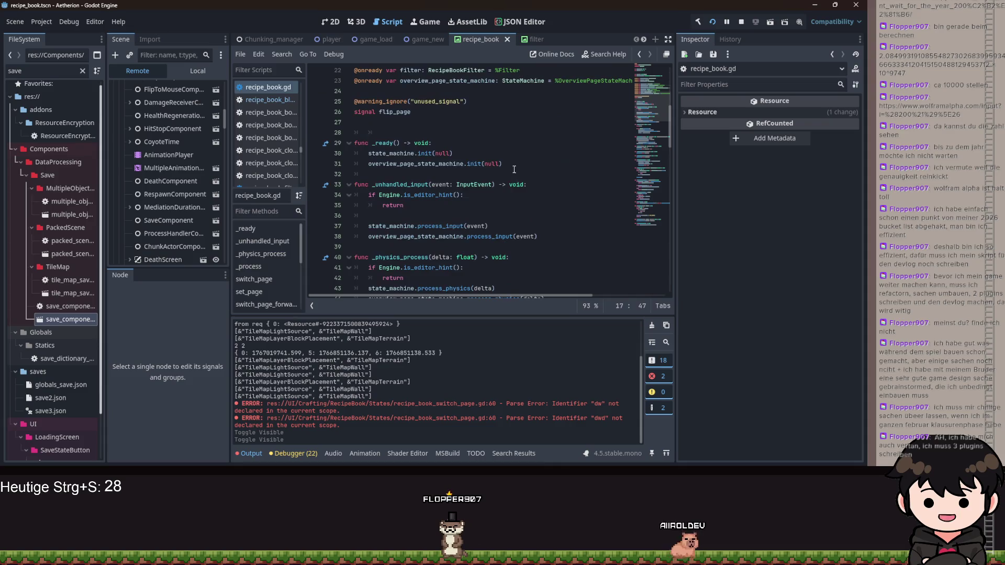
scroll(513, 188, "down", 13)
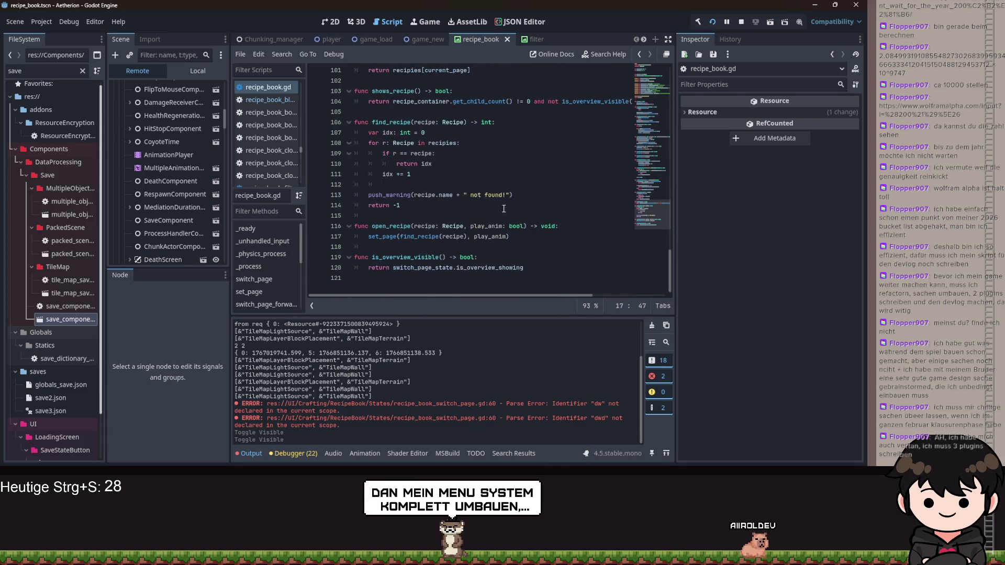
left_click(492, 268, "ctrl")
Add a set(value) setter to is_overview_showing that assigns is_overview_showing = value
left_click(493, 112)
type(": bool = false")
key("Return")
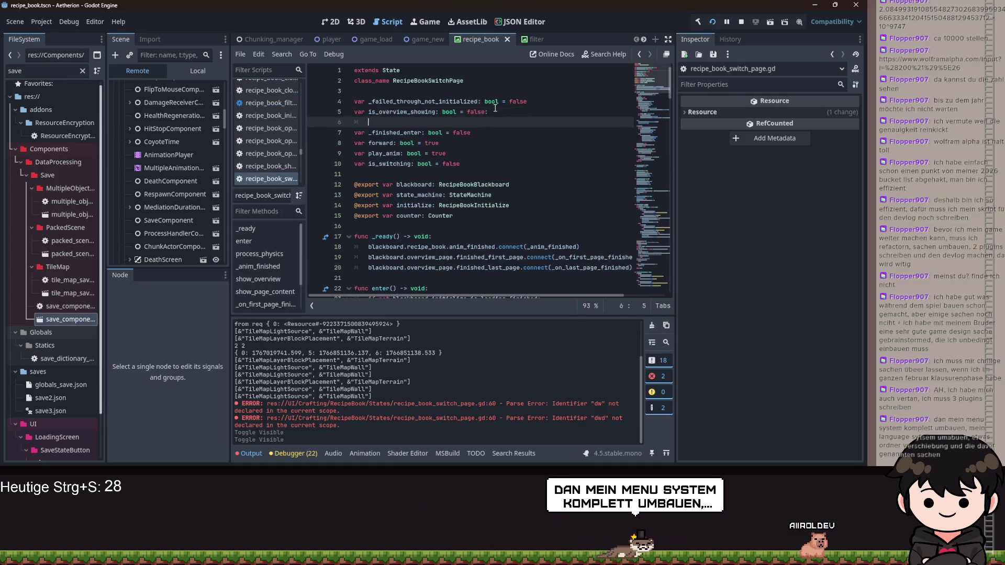
type("set(value):")
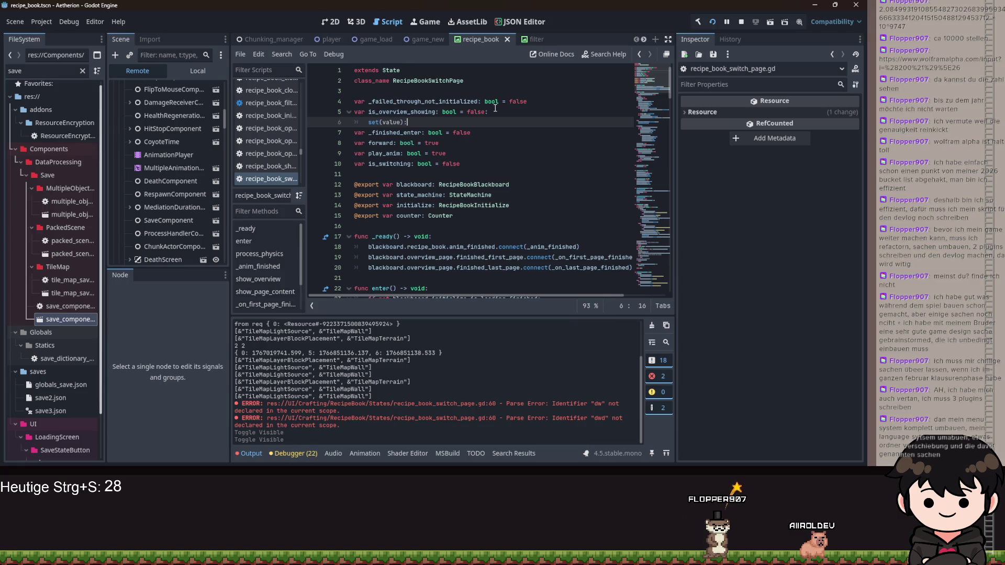
key("Return")
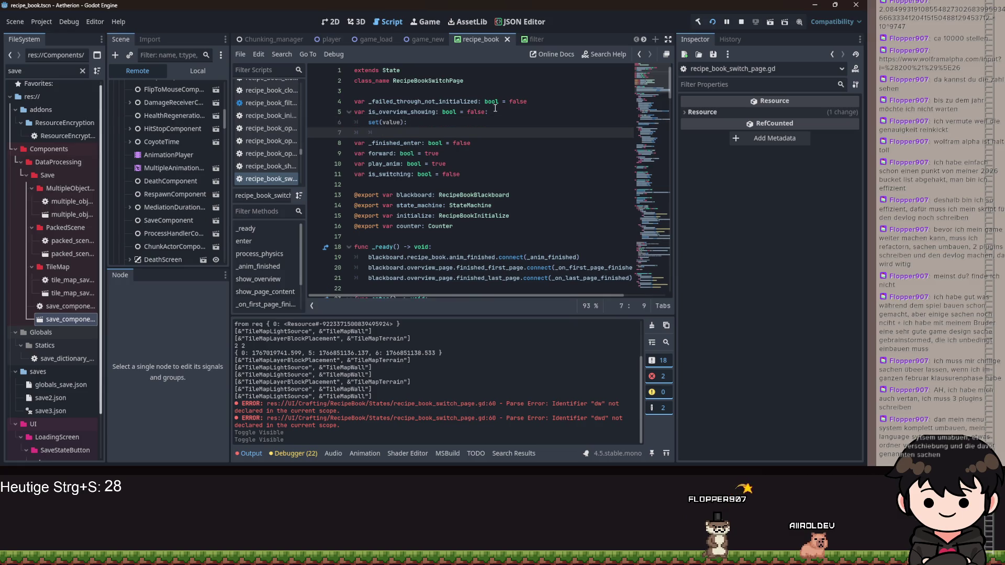
type("is_ov")
key("Return")
type("a")
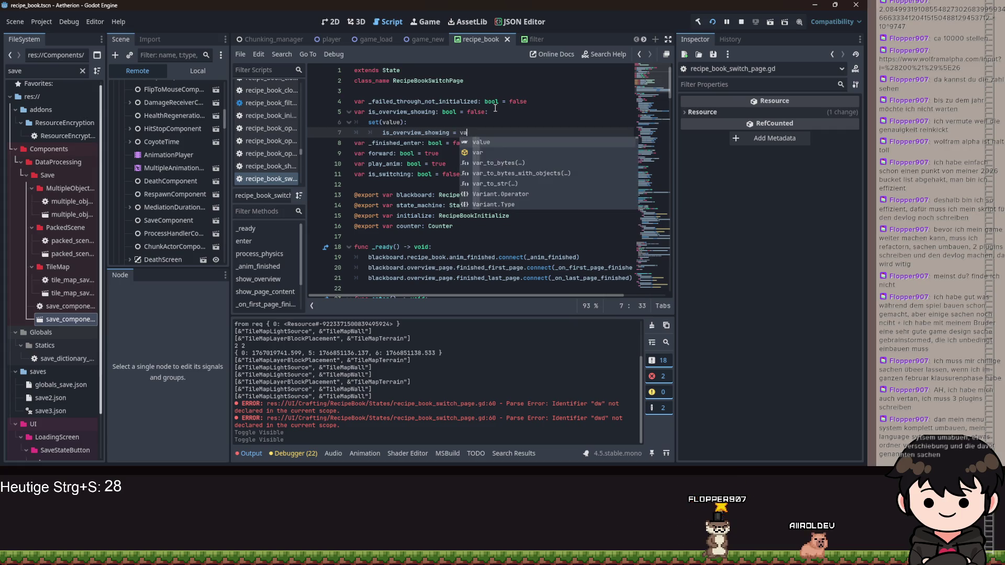
key("Return")
key("Return")
Add blackboard.recipe_container.visible = not value to the setter, save, and rerun the game
key("BackSpace")
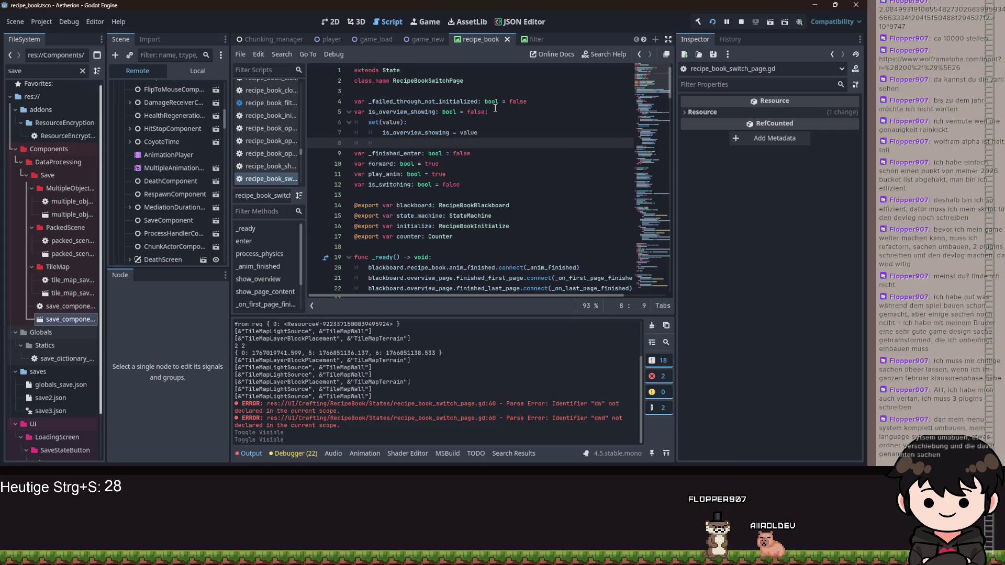
type("blackboard.rec")
key("Down")
key("Return")
type("visibility_changed")
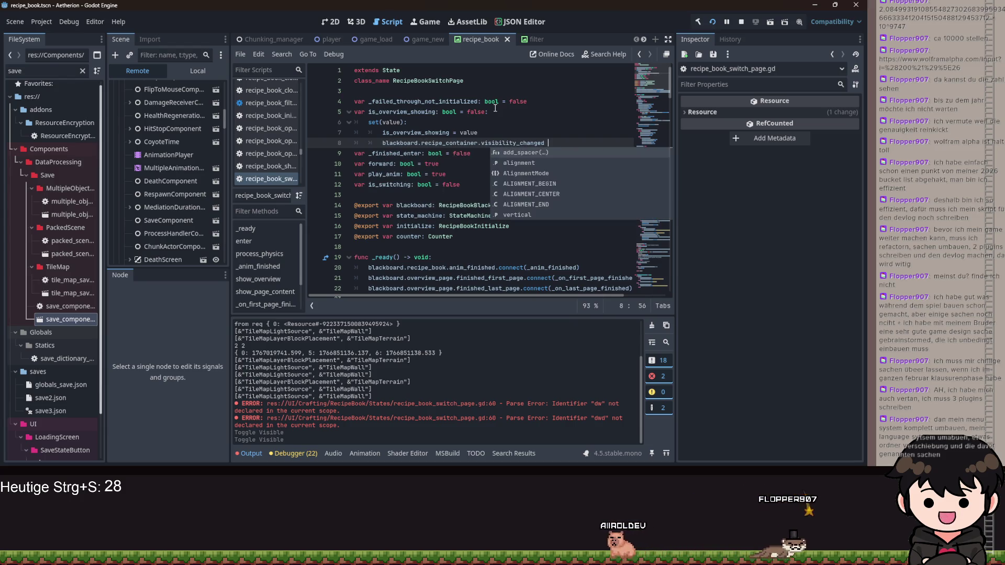
key("Return")
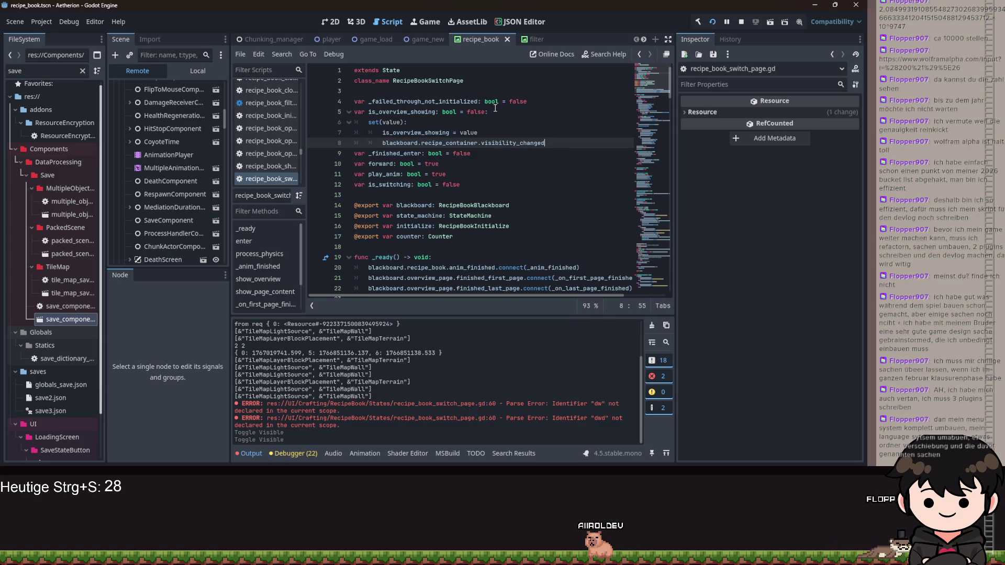
key("BackSpace")
key("BackSpace")
key("BackSpace")
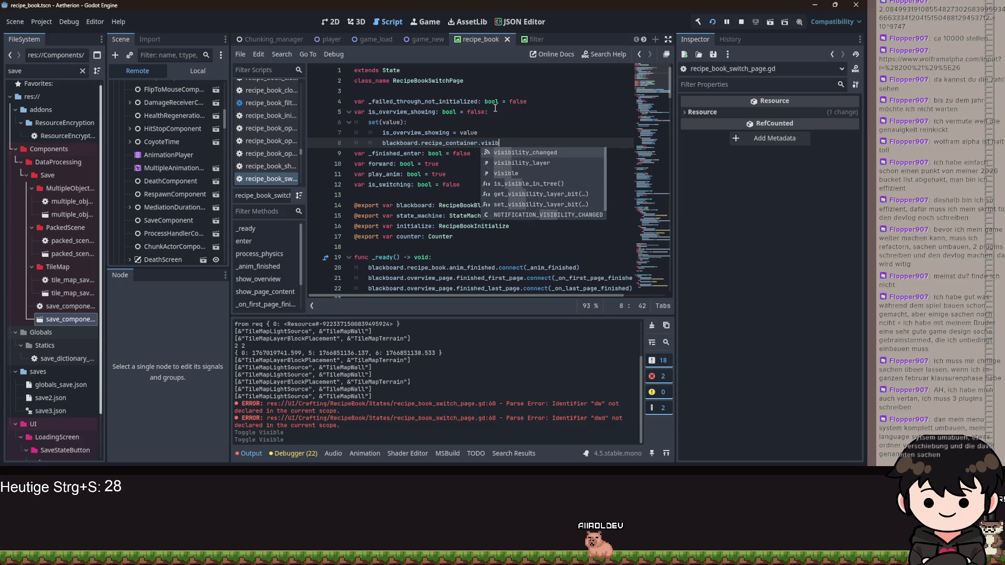
key("Down")
key("Return")
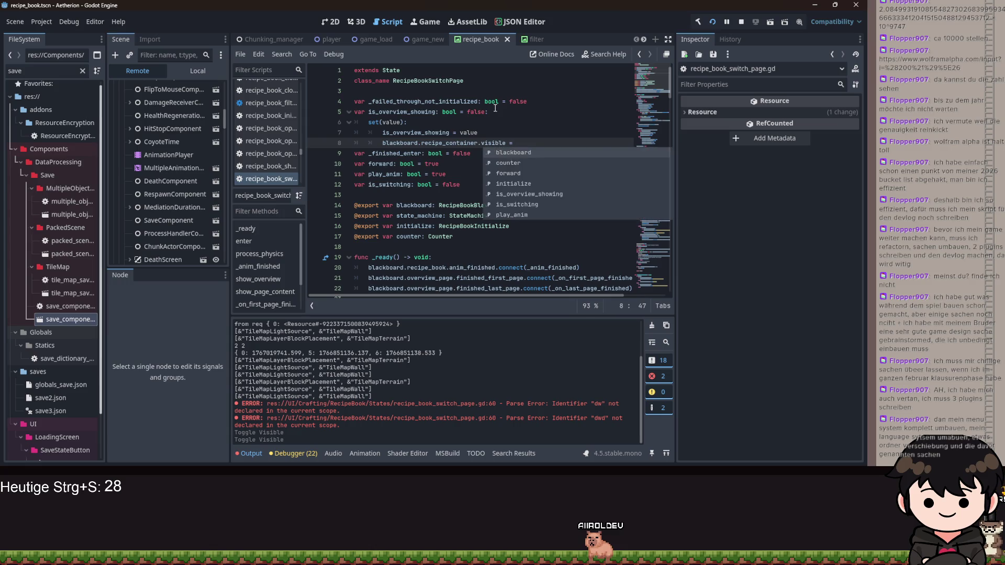
key("BackSpace")
type("bo")
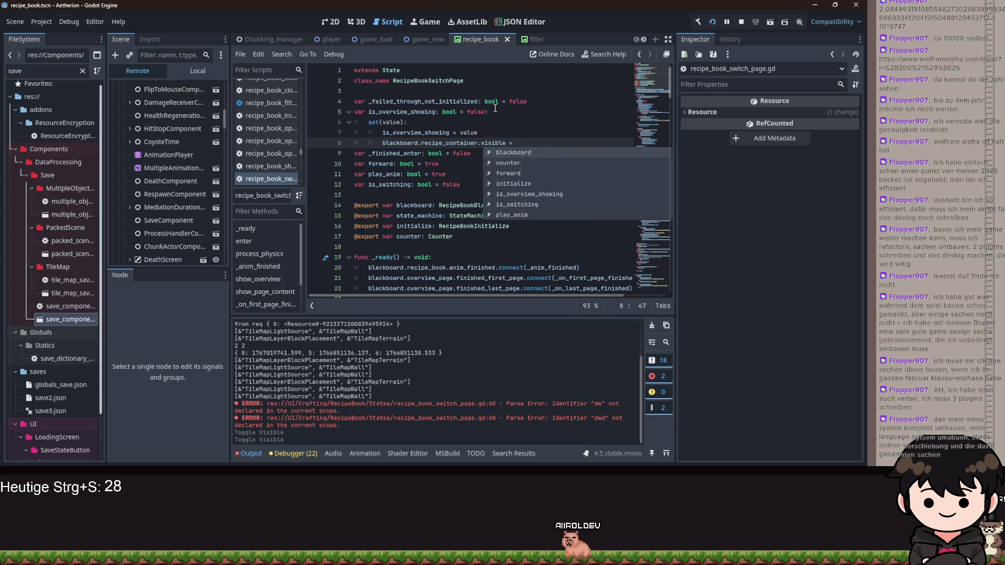
key("BackSpace")
key("BackSpace")
type("not val")
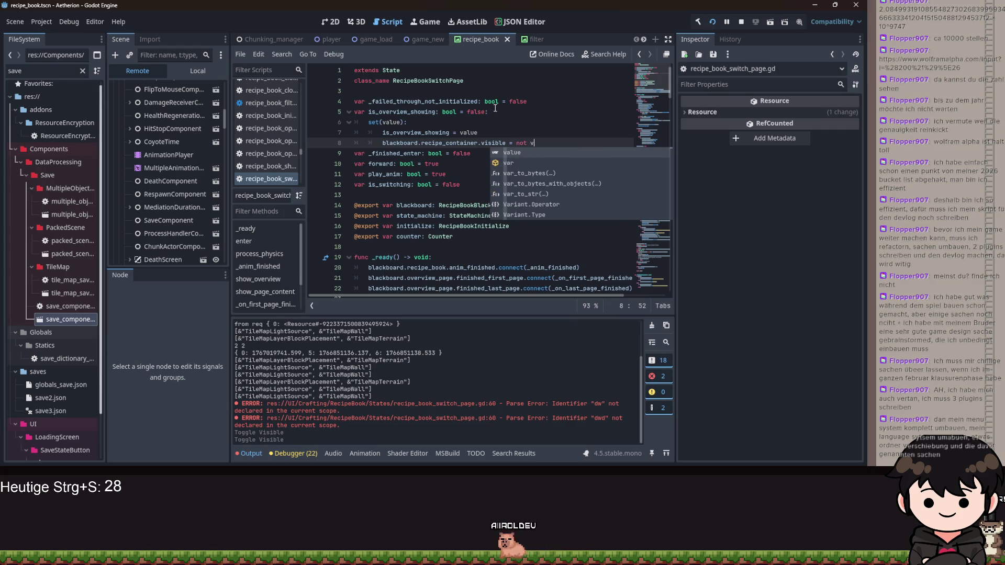
key("Return")
key("ctrl+s")
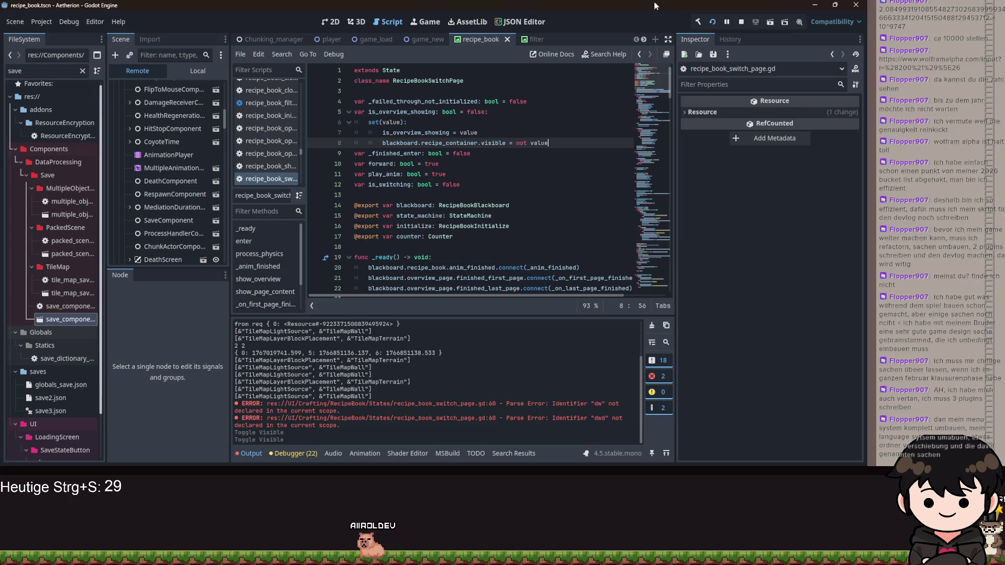
left_click(722, 19)
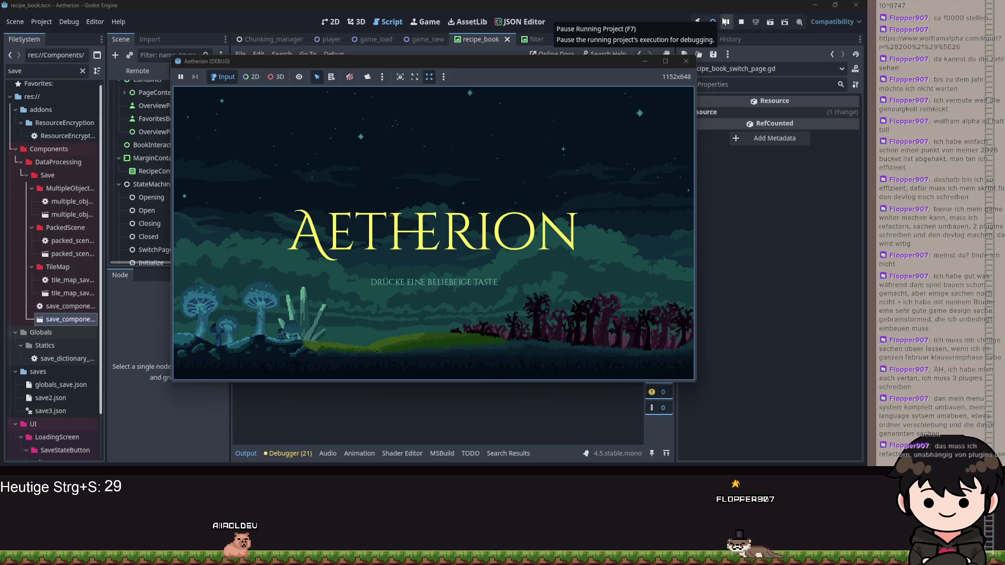
Get past the title screen, choose Fortsetzen, open the recipe book, then minimize the game
left_click(530, 204)
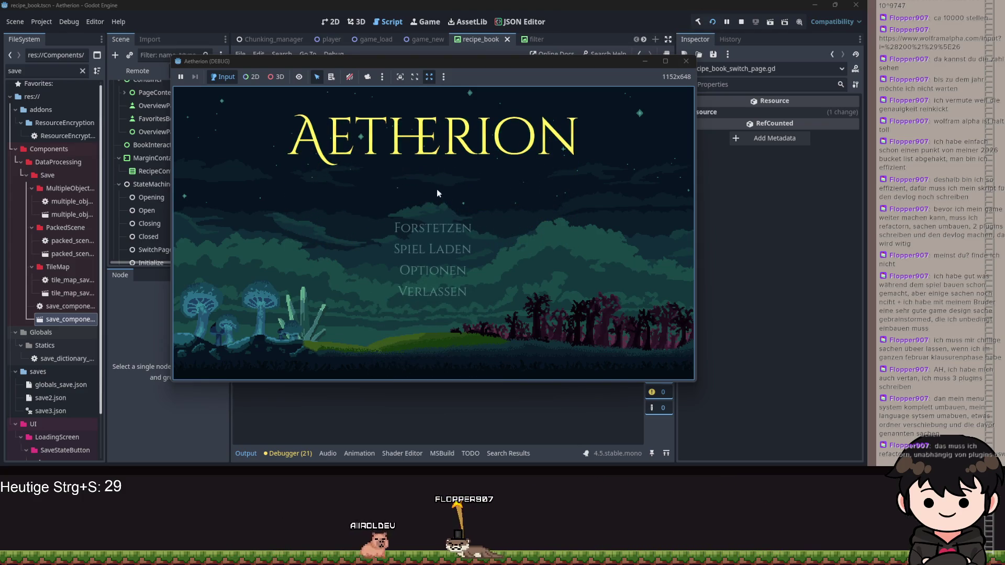
left_click(449, 236)
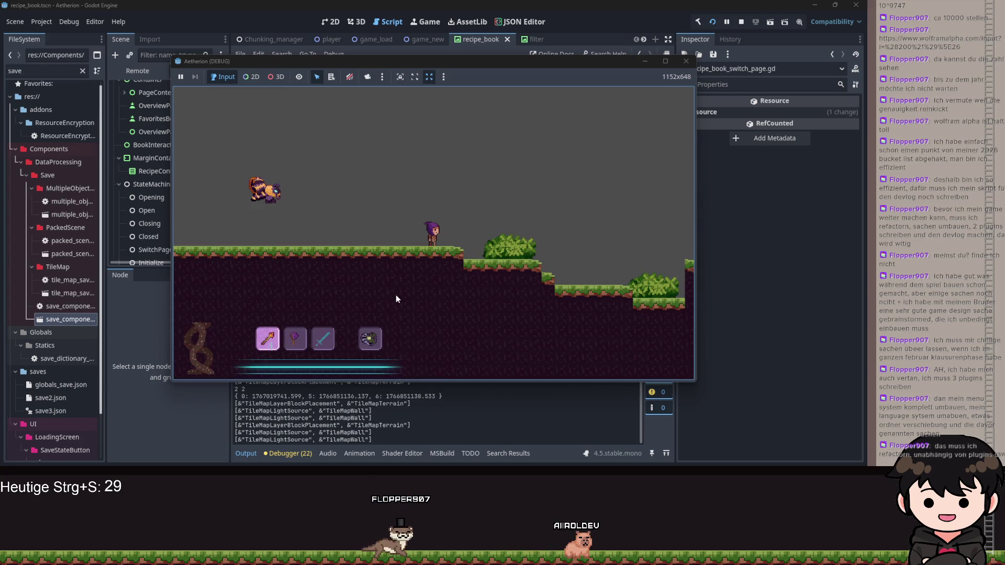
left_click(255, 214)
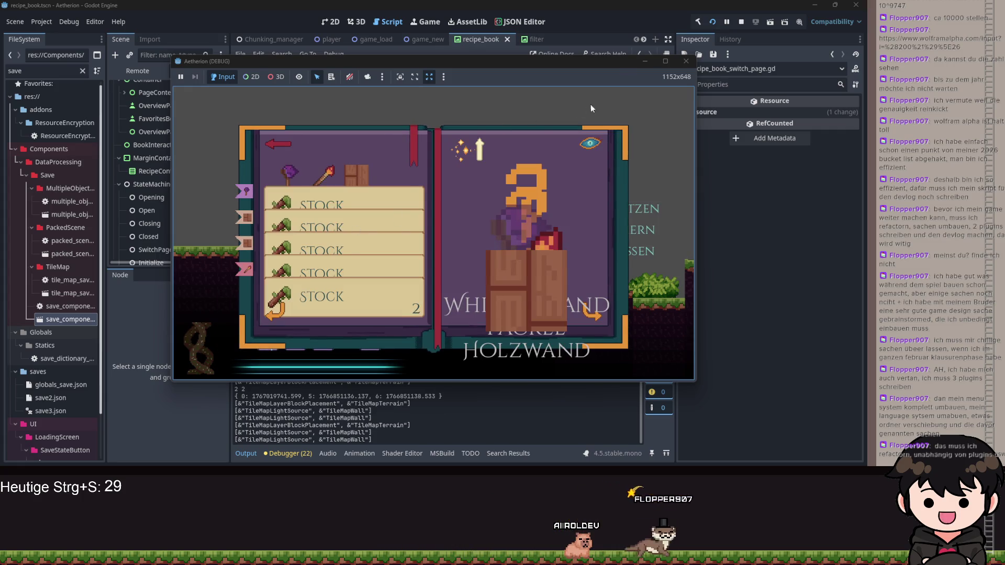
left_click(642, 63)
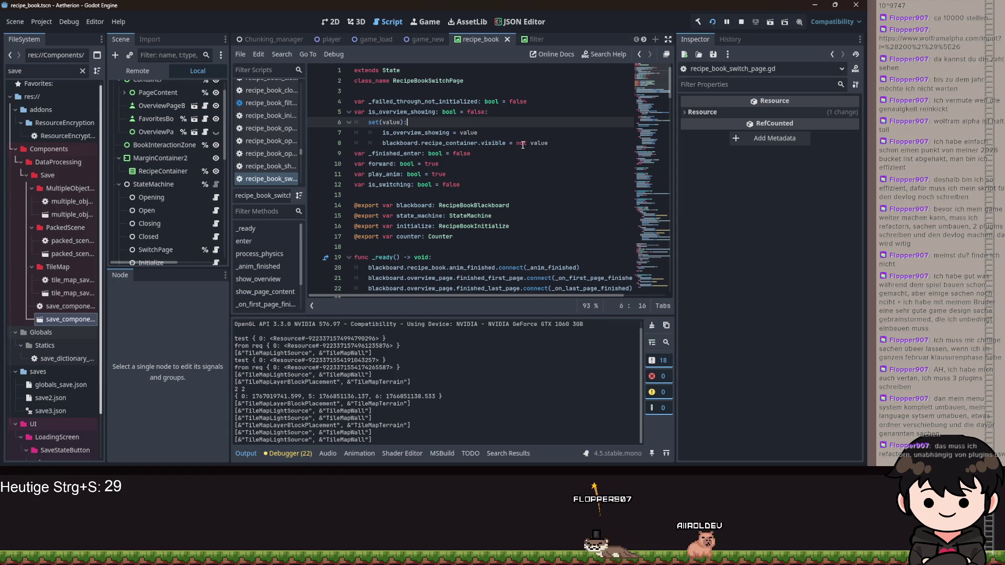
Review the is_overview_showing setter and enter code in recipe_book_switch_page.gd, then rerun with F5
double_click(537, 142)
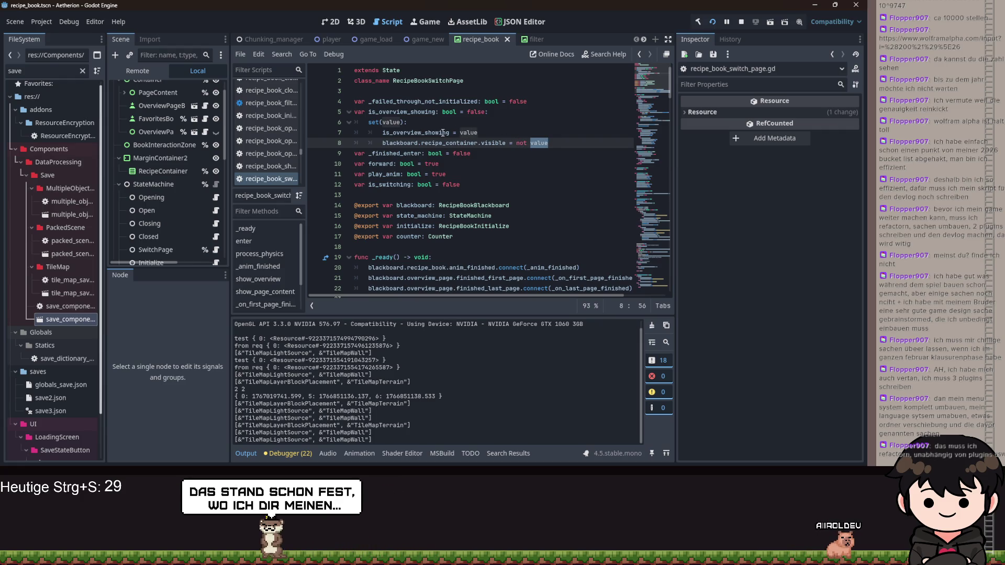
mouse_move(445, 134)
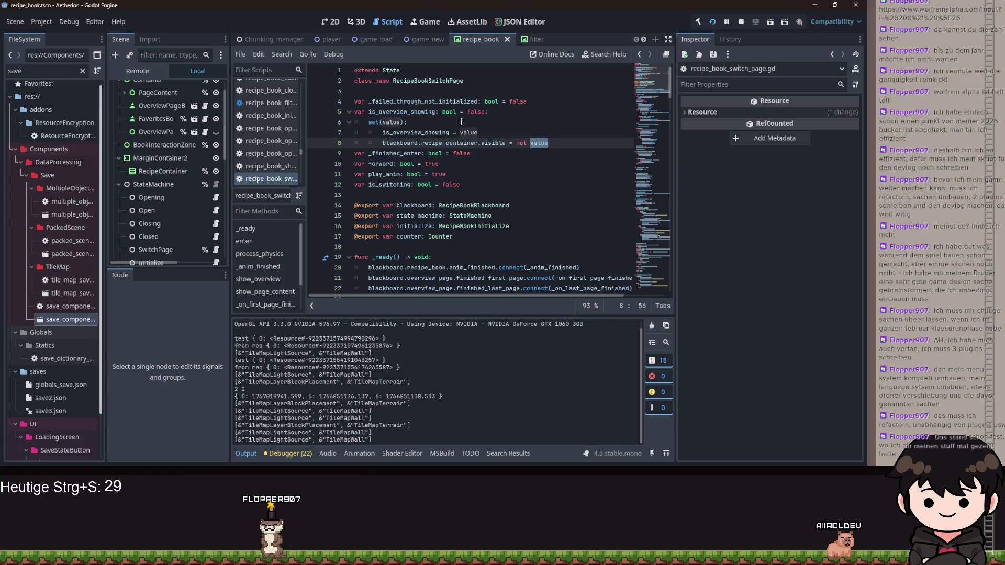
scroll(449, 174, "down", 2)
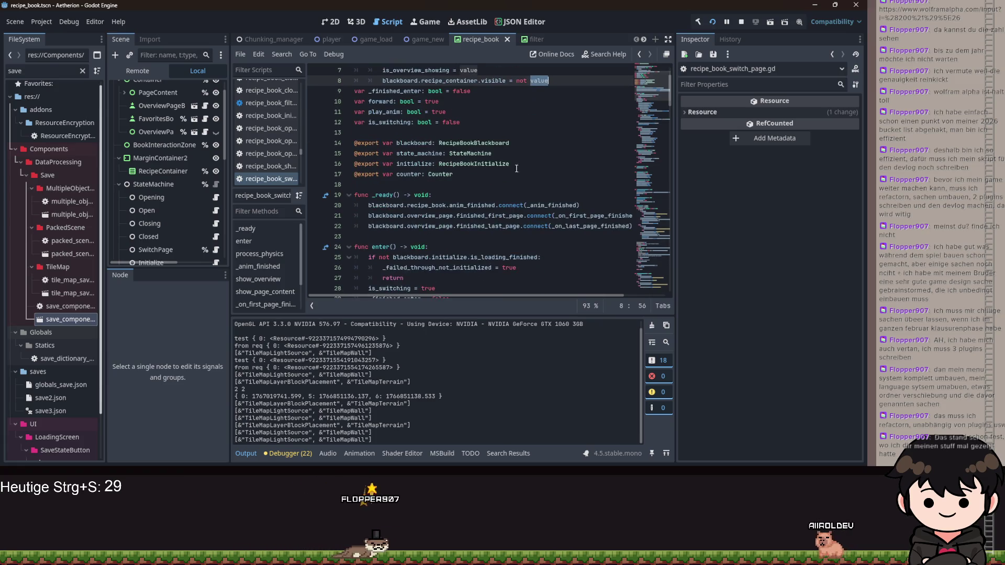
left_click(449, 174)
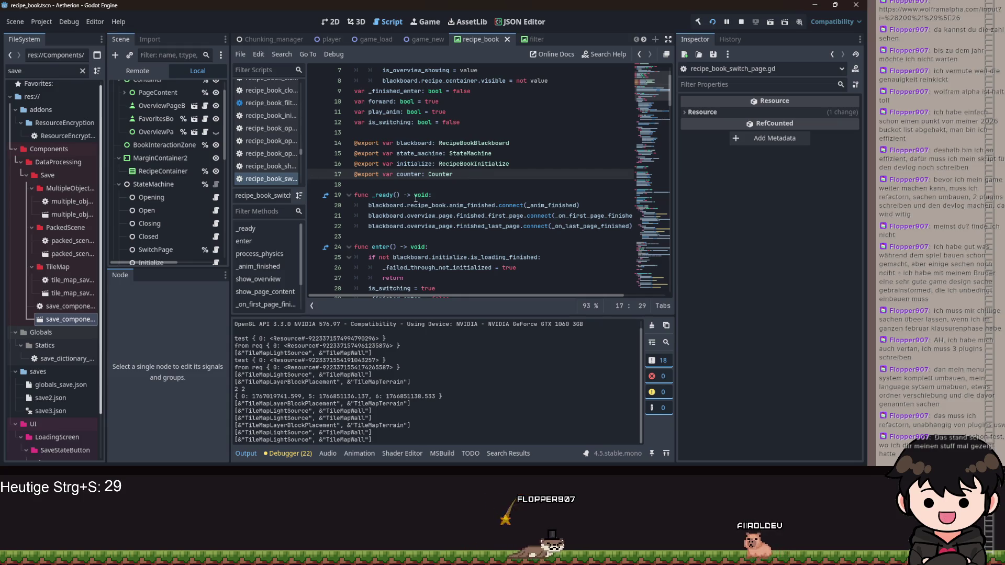
scroll(524, 201, "down", 3)
scroll(496, 203, "down", 5)
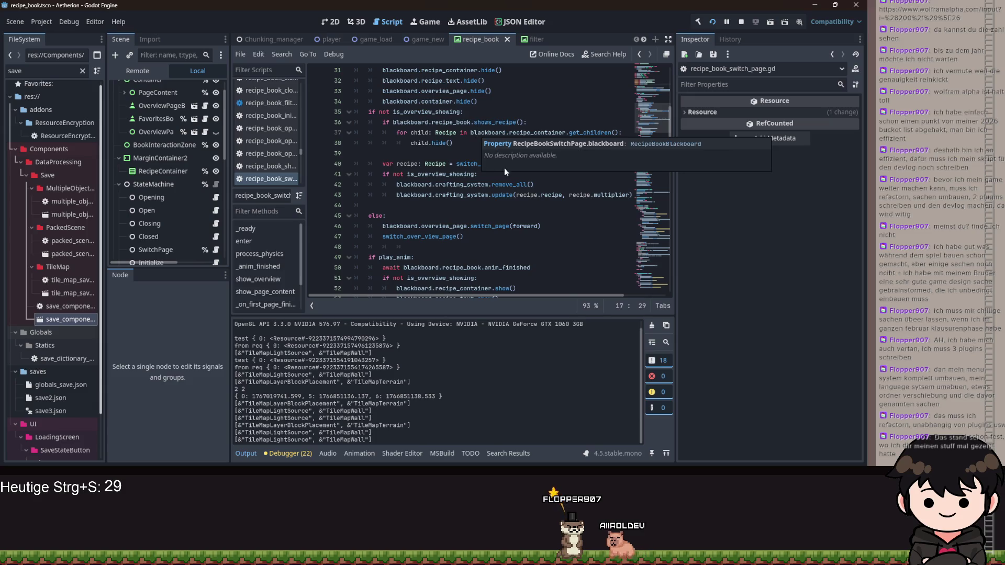
left_click(508, 123)
scroll(554, 154, "up", 10)
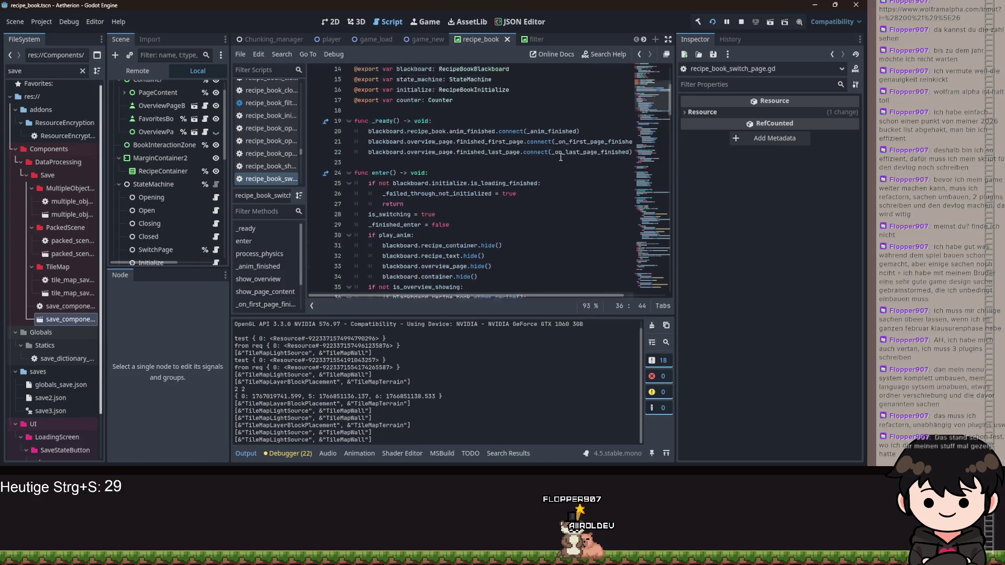
left_click_drag(553, 144, 384, 135)
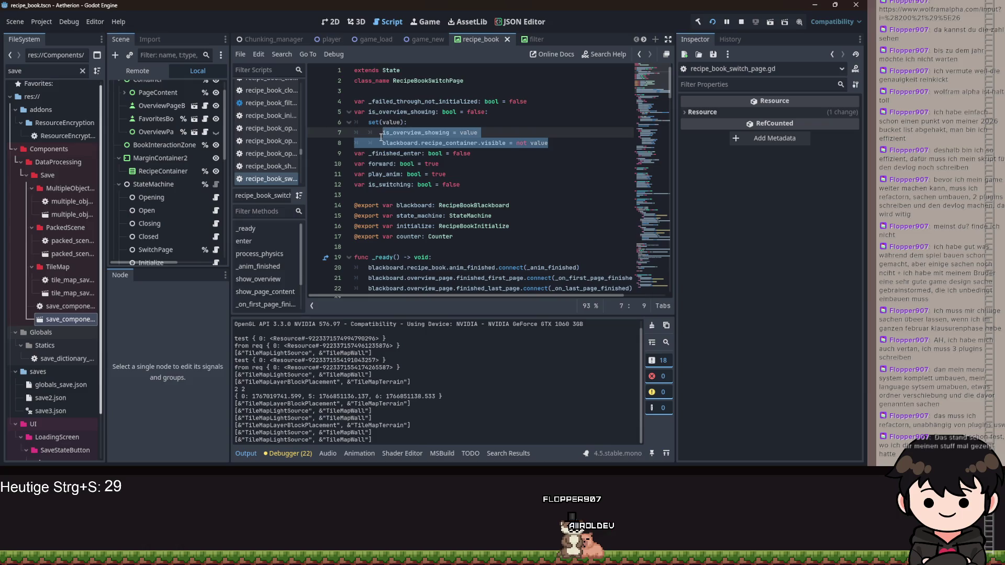
left_click(460, 143)
scroll(504, 145, "down", 9)
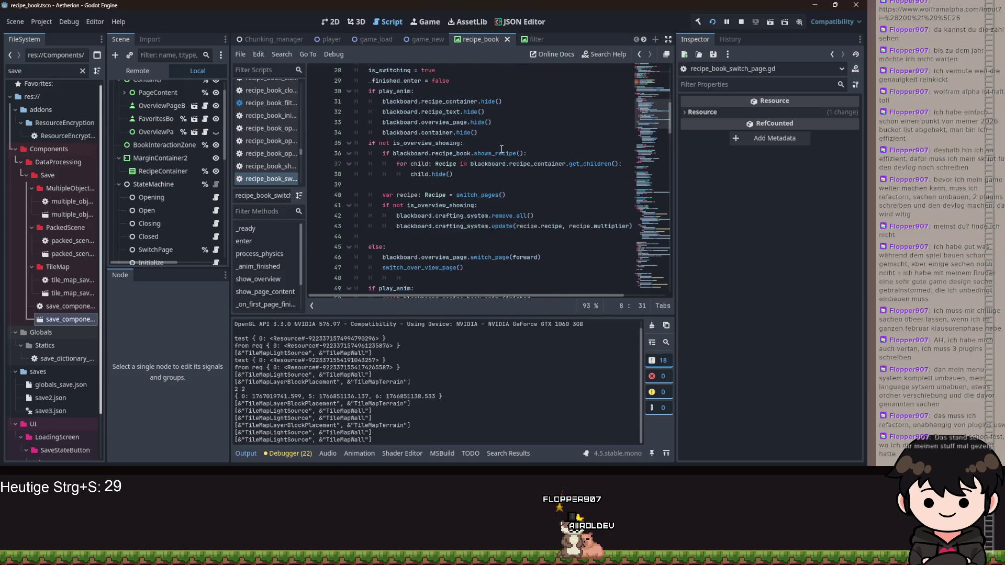
left_click_drag(501, 100, 341, 98)
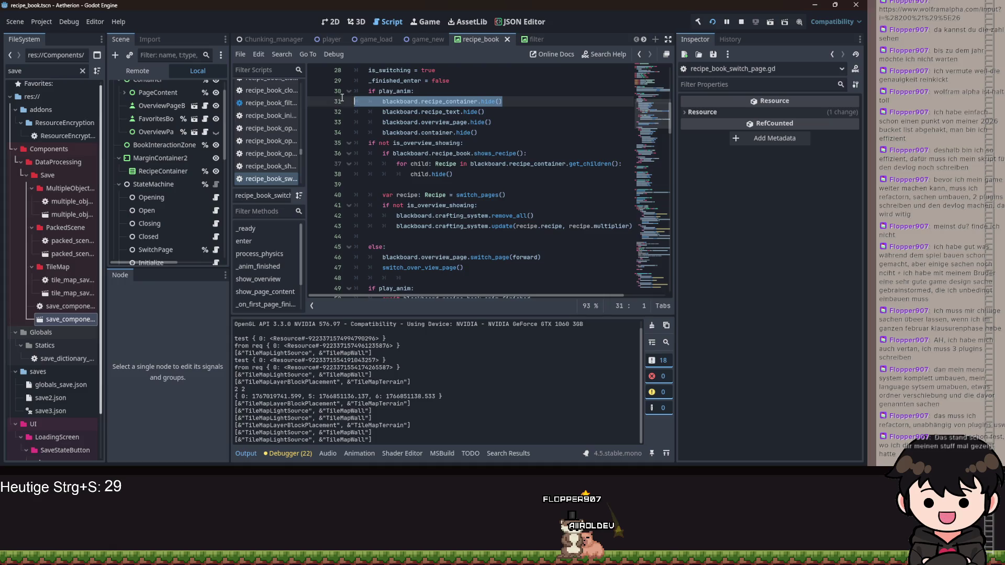
scroll(547, 157, "down", 4)
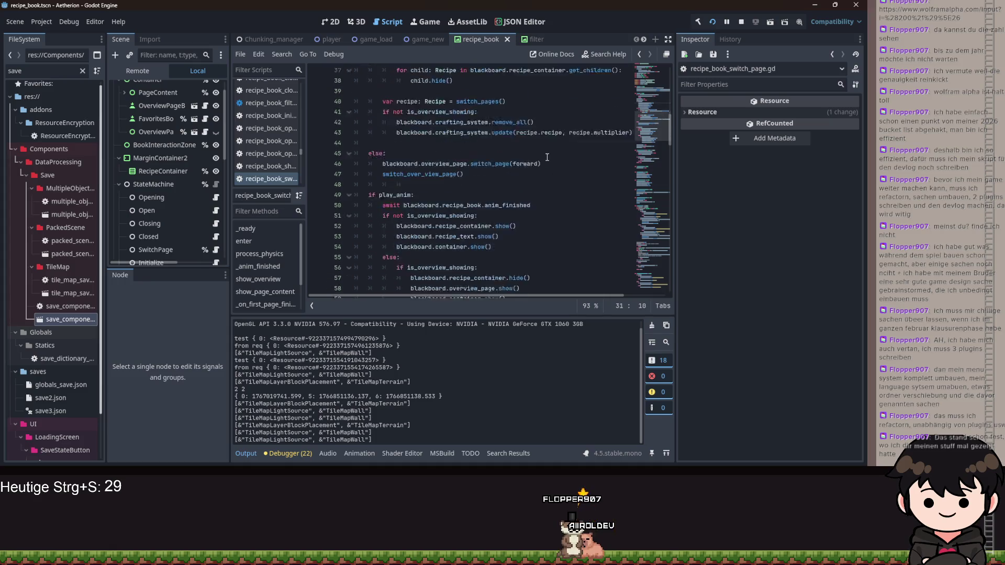
scroll(547, 157, "down", 2)
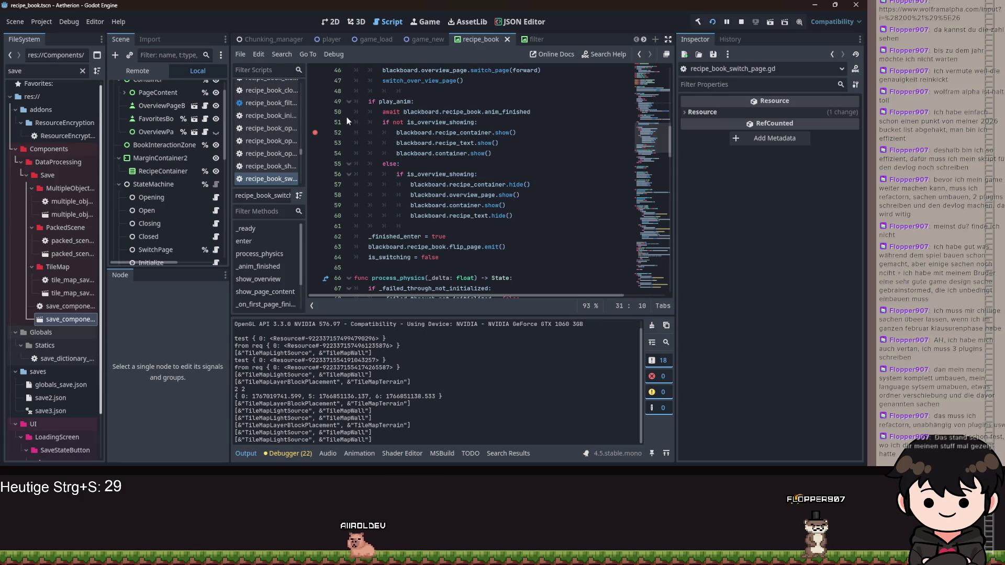
key("F5")
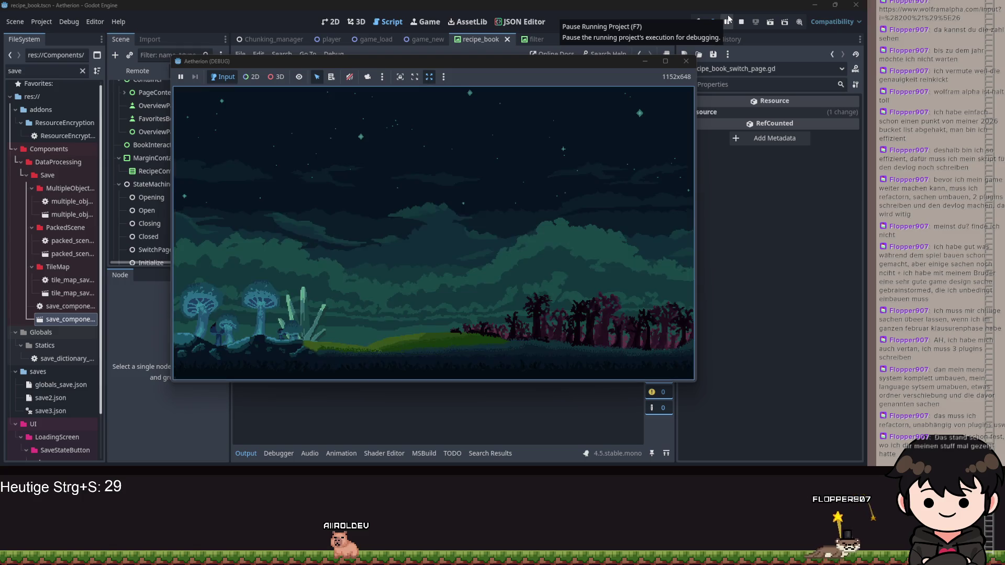
Dismiss the Aetherion title prompt, start from the first menu entry, and minimize the game window
left_click(420, 180)
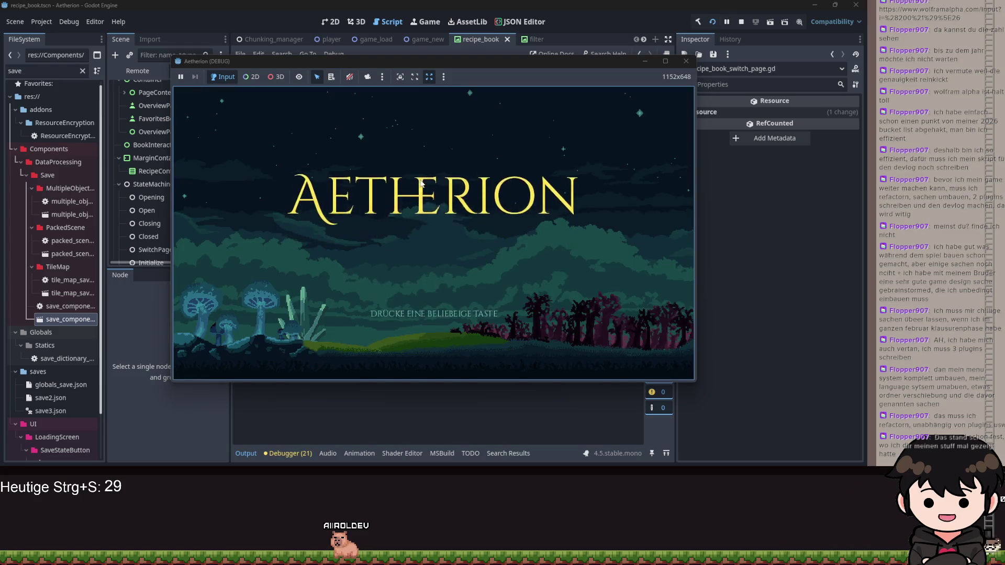
left_click(463, 229)
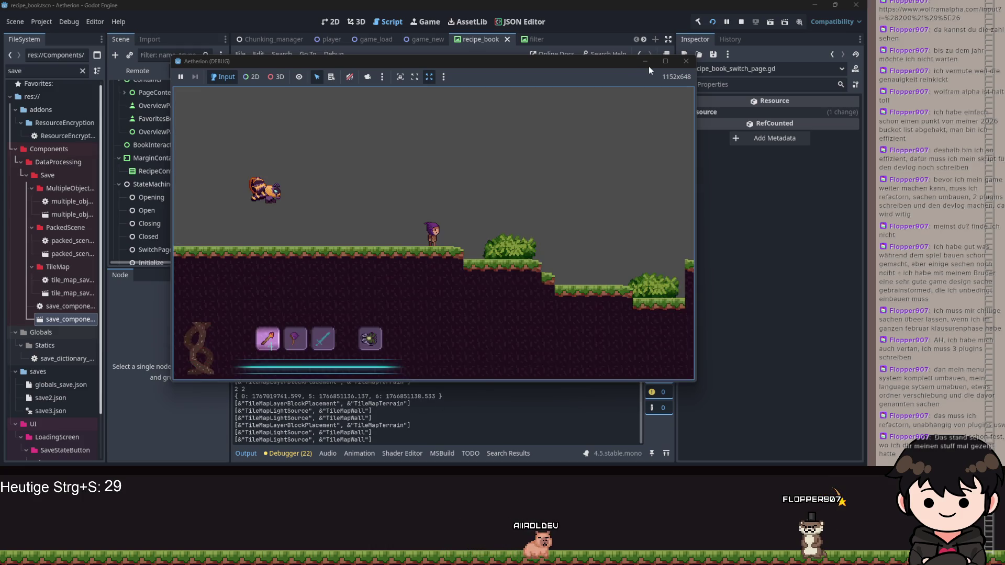
left_click(644, 61)
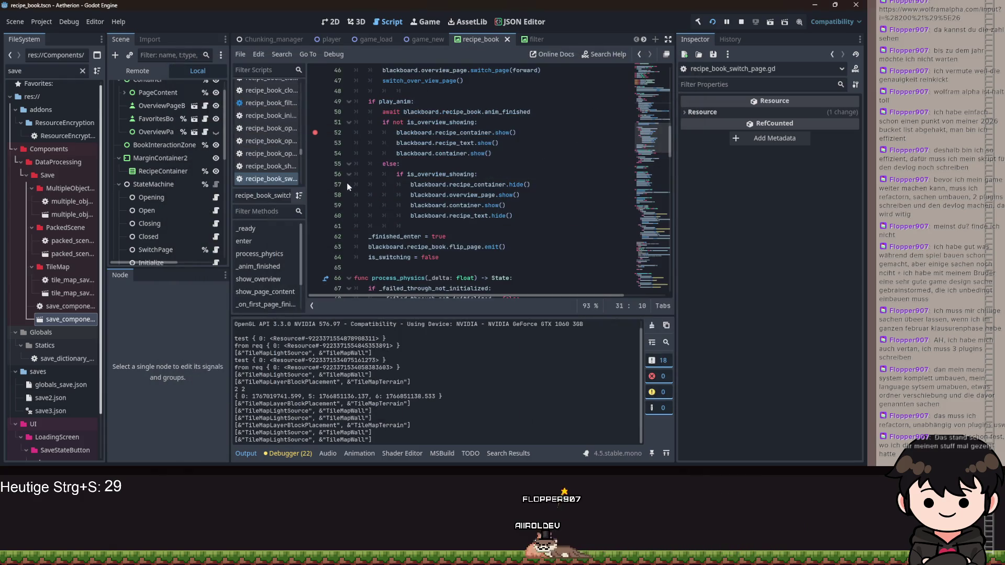
Restore the 'value' ending in the line 8 is_overview_showing setter and save the scene and script
double_click(494, 184)
scroll(318, 142, "up", 15)
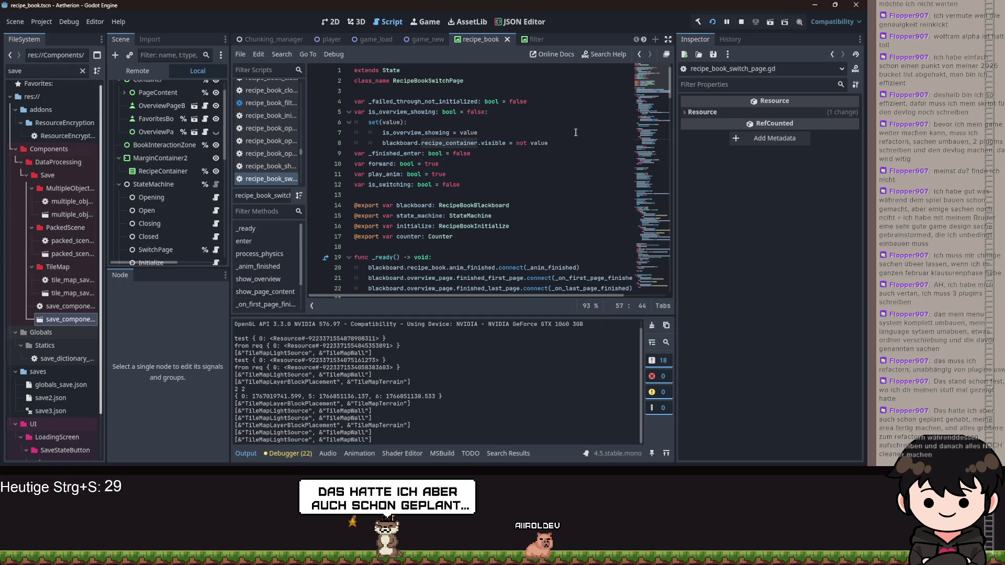
scroll(438, 102, "down", 6)
scroll(439, 101, "up", 1)
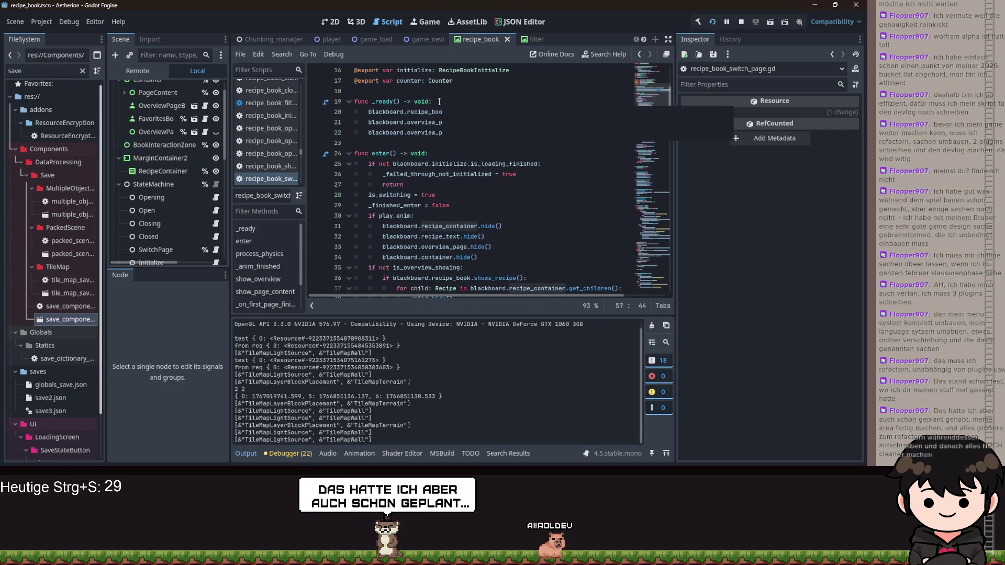
mouse_move(469, 172)
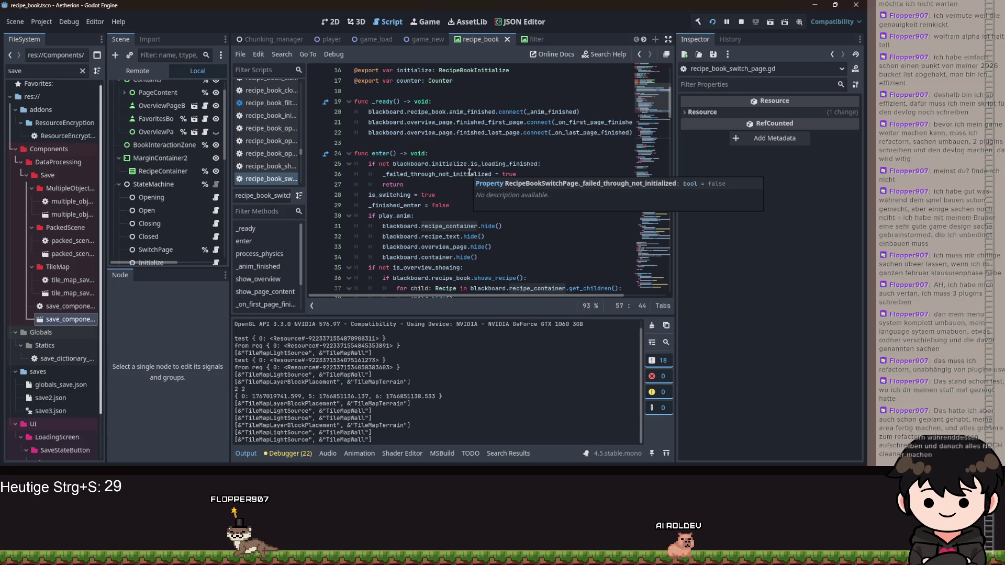
left_click(563, 196)
key("ctrl+z")
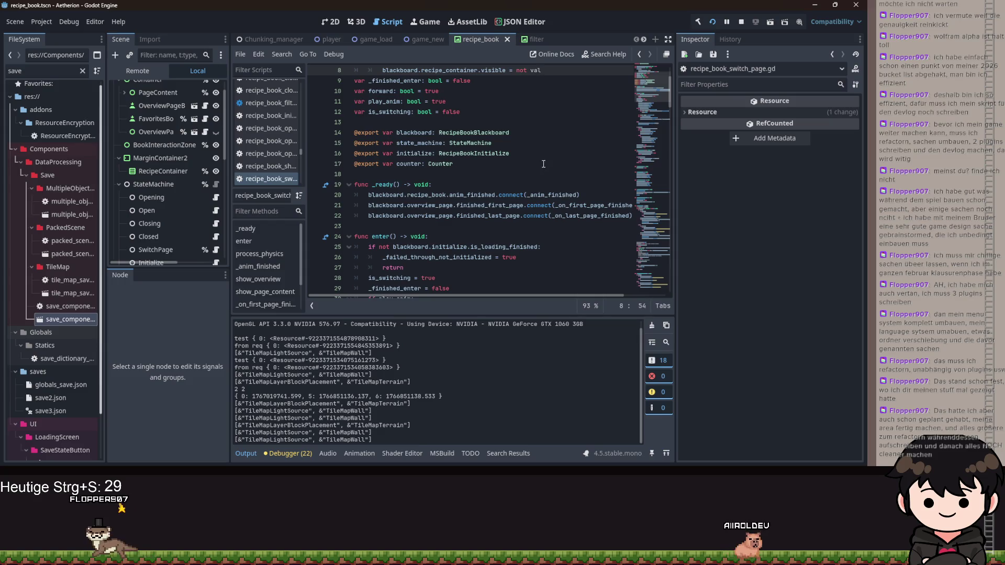
type("ue")
scroll(535, 216, "down", 7)
scroll(471, 233, "down", 7)
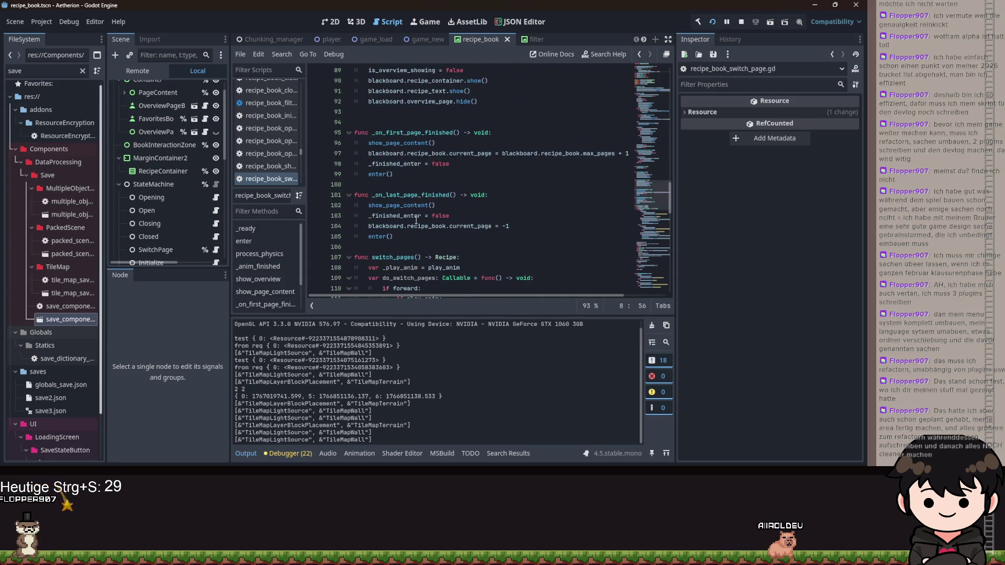
key("ctrl+s")
Open the Book node's script recipe_book.gd at its _process function
left_click(205, 88)
scroll(448, 194, "up", 10)
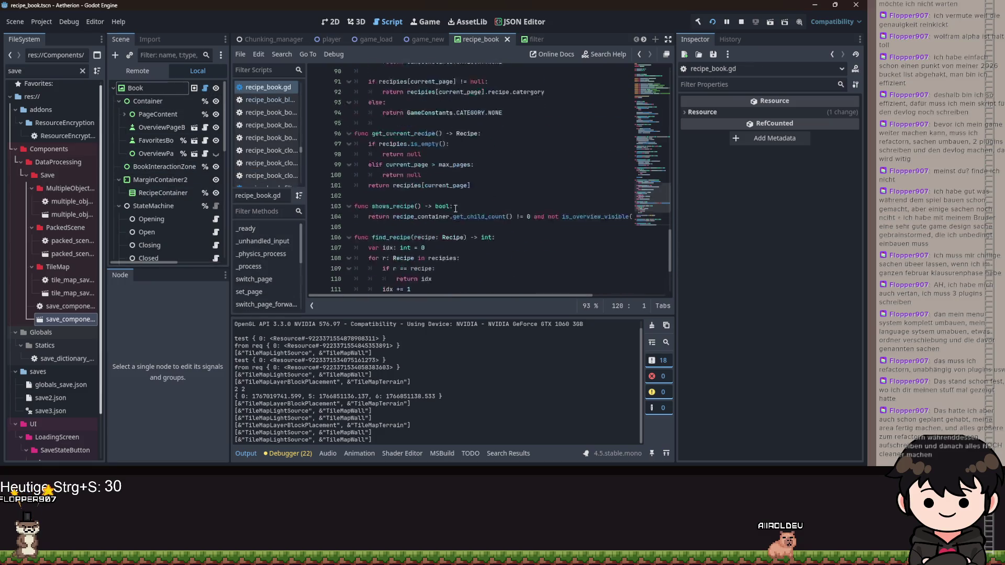
scroll(460, 187, "up", 8)
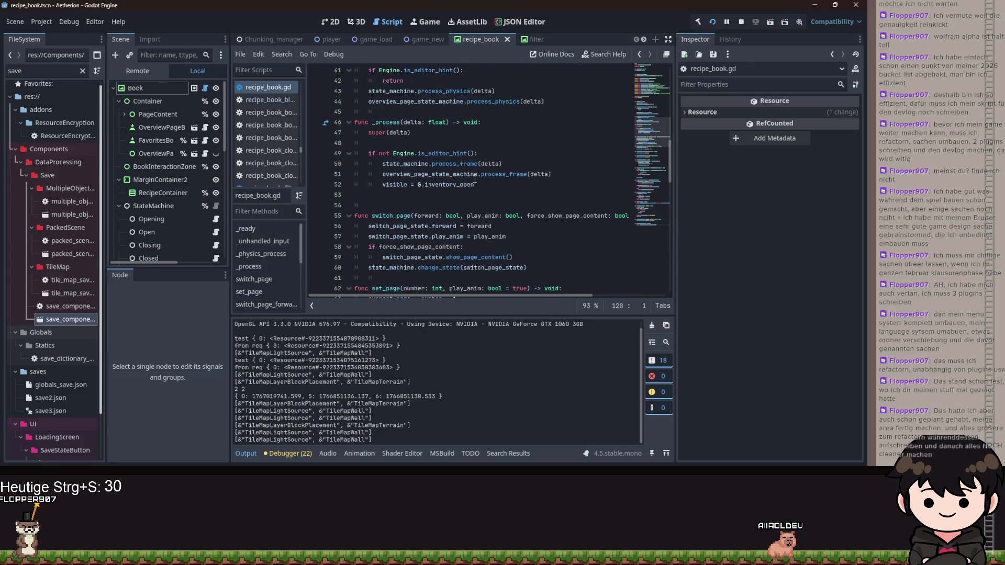
scroll(471, 178, "up", 1)
Insert print(recipe_container.visible) after the editor-hint check in _process and save
left_click(434, 173)
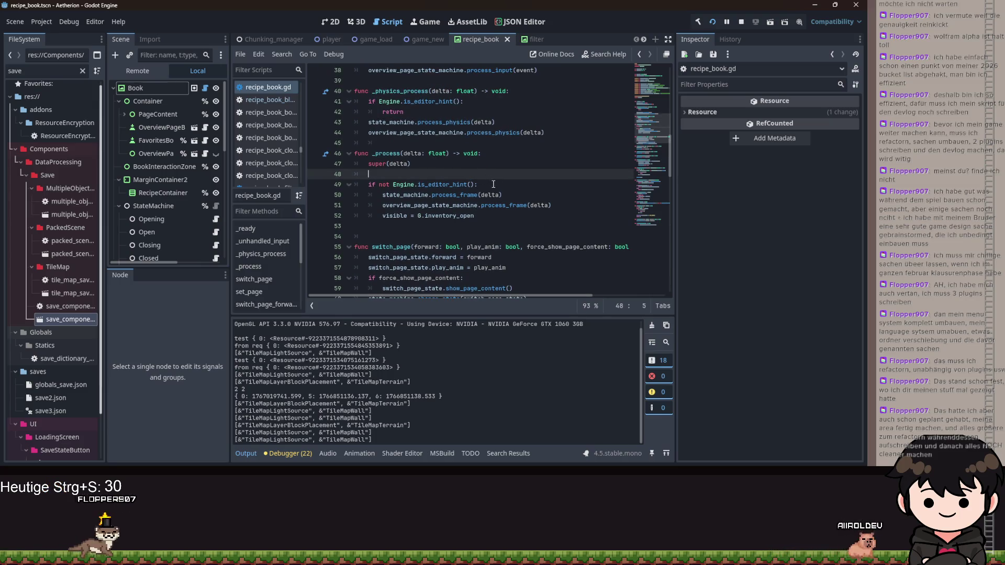
left_click(513, 185)
key("Return")
type("print()")
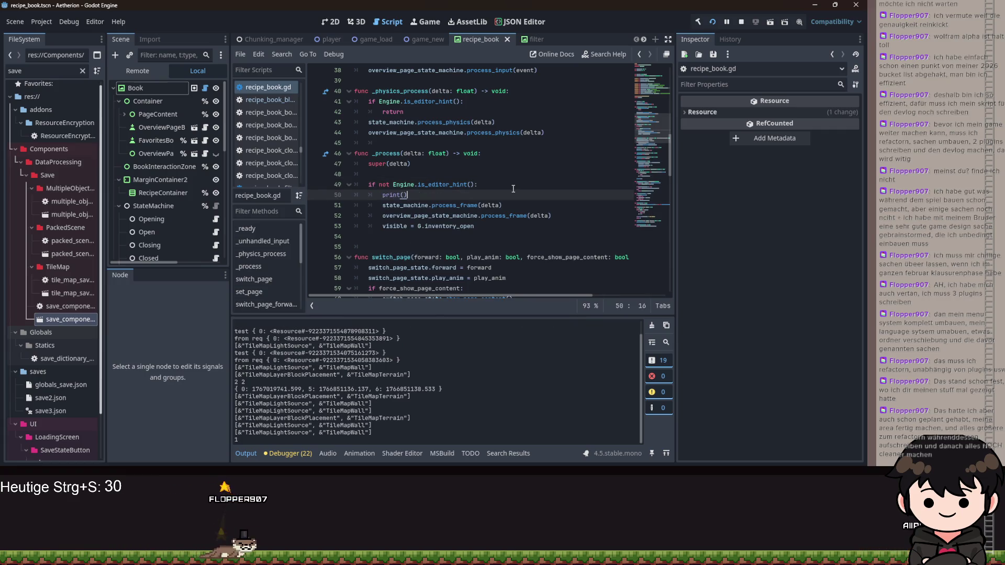
type("ecipe_container.vis")
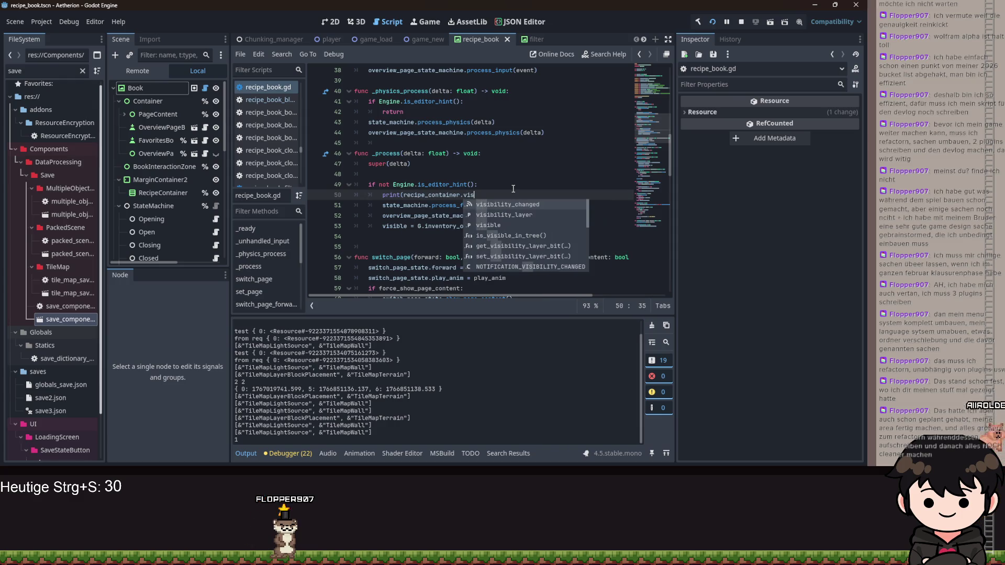
key("Down")
key("Down")
key("Return")
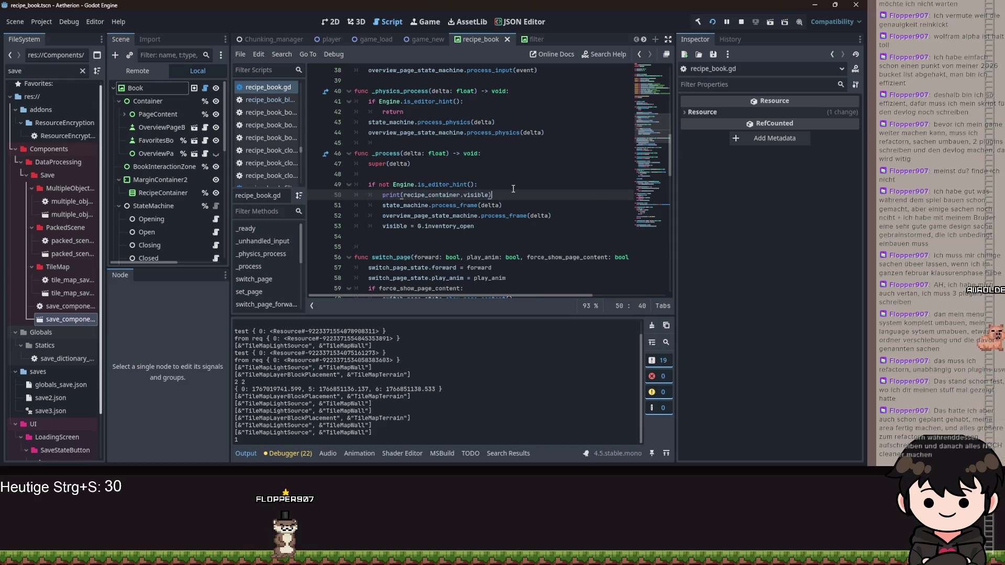
key("ctrl+s")
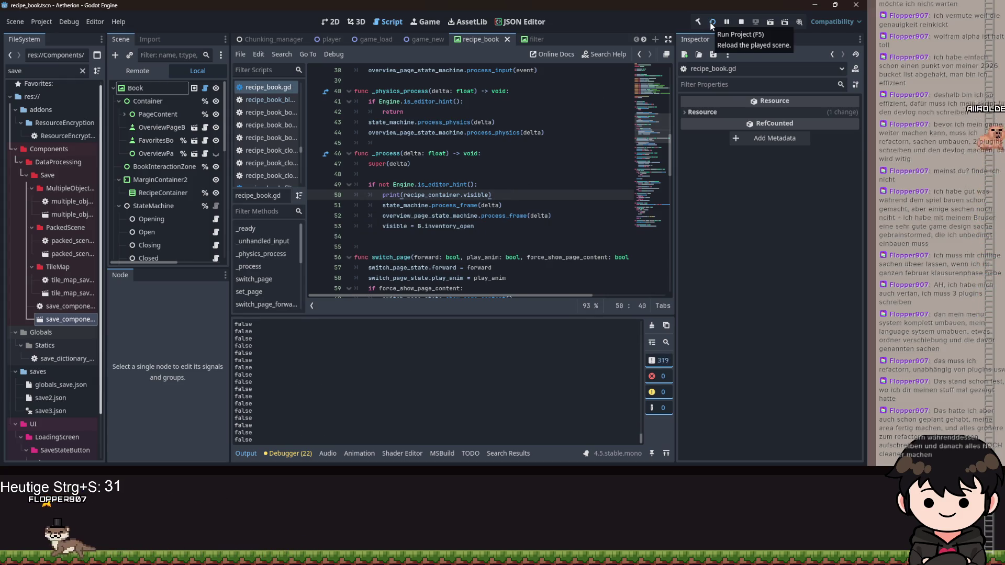
In the running game, open the inventory and recipe book so the output prints true, then close the game
left_click(538, 444)
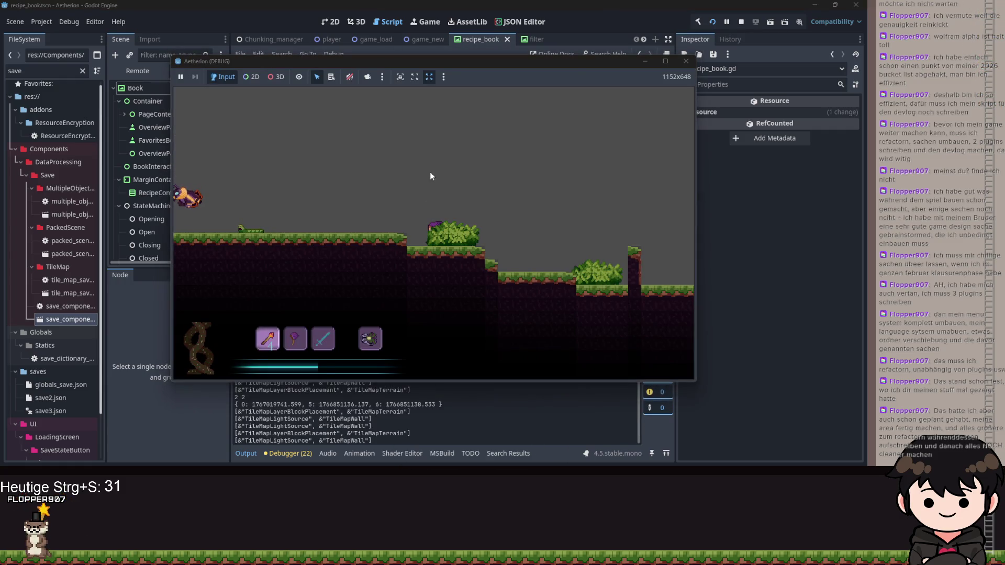
key("Escape")
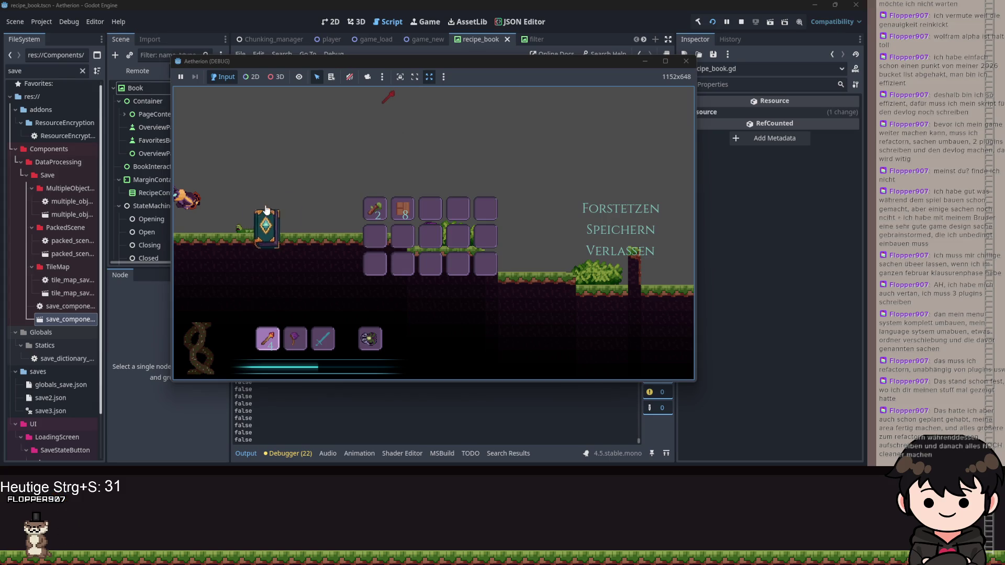
left_click(266, 209)
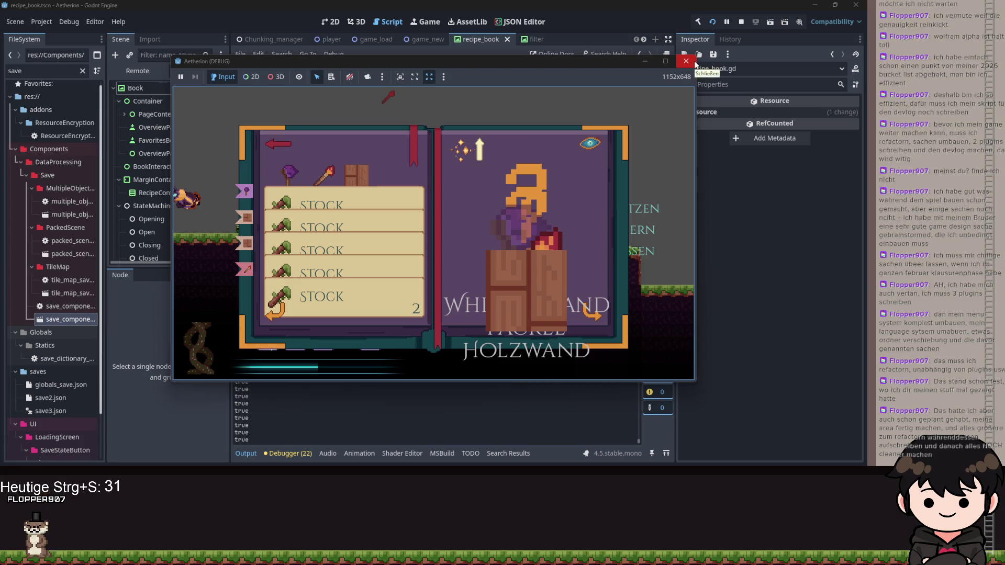
left_click(694, 61)
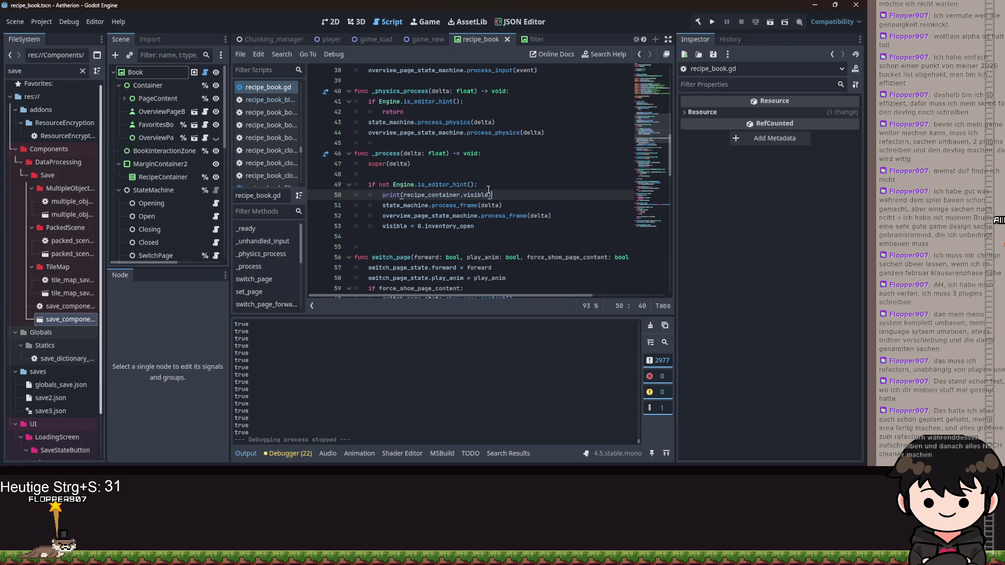
Delete the print(recipe_container.visible) line 50 and run the project again with F5
left_click_drag(502, 192, 321, 192)
key("BackSpace")
key("BackSpace")
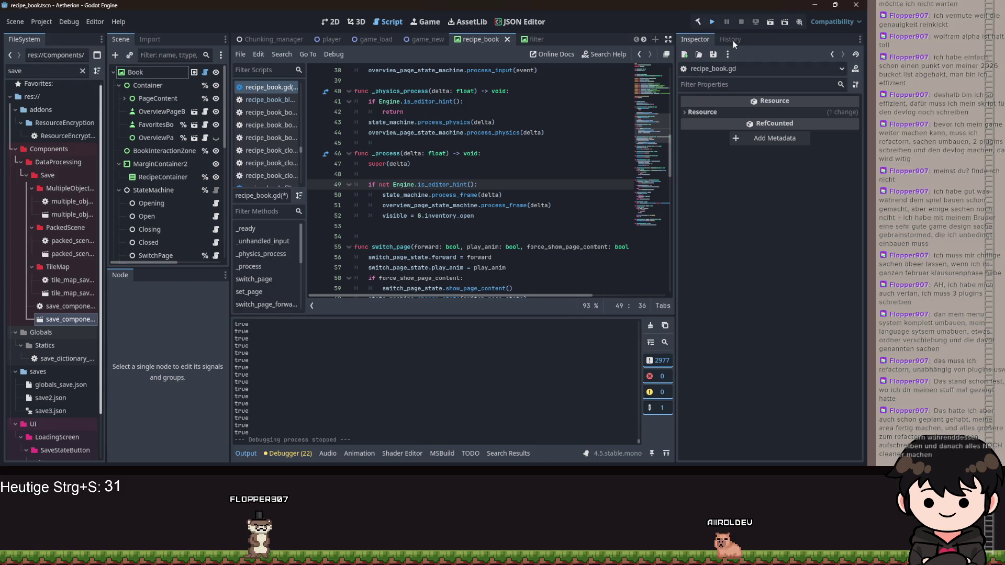
key("F5")
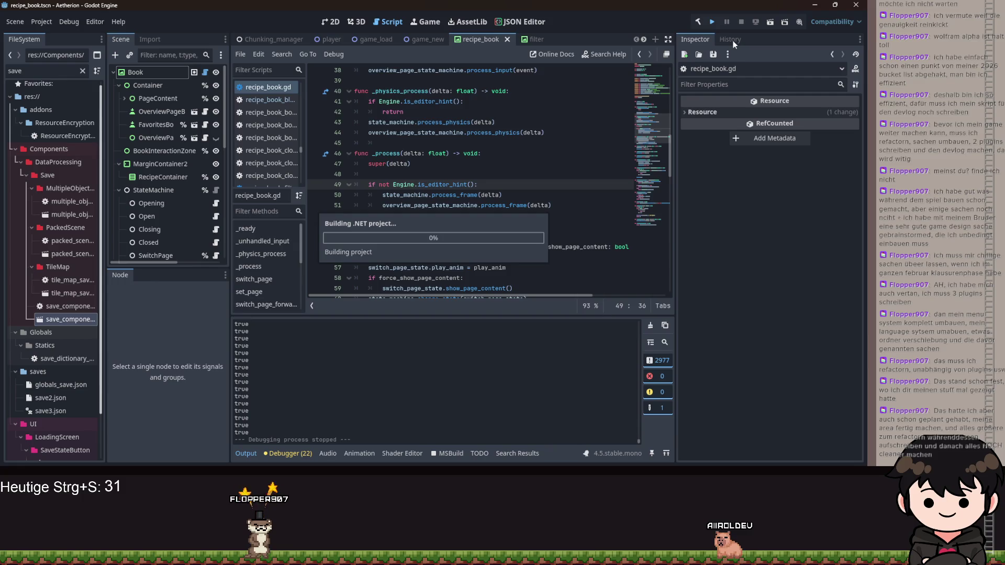
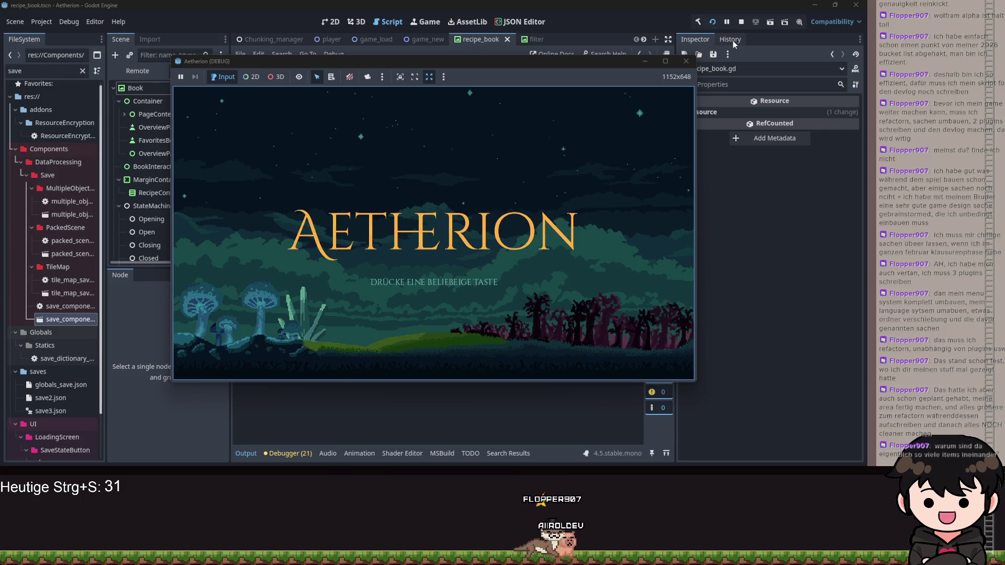
Start Aetherion from the title screen's top menu entry and walk the player right
left_click(565, 197)
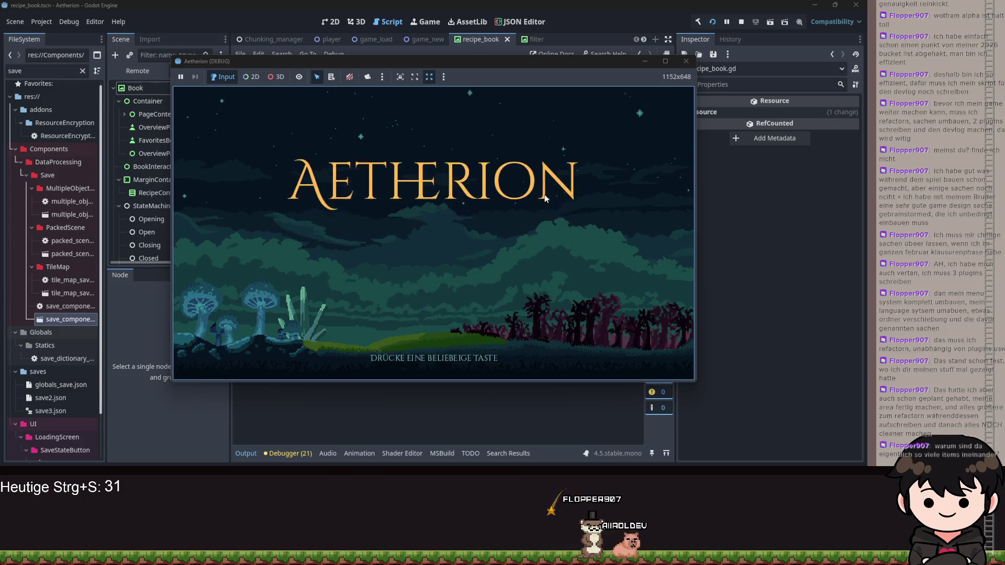
left_click(439, 224)
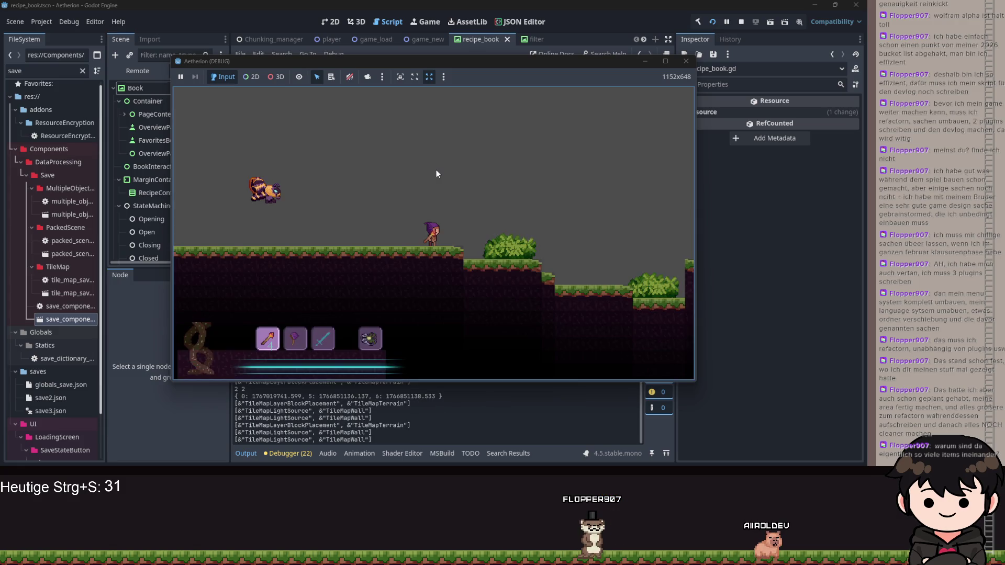
key("d")
Open the recipe book from the pause menu, flip a page forward and back, then close the game
key("Escape")
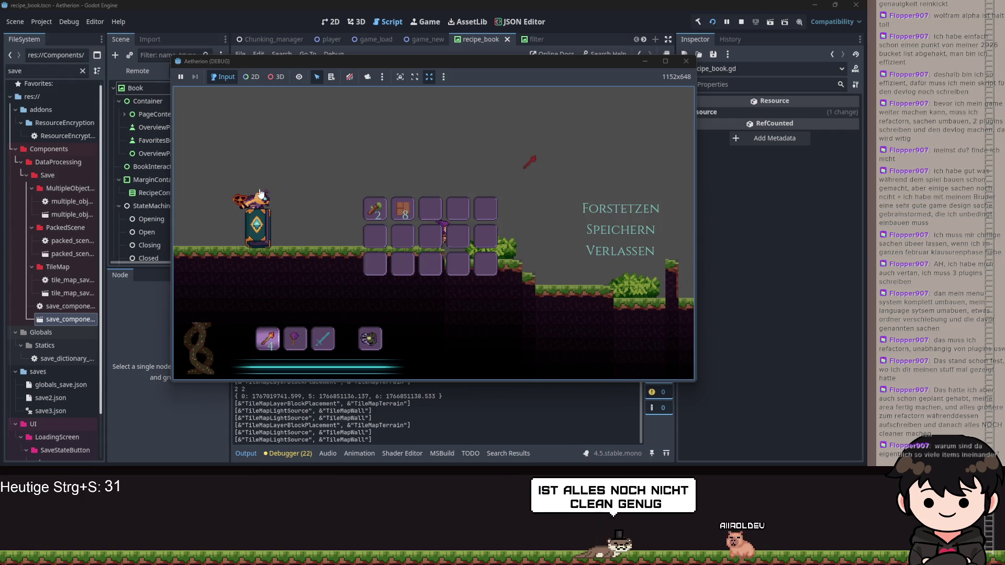
left_click(261, 207)
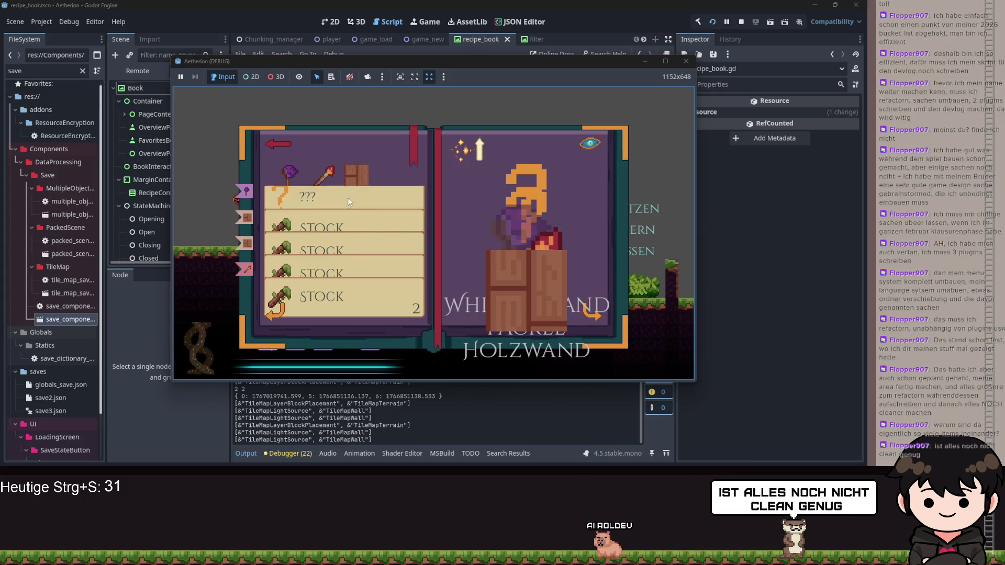
left_click(587, 318)
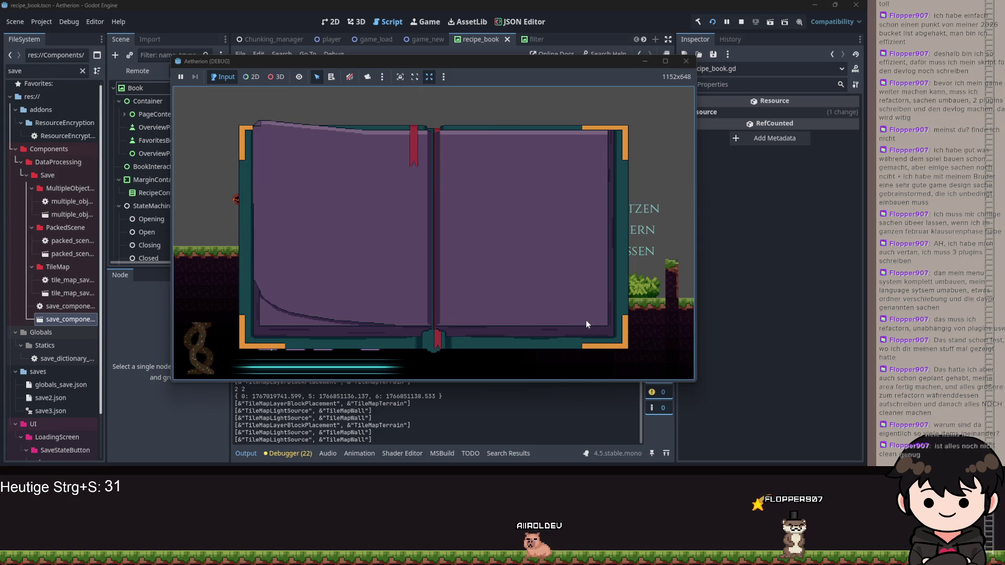
left_click(282, 304)
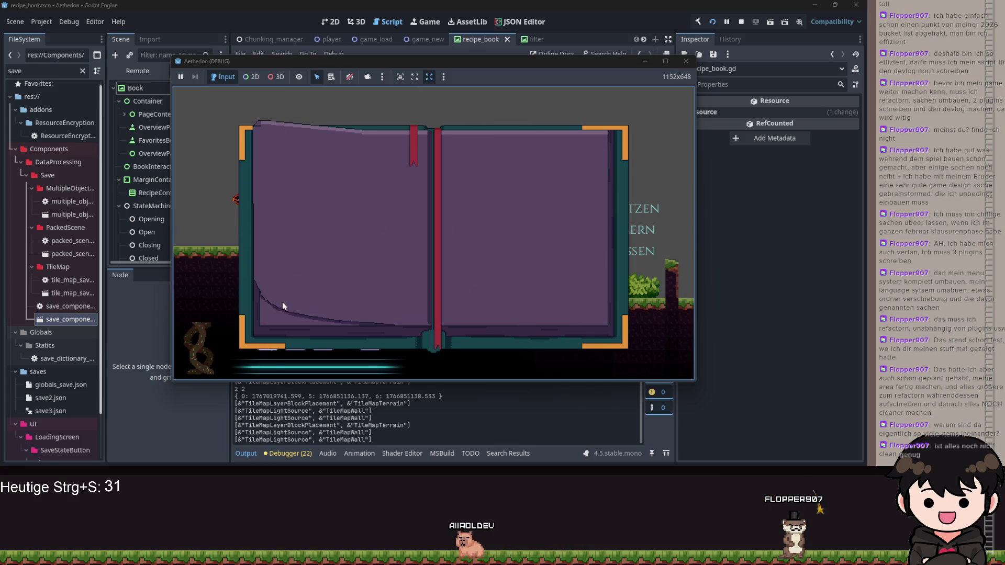
left_click(686, 61)
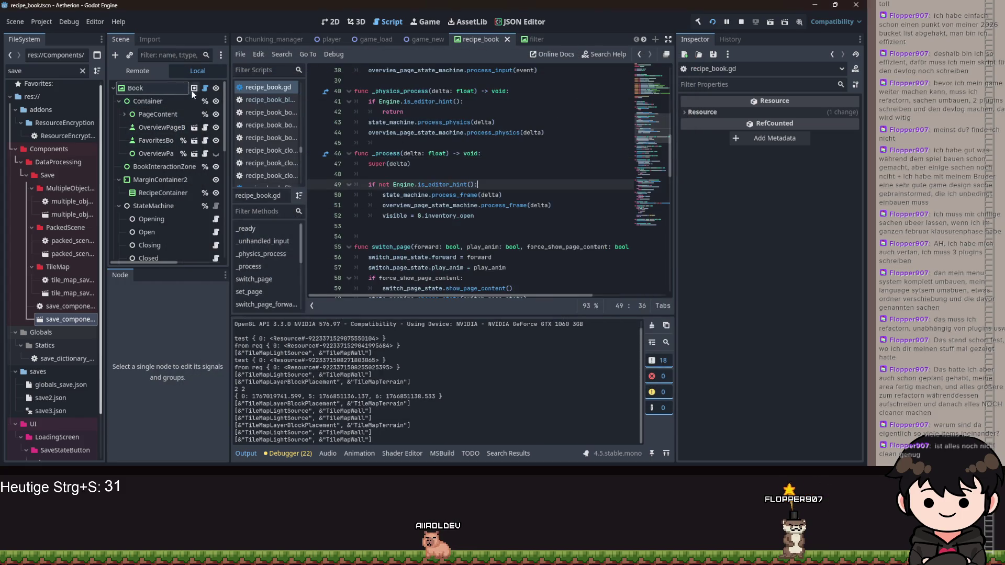
scroll(207, 164, "down", 5)
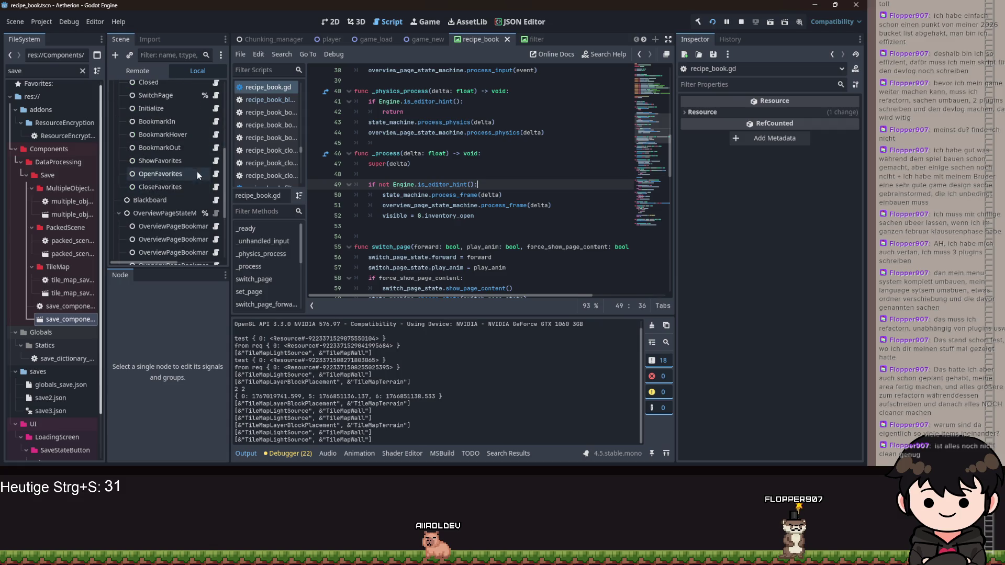
left_click(220, 110)
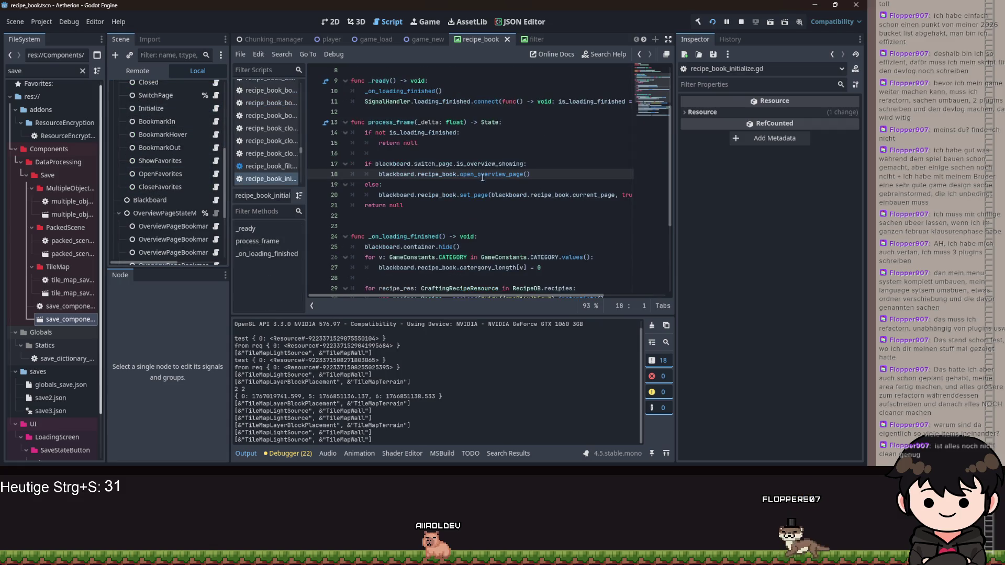
left_click_drag(567, 178, 379, 174)
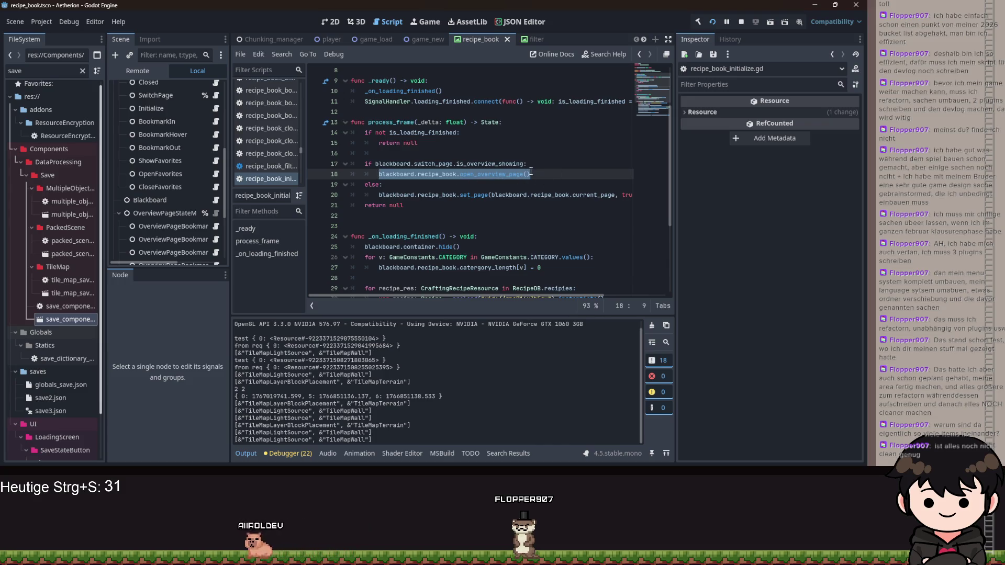
scroll(531, 179, "down", 2)
scroll(528, 179, "up", 3)
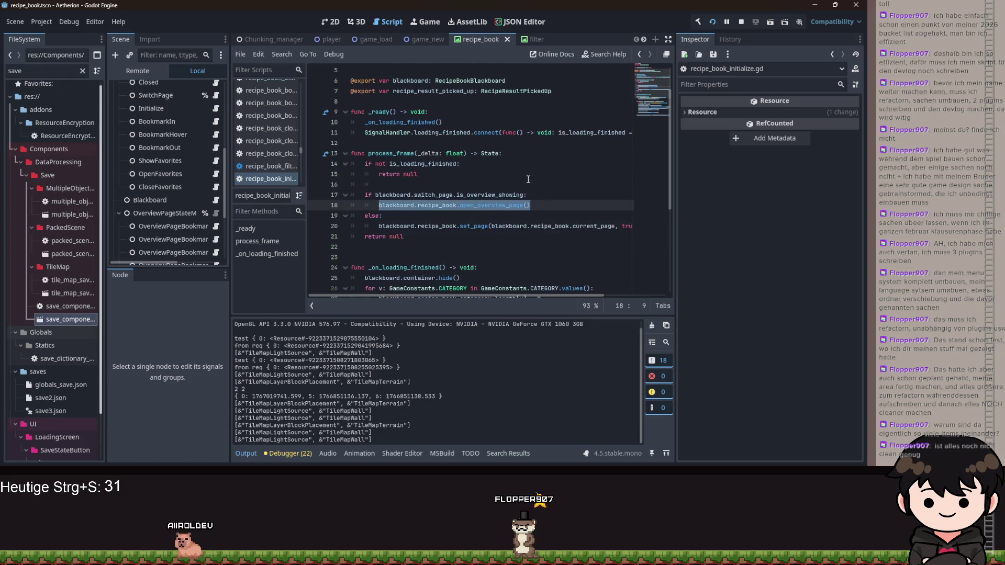
left_click(555, 207)
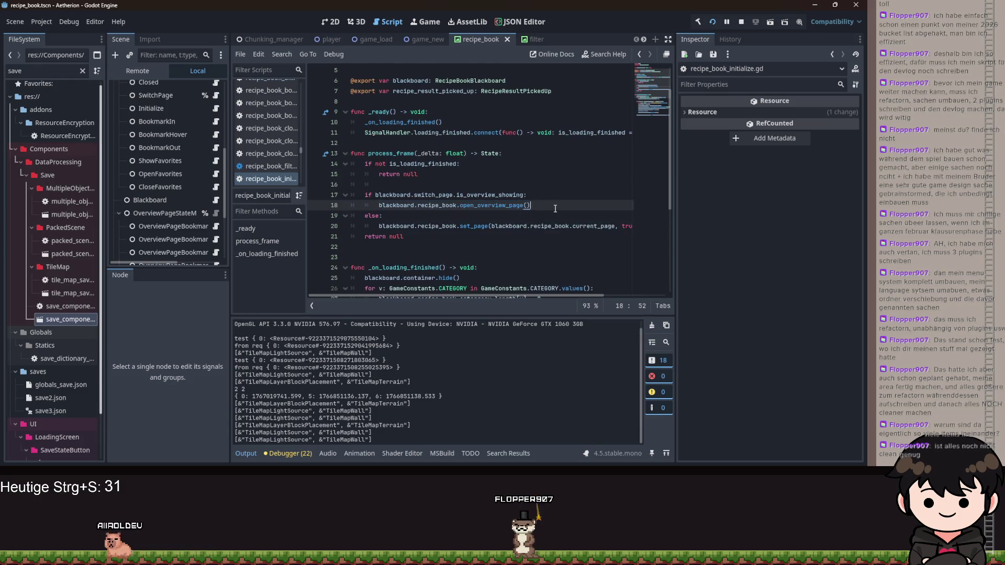
scroll(556, 199, "down", 3)
scroll(552, 197, "up", 2)
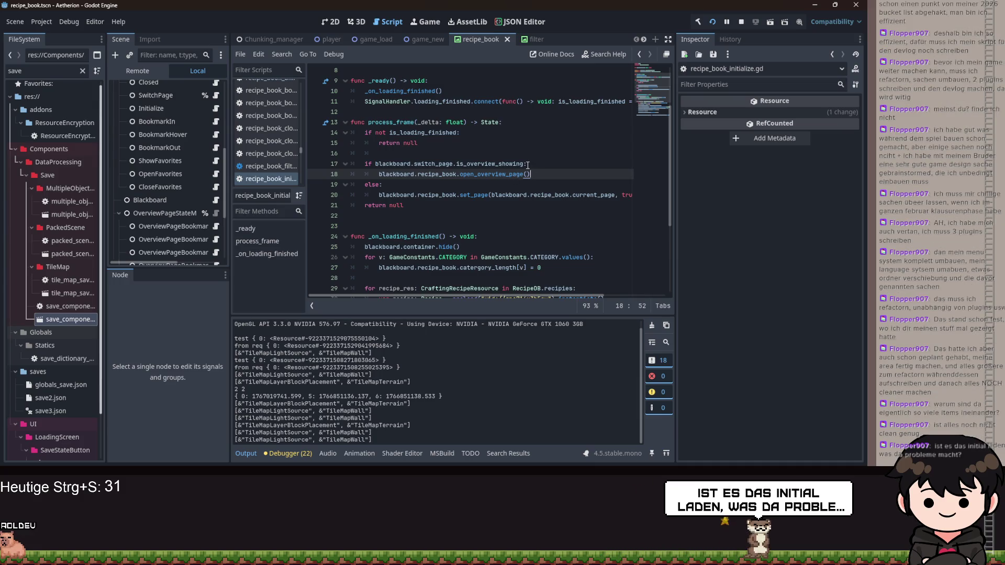
left_click_drag(530, 174, 363, 171)
left_click(379, 173)
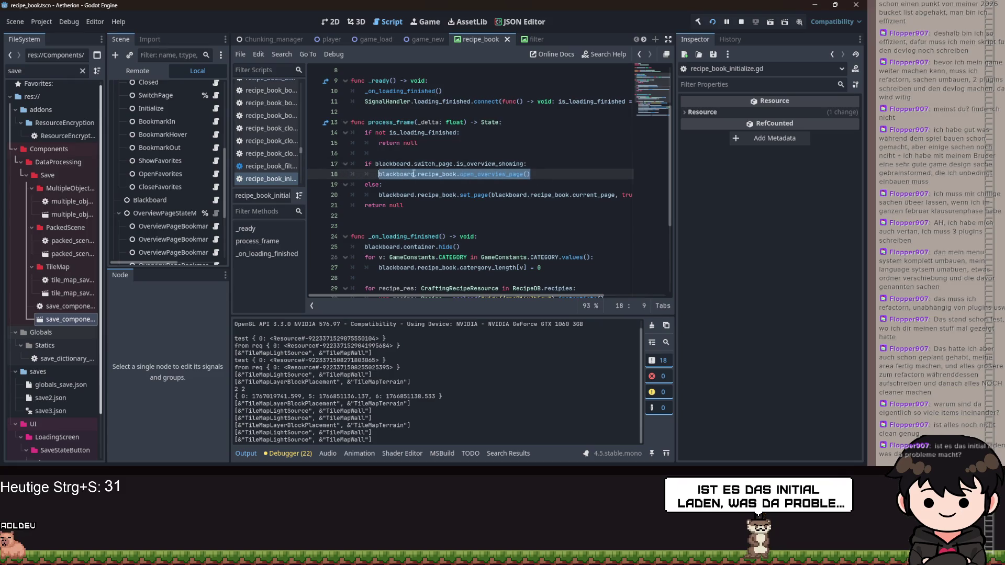
scroll(471, 183, "down", 4)
scroll(502, 202, "up", 3)
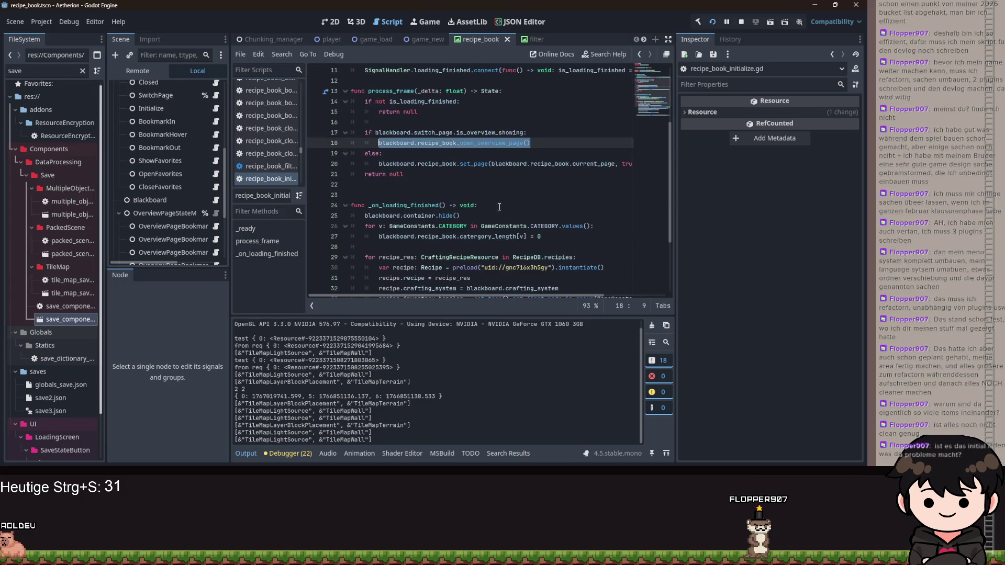
mouse_move(391, 164)
left_mouse_down()
mouse_move(367, 153)
mouse_move(351, 122)
mouse_move(388, 149)
mouse_move(494, 149)
left_mouse_up()
key("ctrl+z")
key("ctrl+z")
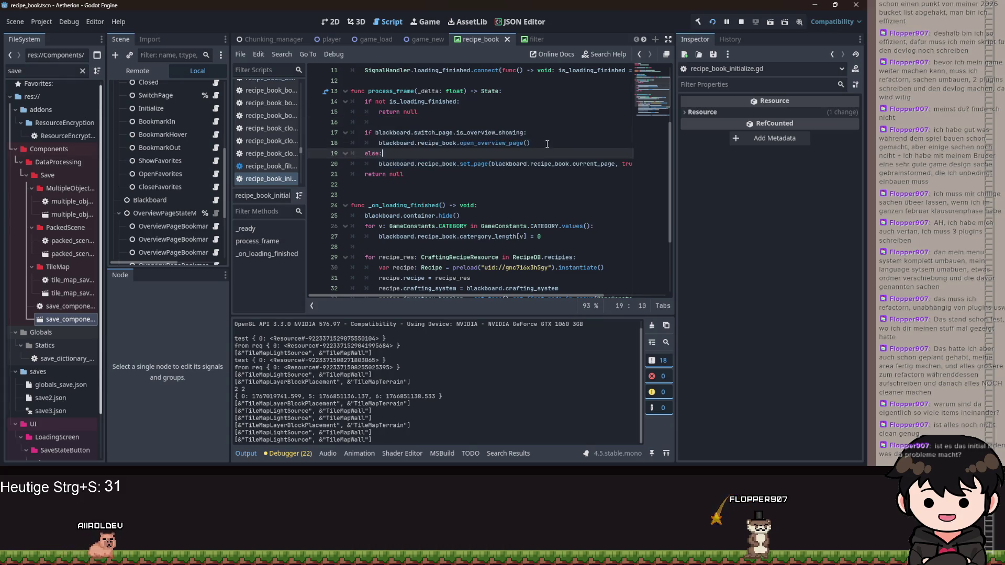
scroll(339, 143, "up", 1)
left_click(578, 177)
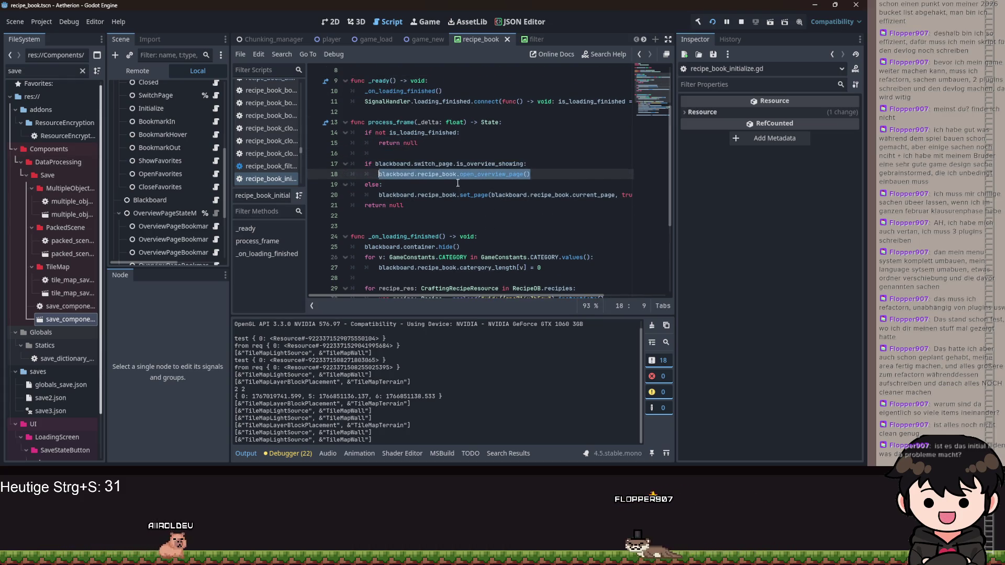
left_click(526, 174)
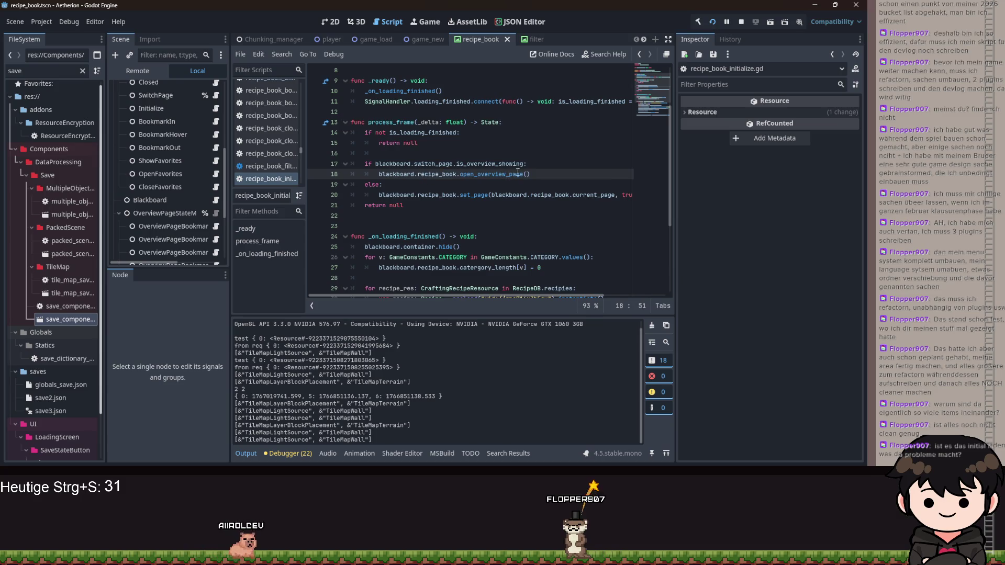
double_click(476, 163)
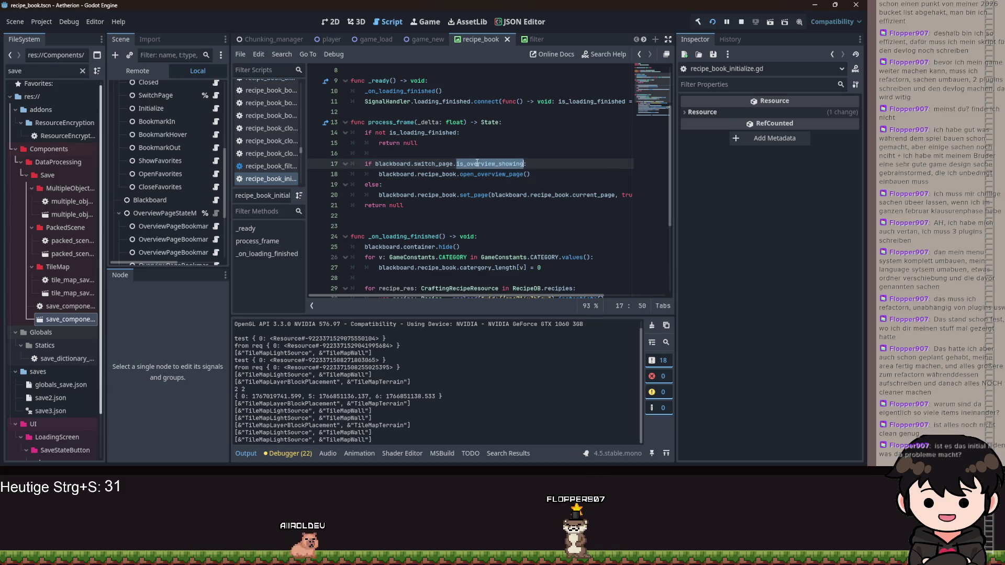
double_click(483, 175)
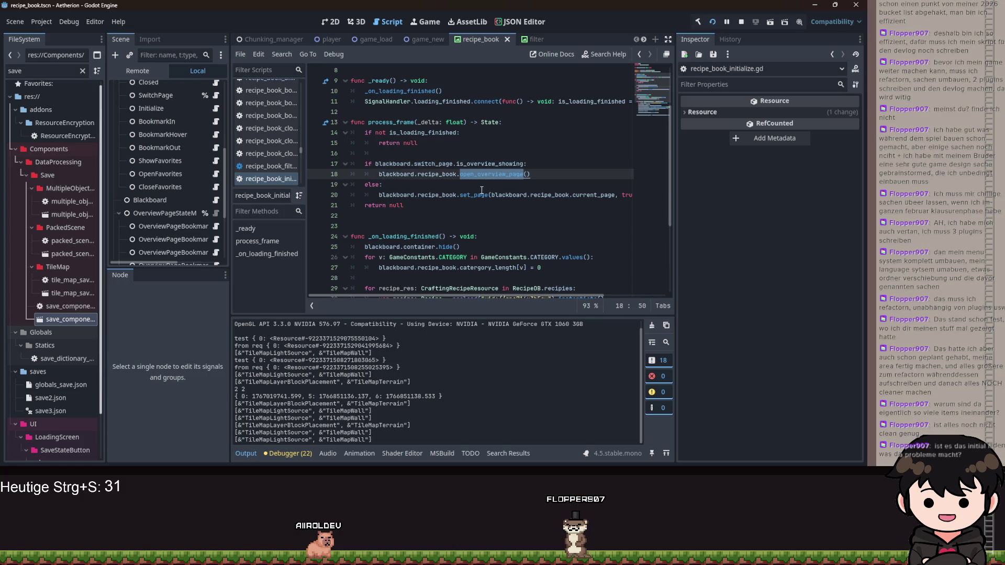
left_click_drag(548, 174, 376, 174)
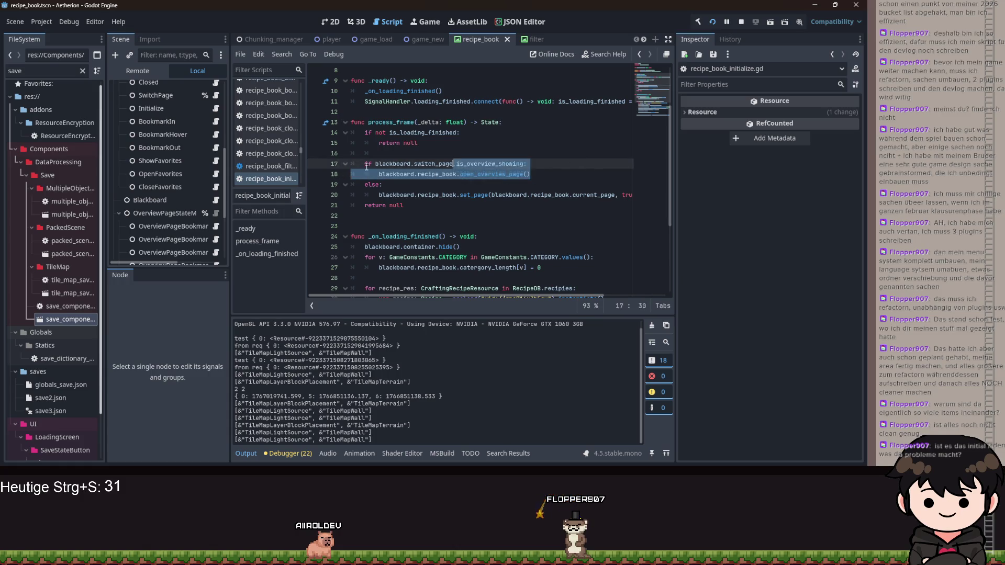
scroll(529, 157, "up", 3)
left_click(510, 135, "ctrl")
scroll(427, 222, "up", 12)
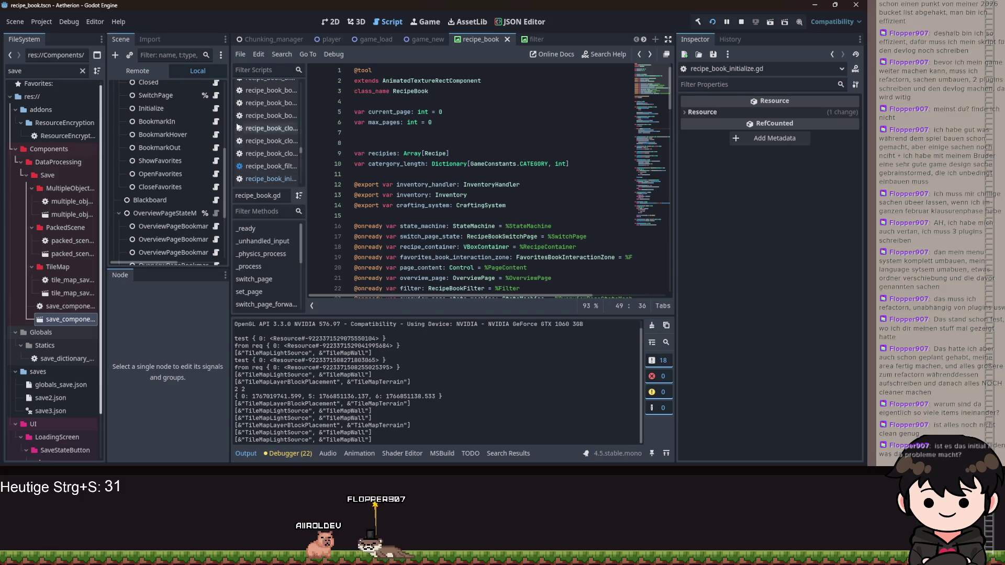
Open the SwitchPage node's script and scroll up through show_page_content and show_overview
scroll(215, 115, "up", 5)
scroll(220, 136, "down", 5)
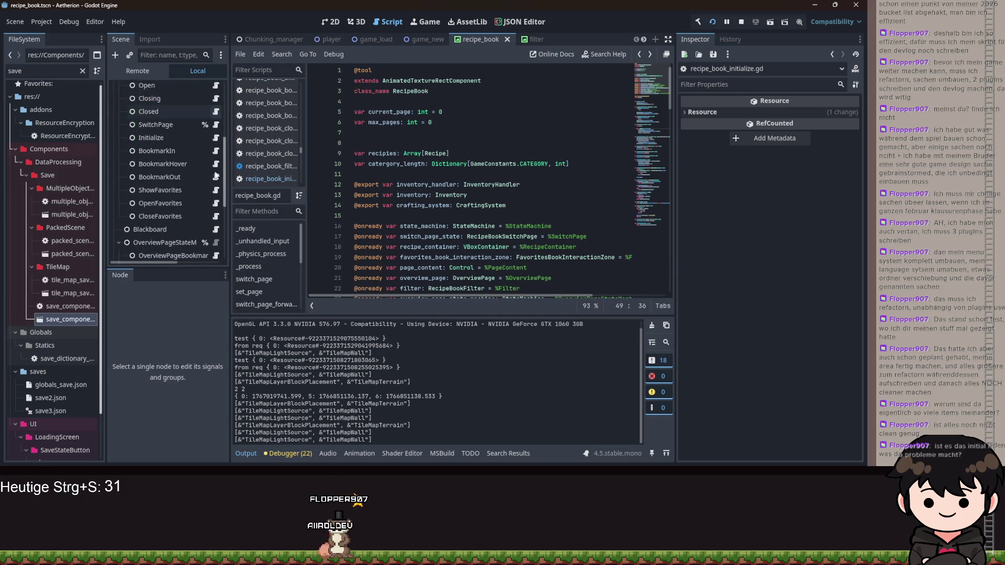
left_click(214, 128)
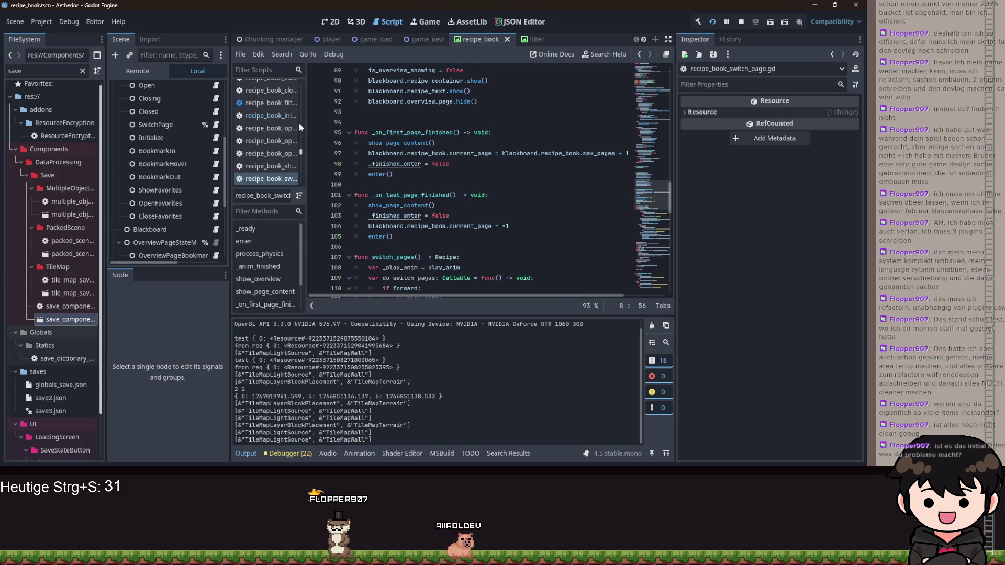
left_click(492, 167)
scroll(492, 167, "up", 3)
scroll(190, 133, "up", 2)
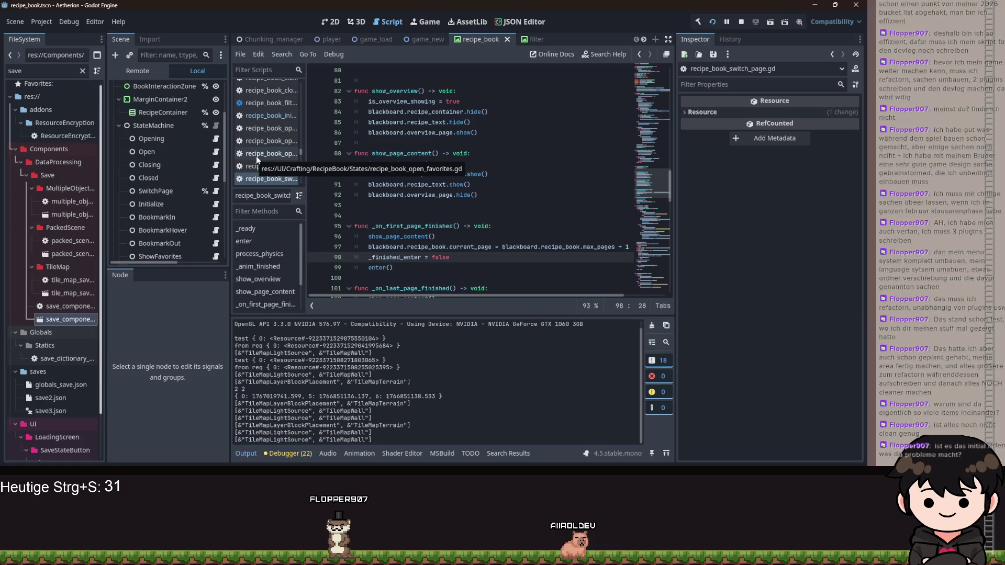
scroll(483, 190, "up", 2)
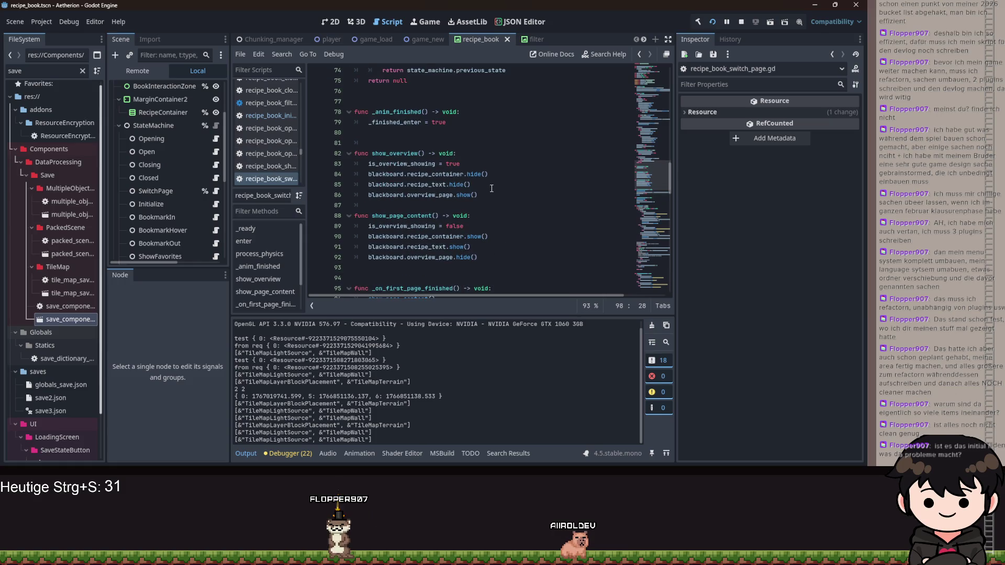
left_click(495, 206)
scroll(495, 205, "up", 6)
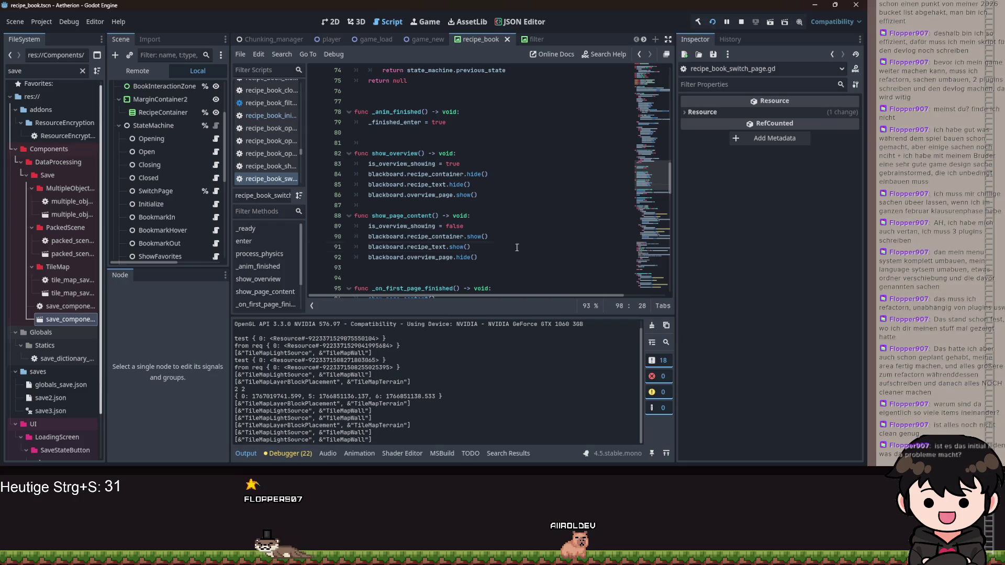
scroll(542, 224, "up", 3)
scroll(516, 426, "up", 1)
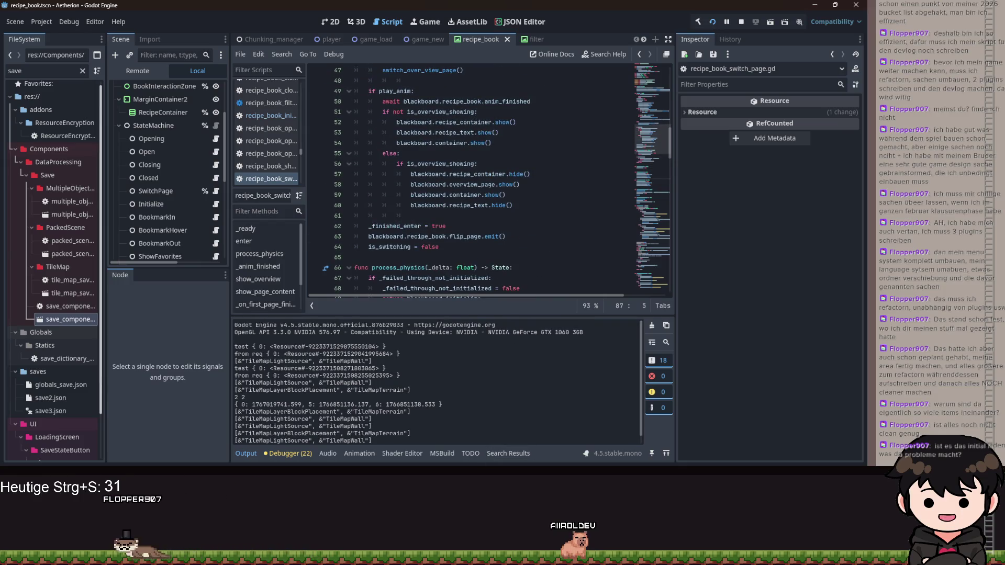
In the running game, flip the recipe book forward and back, then minimize the game window
key("alt+Tab")
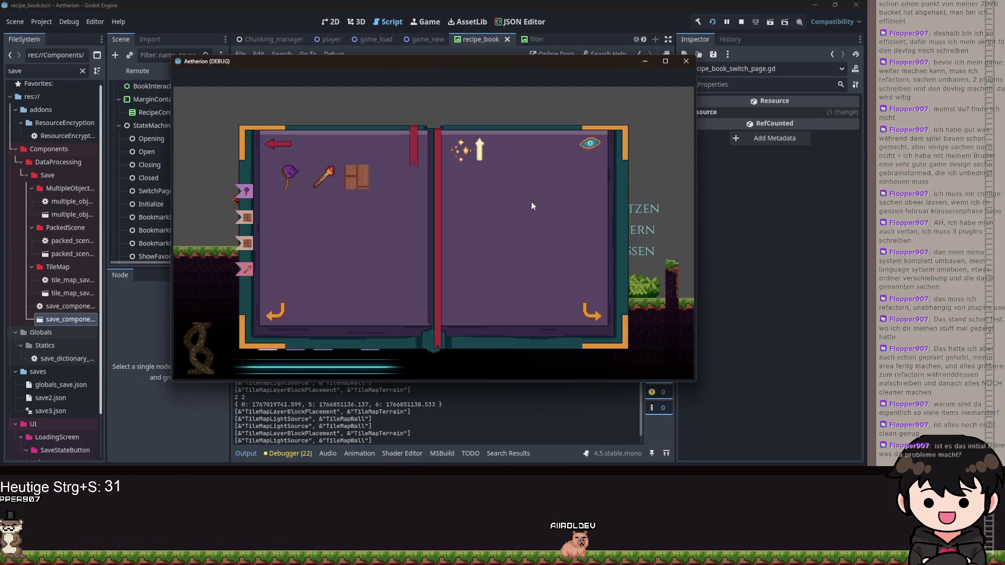
left_click(588, 317)
left_click(281, 320)
left_click(278, 306)
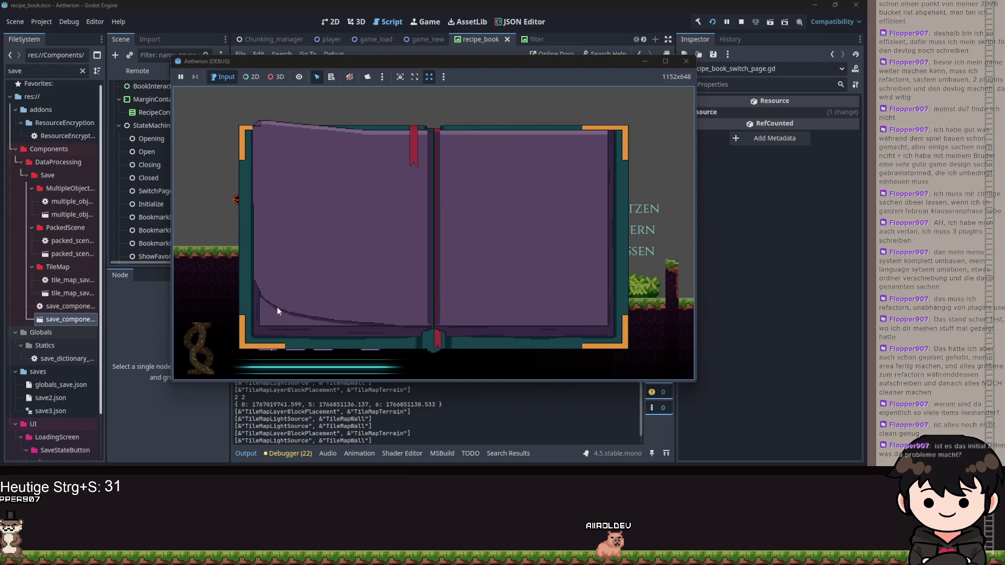
left_click(596, 308)
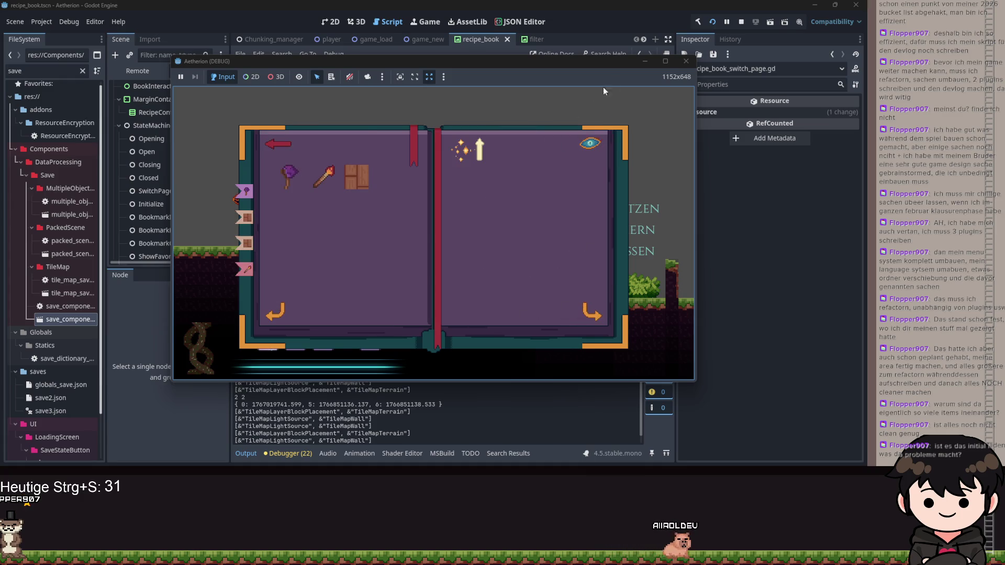
left_click(647, 62)
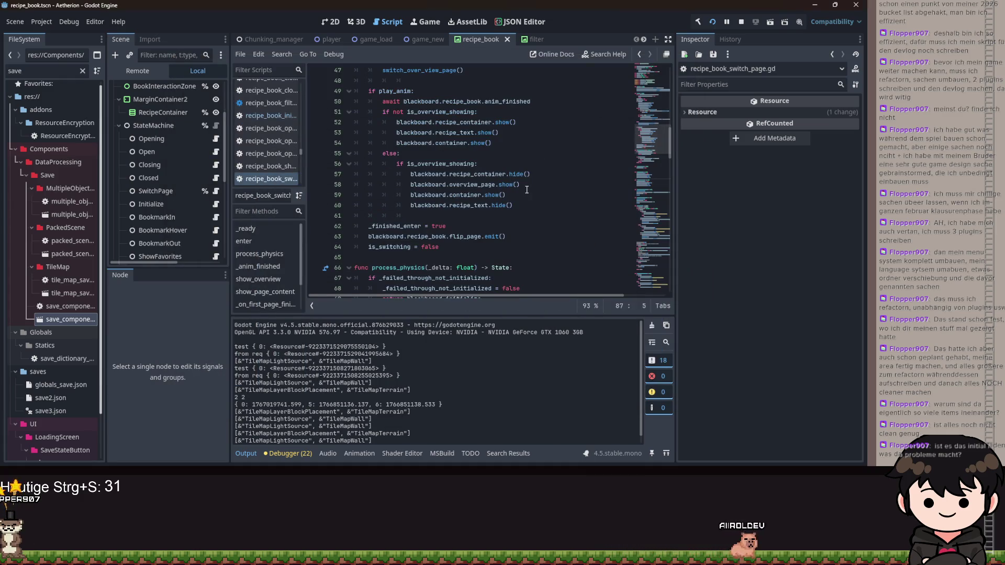
Open recipe_book_initialize.gd from the Initialize node under the StateMachine
scroll(526, 190, "up", 15)
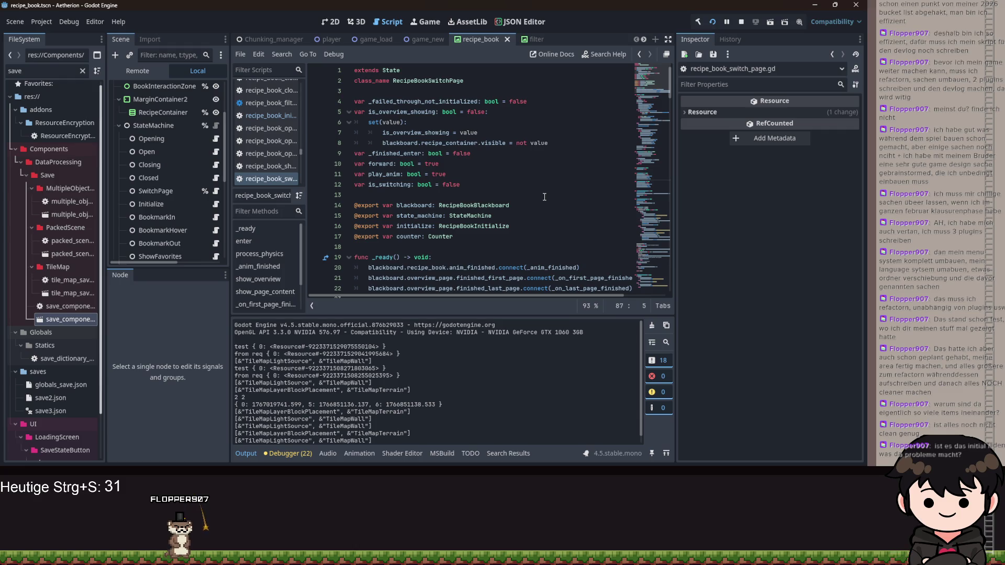
scroll(165, 161, "up", 3)
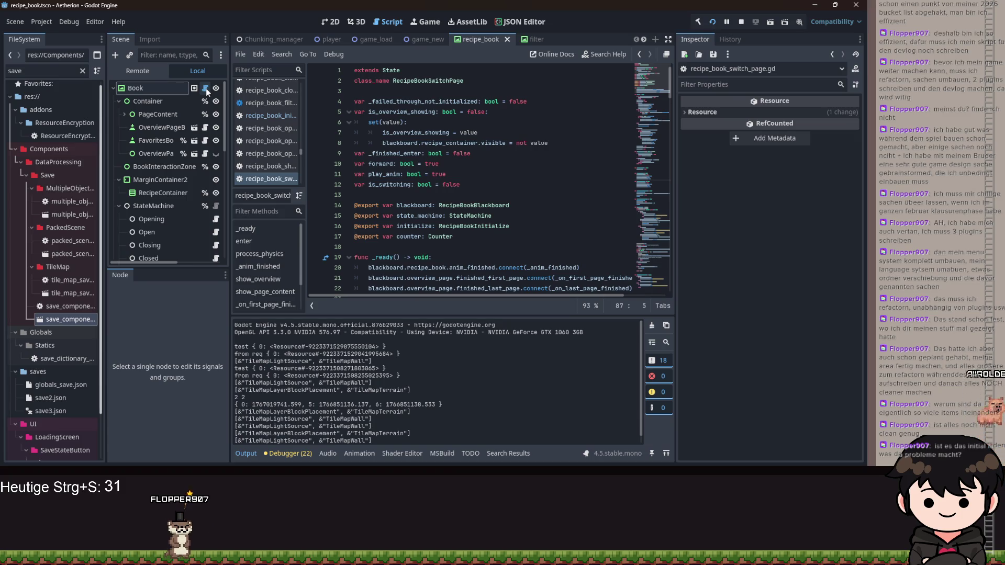
scroll(474, 213, "down", 3)
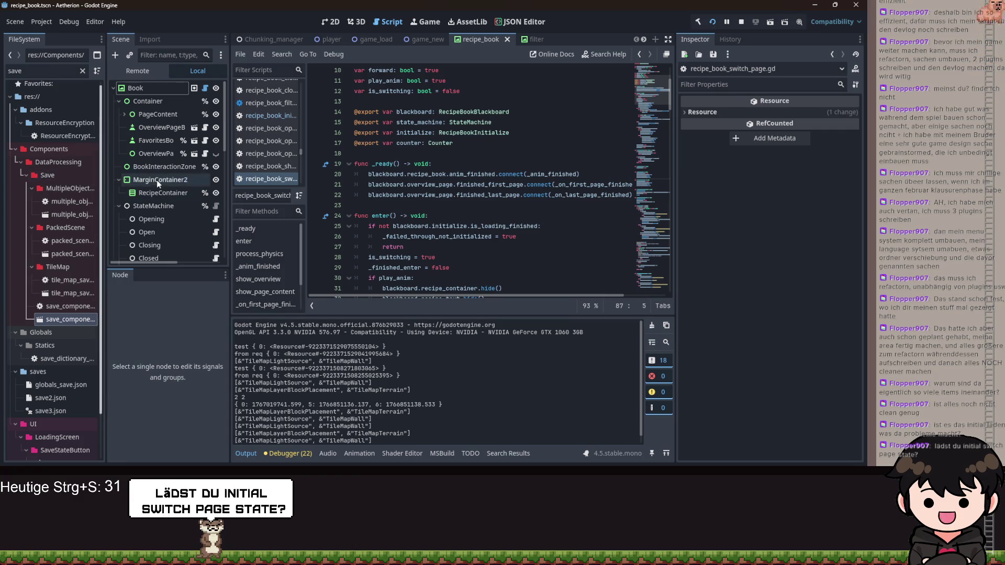
scroll(156, 180, "down", 5)
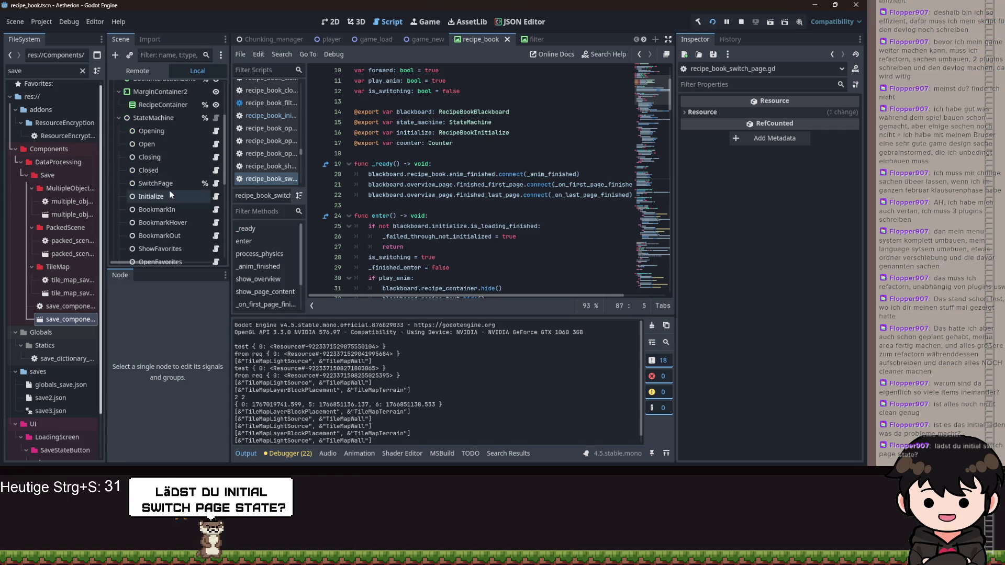
left_click(218, 197)
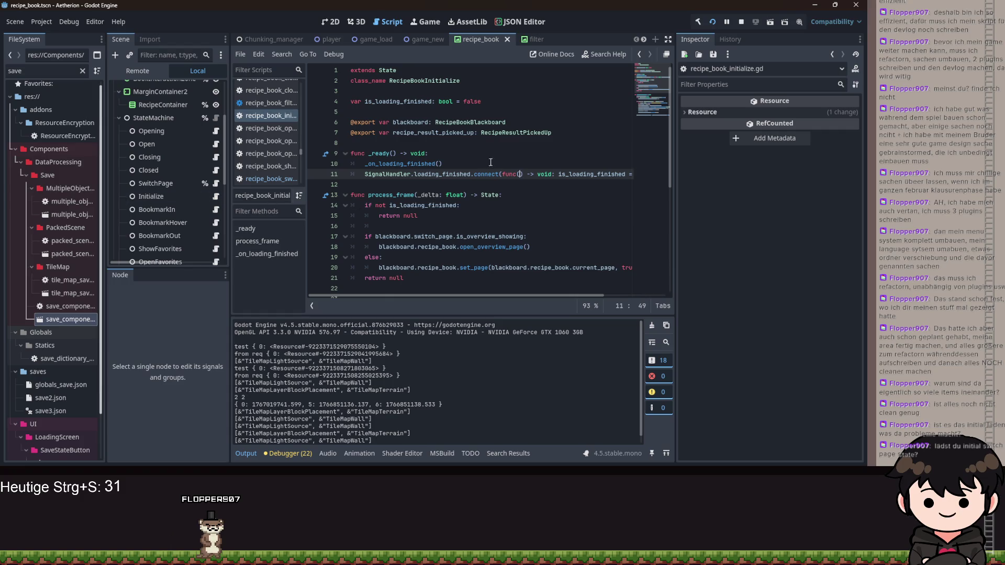
left_click(426, 210)
left_click(534, 251)
left_click_drag(385, 244, 376, 239)
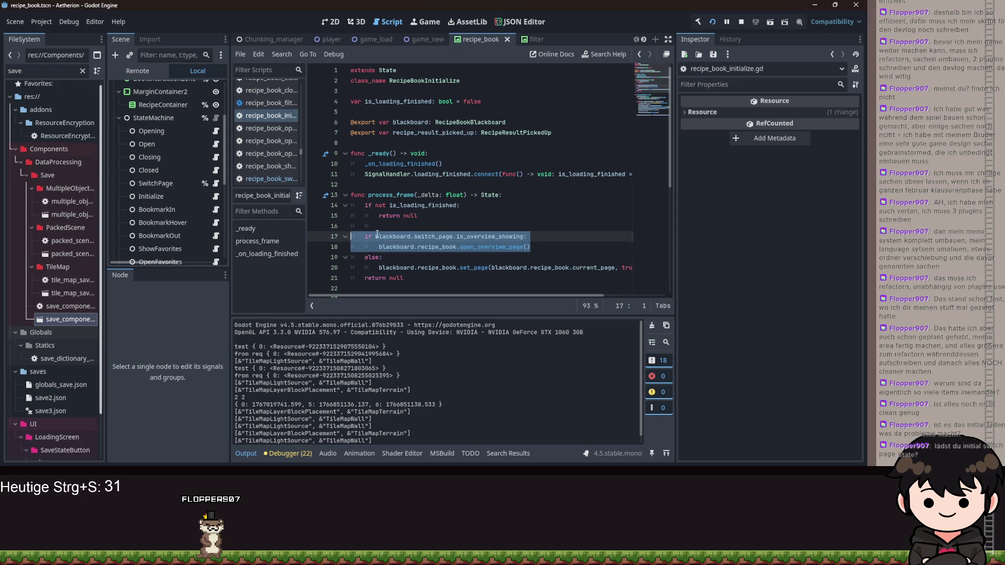
key("Left")
left_click(539, 252)
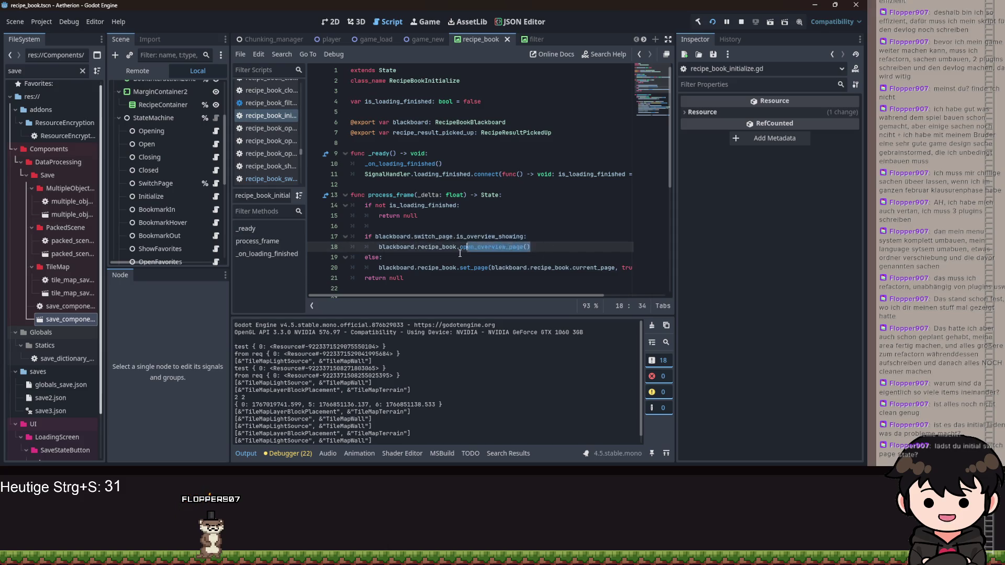
left_click(489, 237)
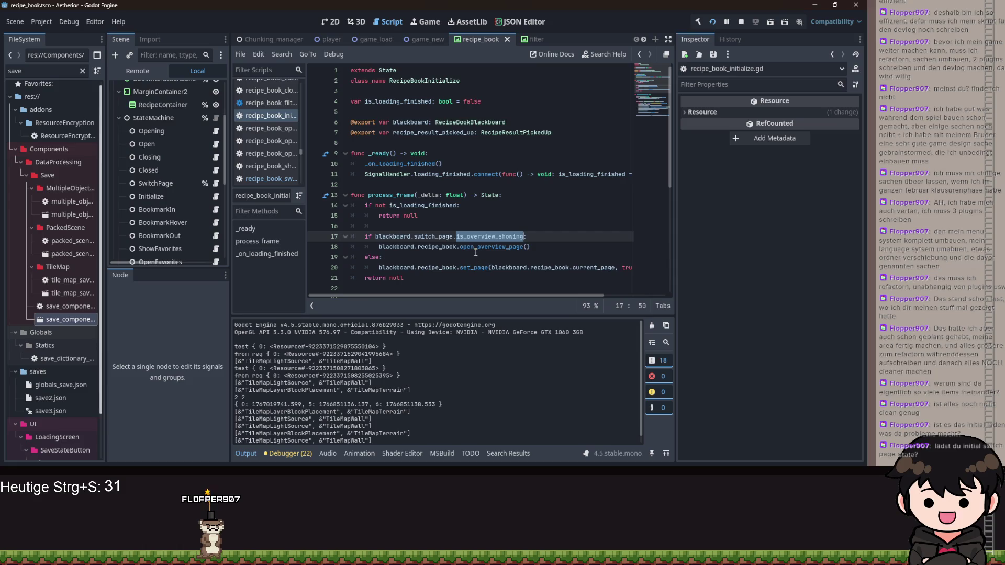
mouse_move(475, 253)
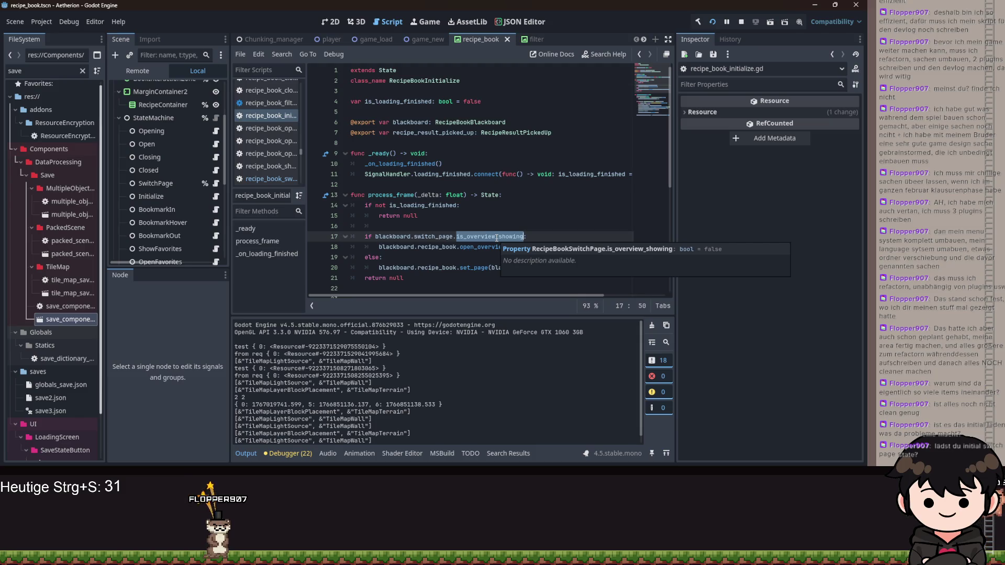
scroll(517, 238, "down", 3)
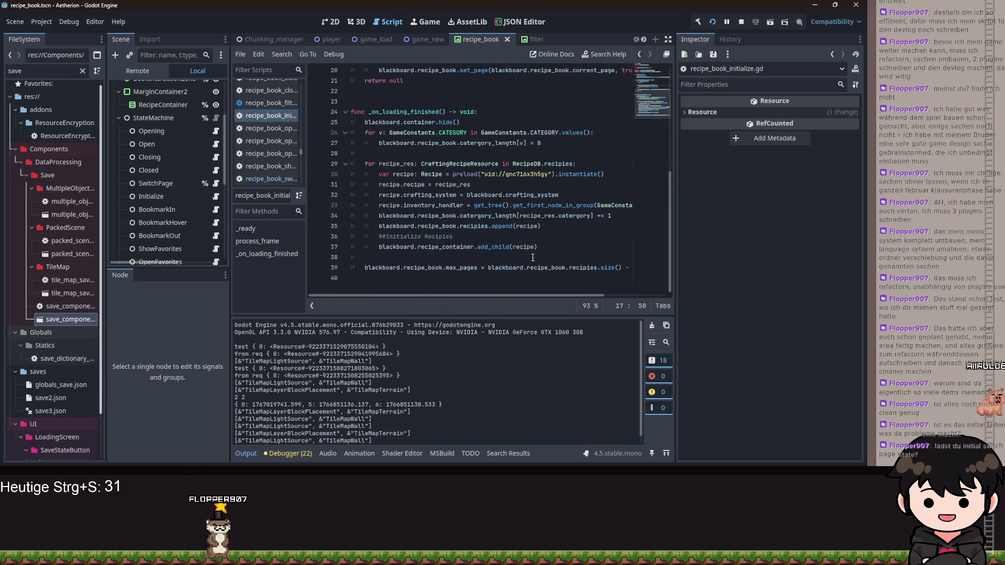
left_click_drag(575, 283, 352, 215)
double_click(492, 174)
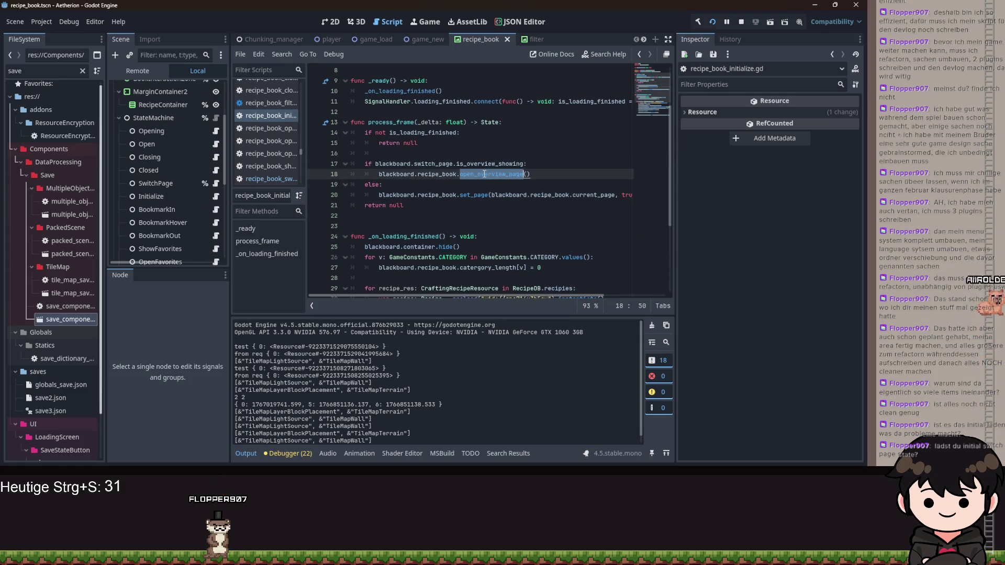
scroll(520, 195, "down", 2)
scroll(520, 195, "down", 4)
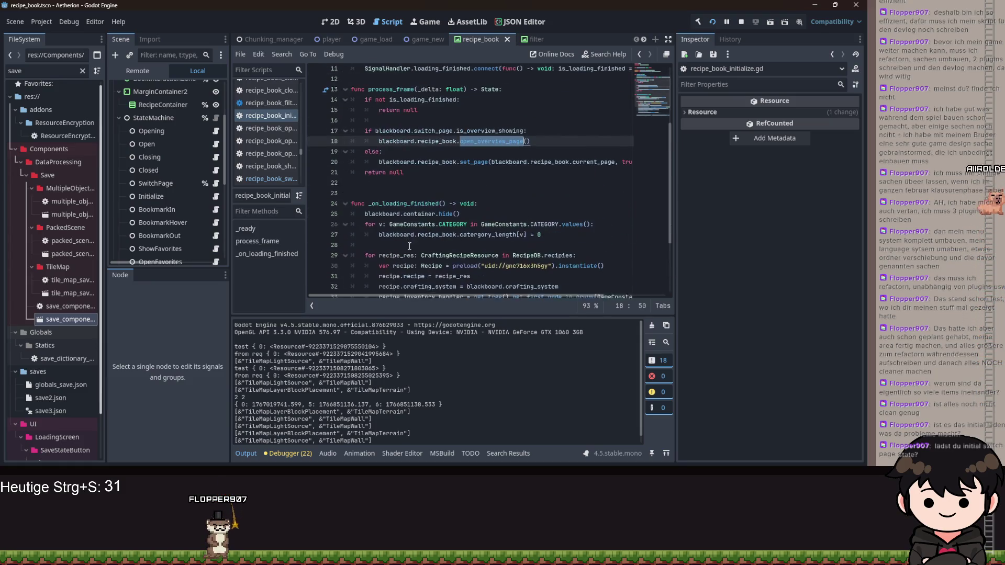
scroll(406, 252, "up", 9)
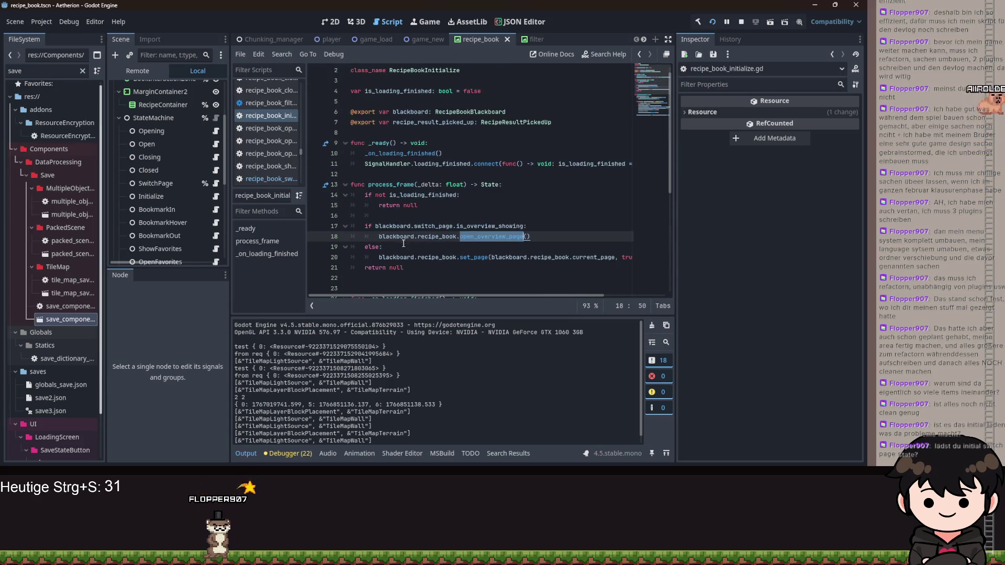
scroll(433, 183, "down", 9)
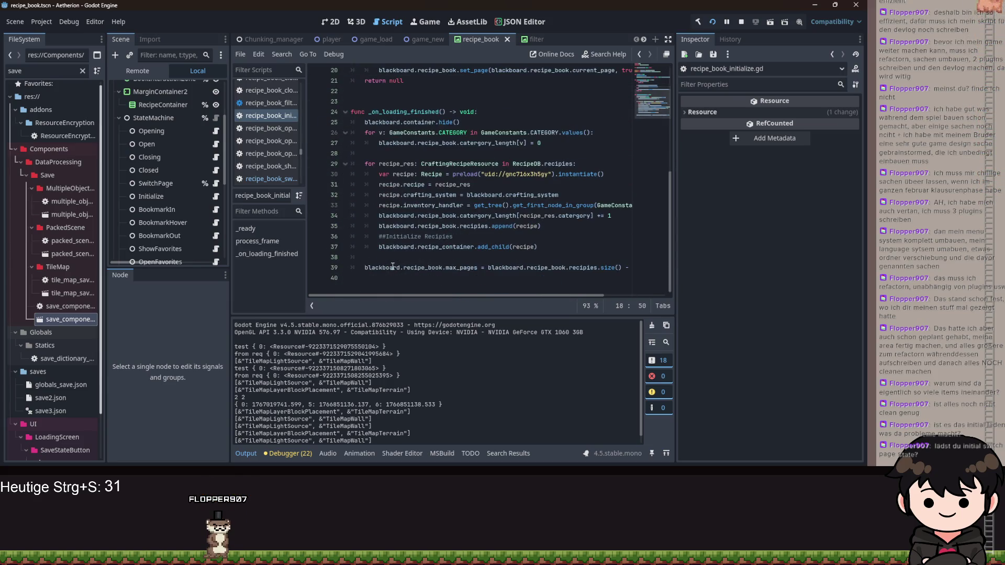
Highlight the recipe setup code in _on_loading_finished to find where to insert the new line
mouse_move(364, 122)
left_mouse_down()
mouse_move(541, 144)
mouse_move(534, 203)
left_mouse_up()
mouse_move(535, 203)
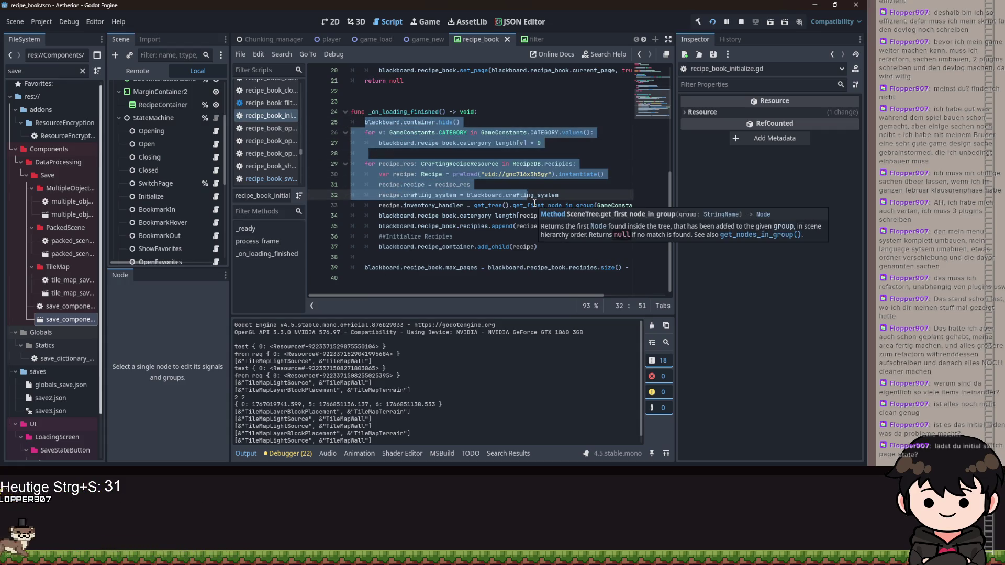
scroll(503, 178, "up", 5)
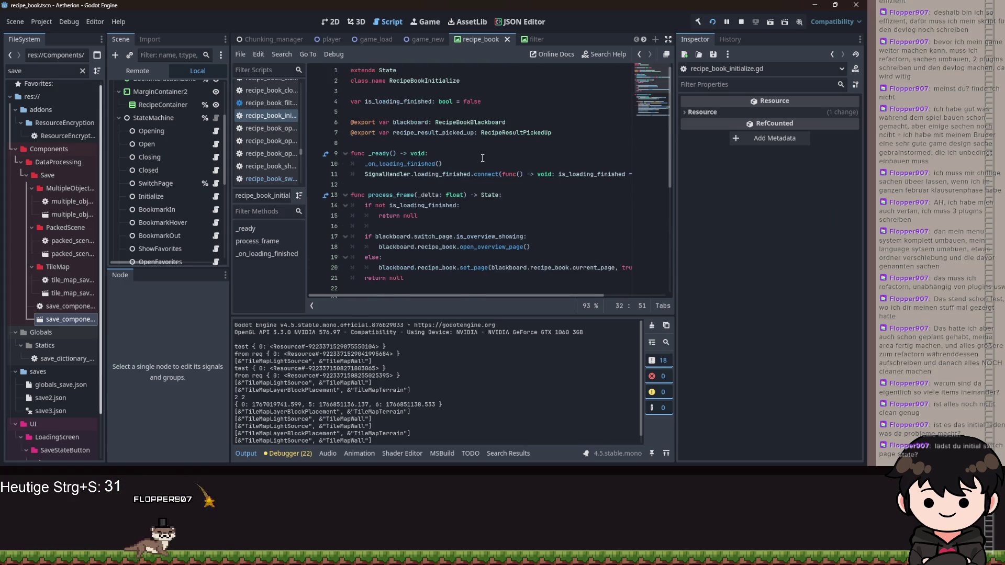
scroll(485, 165, "down", 4)
scroll(485, 165, "down", 1)
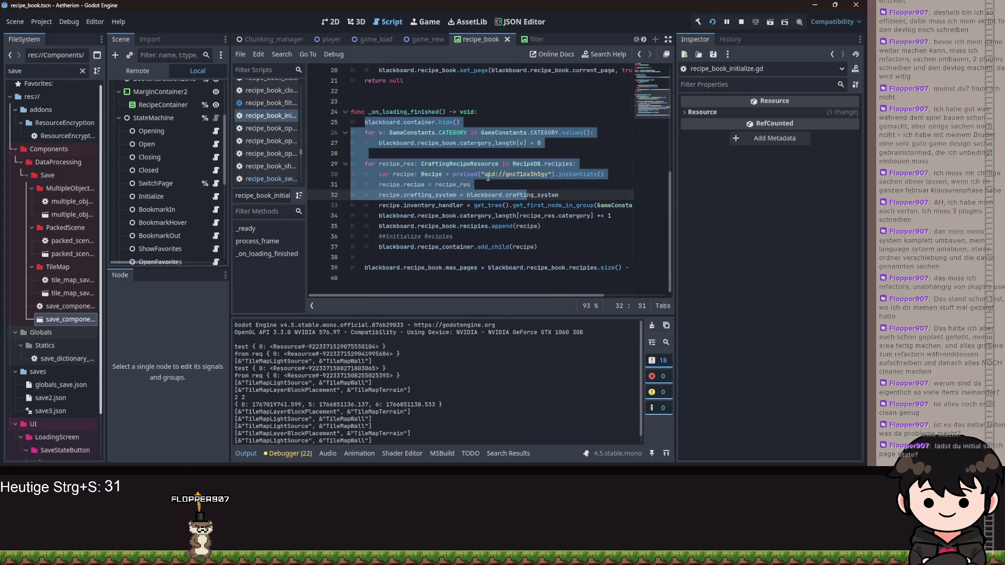
Add blackboard.recipe_container.hide() on line 39 after the recipe loop and save
left_click(396, 258)
key("Return")
type("rec")
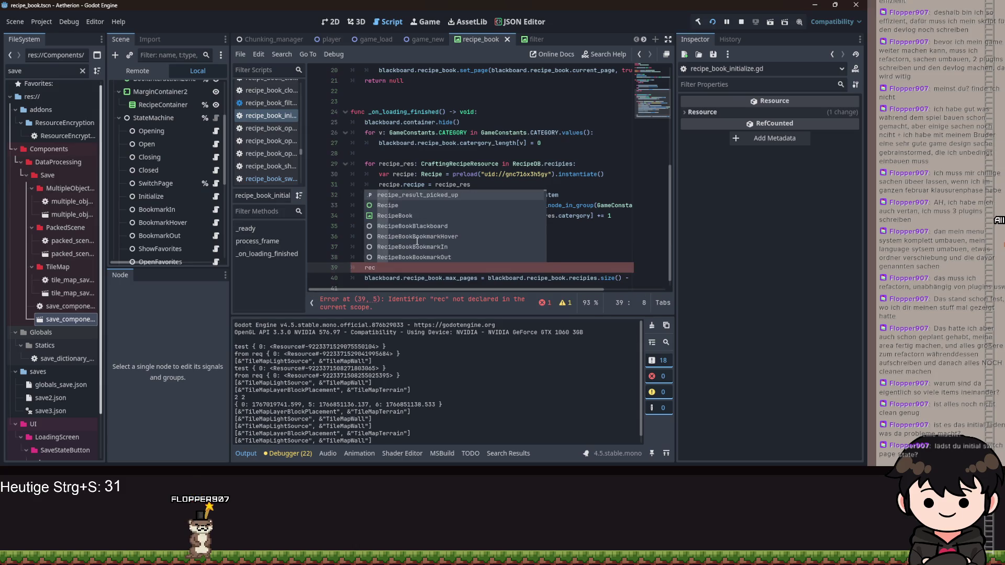
key("BackSpace")
key("BackSpace")
key("BackSpace")
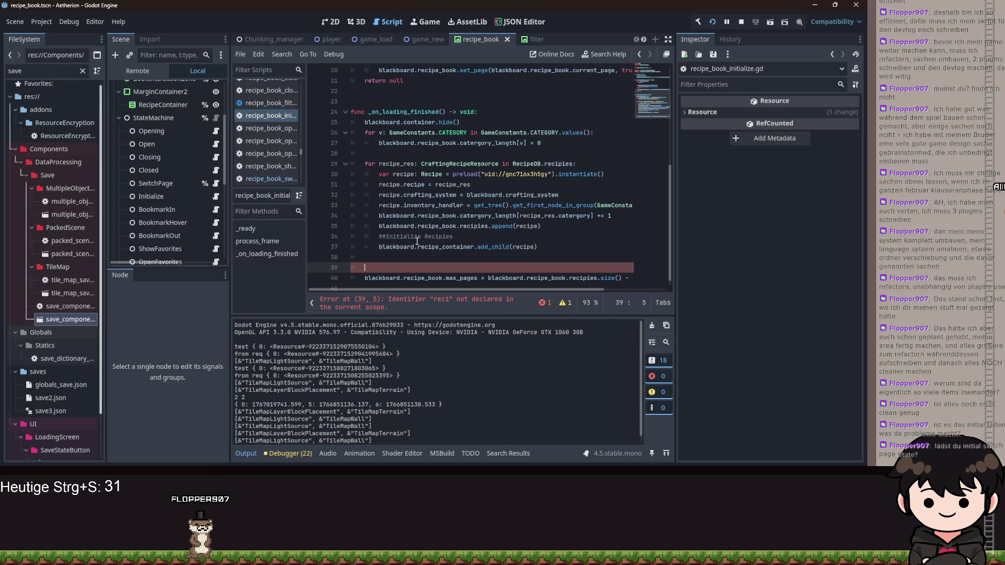
type("blackboard.re")
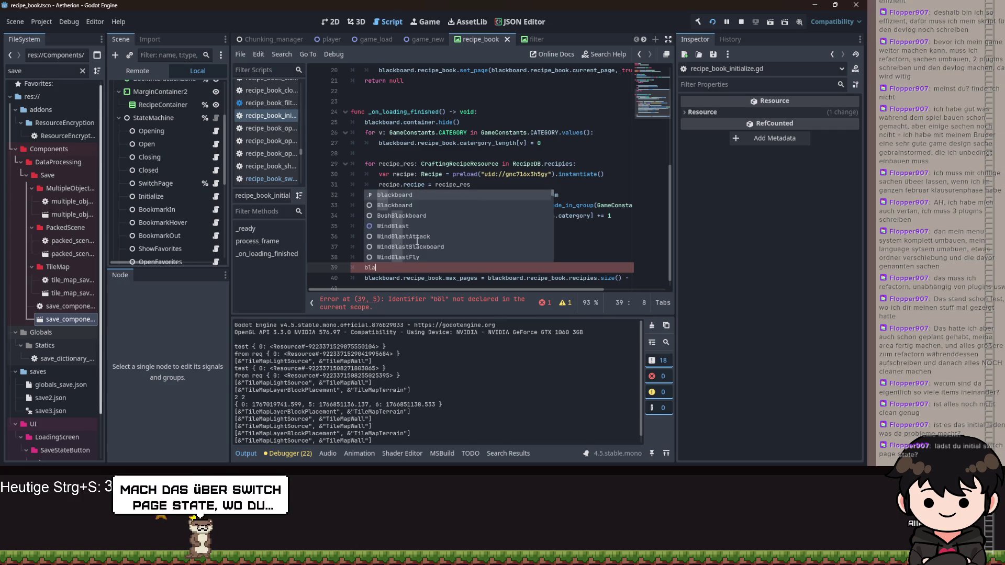
key("Down")
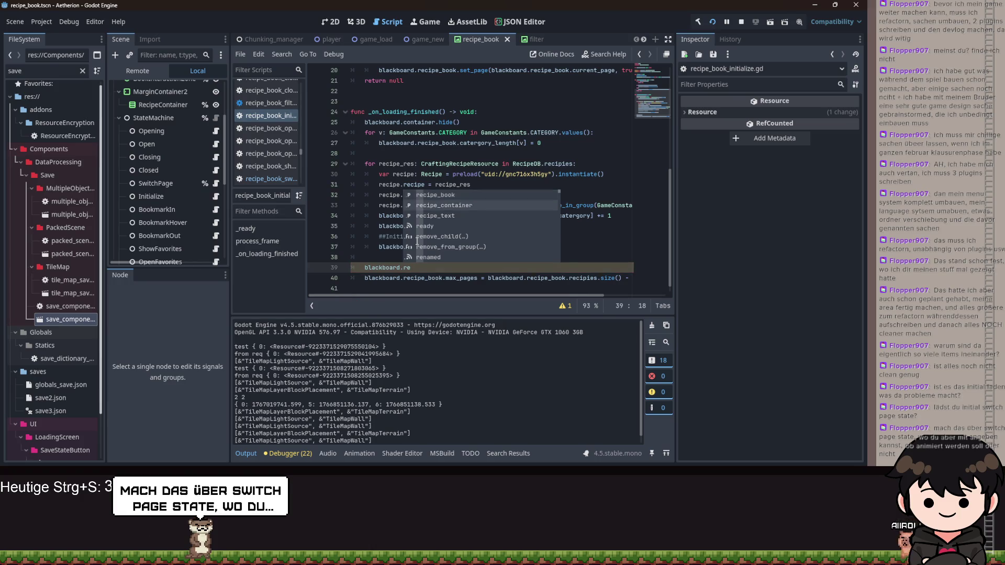
key("Return")
type(".hi")
key("Escape")
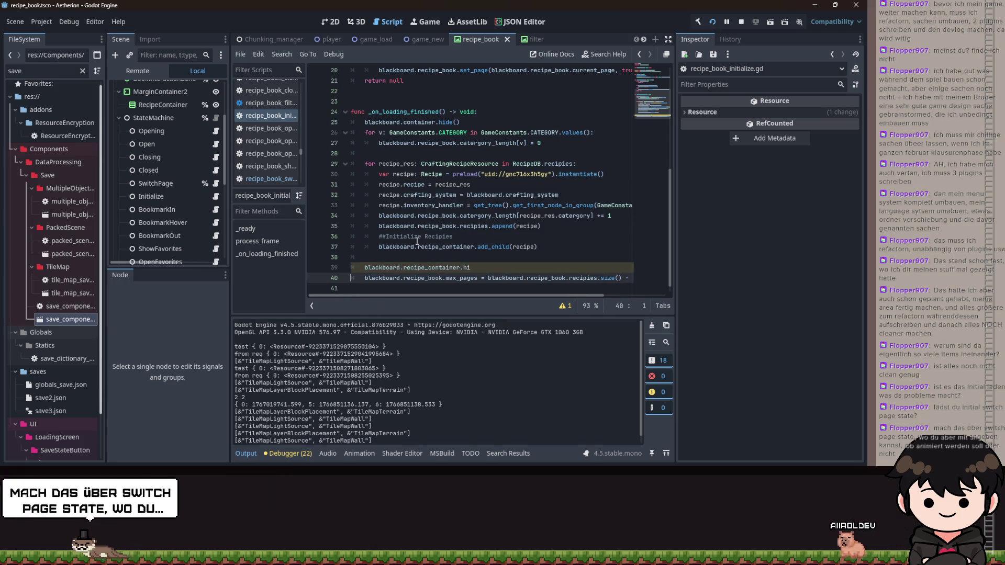
type("d")
key("Return")
key("ctrl+s")
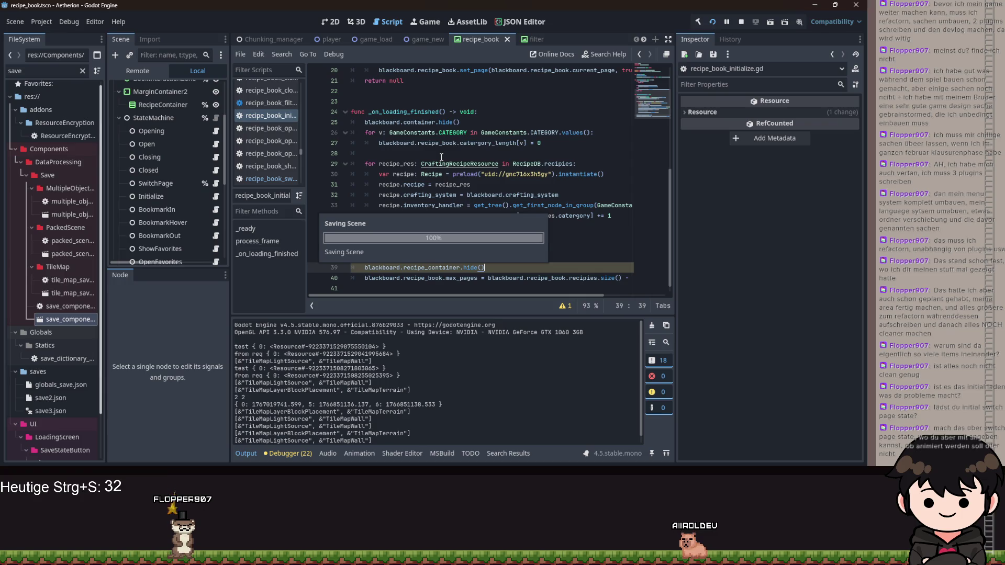
left_click(216, 182)
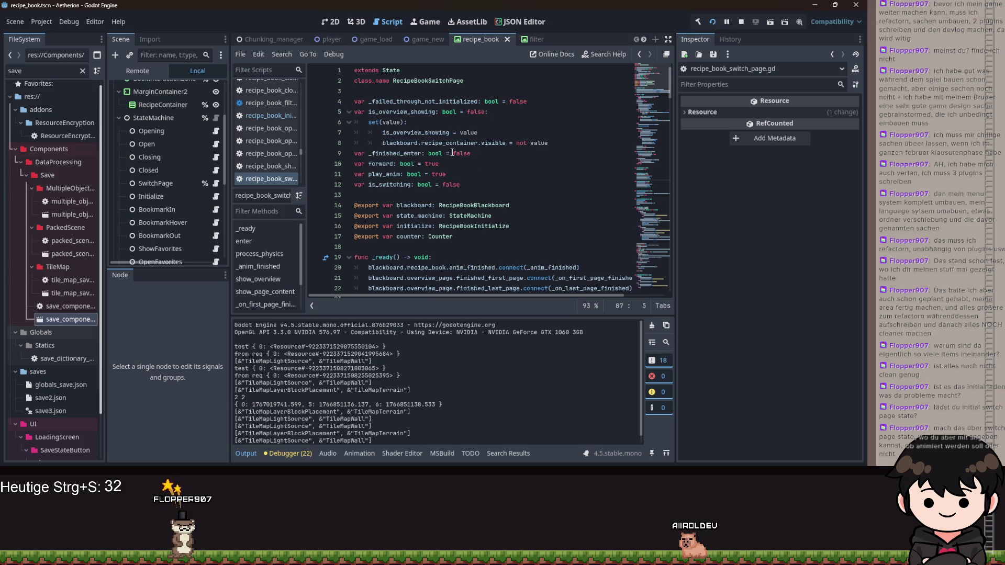
Select is_overview_showing and inspect the recipe_container visibility line in its setter
double_click(452, 133)
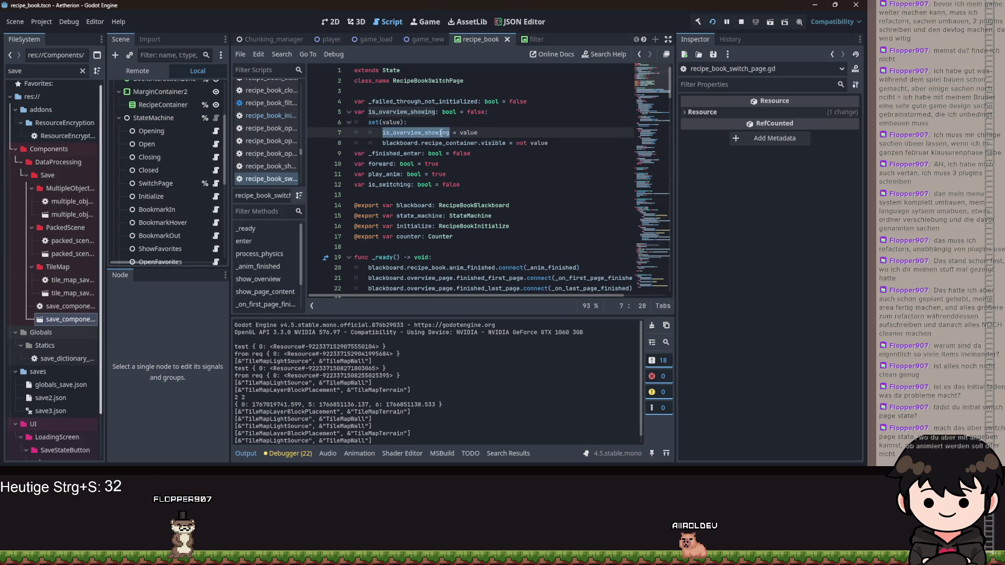
left_click(548, 143)
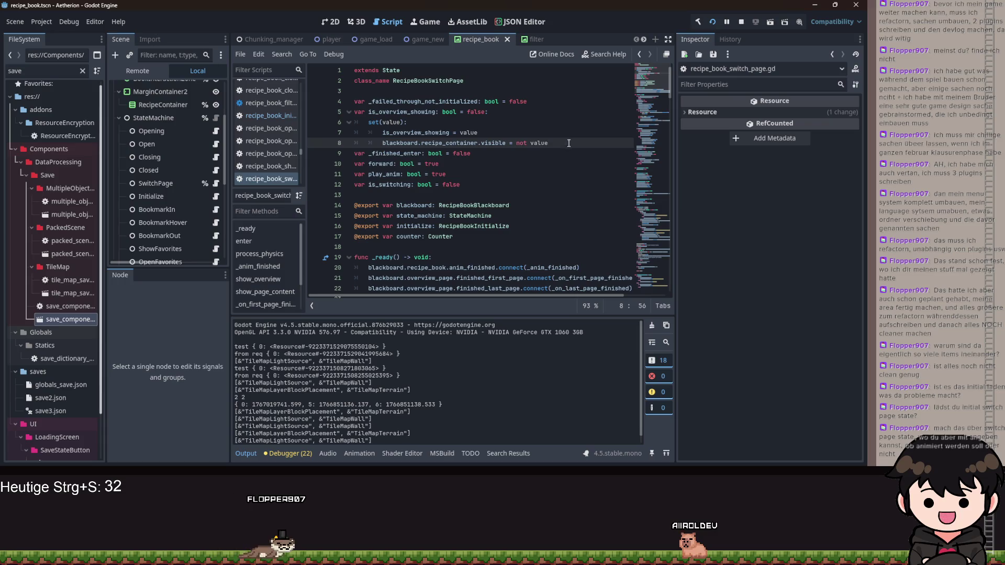
left_click(483, 142, "shift")
left_click(441, 143)
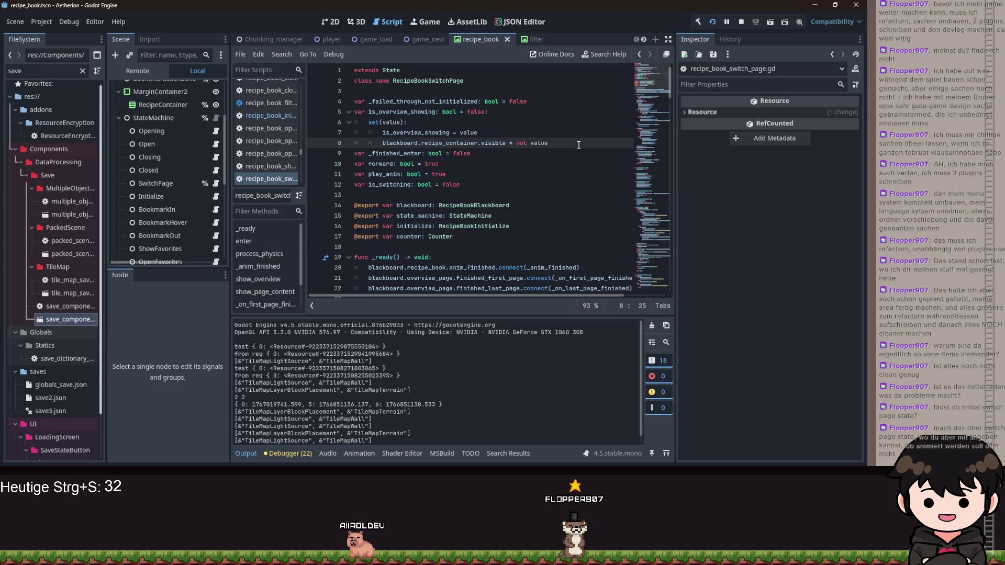
key("Up")
key("Up")
scroll(167, 134, "up", 4)
left_click(206, 88)
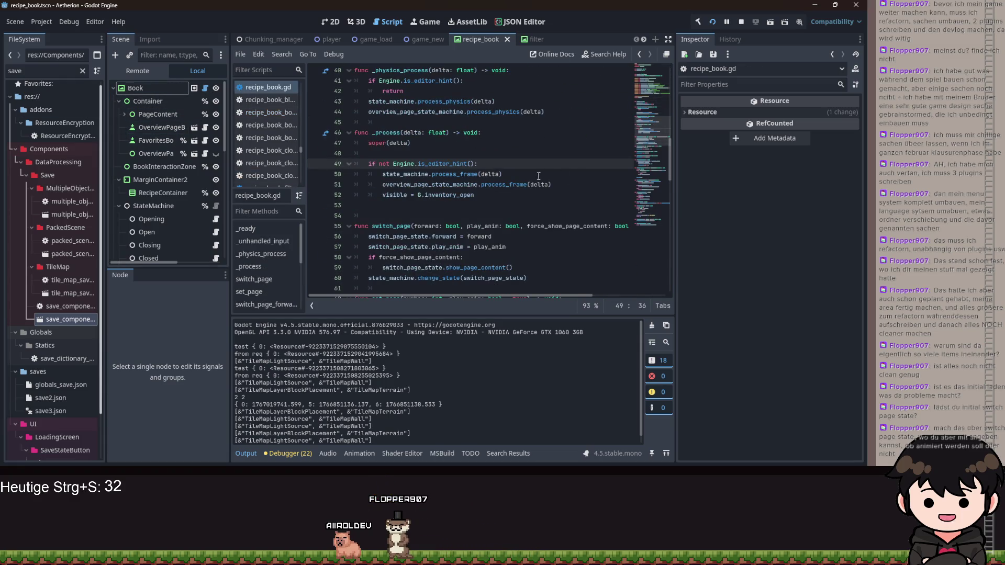
scroll(526, 210, "down", 6)
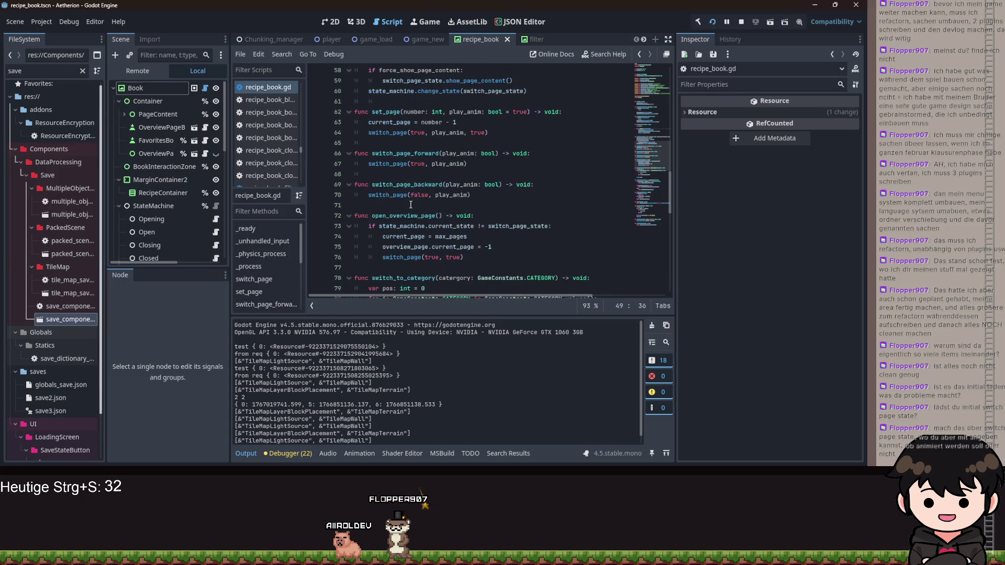
left_click(477, 196)
left_click(502, 164)
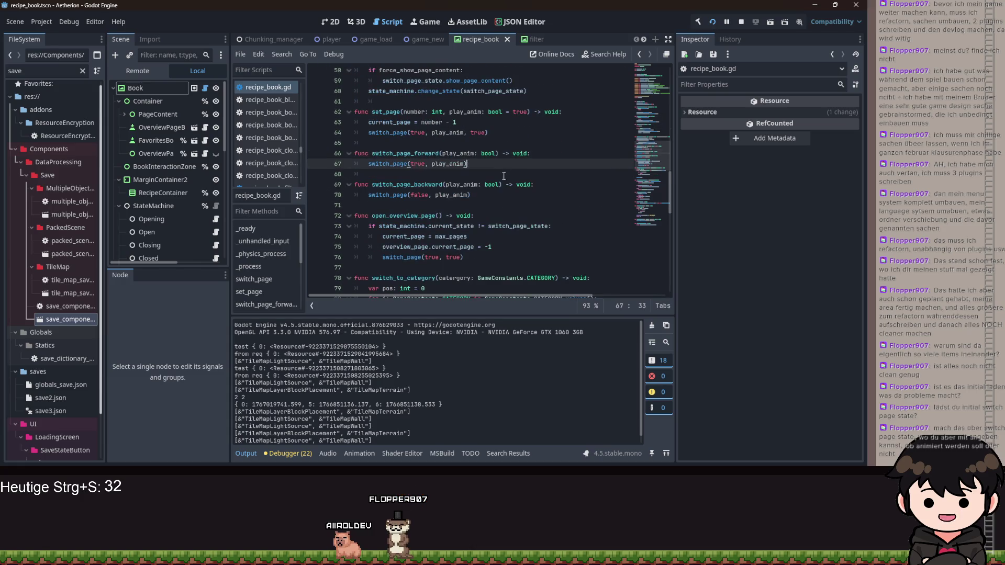
left_click(484, 227)
left_click_drag(485, 195, 484, 126)
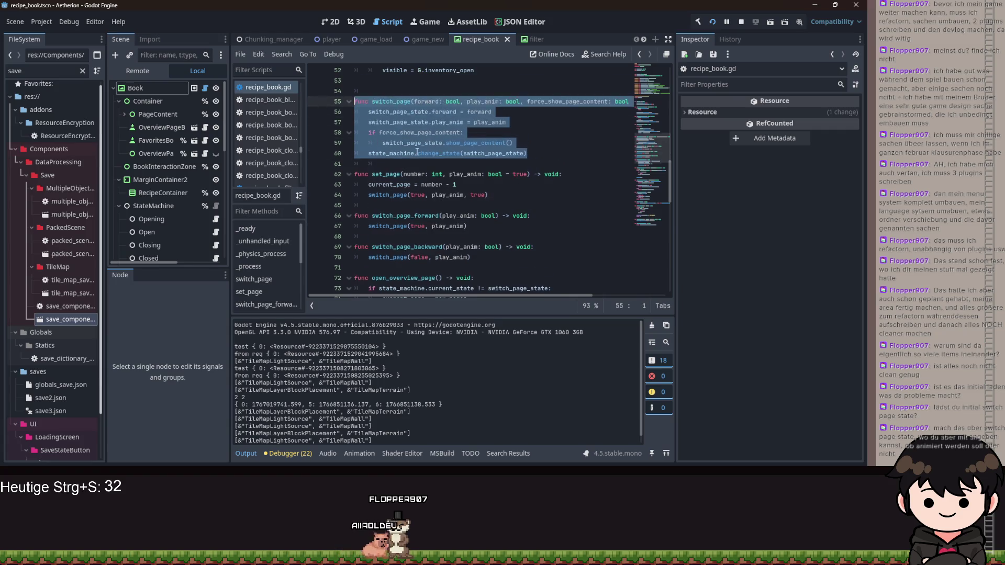
scroll(482, 228, "down", 3)
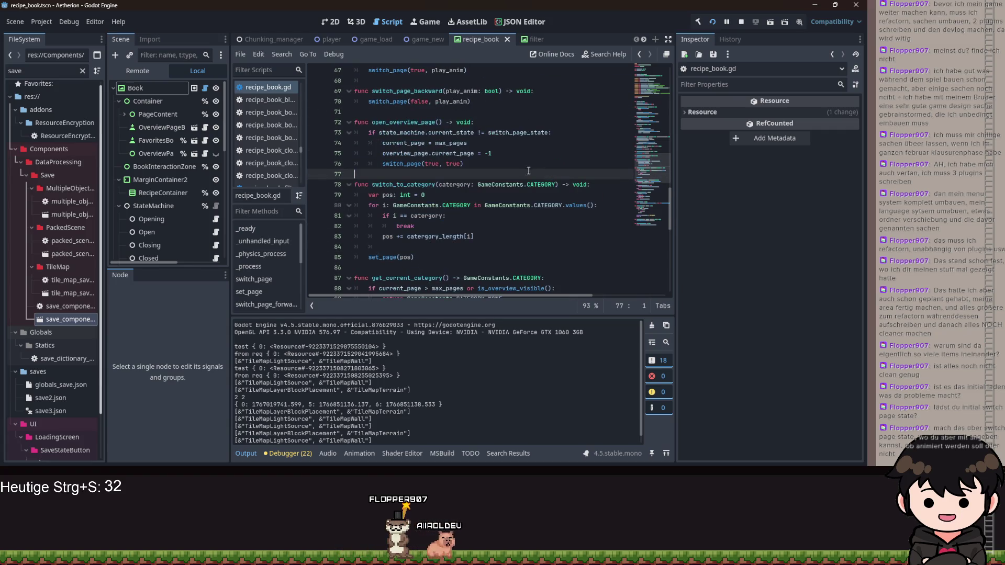
left_click(486, 174)
key("shift+Up")
key("shift+Up")
key("shift+Up")
scroll(486, 200, "up", 2)
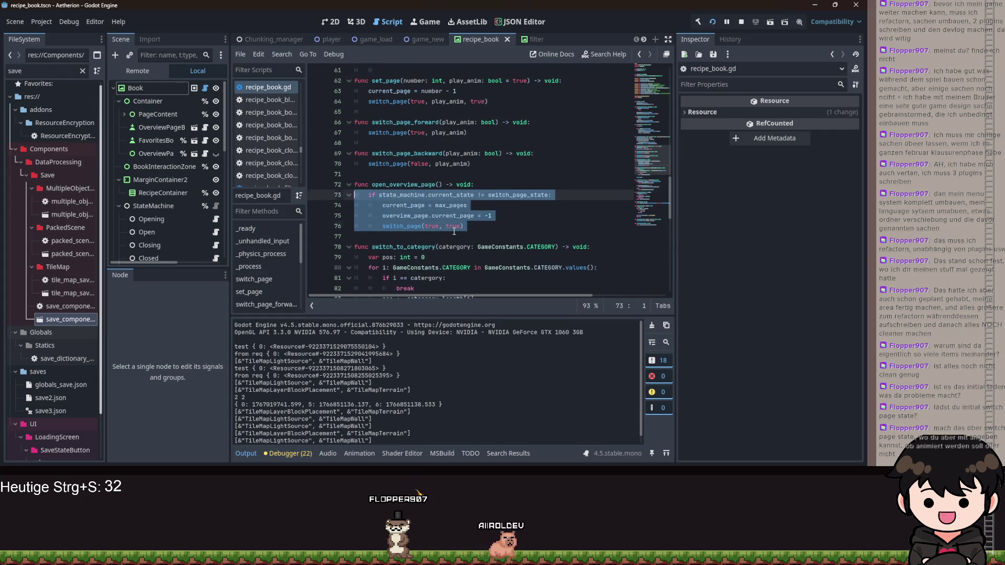
double_click(453, 226)
scroll(453, 228, "up", 3)
left_click(392, 226)
double_click(392, 226)
double_click(458, 227)
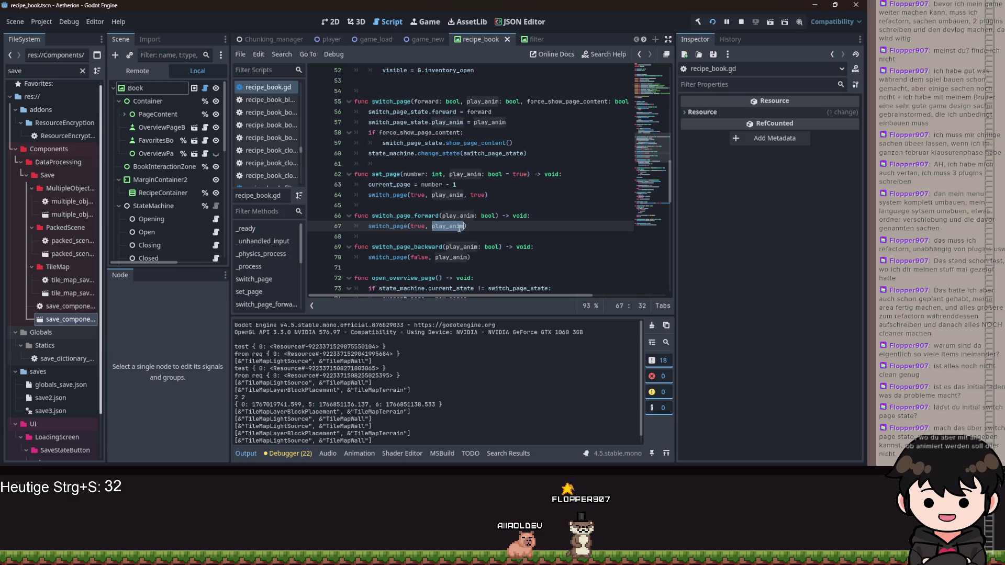
double_click(454, 257)
left_click(520, 166)
scroll(443, 208, "down", 6)
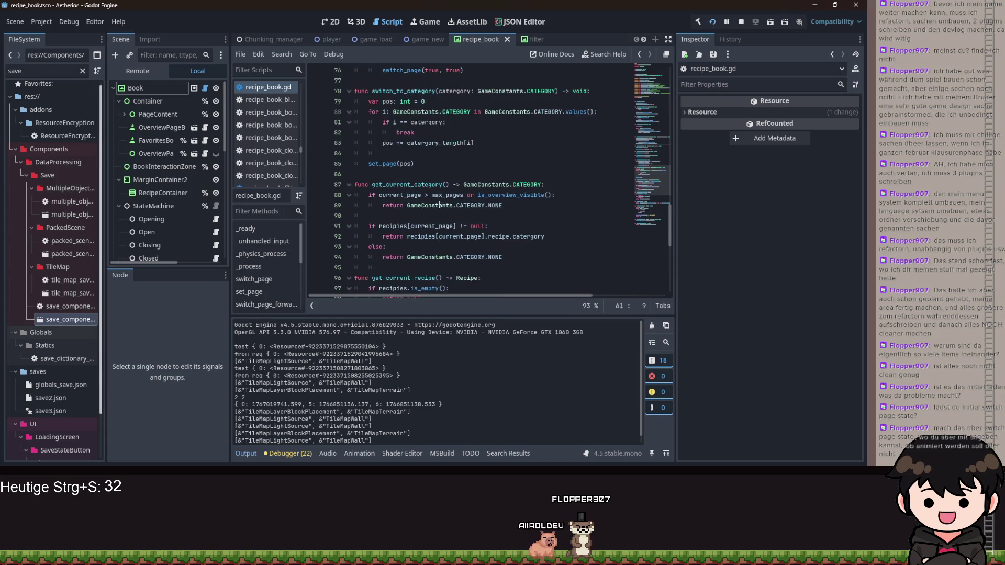
scroll(443, 208, "down", 6)
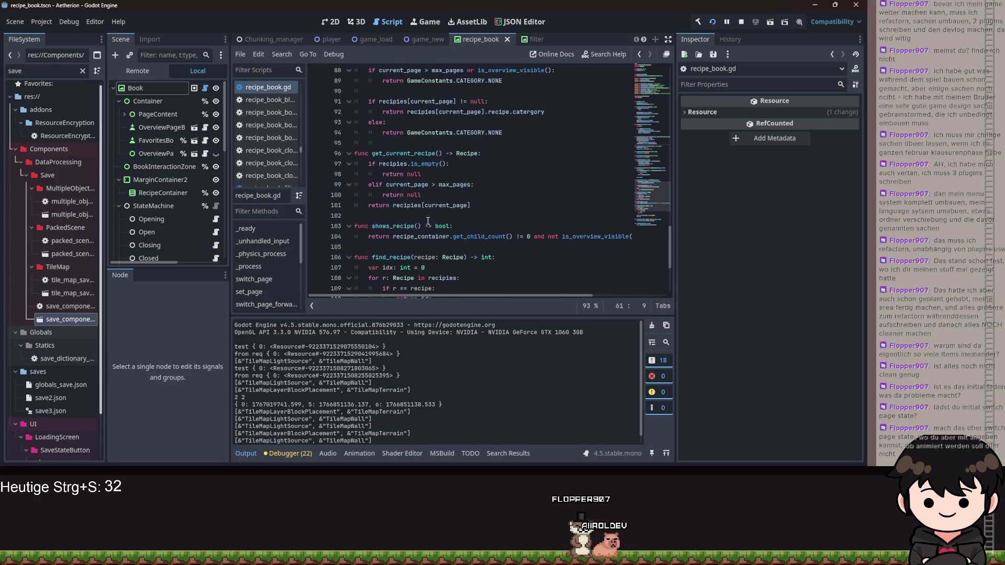
scroll(429, 221, "down", 5)
scroll(488, 203, "up", 12)
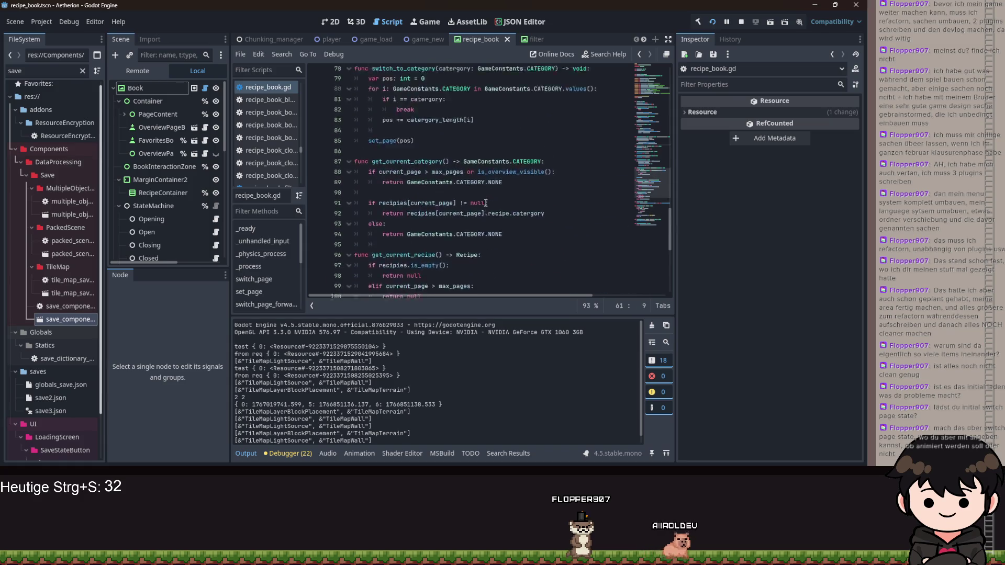
scroll(462, 190, "up", 1)
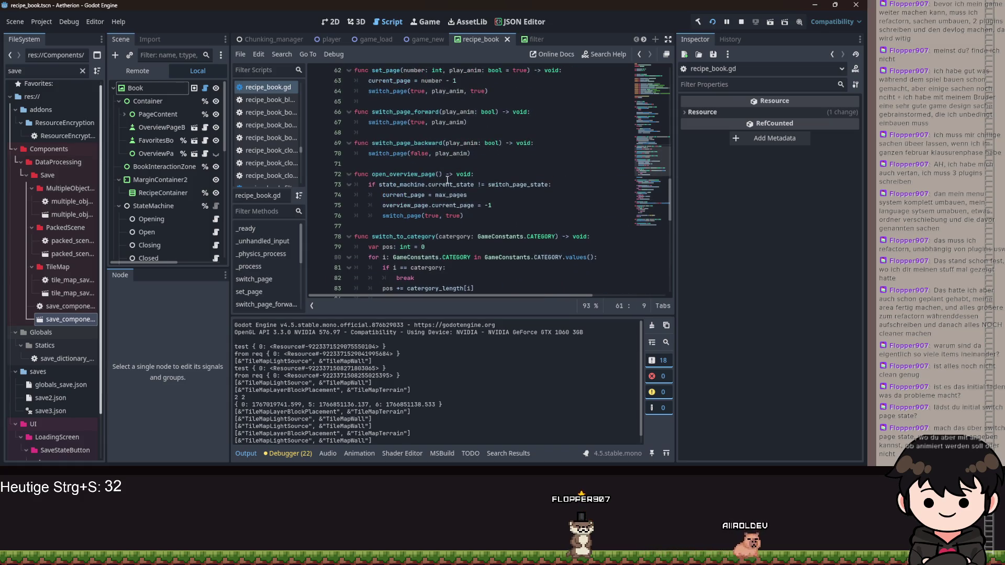
left_click(439, 175)
Add 'play_anim: bool = true' to open_overview_page, change line 76 to switch_page(true, play_anim), and save
type("play_anim: bool = true")
key("Escape")
key("Down")
key("Down")
key("Down")
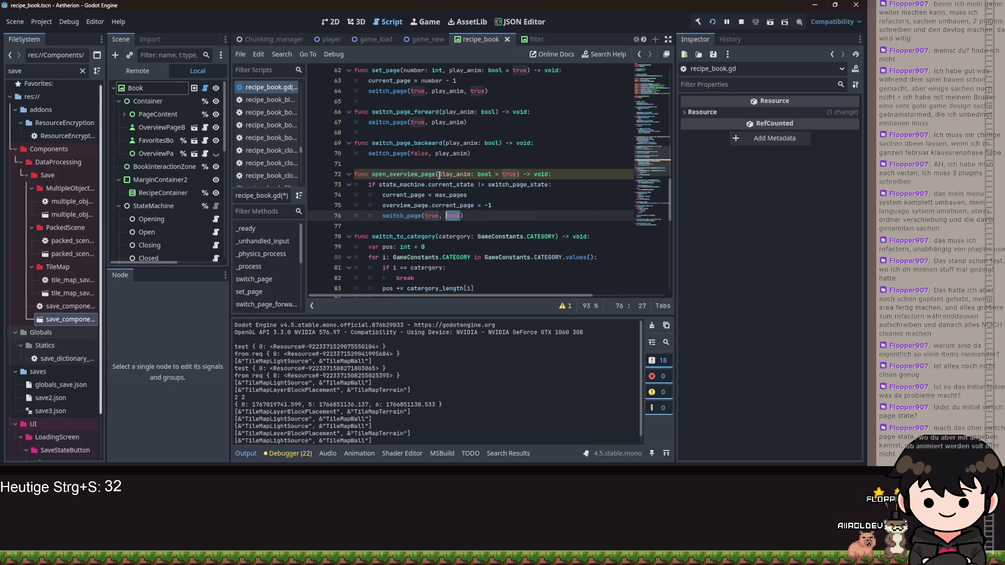
type("lay")
key("Down")
key("Down")
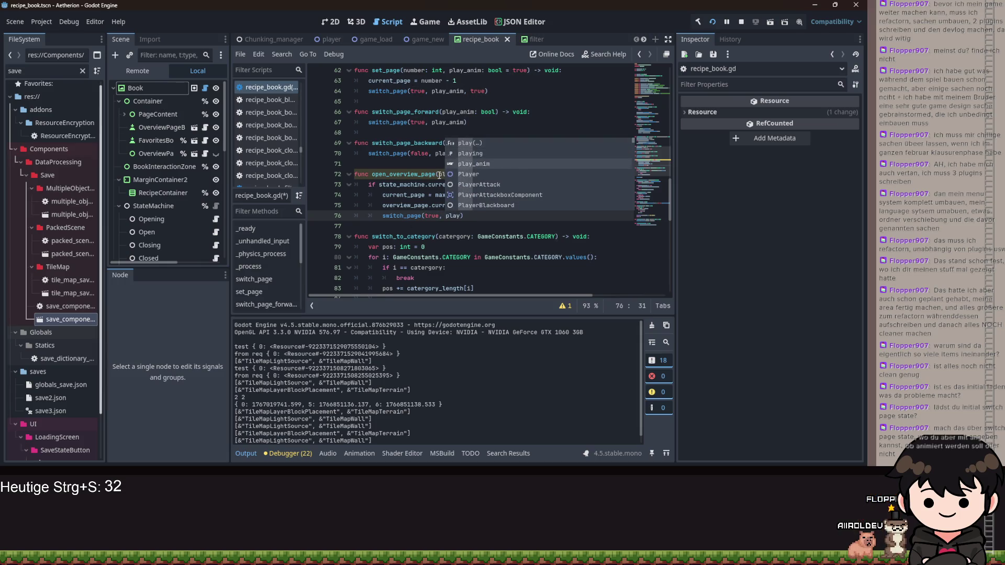
key("Return")
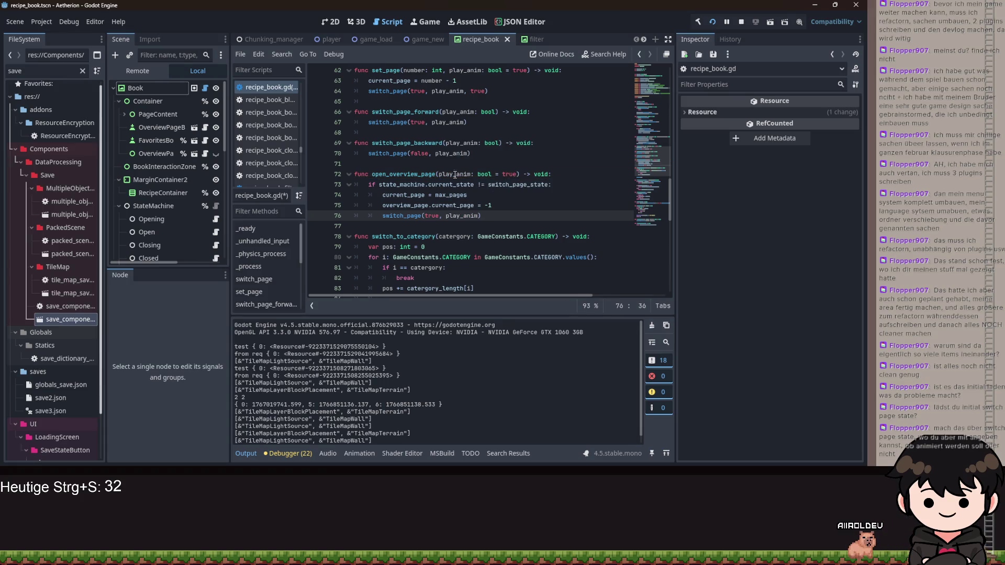
key("ctrl+s")
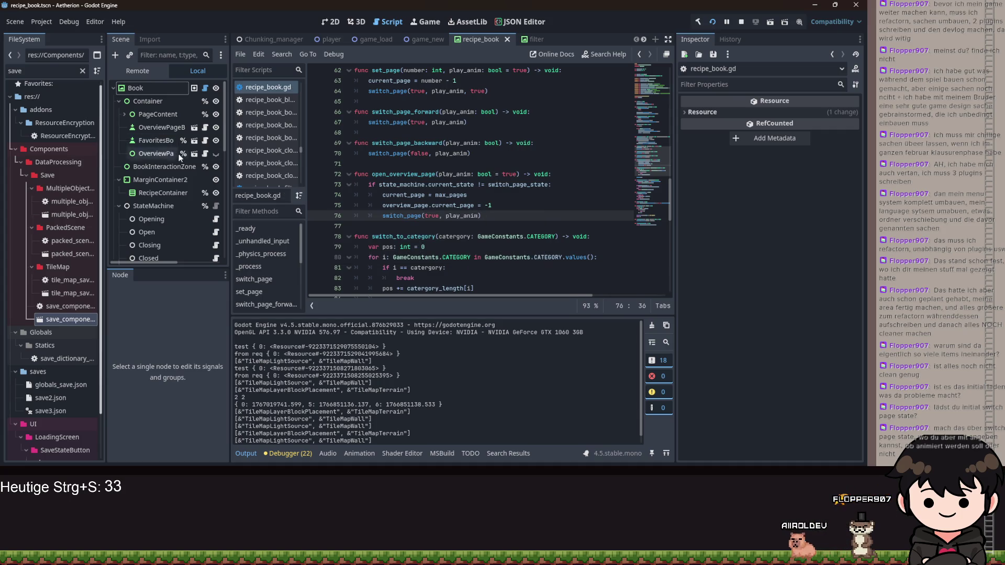
scroll(187, 171, "down", 3)
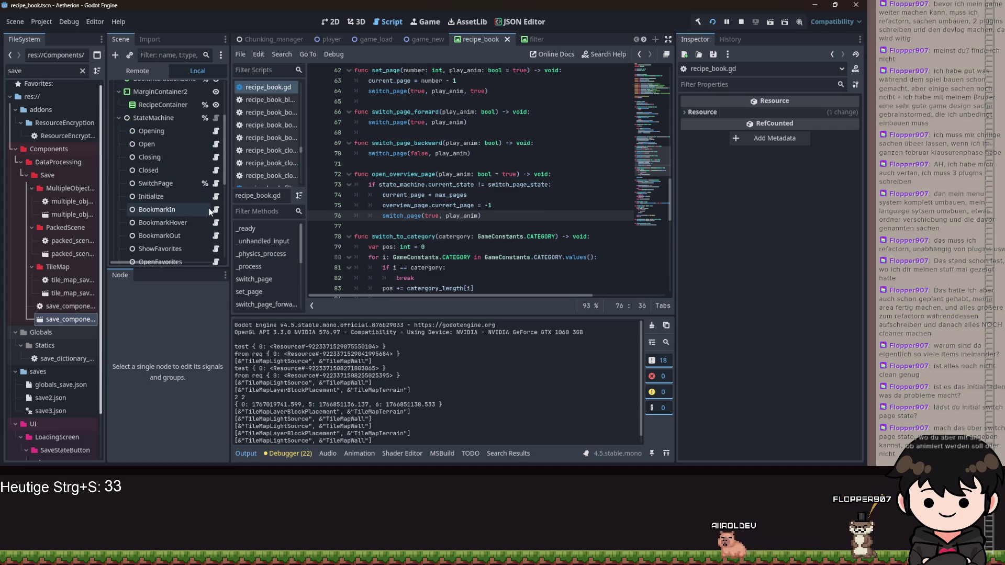
Make line 18 of recipe_book_initialize.gd call open_overview_page(false), save, and run the project
left_click(216, 196)
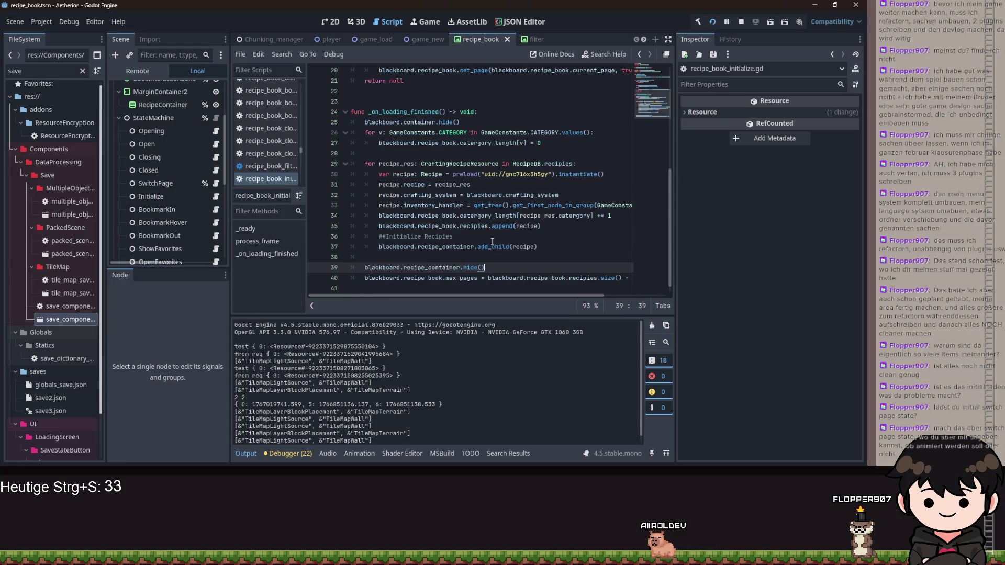
scroll(503, 220, "up", 4)
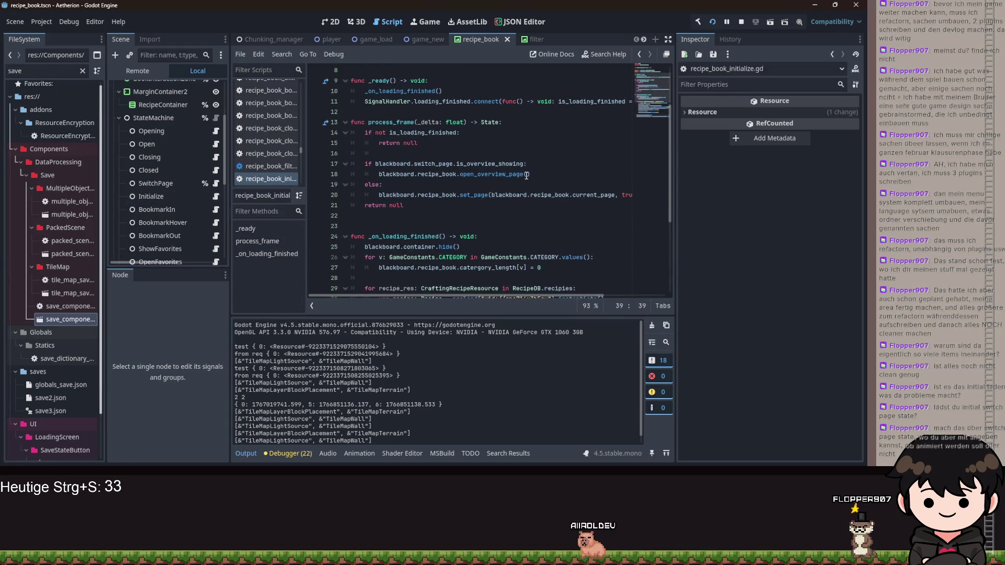
left_click(527, 175)
type("true")
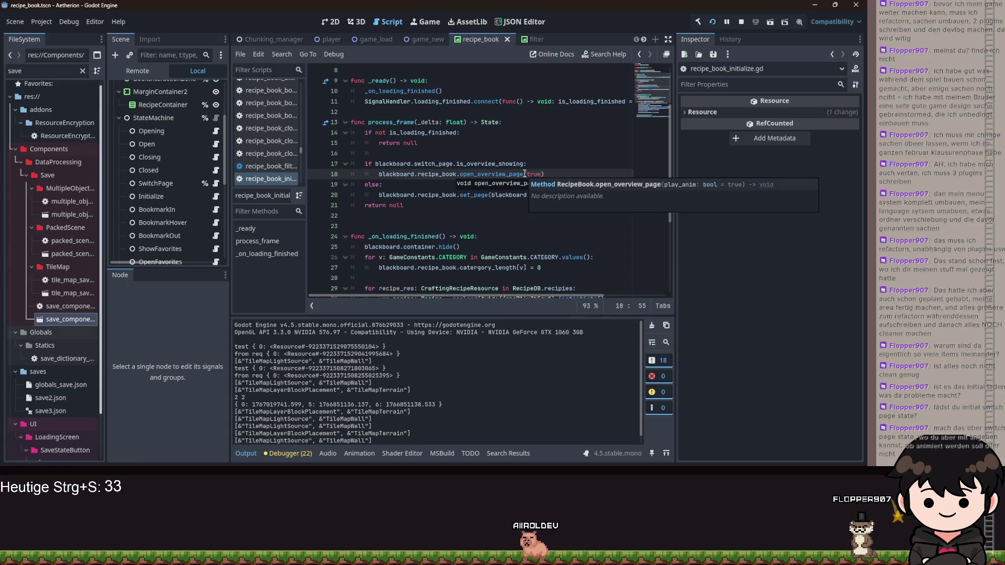
left_click(518, 155)
key("ctrl+s")
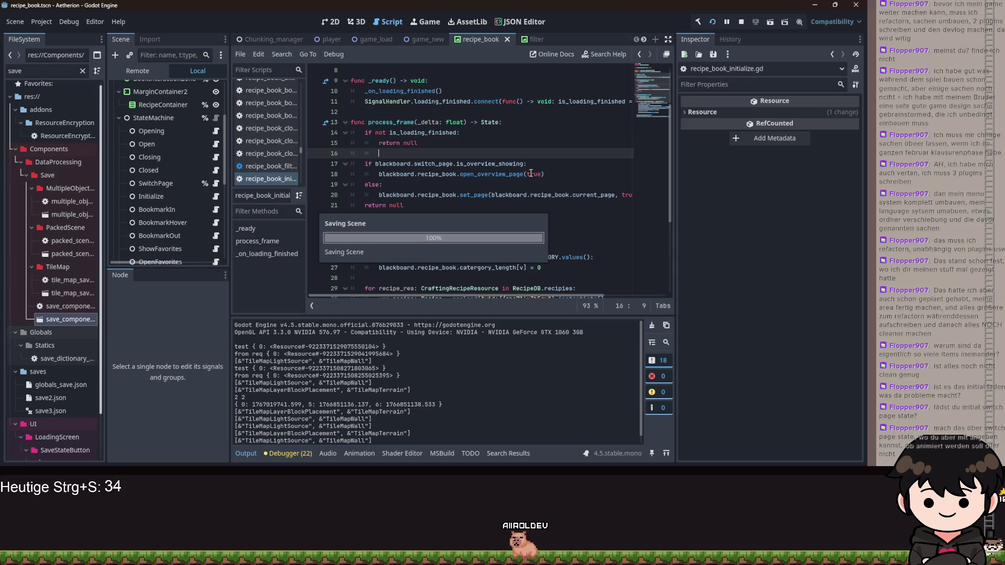
double_click(530, 174)
type("fals")
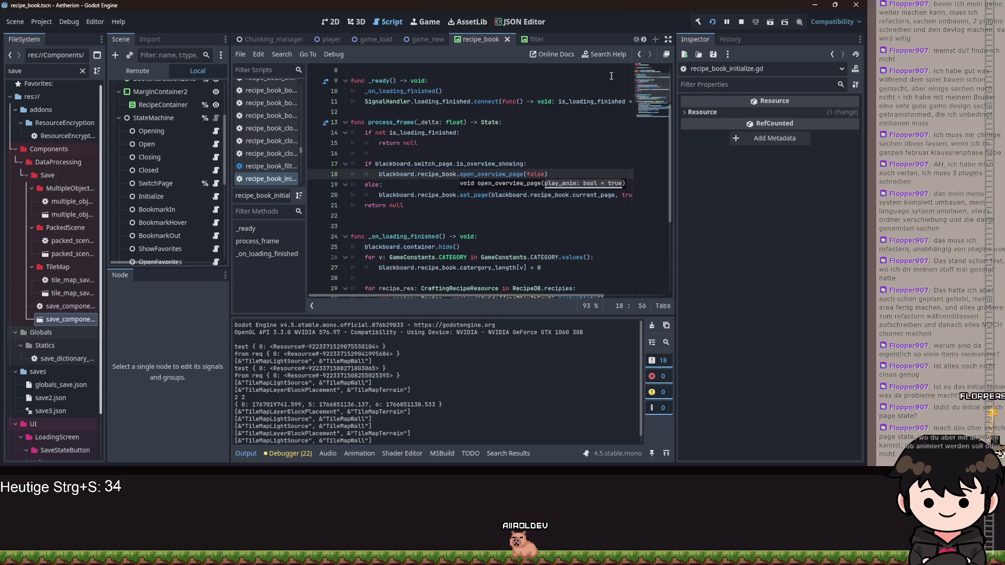
left_click(711, 23)
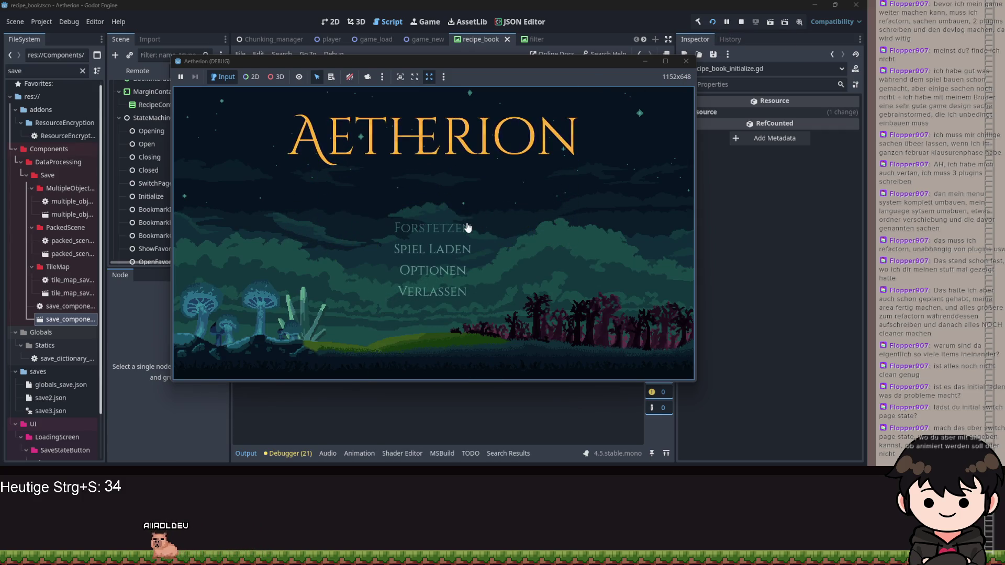
Continue the saved game, open the recipe book to confirm recipe pages appear, then stop the run
left_click(466, 228)
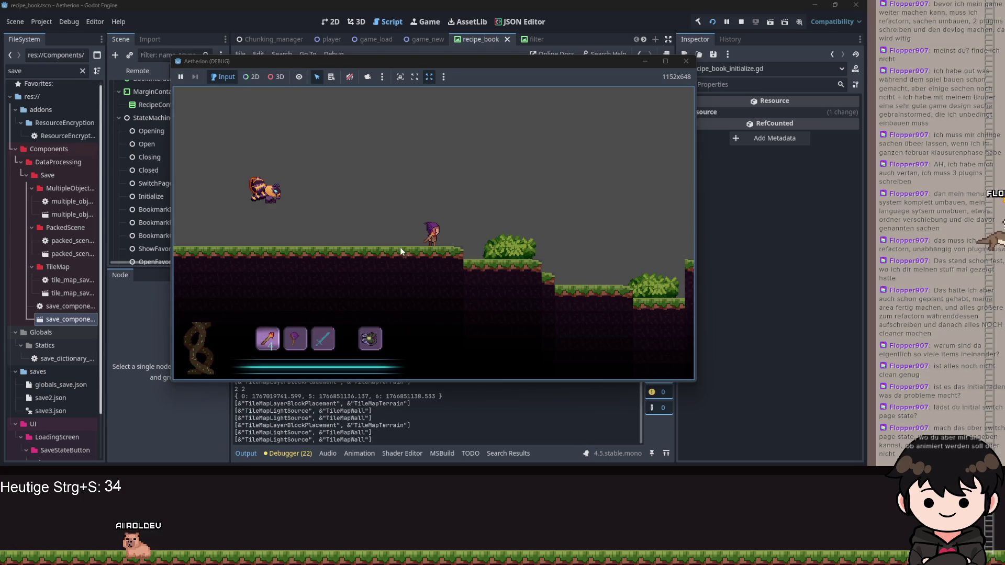
key("Escape")
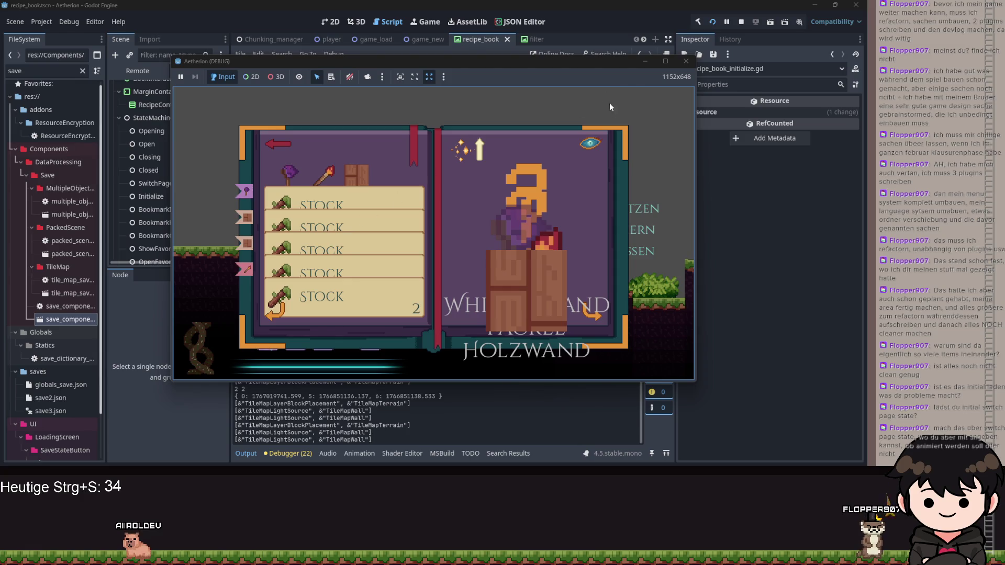
key("F8")
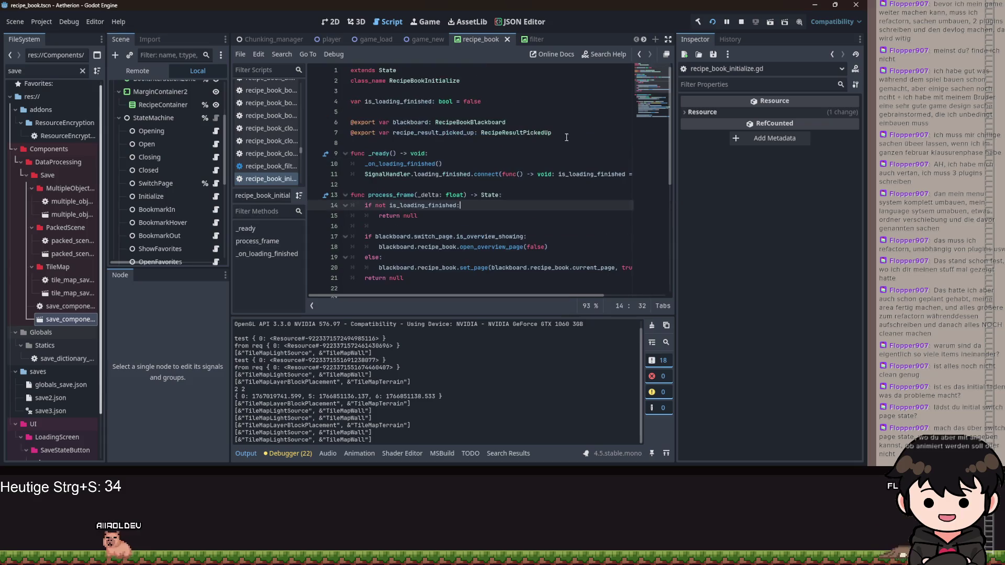
Review the new recipe_container.hide() line in the Initialize script and jump to set_page
scroll(592, 152, "down", 5)
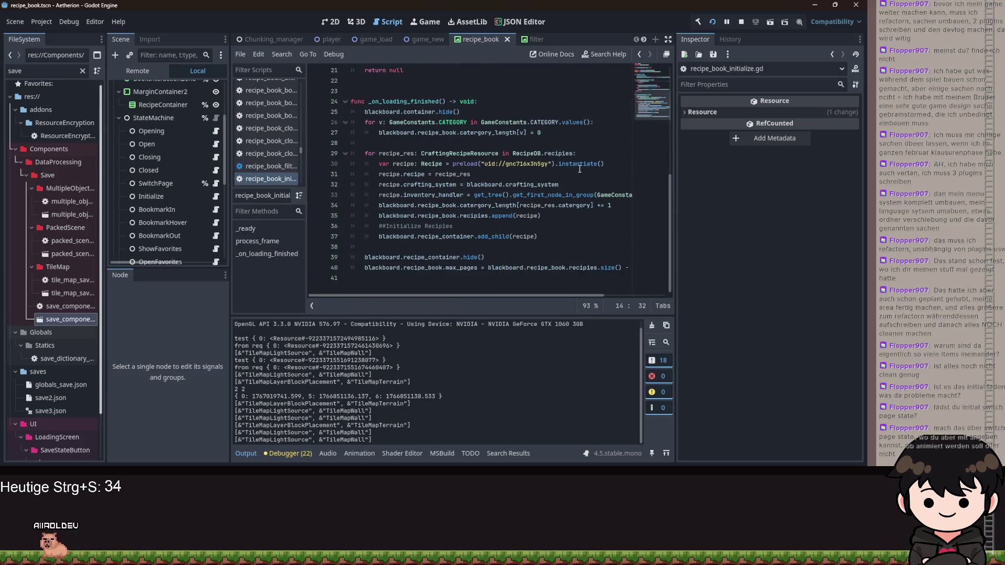
left_click_drag(484, 257, 441, 256)
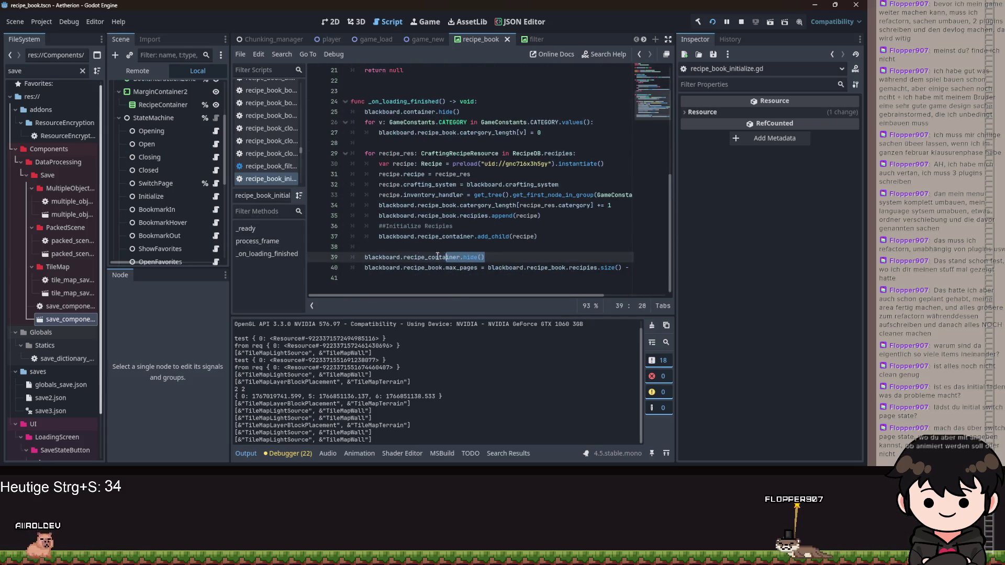
left_click(484, 257)
key("Up")
scroll(460, 235, "up", 3)
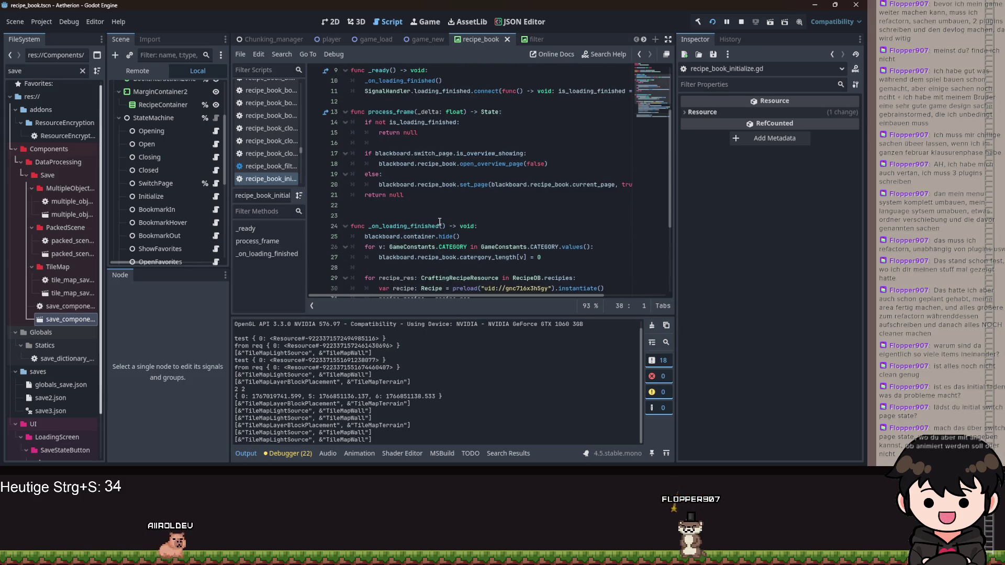
scroll(437, 221, "down", 4)
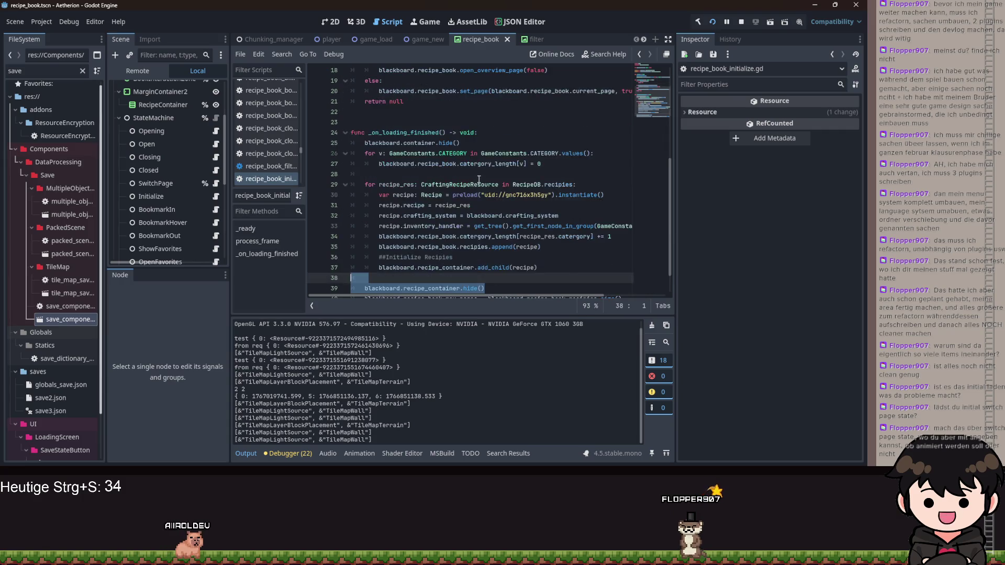
scroll(585, 159, "up", 3)
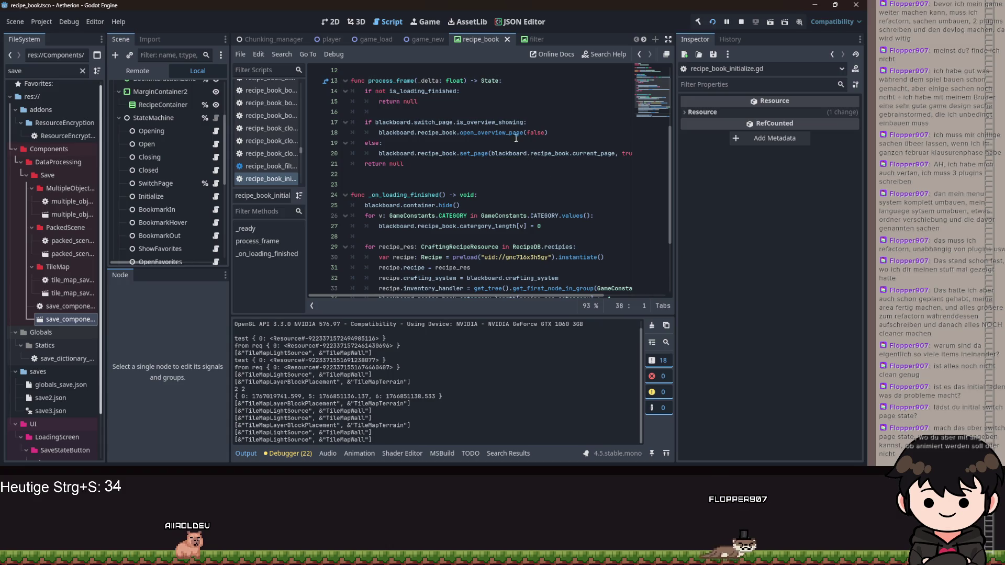
left_click(476, 155, "ctrl")
scroll(196, 139, "down", 2)
In the SwitchPage script, search for recipe_container and step to where line 52 shows it
left_click(213, 140)
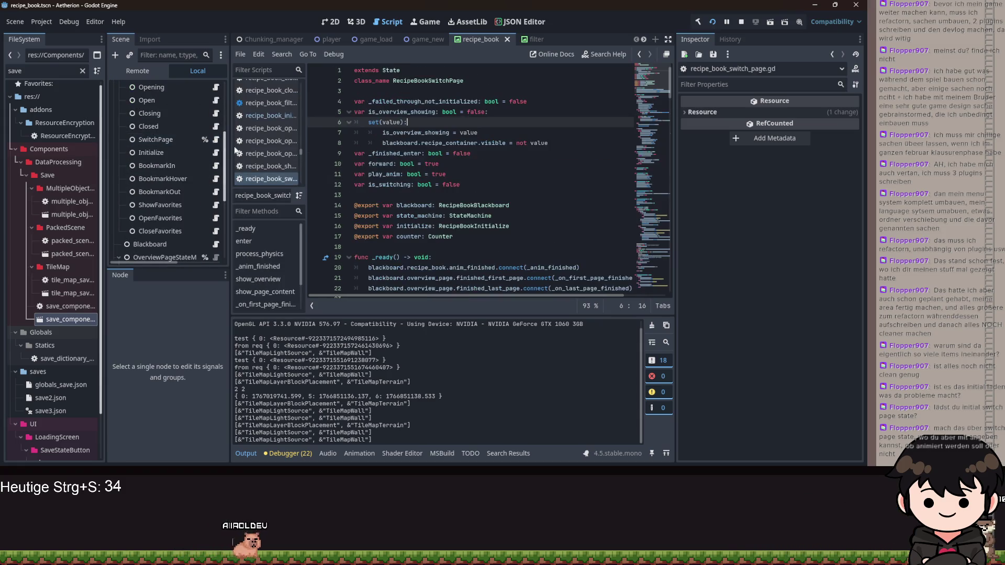
scroll(394, 194, "down", 3)
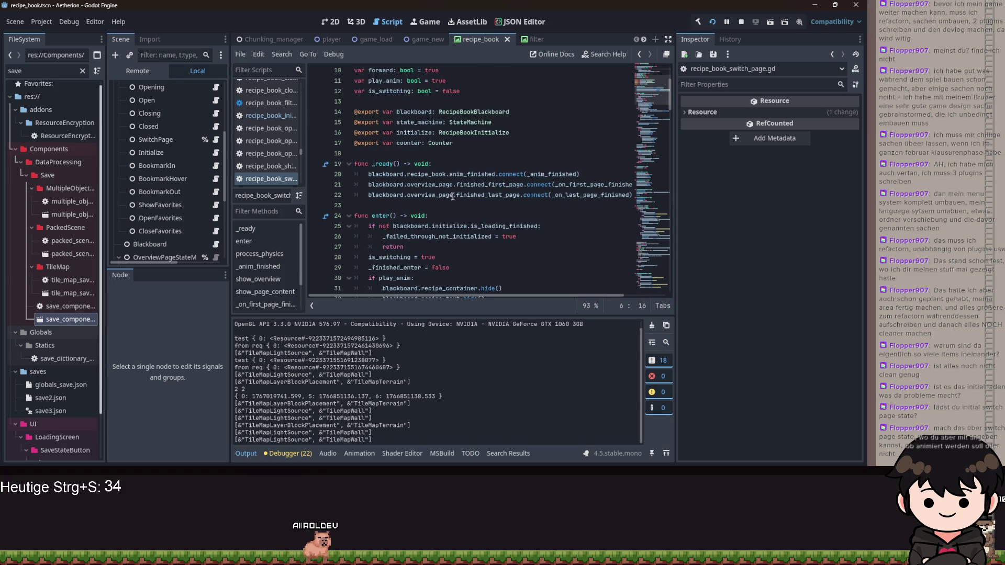
scroll(467, 182, "down", 5)
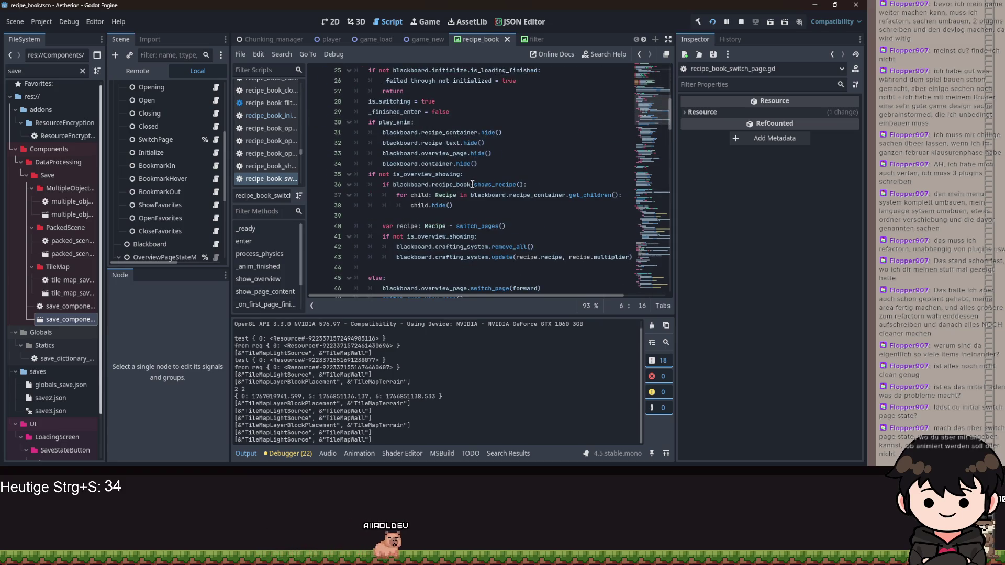
double_click(446, 134)
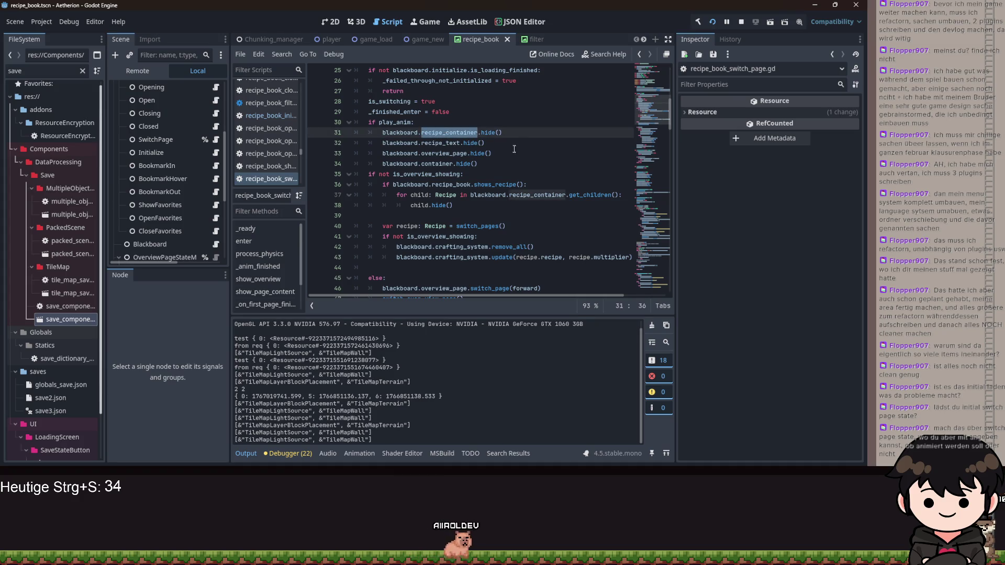
key("ctrl+shift+f")
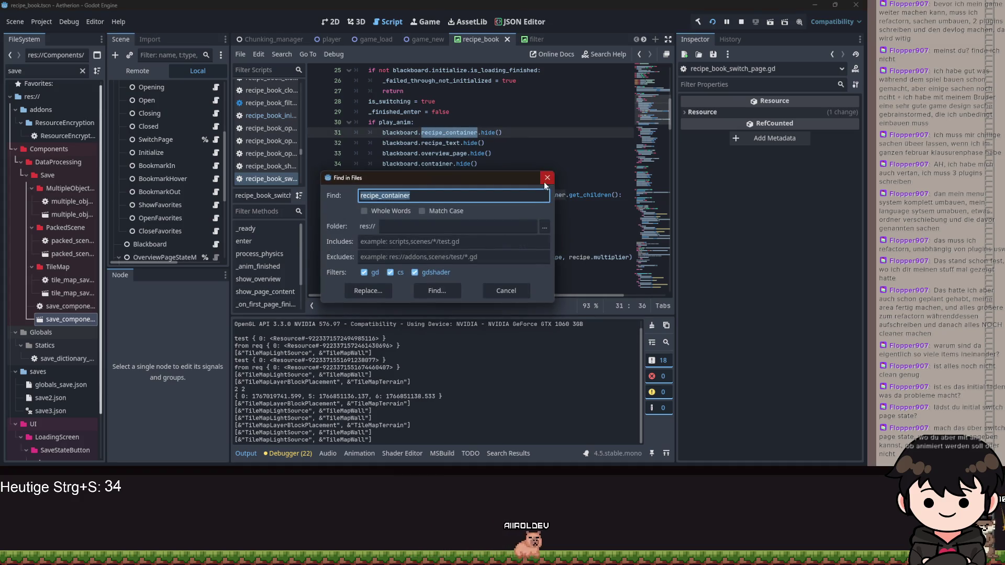
left_click(546, 177)
key("ctrl+f")
left_click(542, 306)
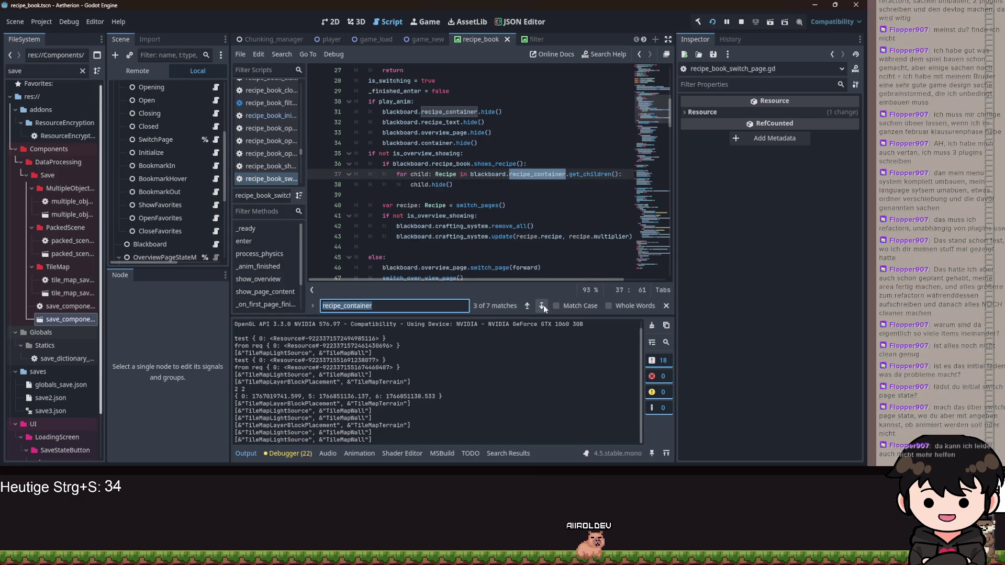
left_click(542, 306)
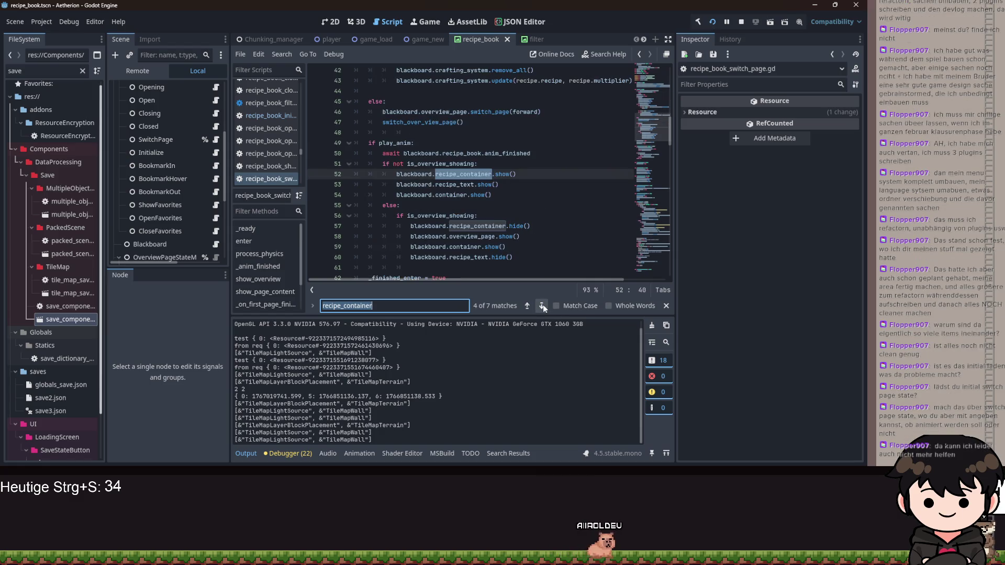
Compare the is_overview_showing branches that show and hide recipe_container
left_click(523, 176)
key("Up")
mouse_move(449, 226)
left_mouse_down()
mouse_move(529, 226)
mouse_move(488, 196)
left_mouse_up()
scroll(529, 226, "down", 1)
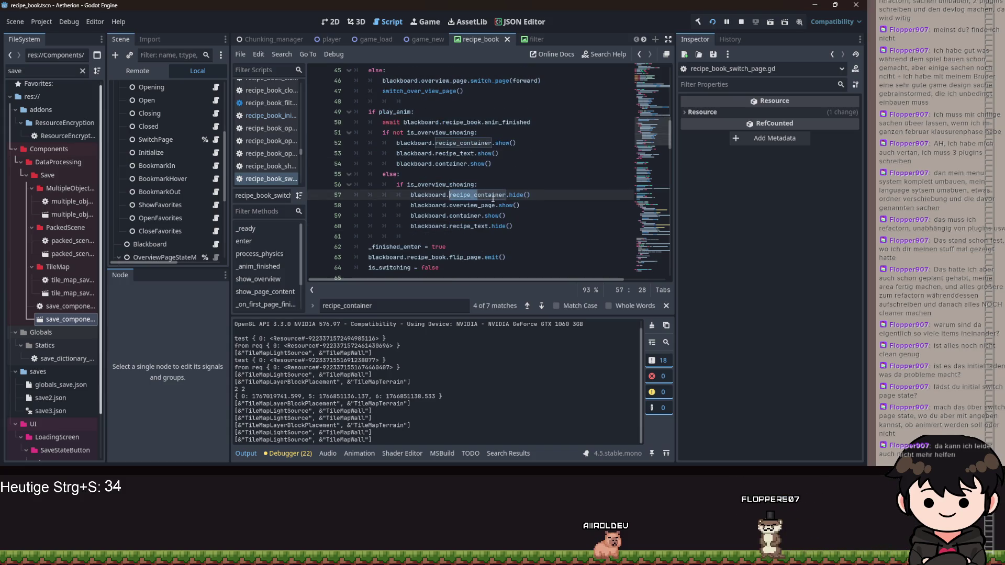
double_click(505, 195)
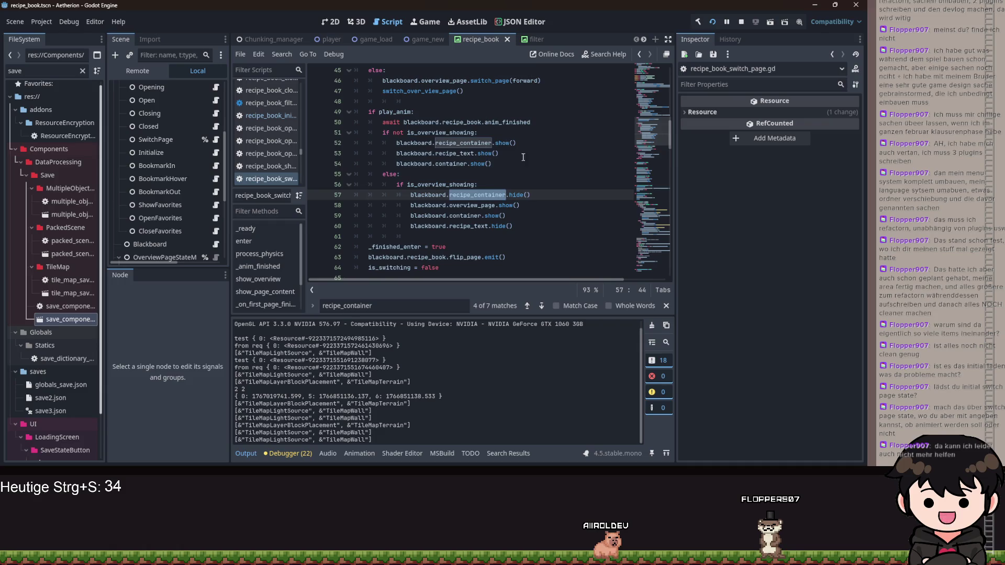
double_click(450, 132)
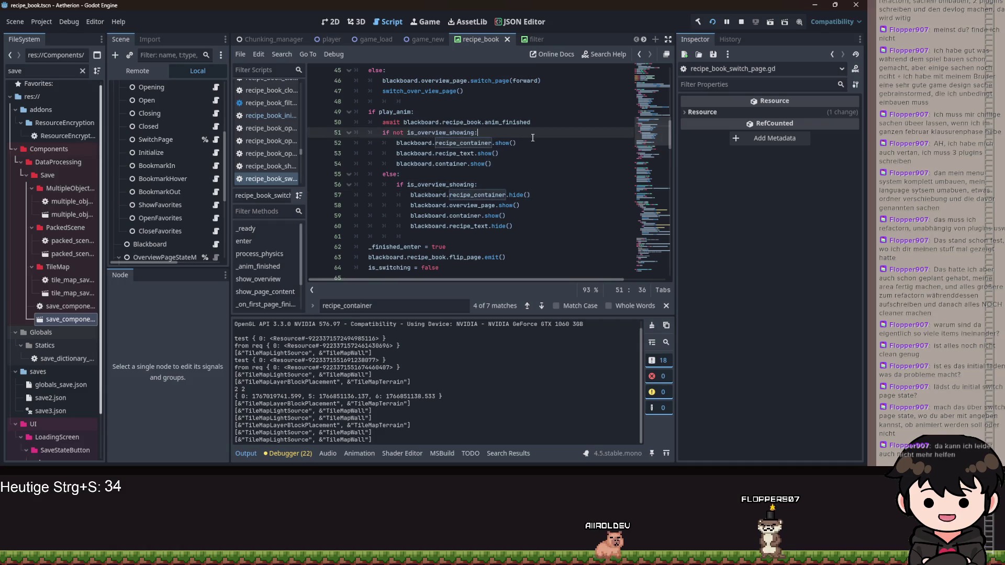
left_click_drag(532, 138, 490, 137)
left_click_drag(540, 200, 539, 185)
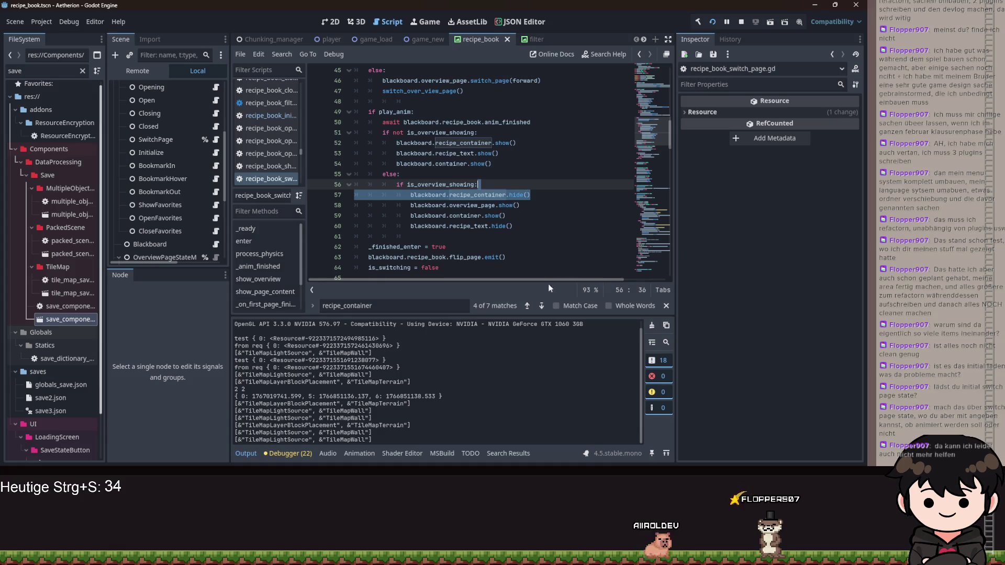
scroll(507, 240, "down", 2)
double_click(438, 184)
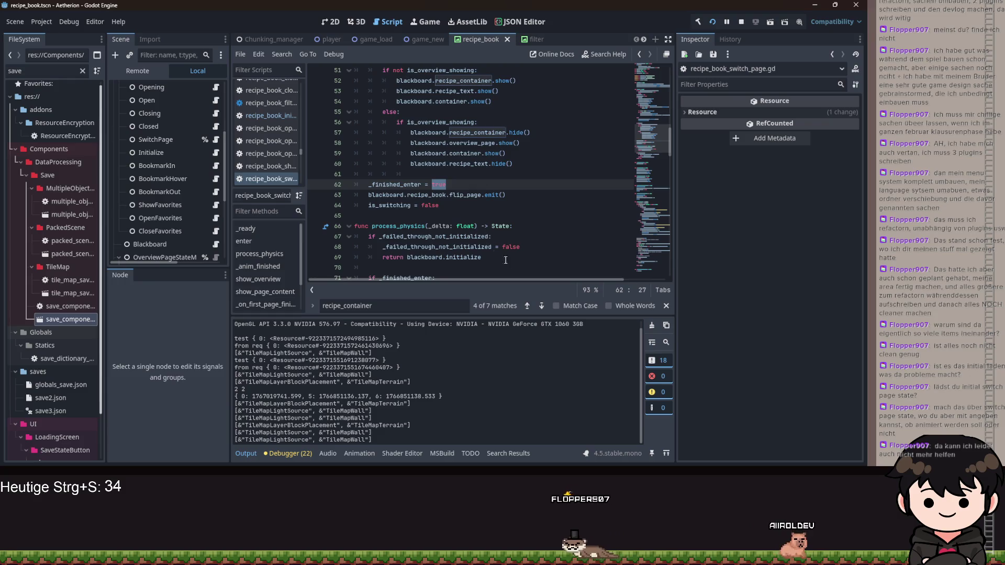
Jump to recipe_container in show_overview and locate the show_overview call in switch_pages
left_click(541, 305)
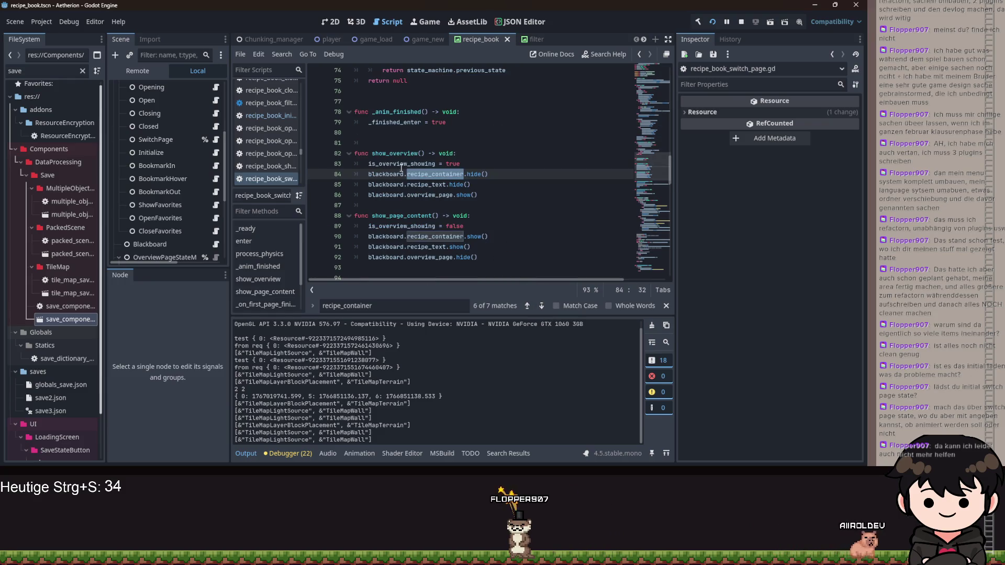
left_click(418, 153)
scroll(485, 221, "up", 11)
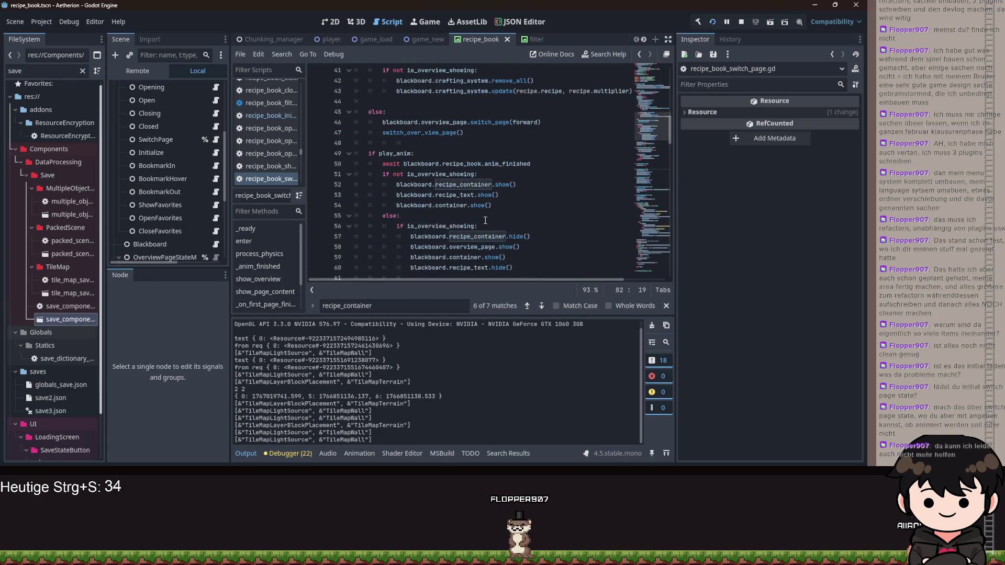
scroll(485, 222, "up", 3)
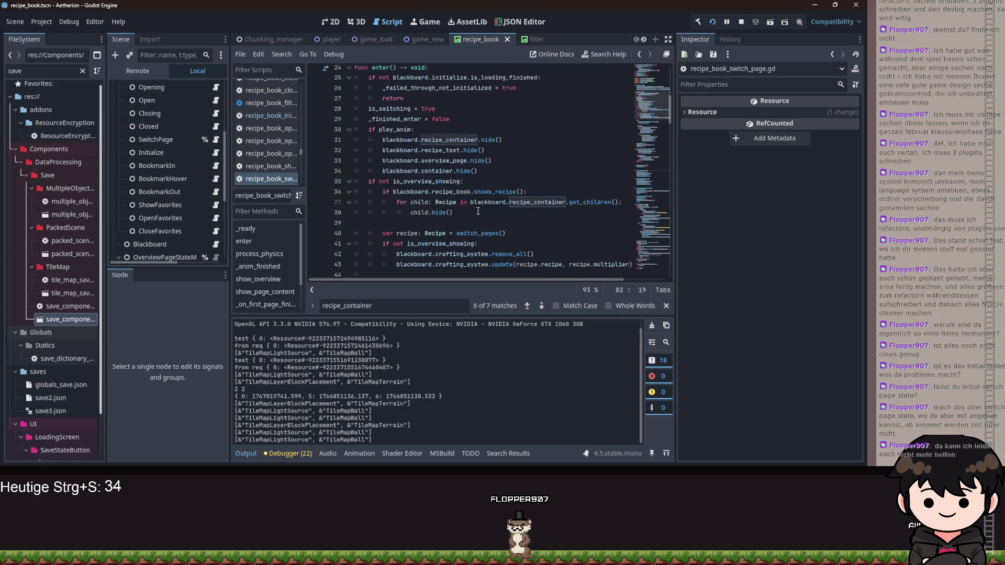
scroll(480, 213, "down", 20)
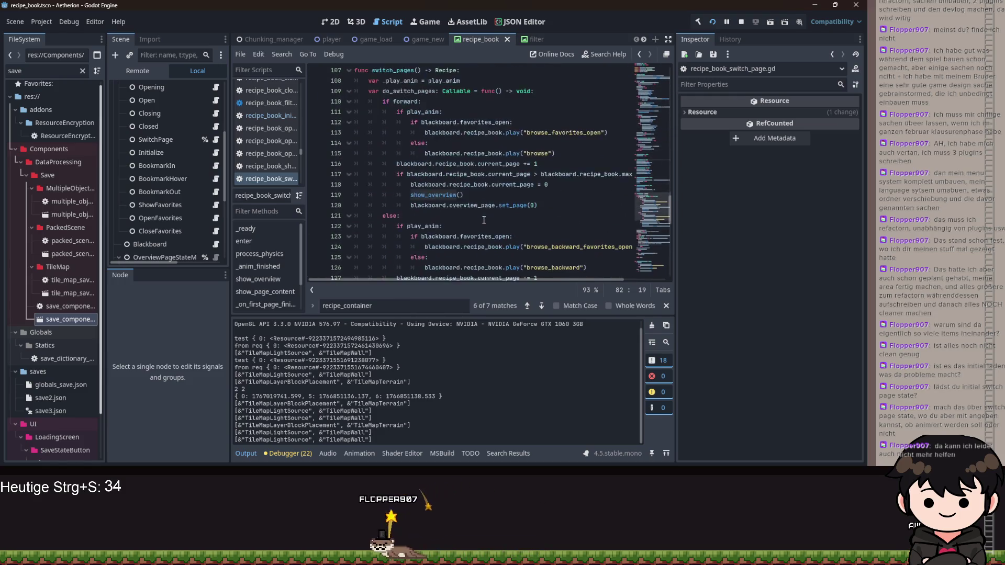
scroll(484, 218, "up", 6)
left_click(452, 195)
scroll(439, 198, "down", 8)
scroll(469, 215, "up", 5)
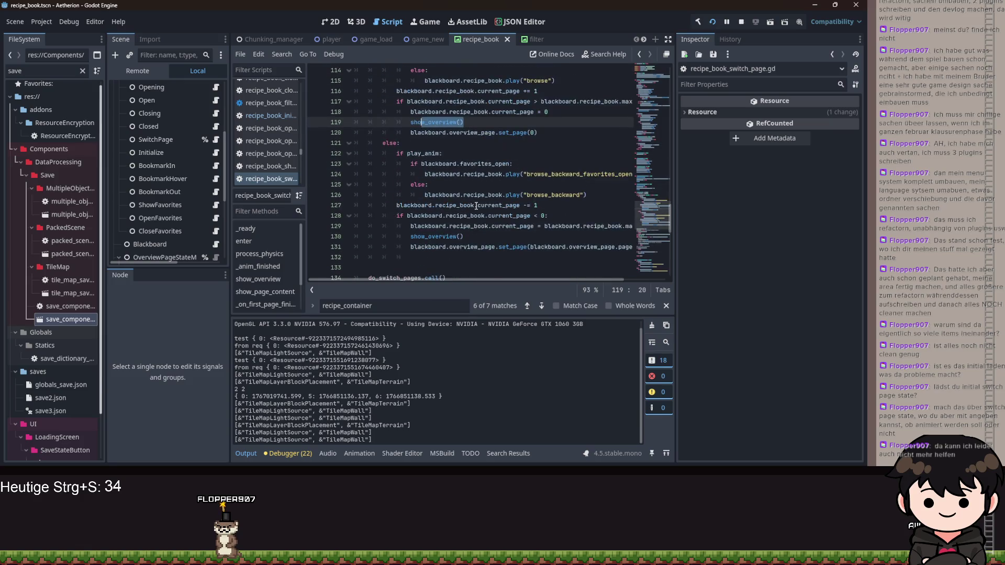
scroll(476, 205, "up", 4)
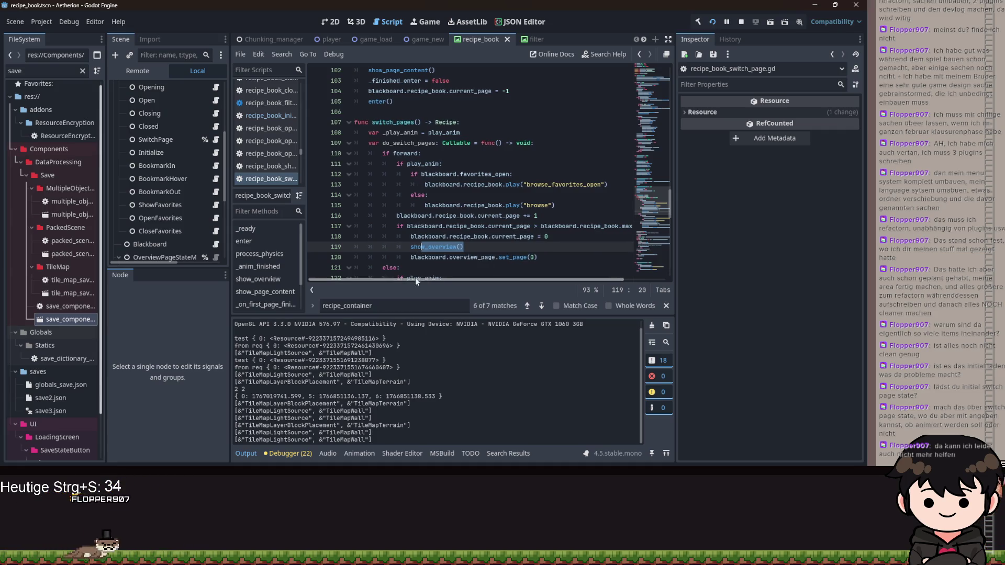
Locate the show_page_content call inside _on_first_page_finished
scroll(435, 237, "down", 6)
scroll(434, 237, "up", 16)
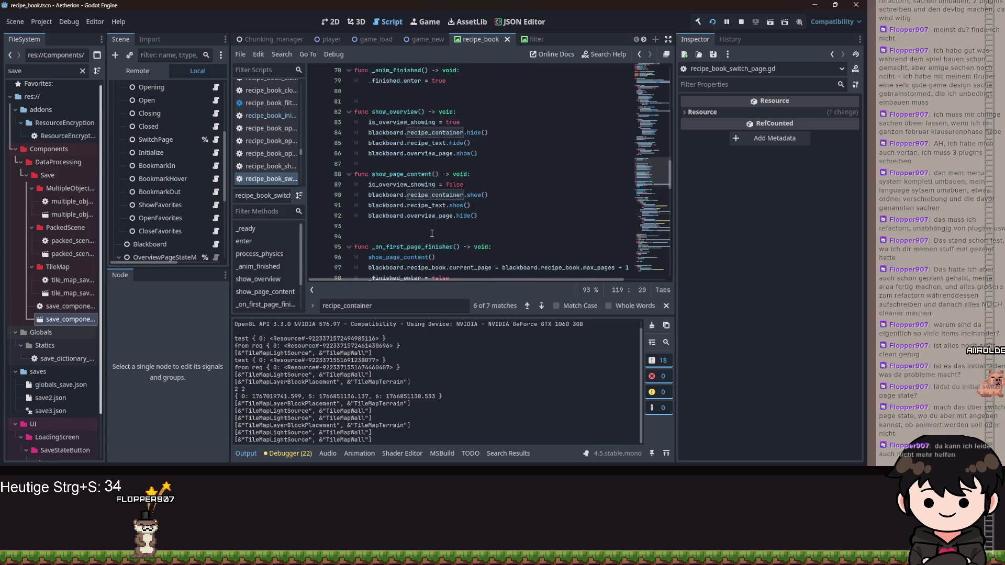
scroll(398, 241, "down", 13)
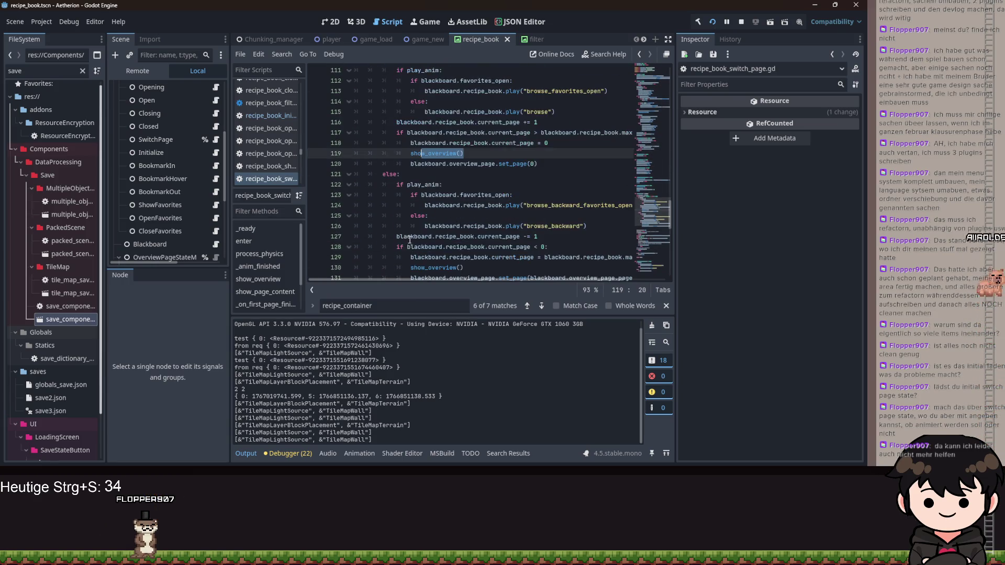
scroll(426, 206, "up", 4)
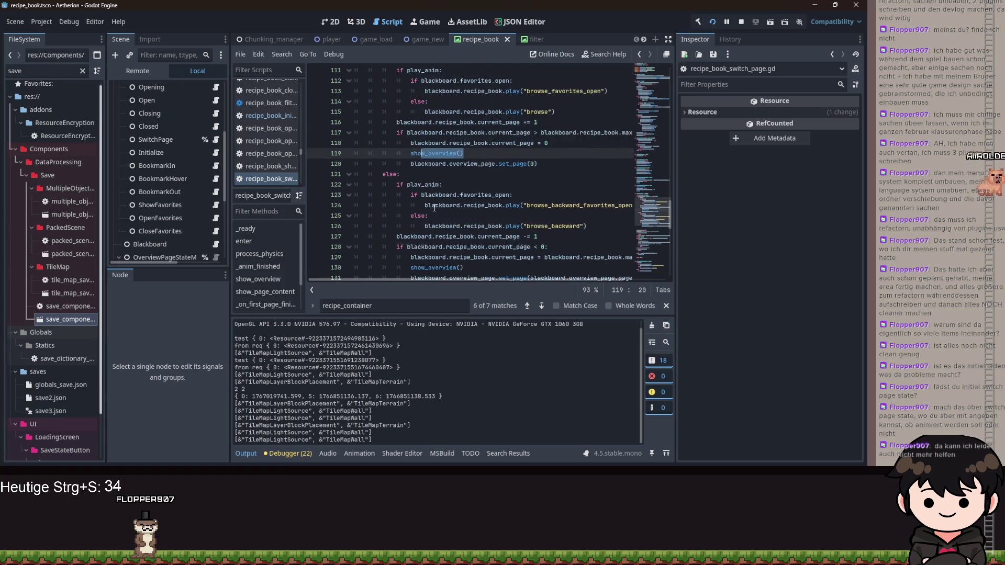
scroll(450, 214, "up", 5)
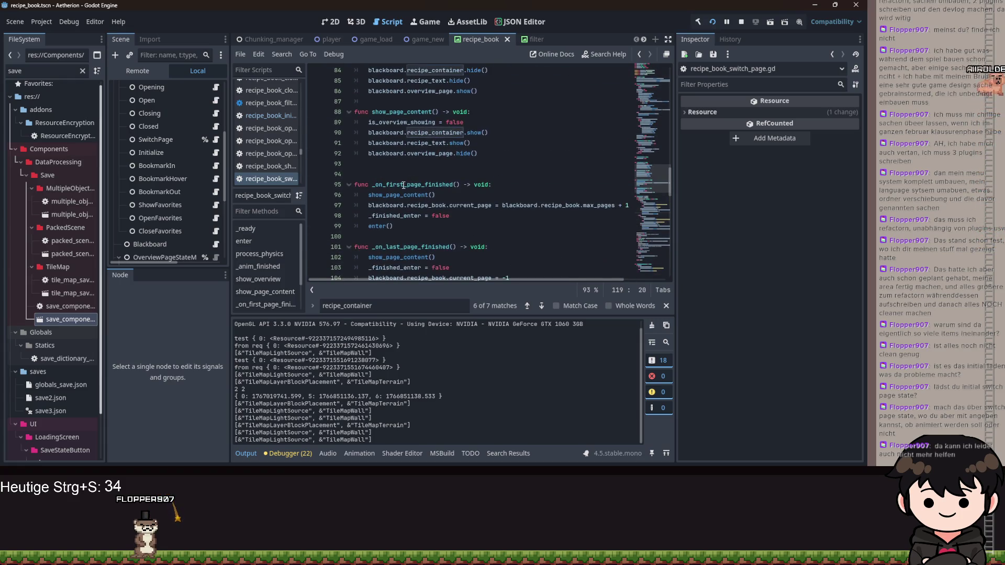
double_click(401, 195)
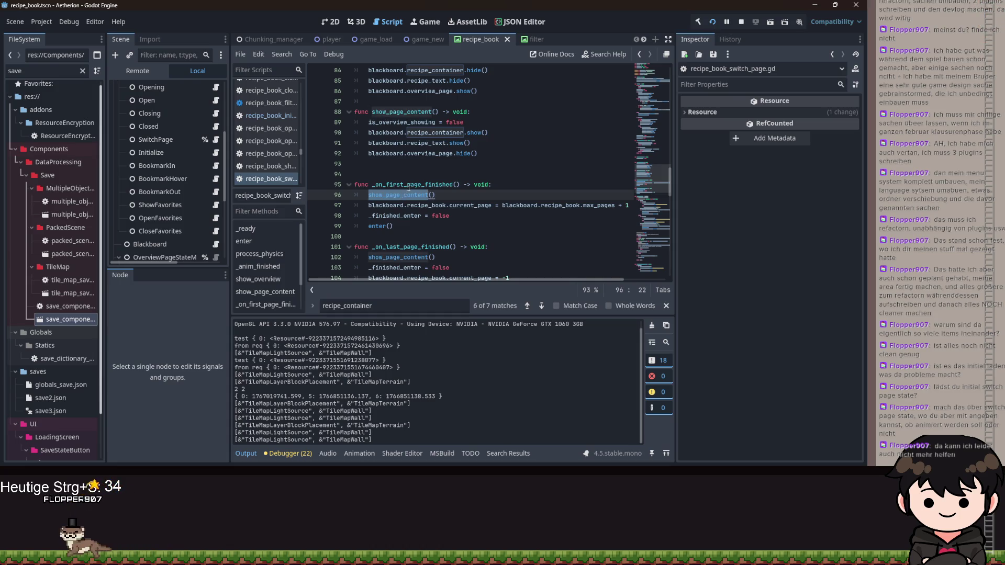
double_click(409, 185)
Mark the show_page_content calls in _on_first_page_finished and _on_last_page_finished
scroll(433, 202, "down", 1)
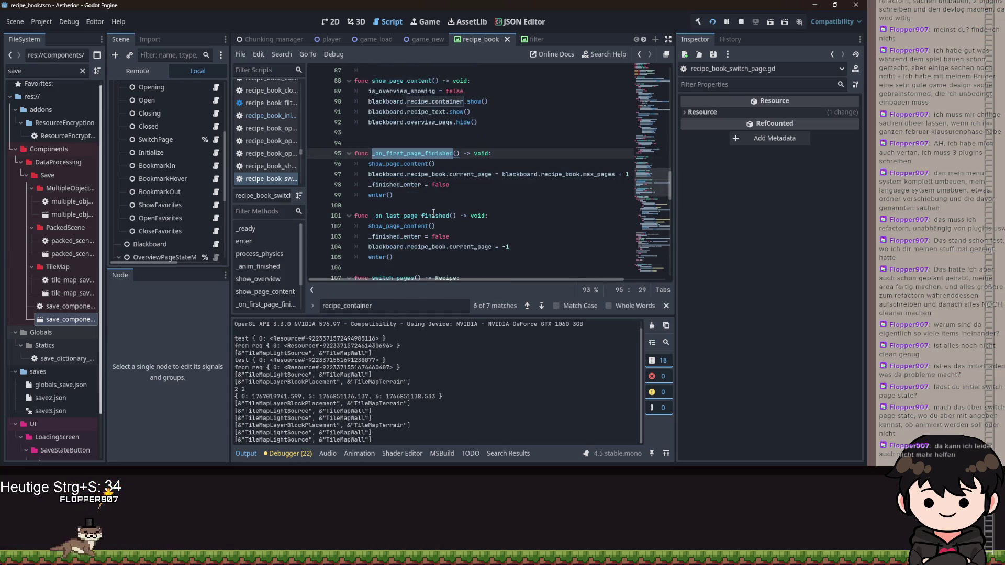
double_click(406, 216)
left_click(404, 165)
double_click(403, 225)
scroll(407, 197, "up", 2)
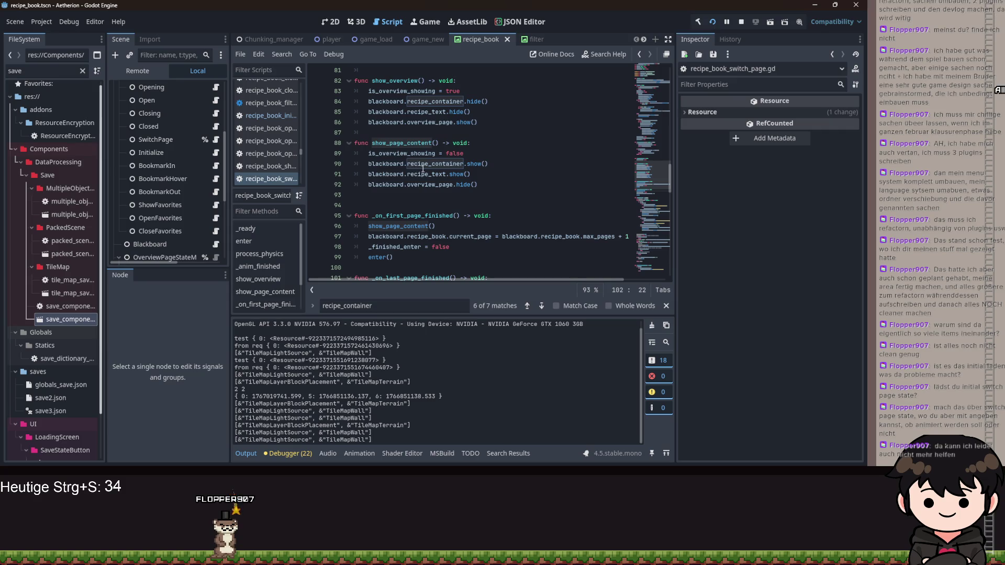
scroll(423, 169, "down", 3)
mouse_move(393, 203)
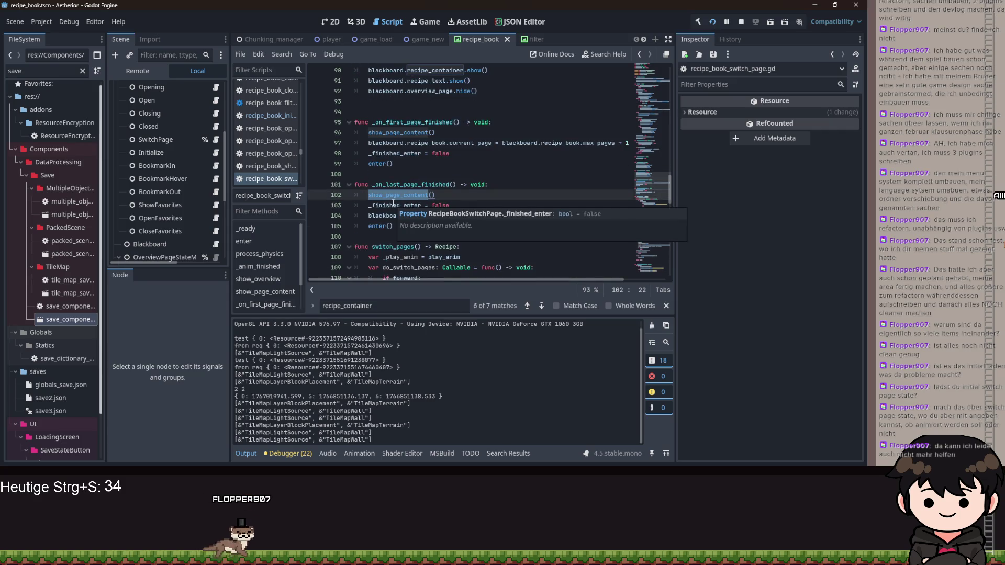
left_click(449, 185)
Review line 90's recipe_container.show() in show_page_content, leaving breakpoints on lines 89, 96 and 102
scroll(471, 199, "up", 19)
scroll(481, 214, "up", 9)
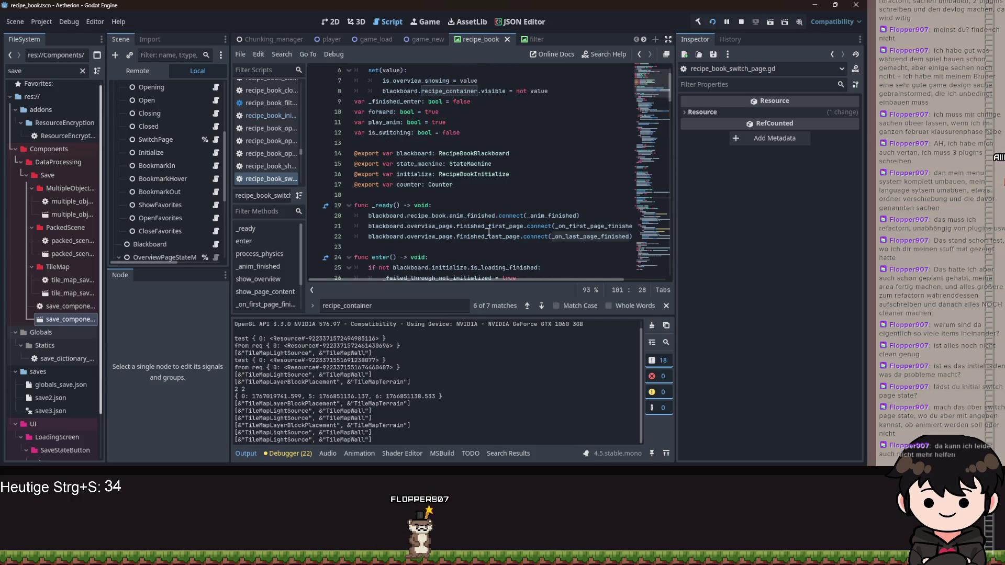
scroll(487, 232, "down", 20)
scroll(468, 226, "up", 8)
left_click(491, 165)
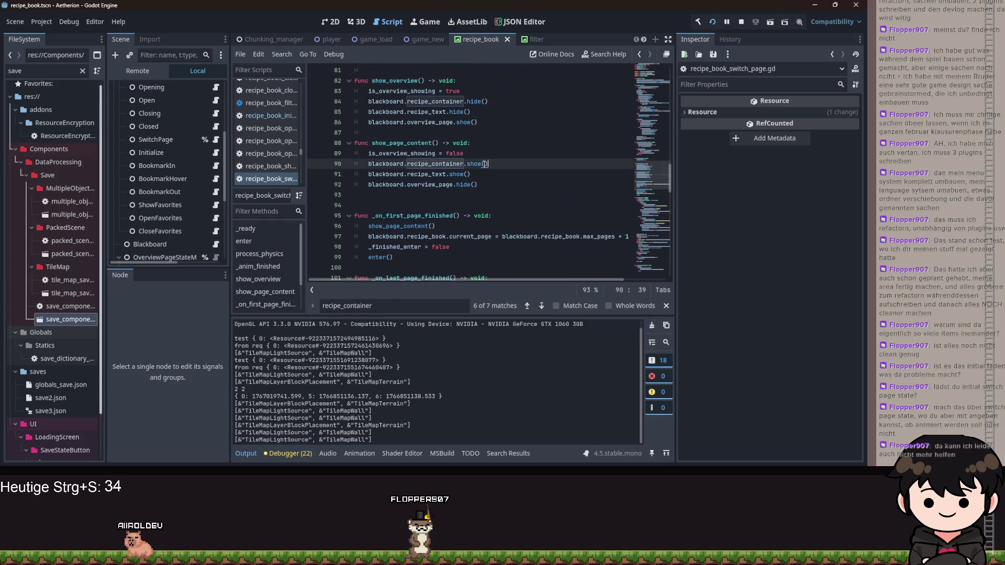
mouse_move(370, 164)
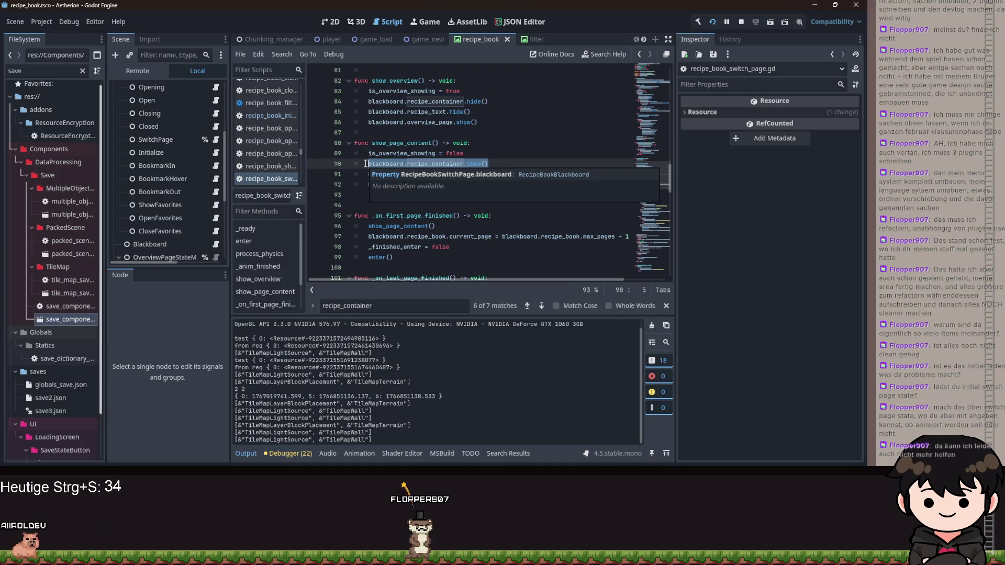
key("End")
scroll(369, 178, "down", 2)
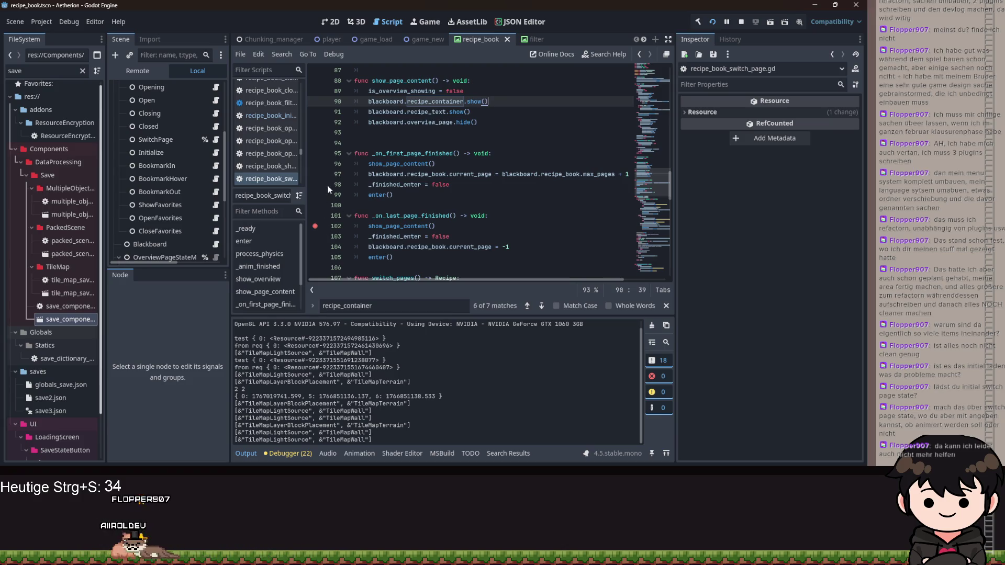
scroll(523, 160, "up", 4)
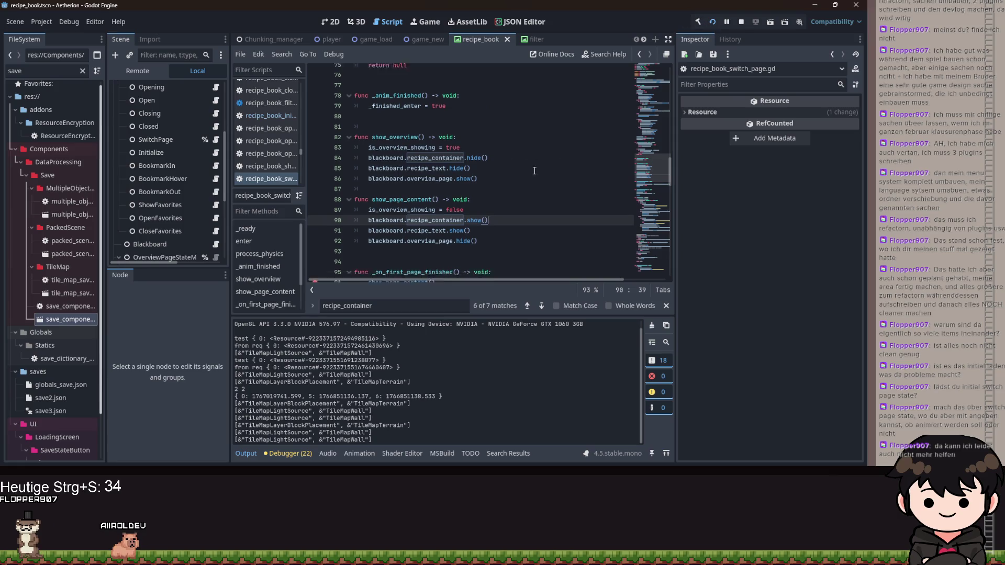
scroll(586, 142, "down", 6)
scroll(591, 144, "up", 3)
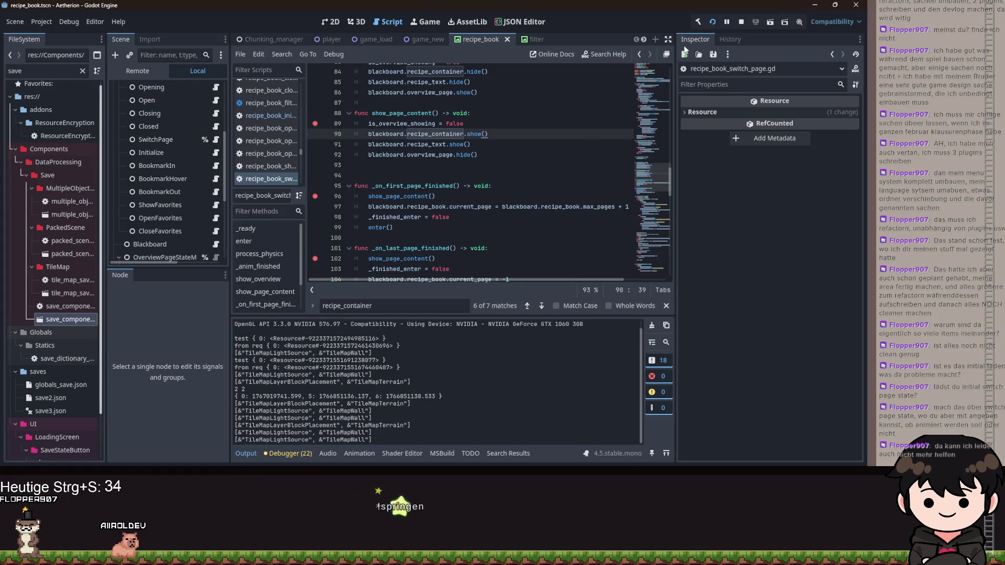
Drop the last-page breakpoint, trace recipe_container's uses through line 31, and relaunch the game
left_click(314, 259)
double_click(434, 134)
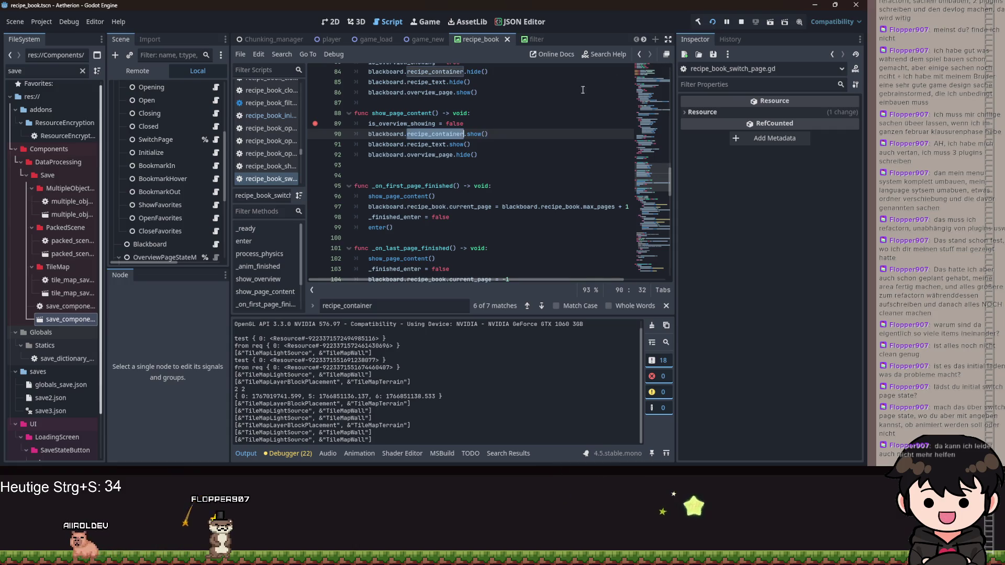
left_click(541, 305)
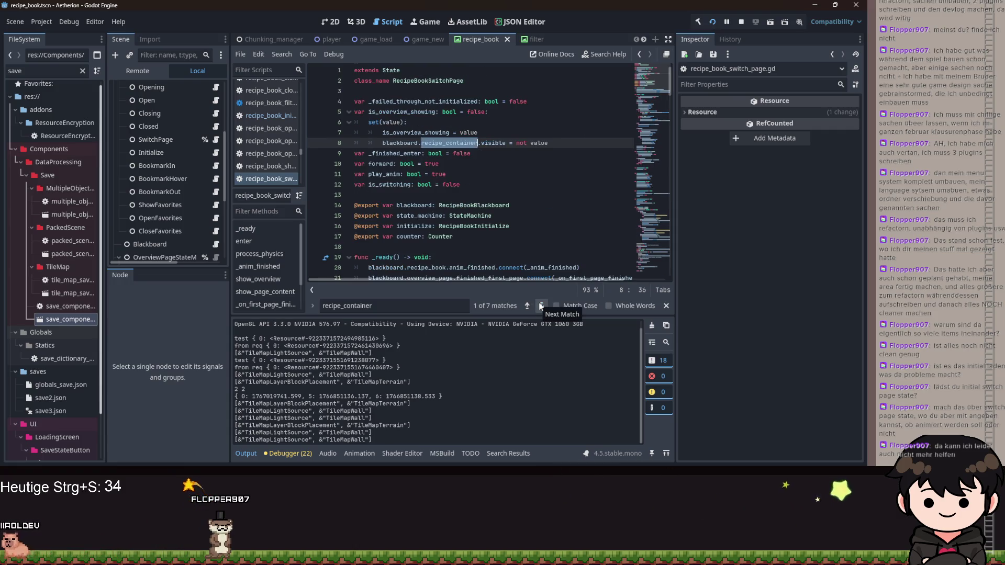
left_click(541, 306)
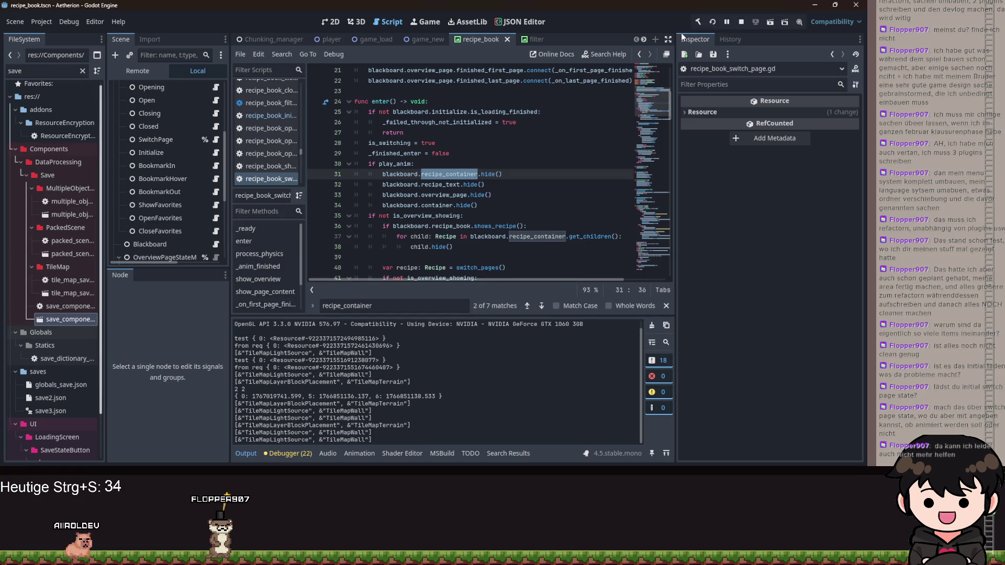
key("F5")
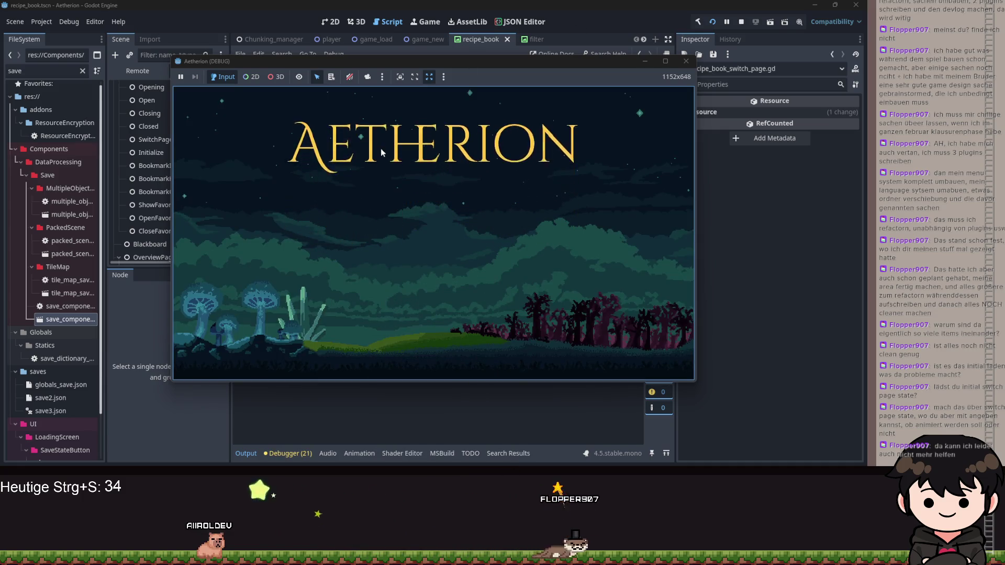
Continue the saved game, open the recipe book to find blank pages, and stop the game
left_click(418, 229)
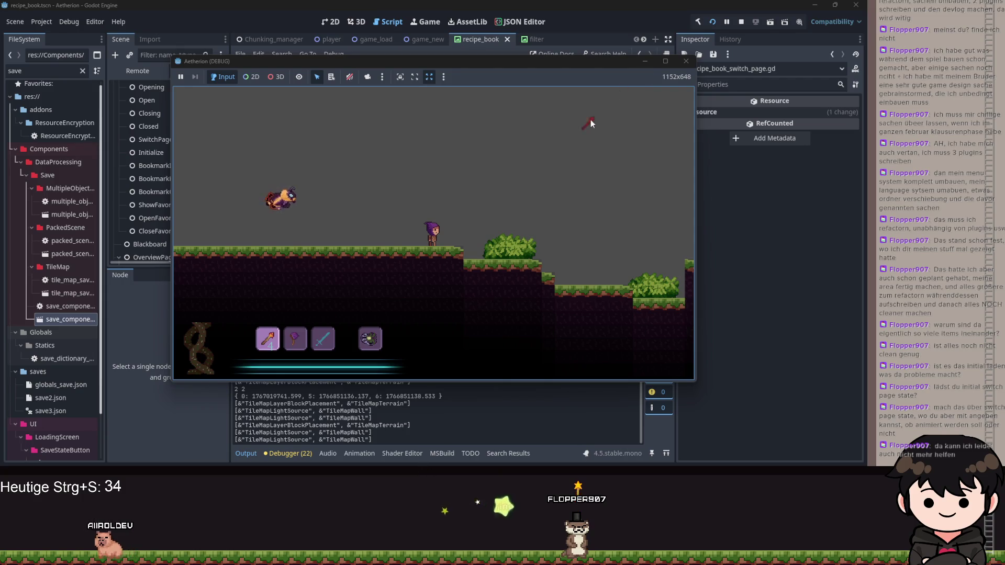
key("Escape")
left_click(264, 217)
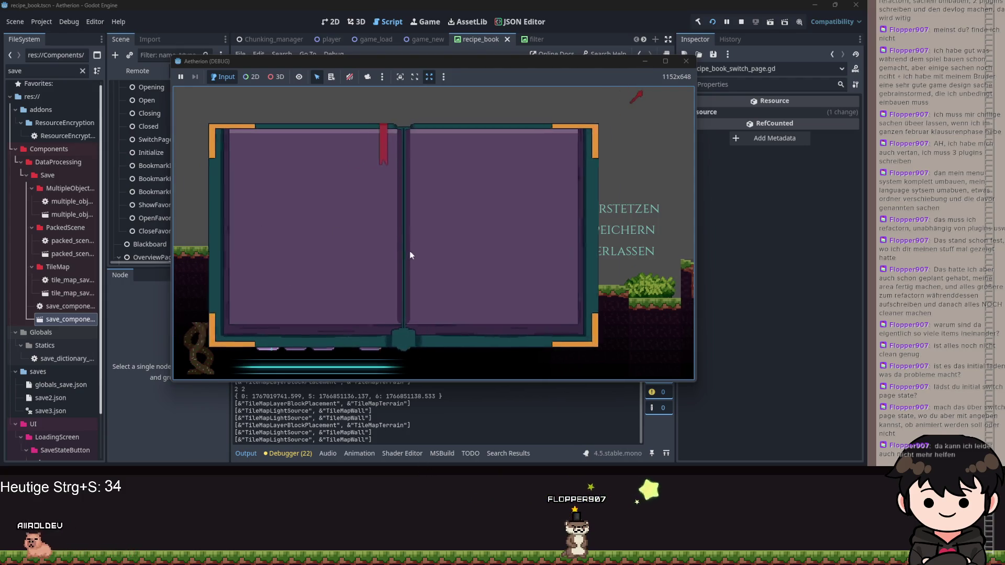
key("F8")
key("ctrl+shift+f")
Search all project files for "recipe_container." and open its show() match in recipe_book_open.gd
left_click(420, 196)
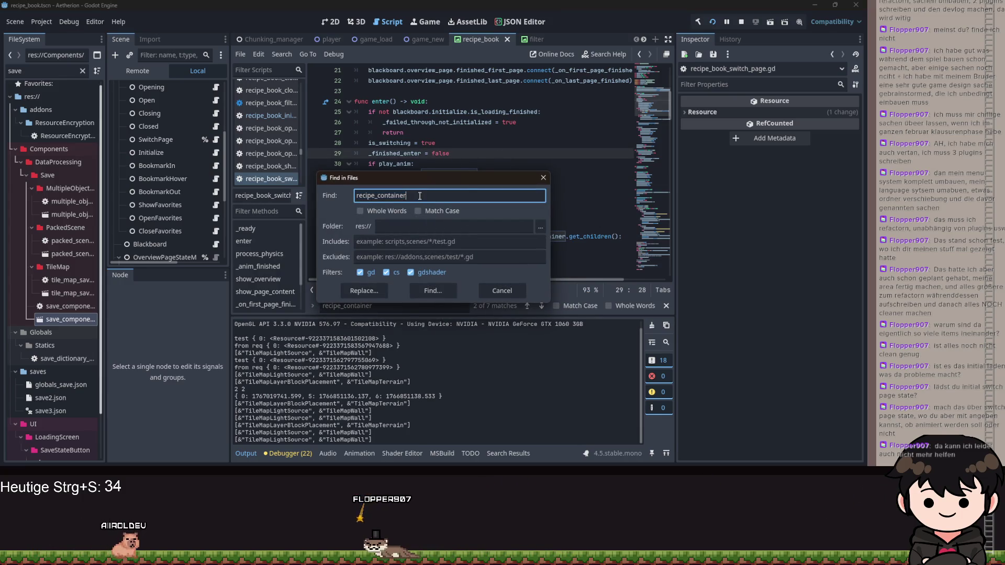
key("Return")
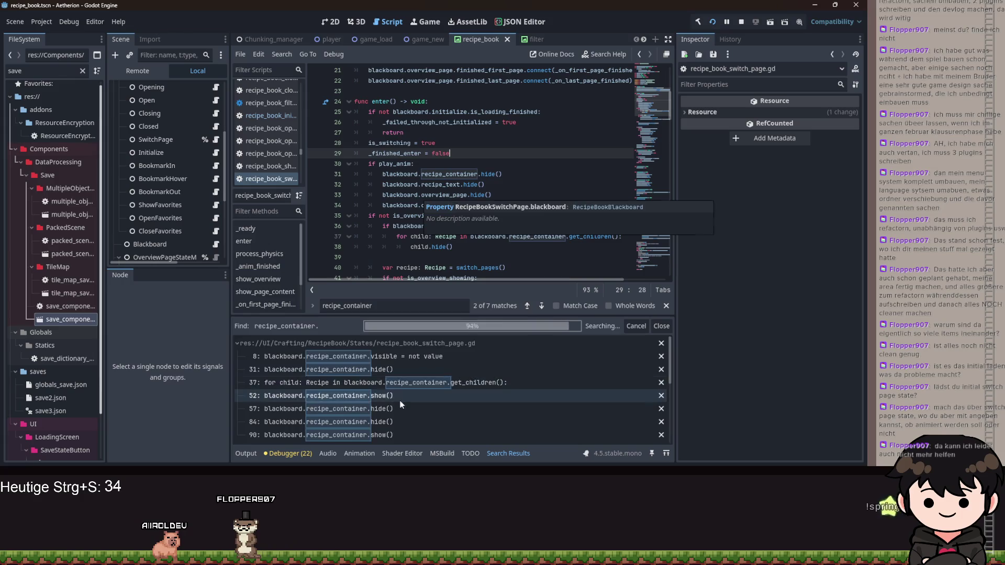
scroll(413, 358, "down", 3)
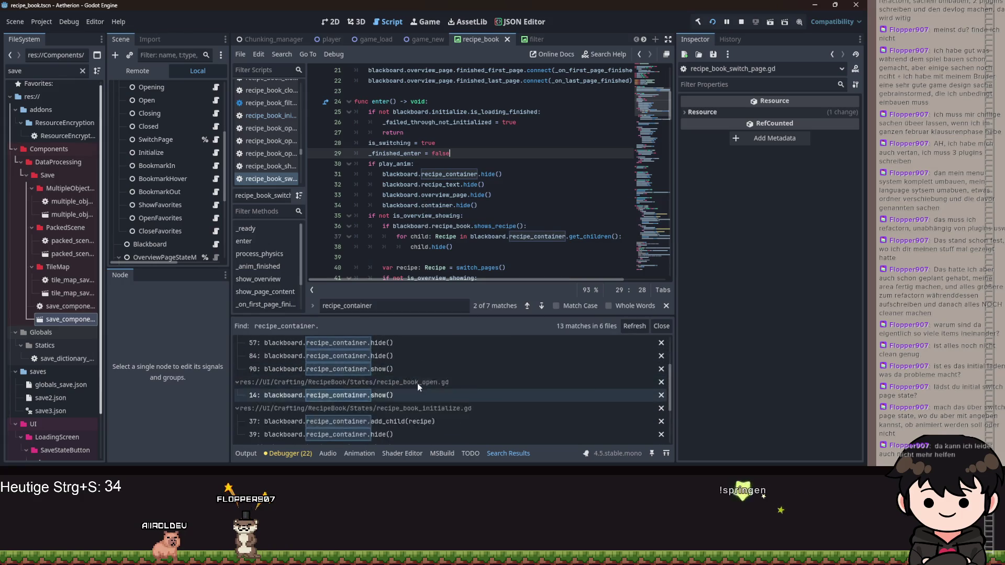
left_click(386, 421)
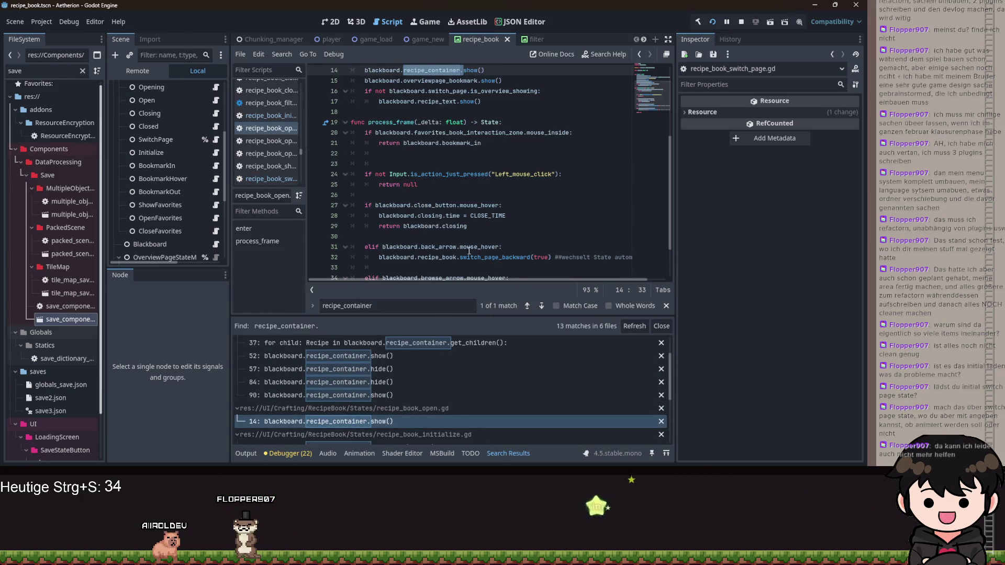
scroll(502, 172, "up", 2)
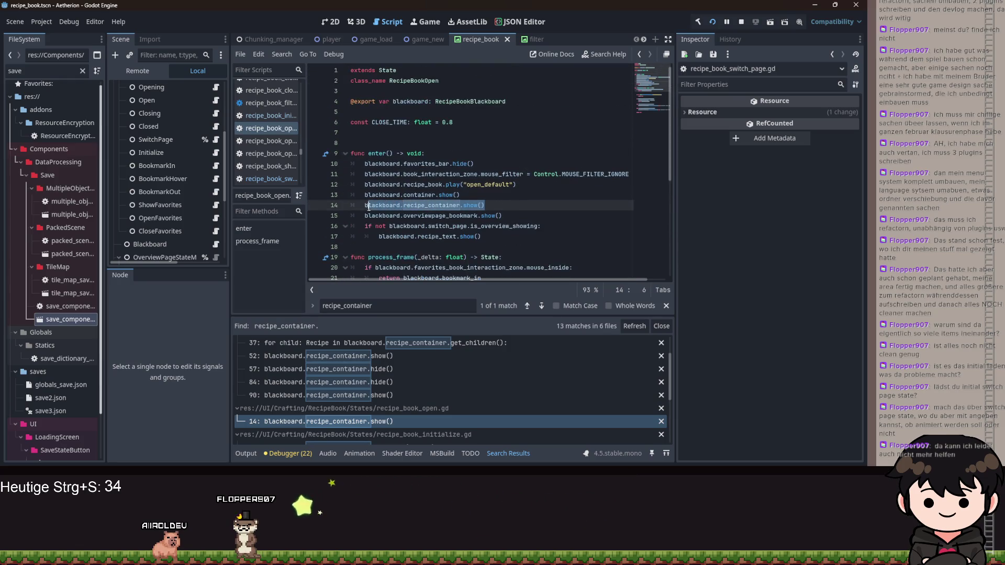
double_click(430, 205)
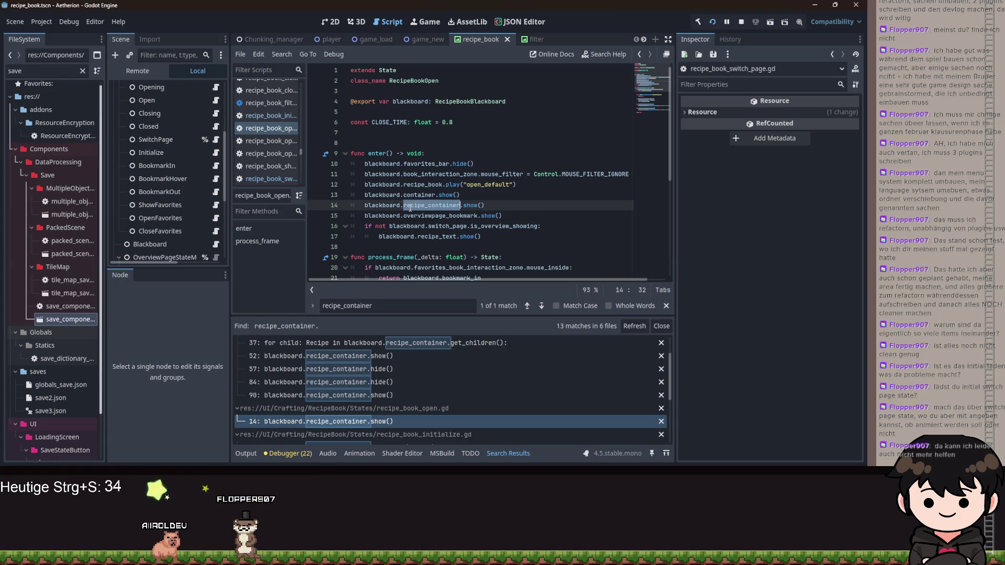
scroll(422, 218, "down", 4)
scroll(422, 218, "up", 4)
scroll(421, 218, "down", 9)
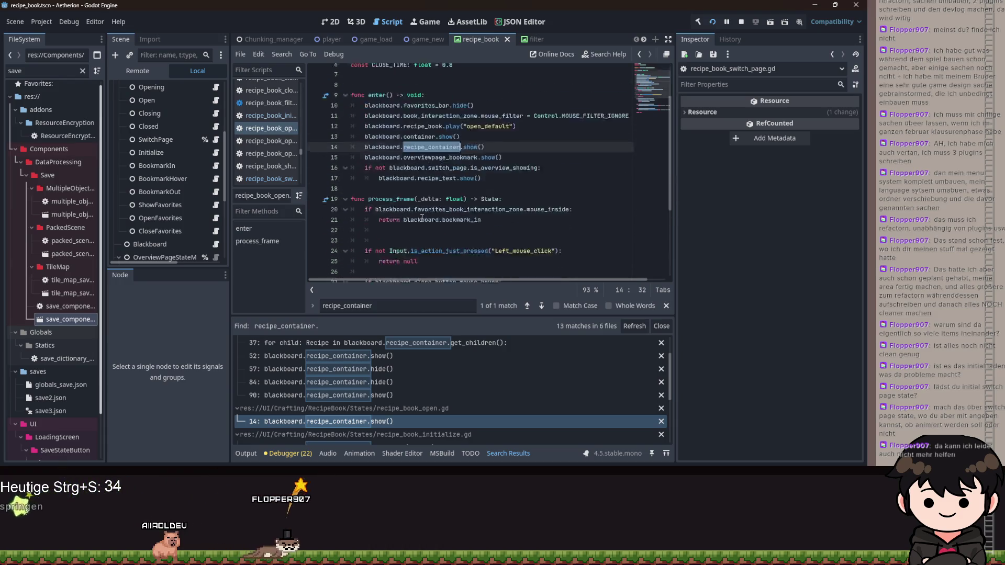
scroll(422, 217, "up", 6)
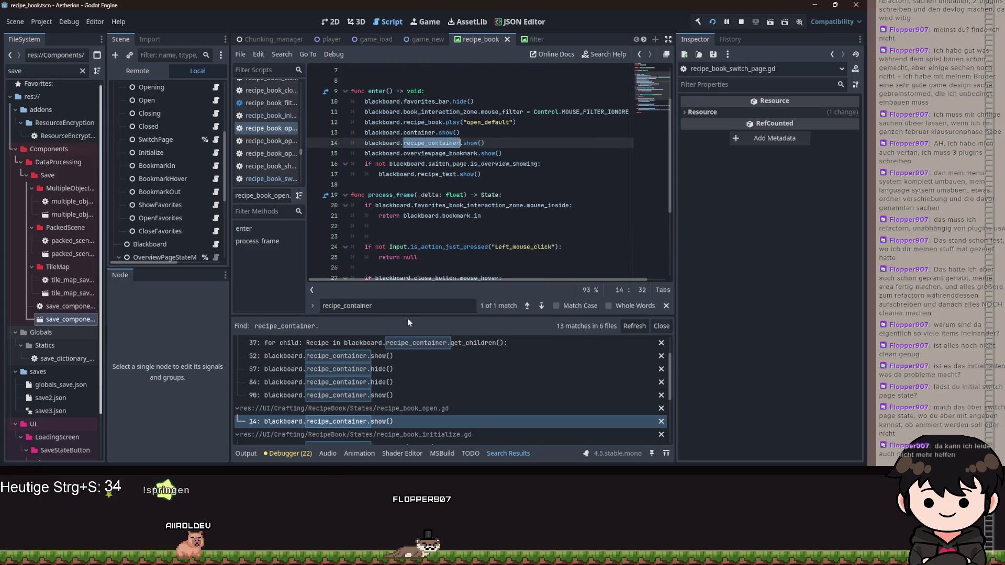
scroll(196, 149, "down", 2)
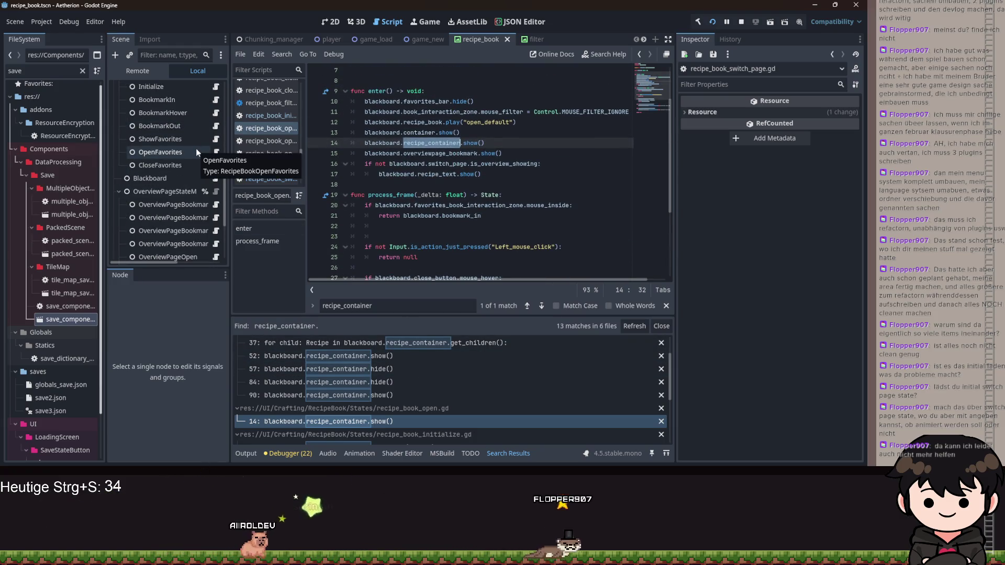
scroll(195, 148, "up", 2)
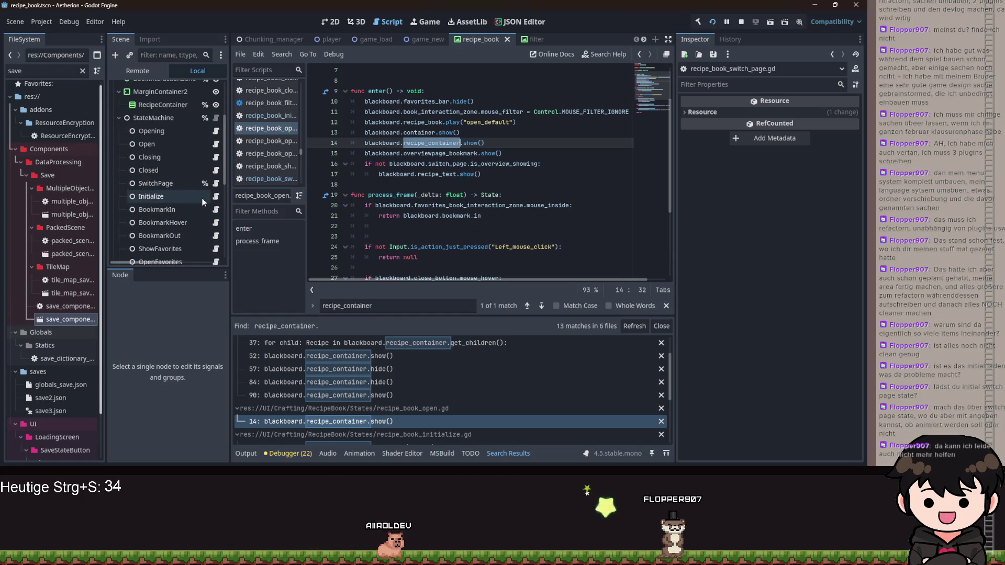
scroll(211, 213, "down", 3)
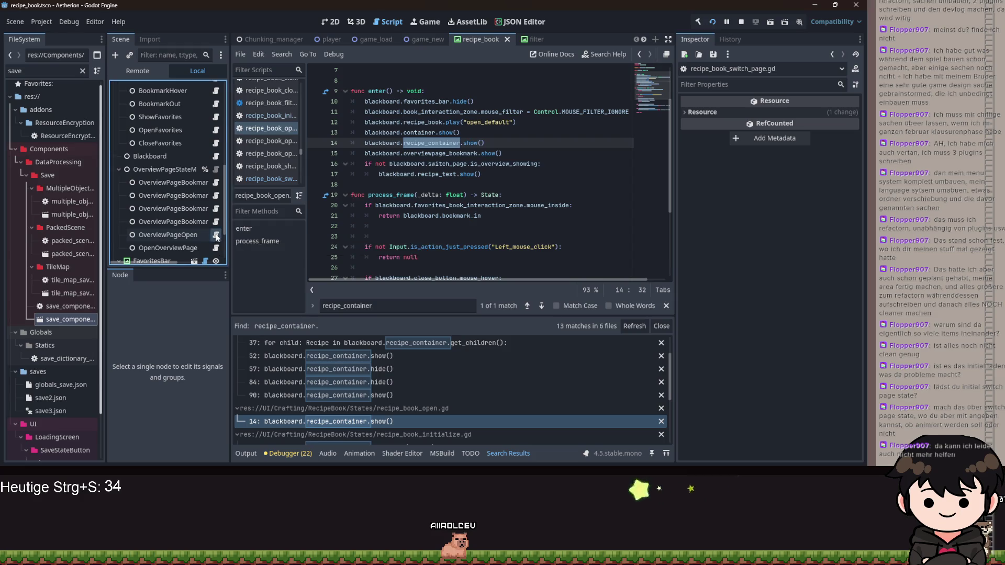
Review overview_page_open.gd, then the container.show() line in recipe_book_open.gd
left_click(216, 235)
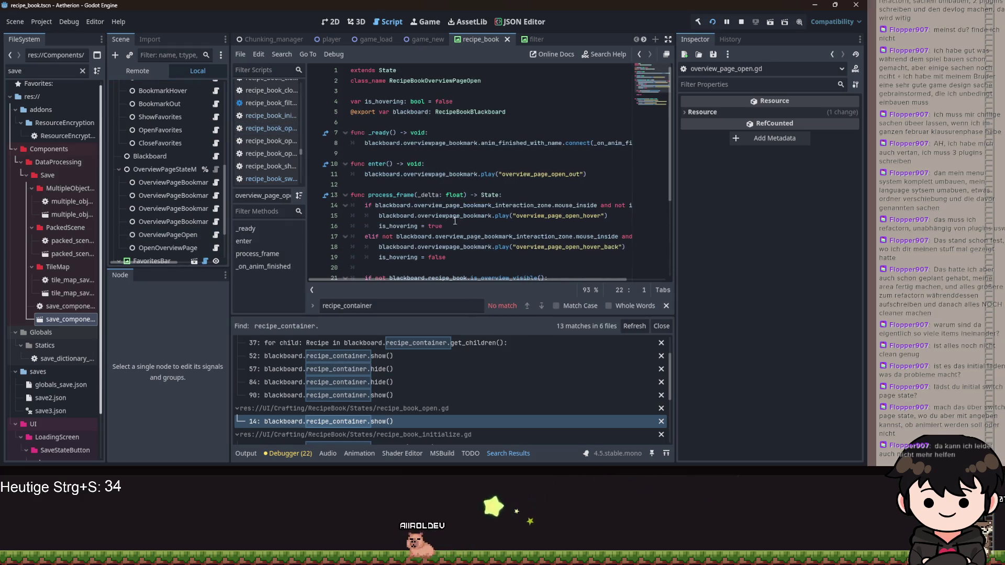
left_click(214, 236)
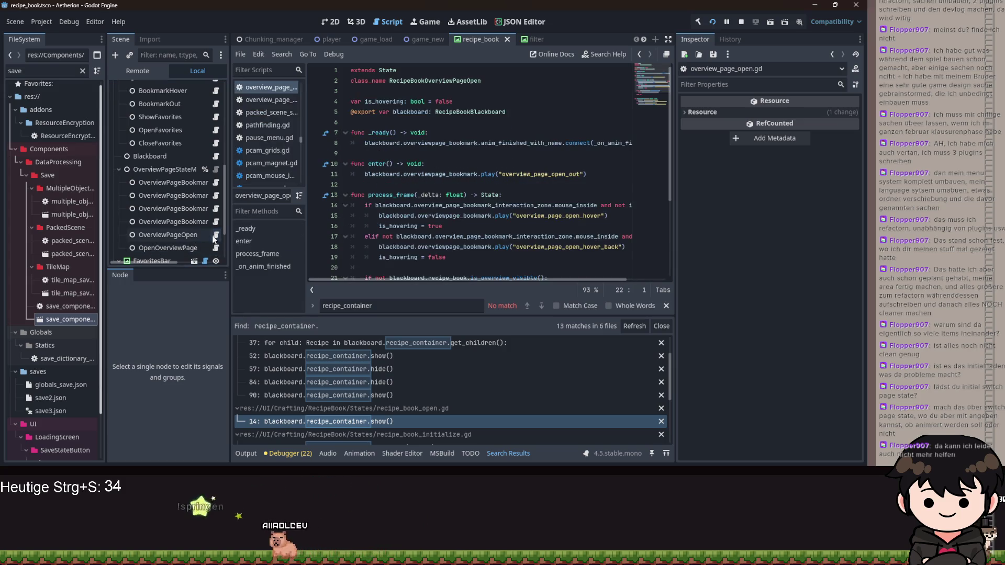
scroll(360, 224, "down", 4)
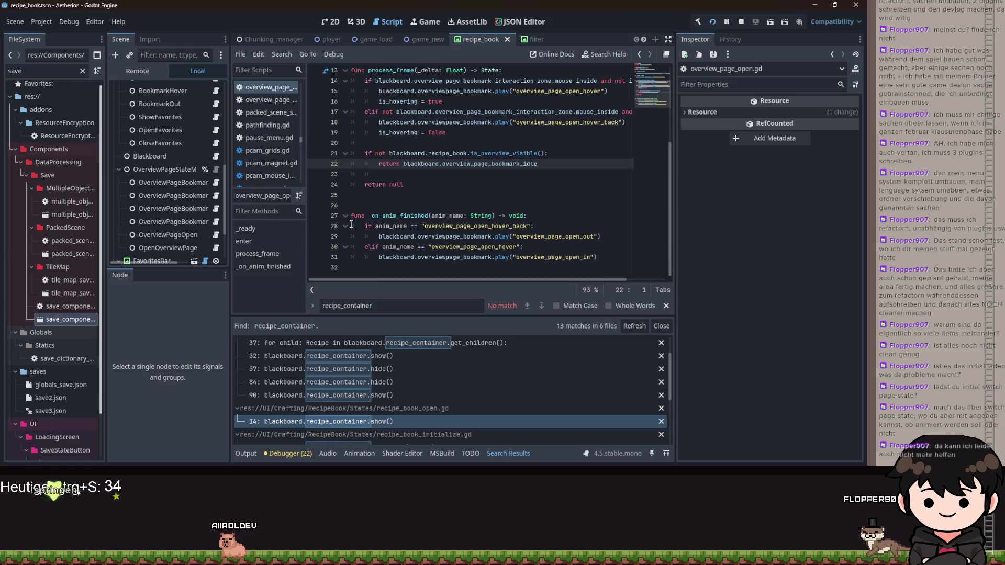
scroll(220, 181, "up", 5)
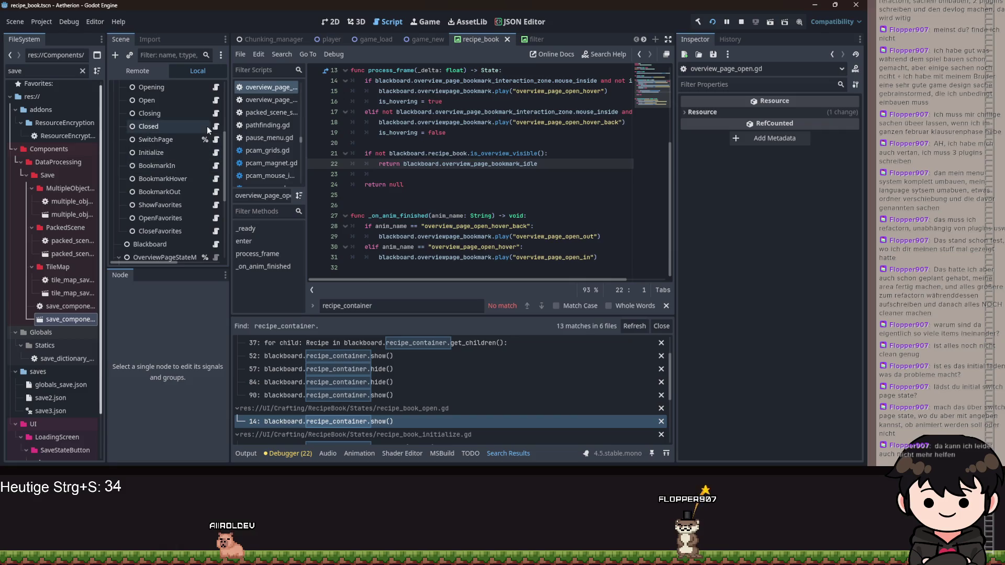
left_click(215, 103)
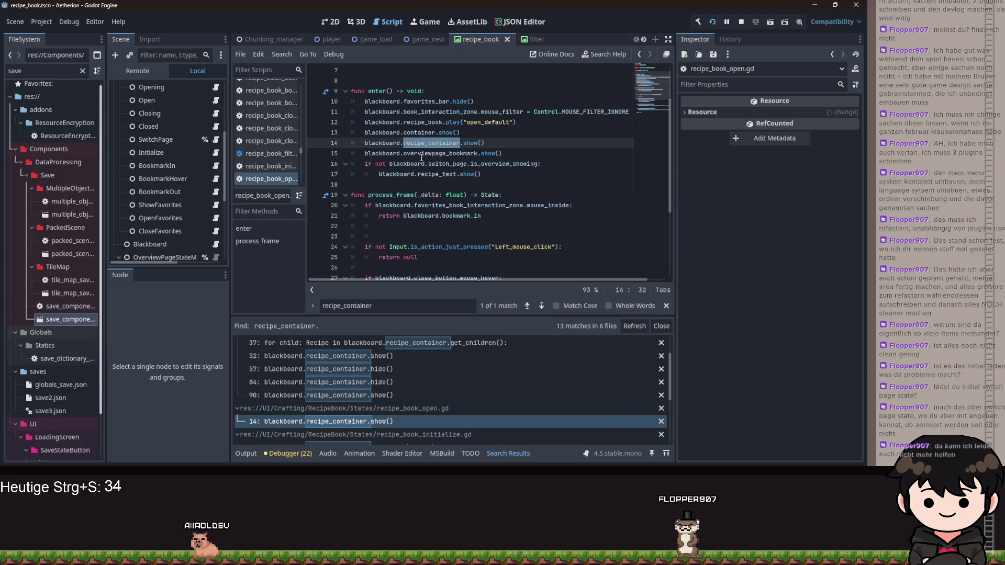
key("Up")
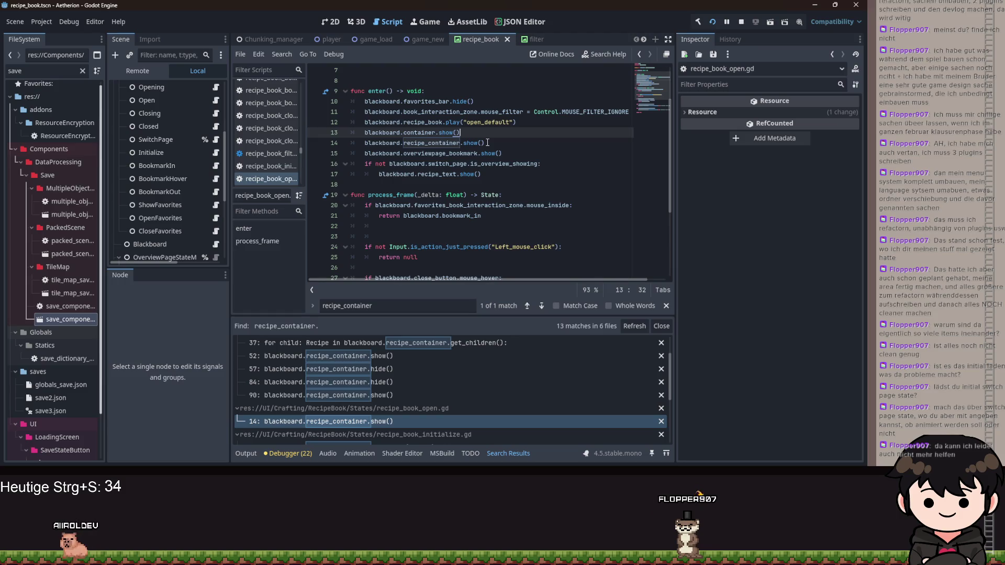
scroll(487, 142, "down", 3)
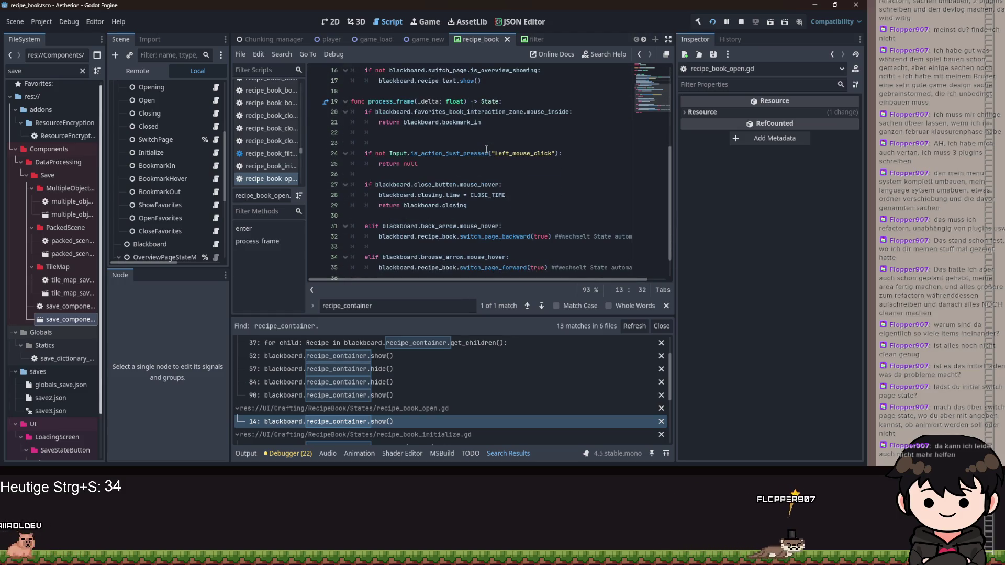
scroll(486, 153, "down", 1)
scroll(214, 209, "down", 4)
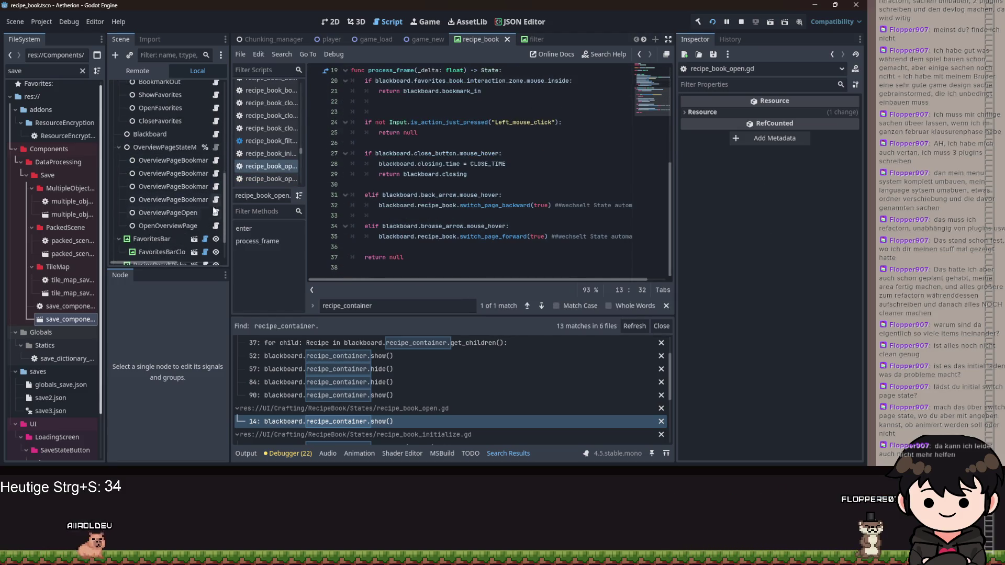
scroll(416, 203, "up", 4)
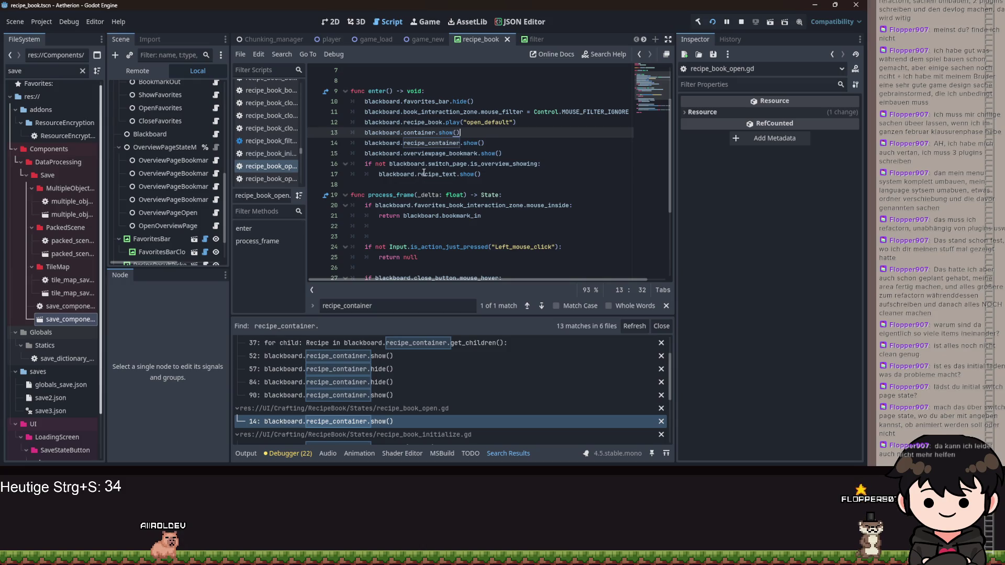
mouse_move(424, 173)
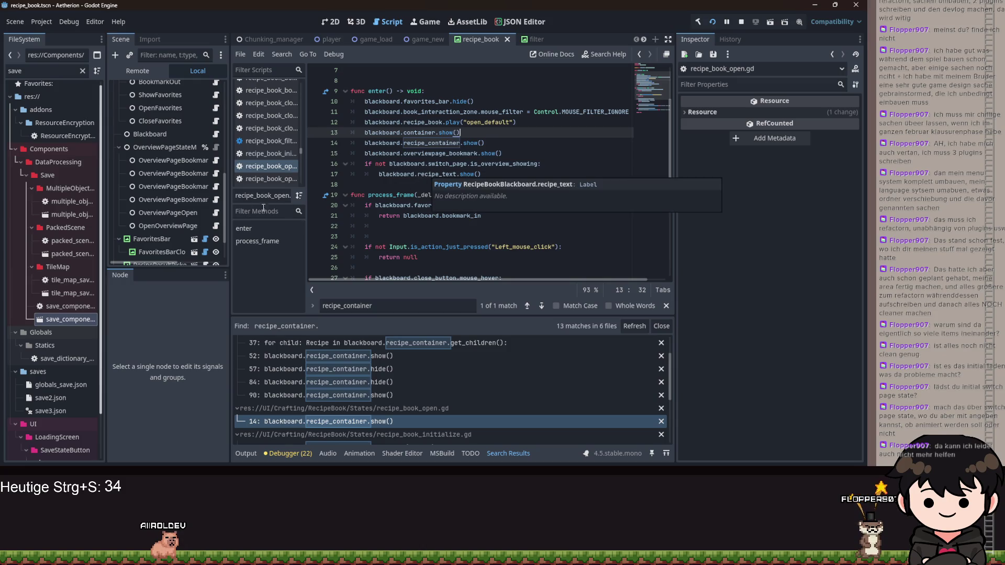
scroll(208, 152, "up", 3)
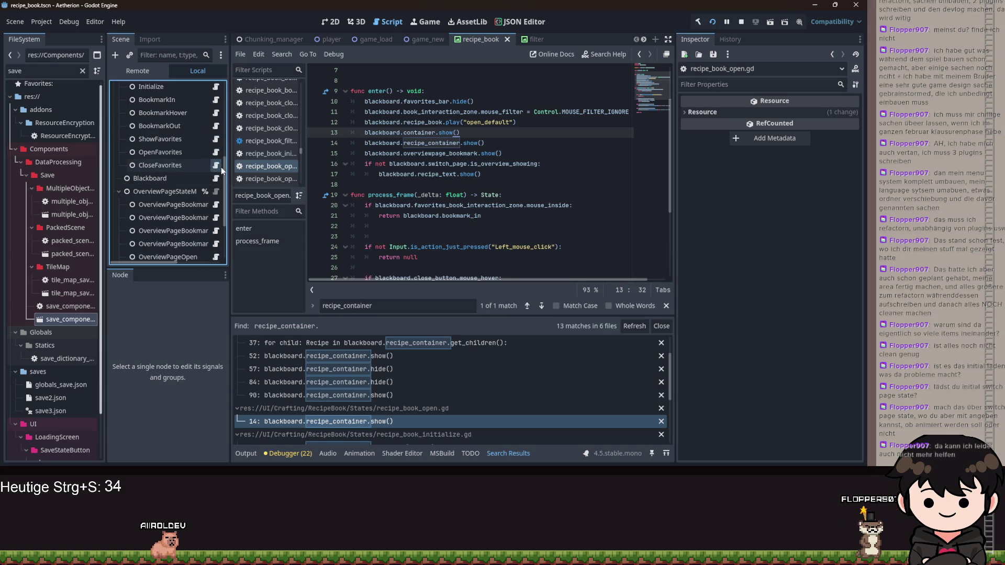
Browse the CloseFavorites, OpenFavorites, BookmarkOut, SwitchPage and Open state scripts
left_click(217, 165)
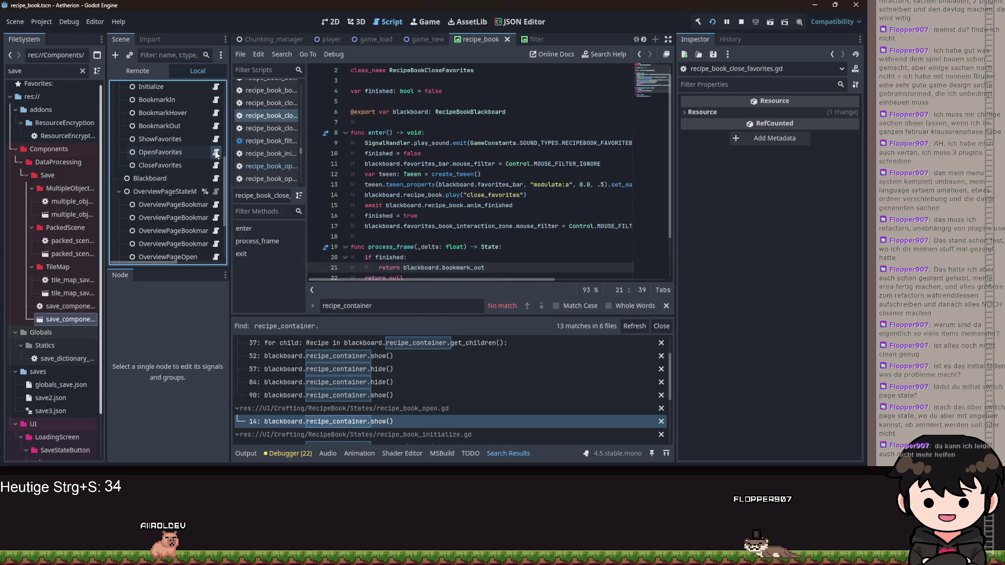
left_click(216, 153)
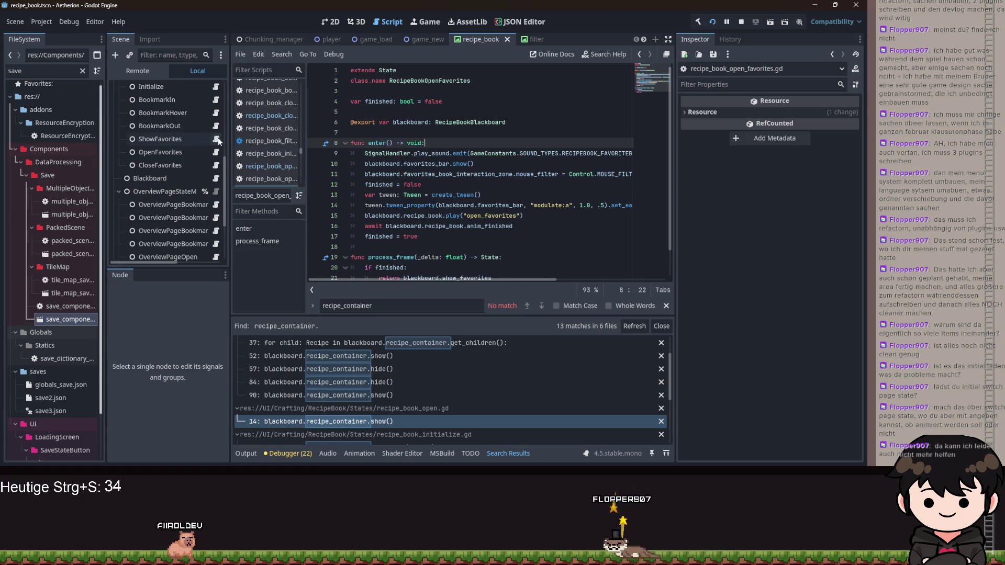
left_click(217, 138)
left_click(217, 112)
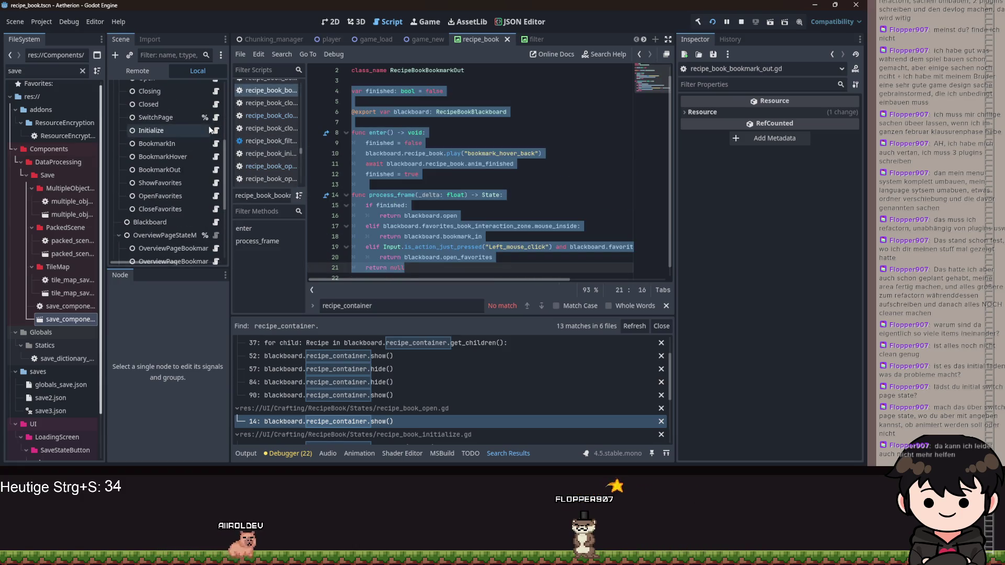
scroll(217, 112, "up", 3)
left_click(219, 112)
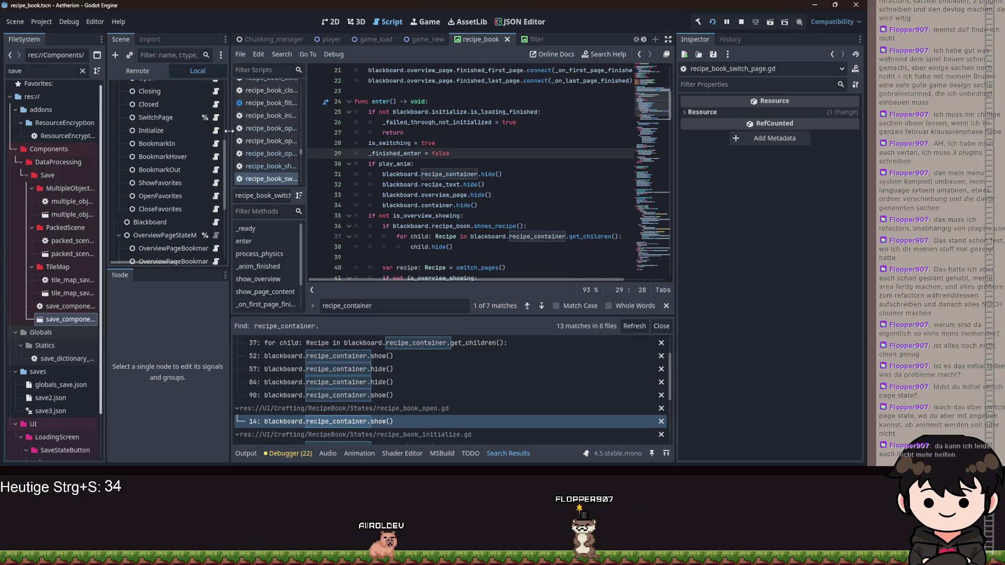
scroll(219, 126, "up", 3)
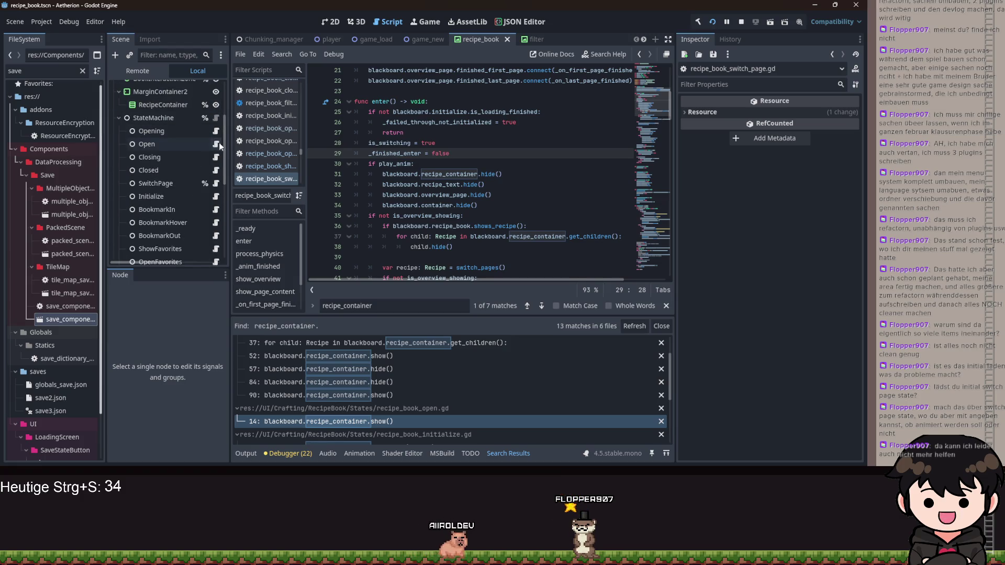
left_click(217, 144)
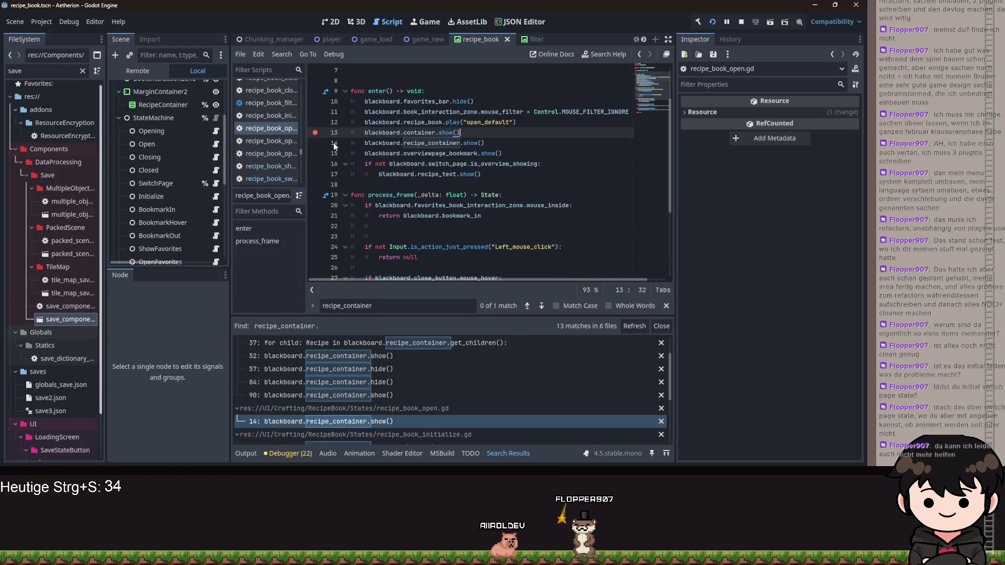
Launch Aetherion with F5, continue the saved game past the title, and open the recipe book
scroll(359, 179, "down", 2)
scroll(404, 407, "down", 4)
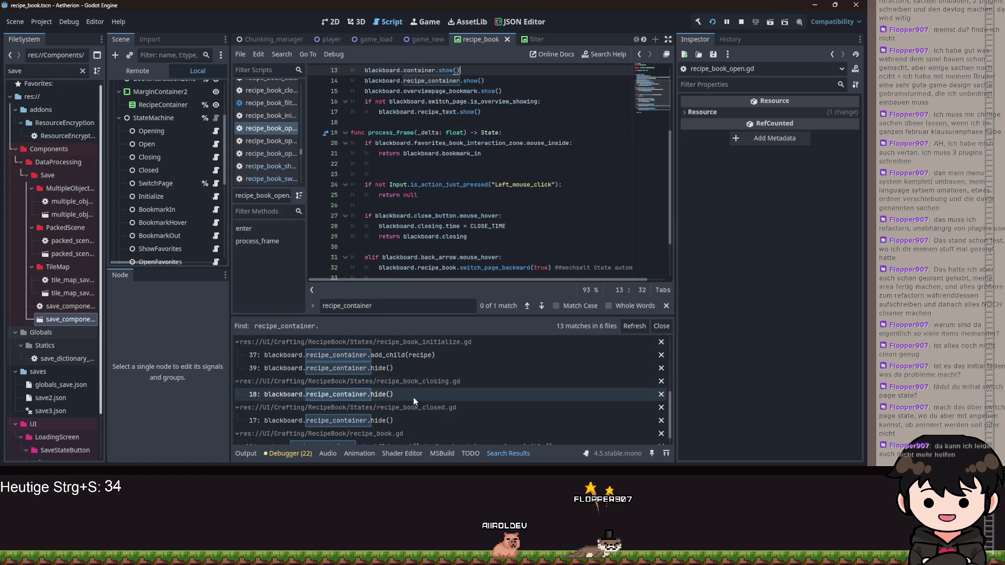
scroll(411, 398, "down", 5)
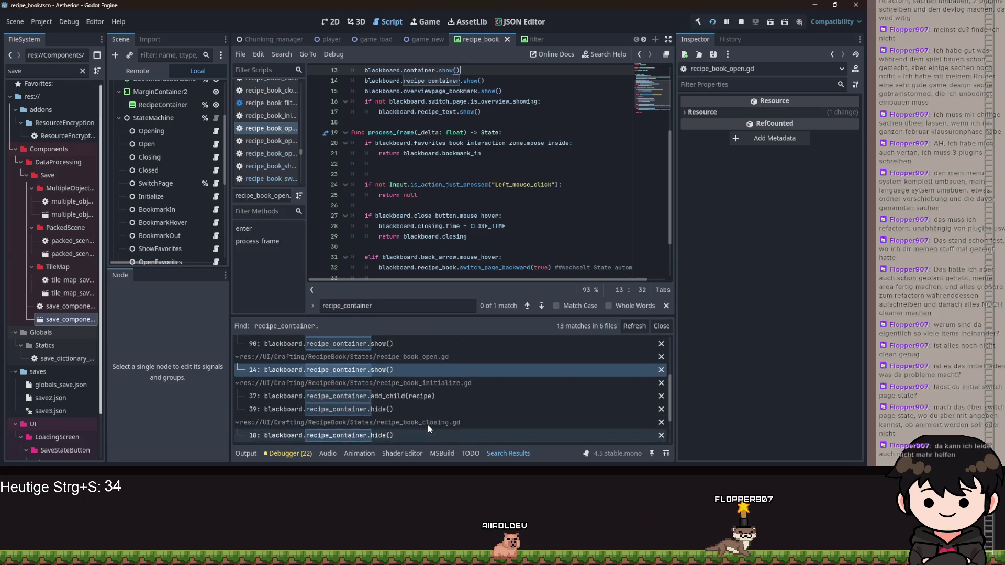
scroll(413, 408, "down", 2)
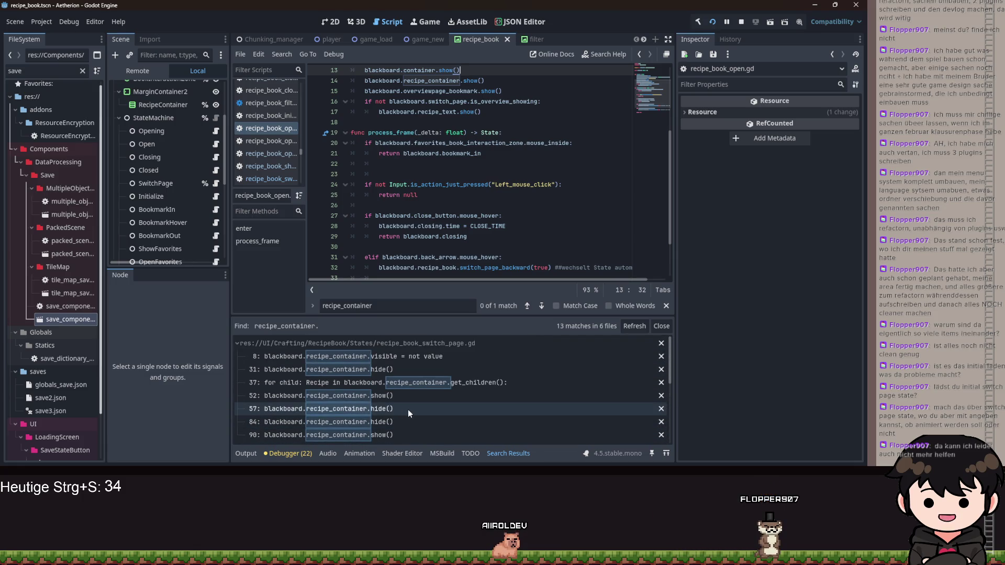
scroll(406, 410, "up", 2)
scroll(337, 160, "up", 3)
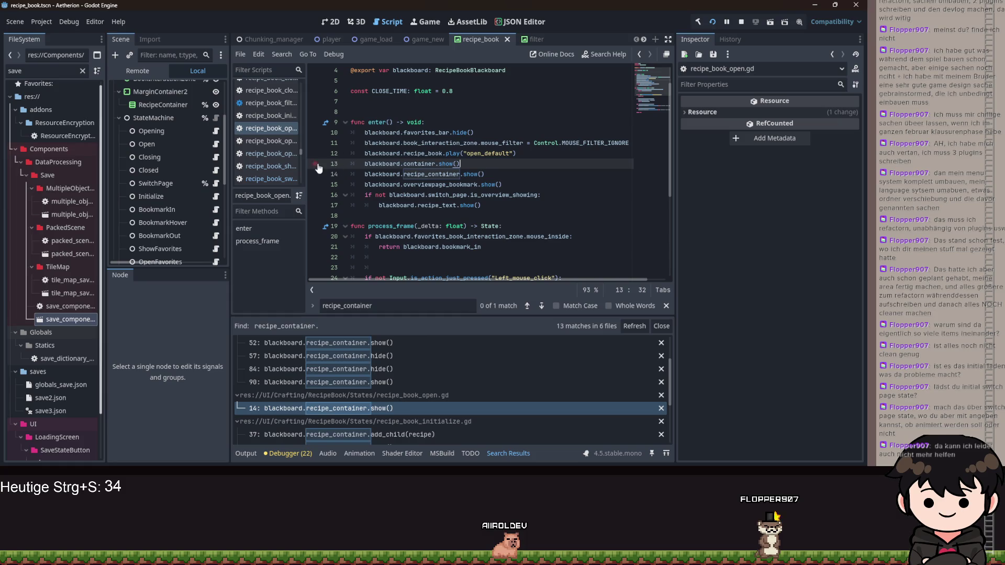
key("F5")
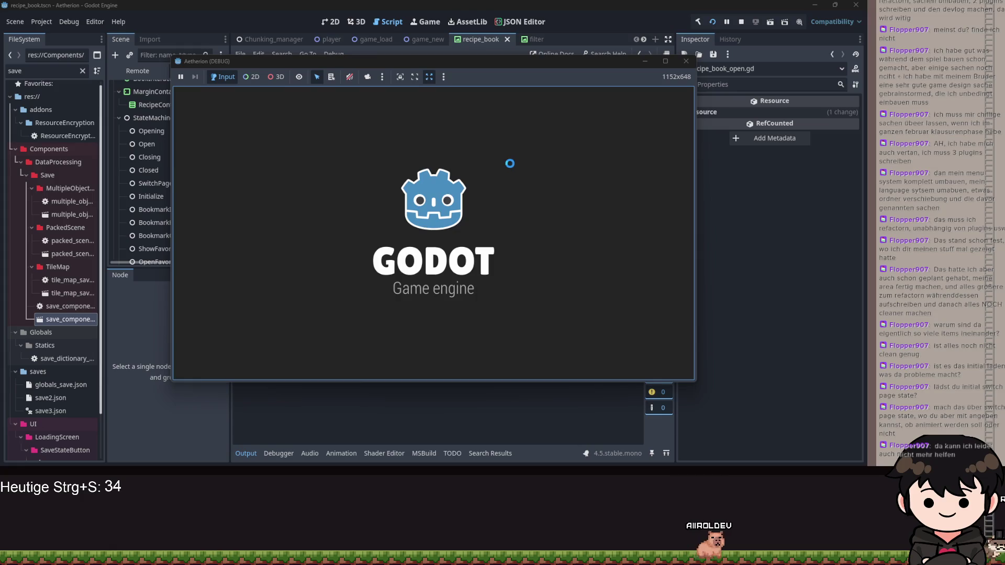
left_click(507, 168)
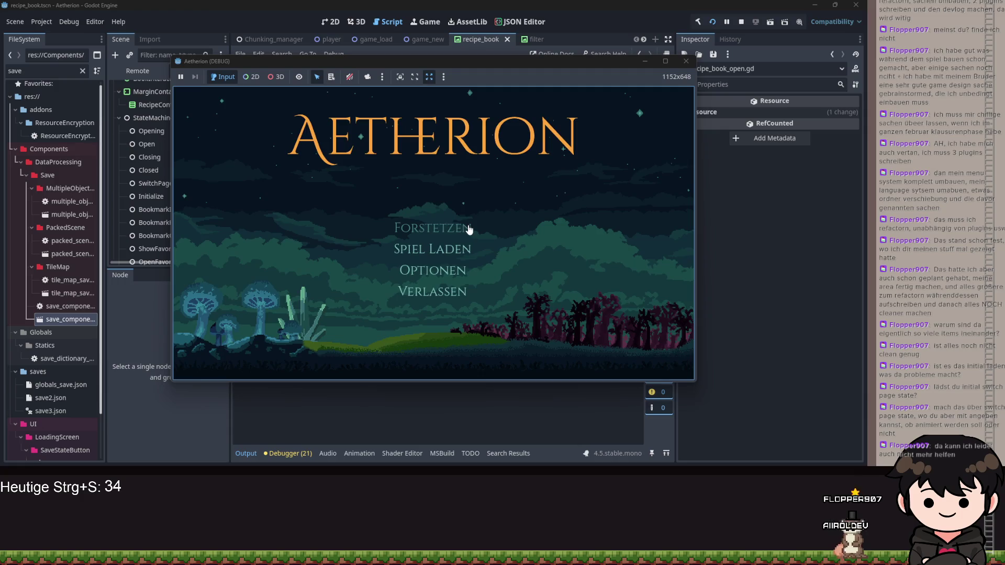
left_click(469, 226)
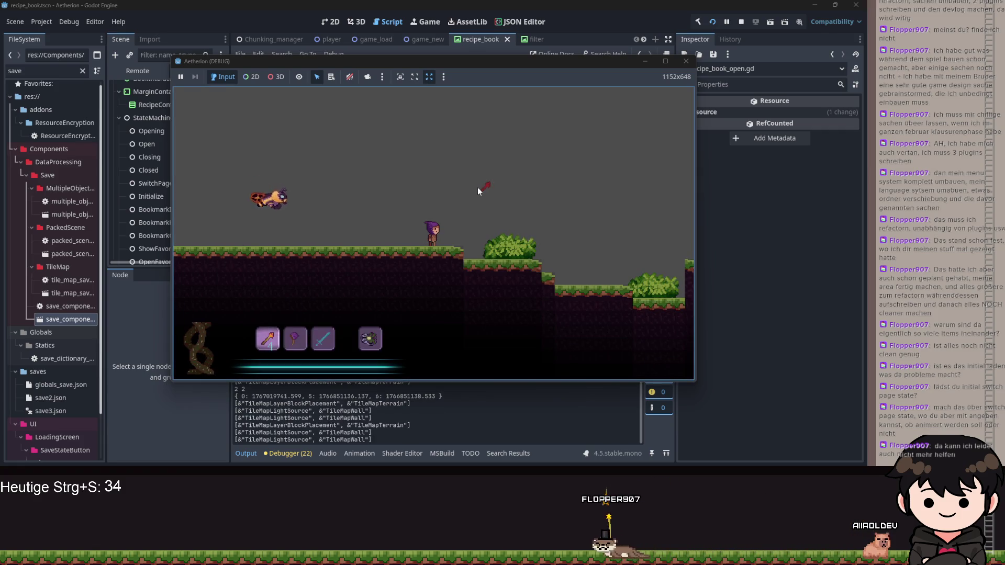
key("Escape")
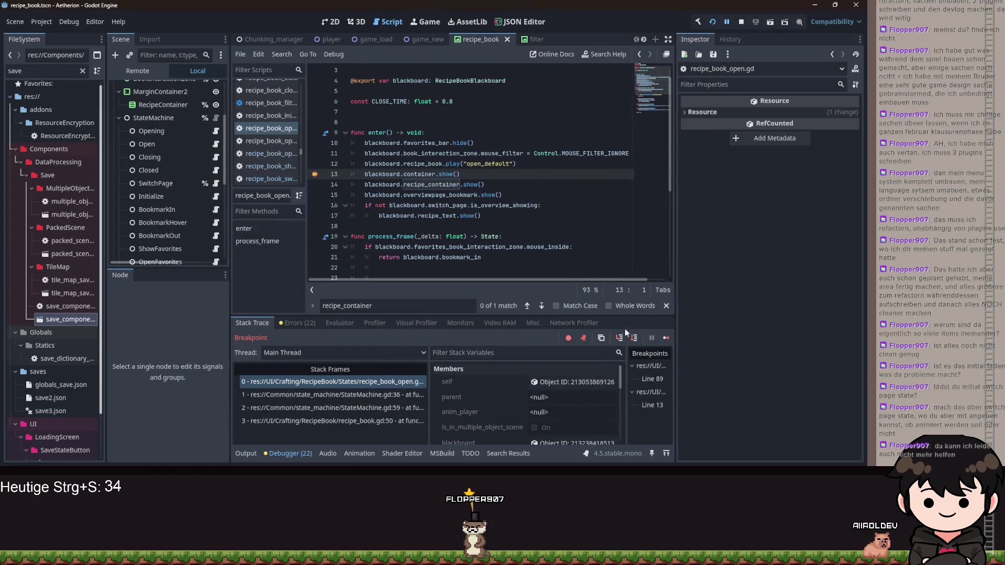
Step over lines 14 and 15, then resume the game from the breakpoint
left_click(619, 338)
left_click(619, 339)
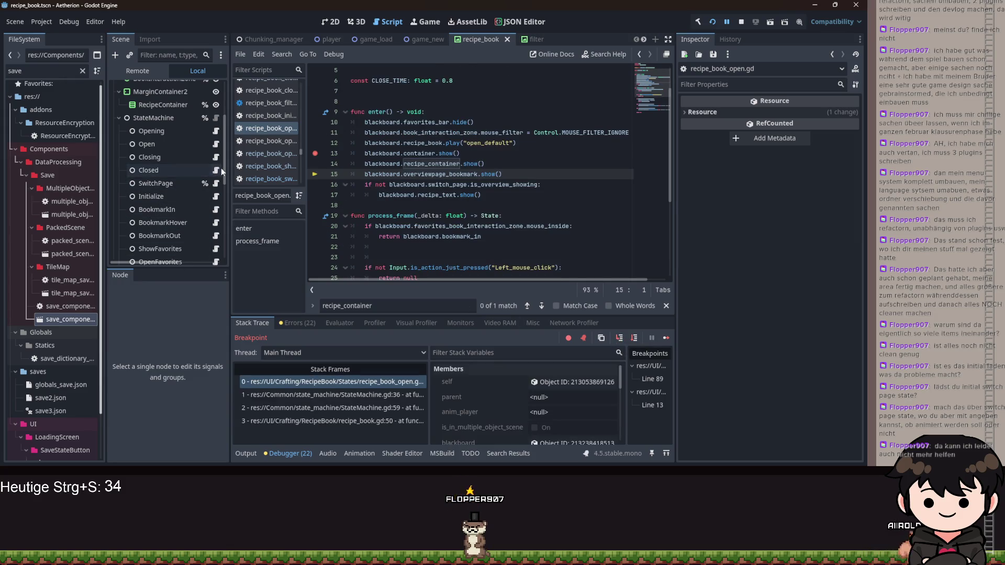
scroll(215, 170, "down", 2)
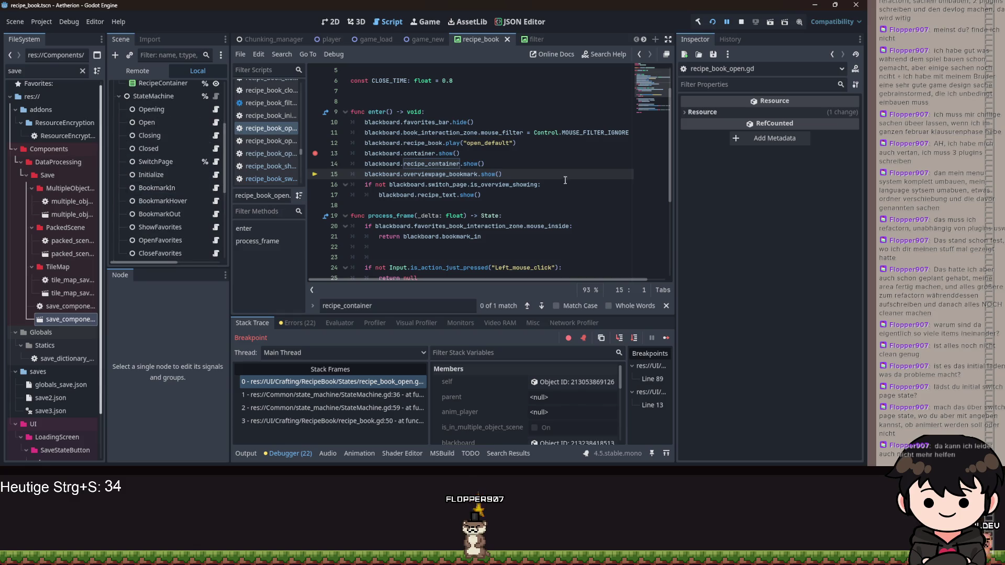
left_click(725, 26)
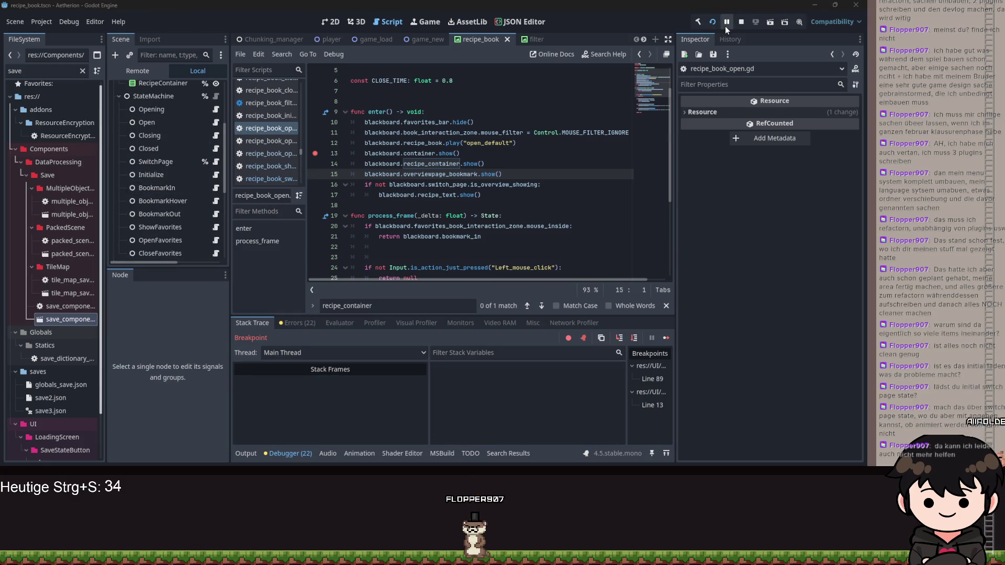
left_click(726, 24)
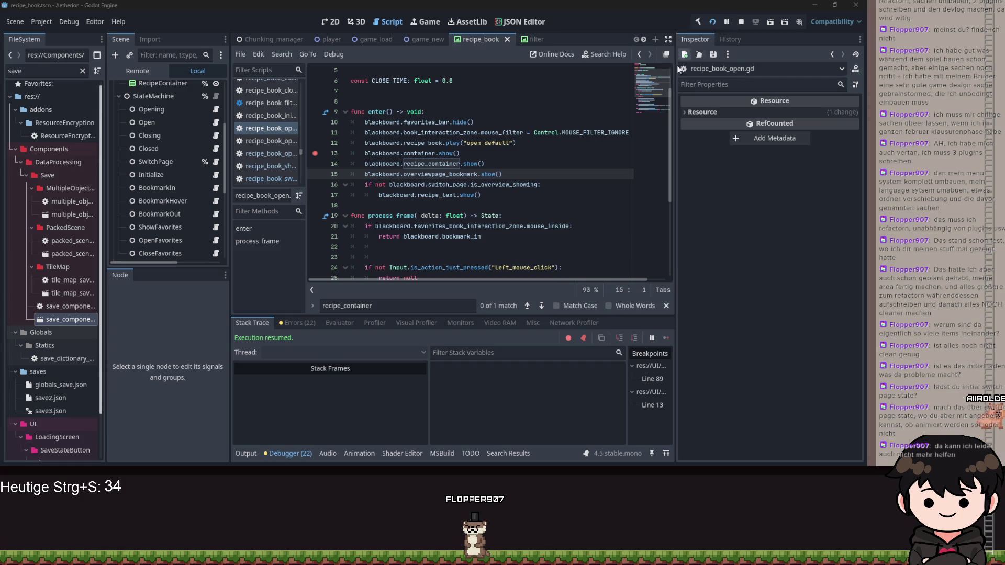
left_click(414, 226)
scroll(454, 186, "down", 1)
scroll(454, 186, "down", 1)
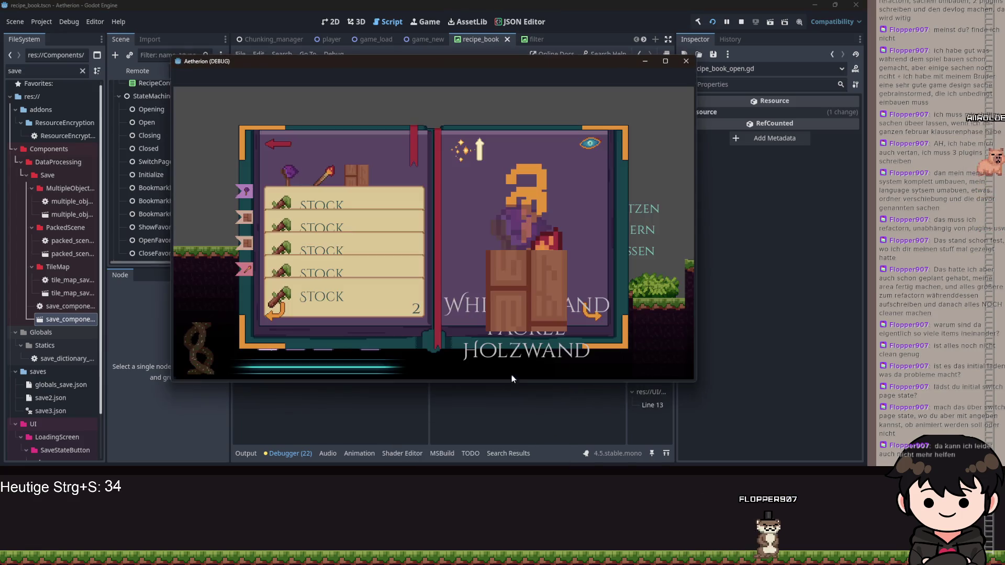
Delete the recipe_container.show() line from enter() and rerun the game
left_click(646, 61)
scroll(514, 114, "up", 3)
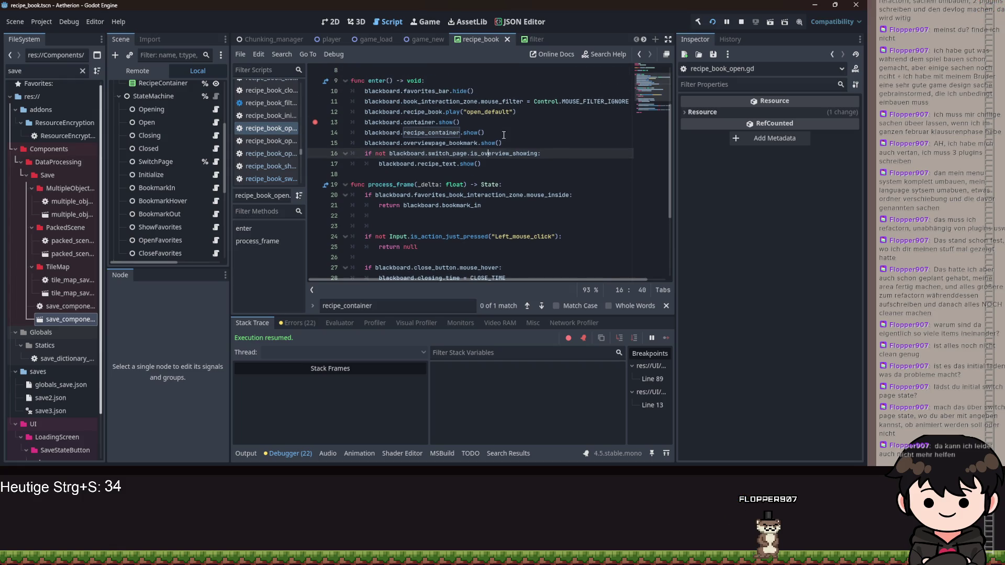
left_click_drag(486, 132, 228, 134)
key("BackSpace")
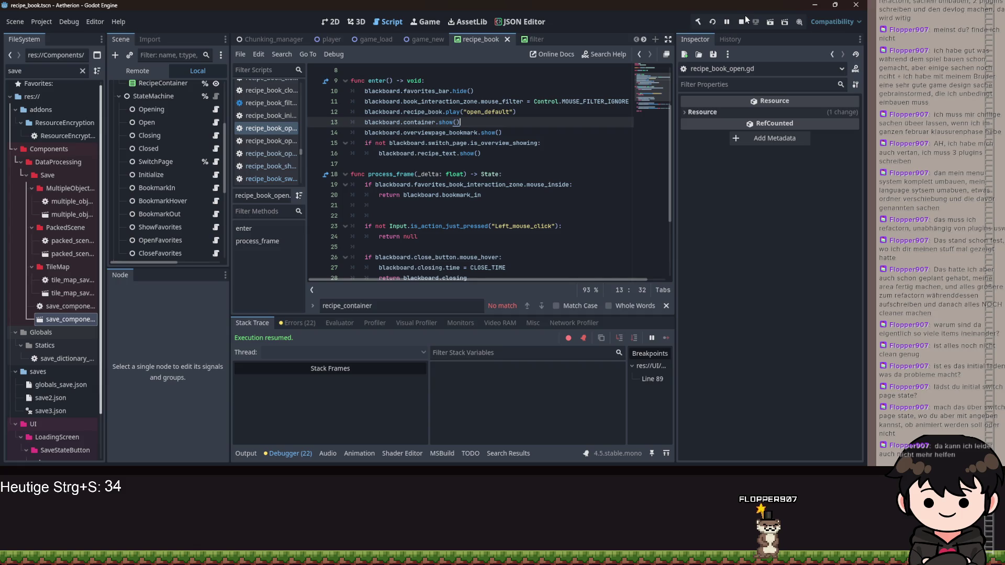
key("F5")
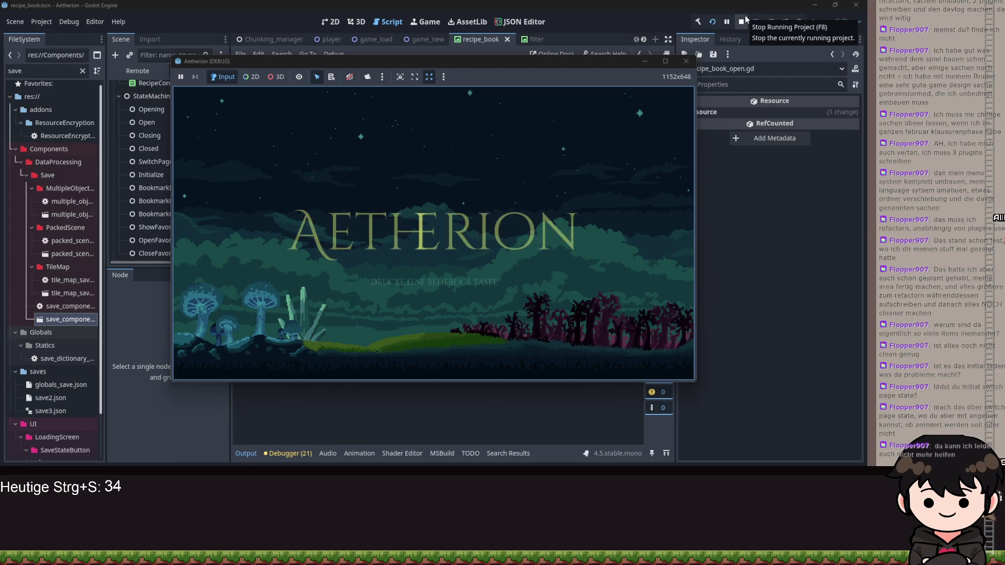
Continue the saved game, open the recipe book and turn to the next page
left_click(567, 160)
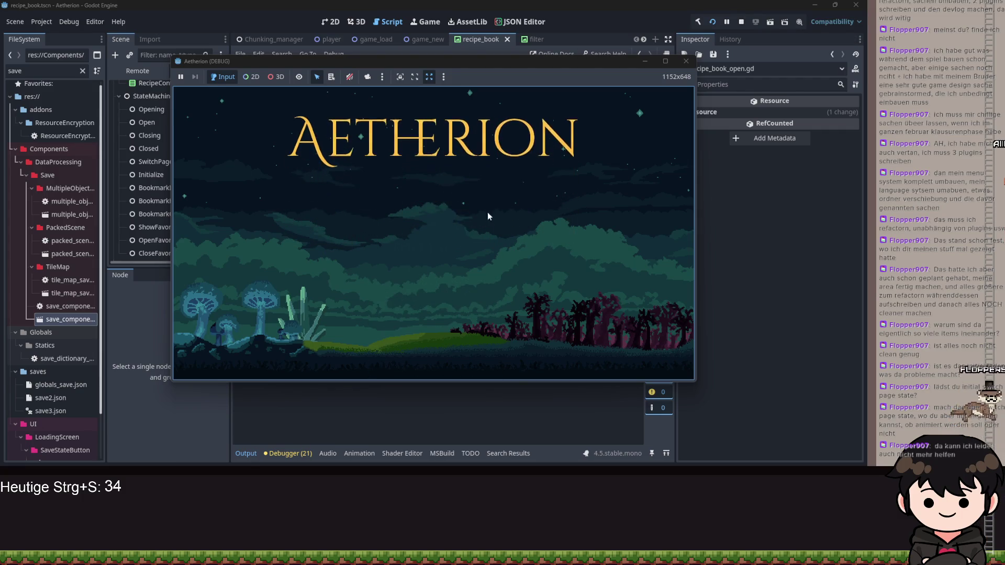
left_click(442, 230)
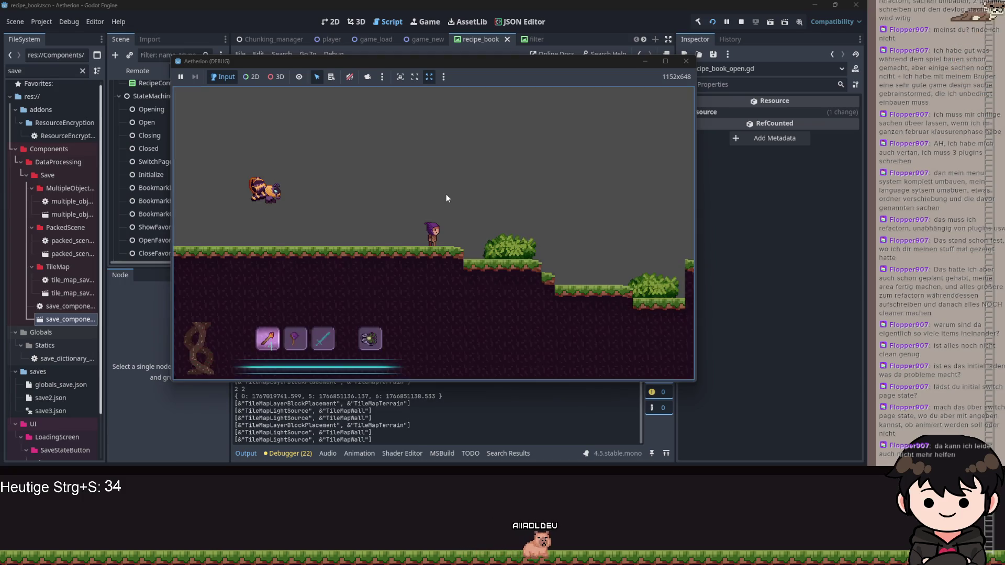
left_click(254, 224)
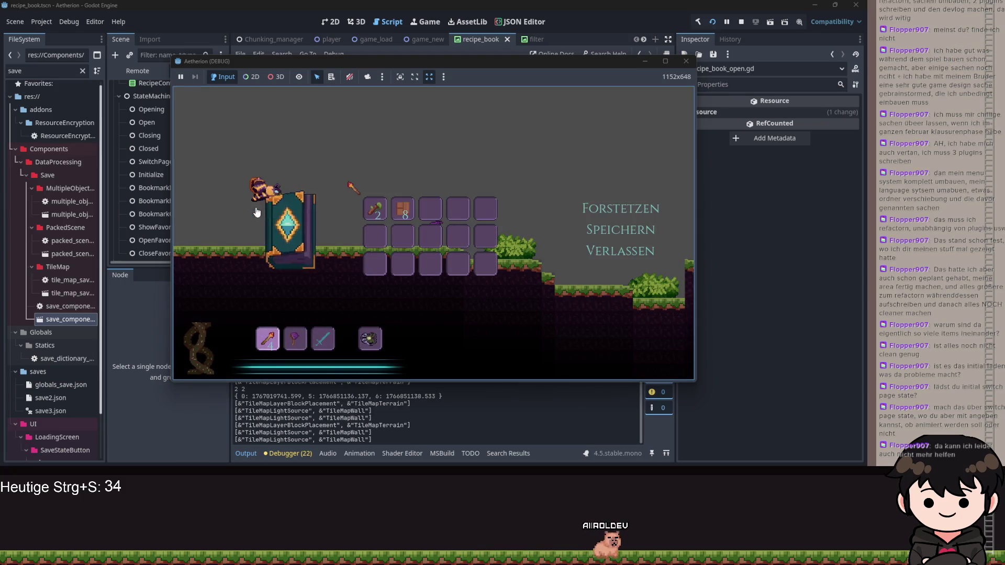
left_click(586, 307)
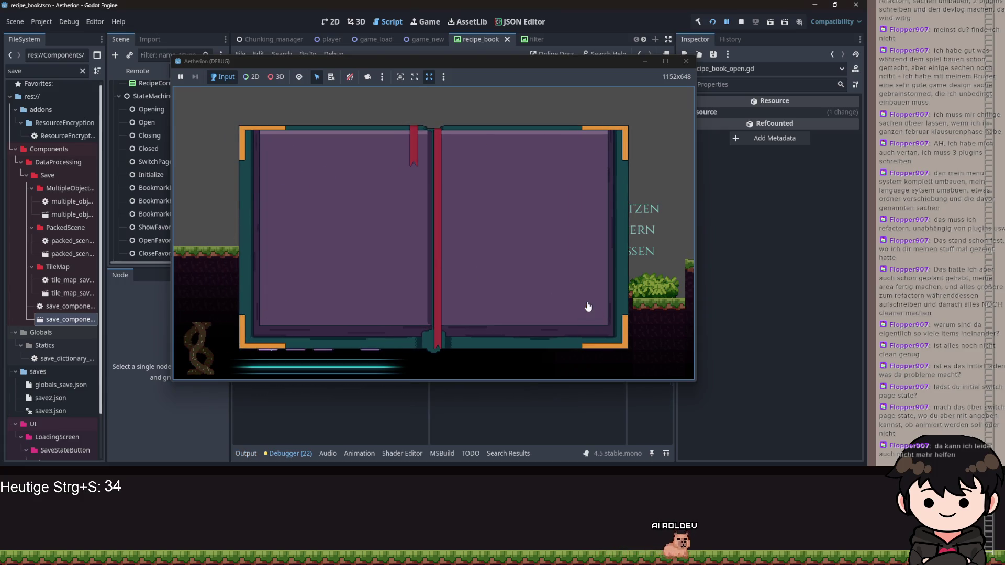
Remove the line 89 breakpoint, resume to see the Whisper Wand recipe, then restart the game
left_click(646, 63)
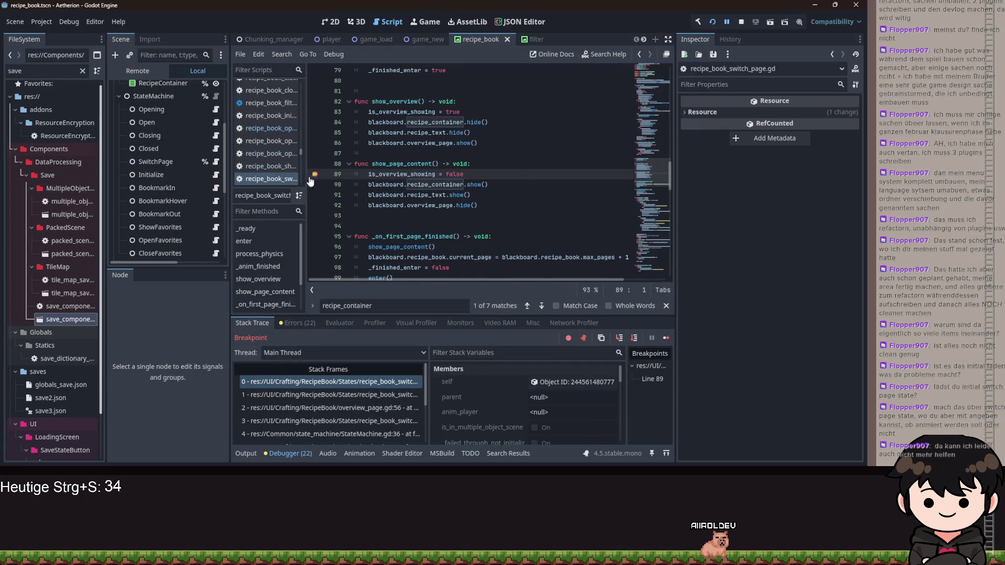
left_click(313, 175)
left_click(665, 337)
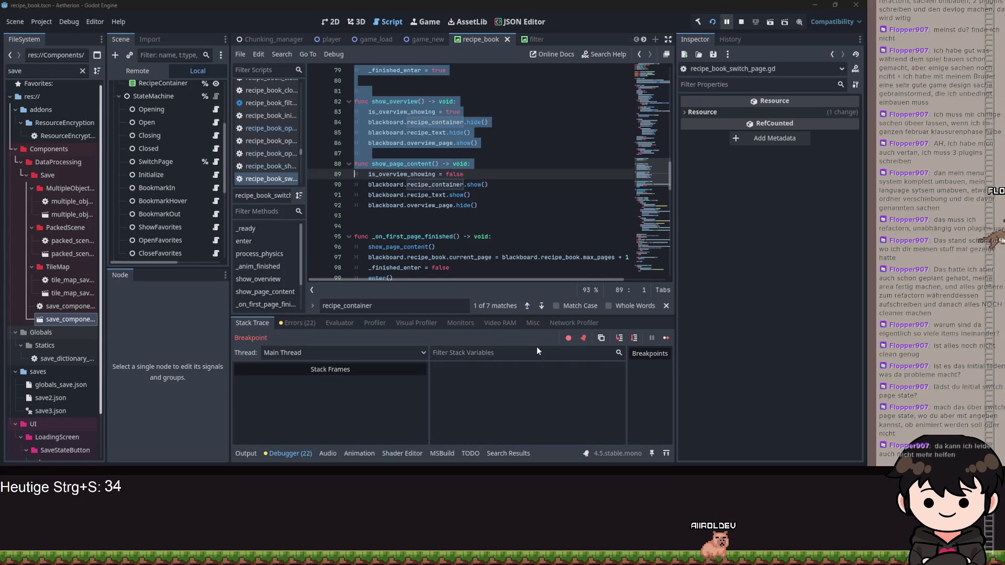
left_click(510, 438)
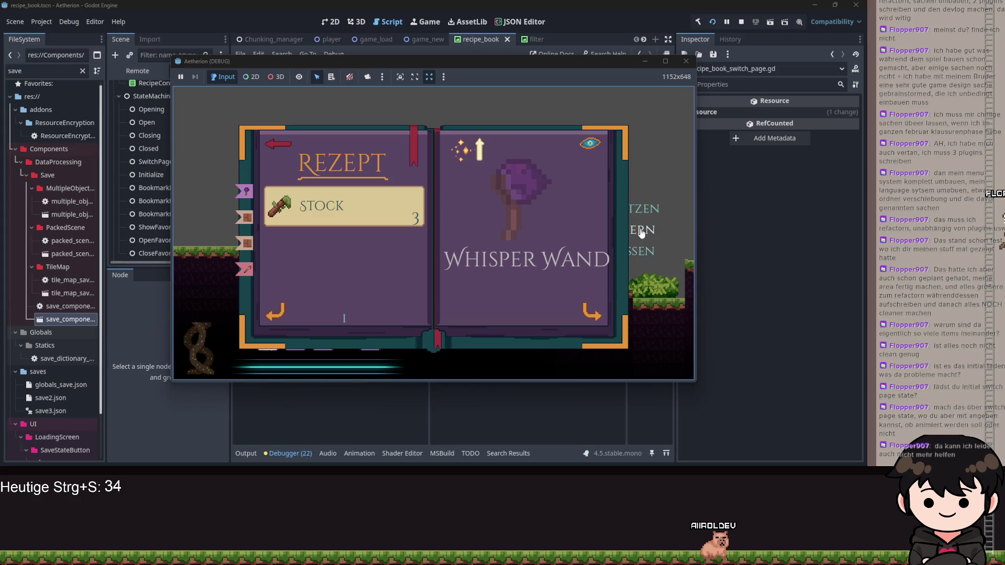
left_click(684, 62)
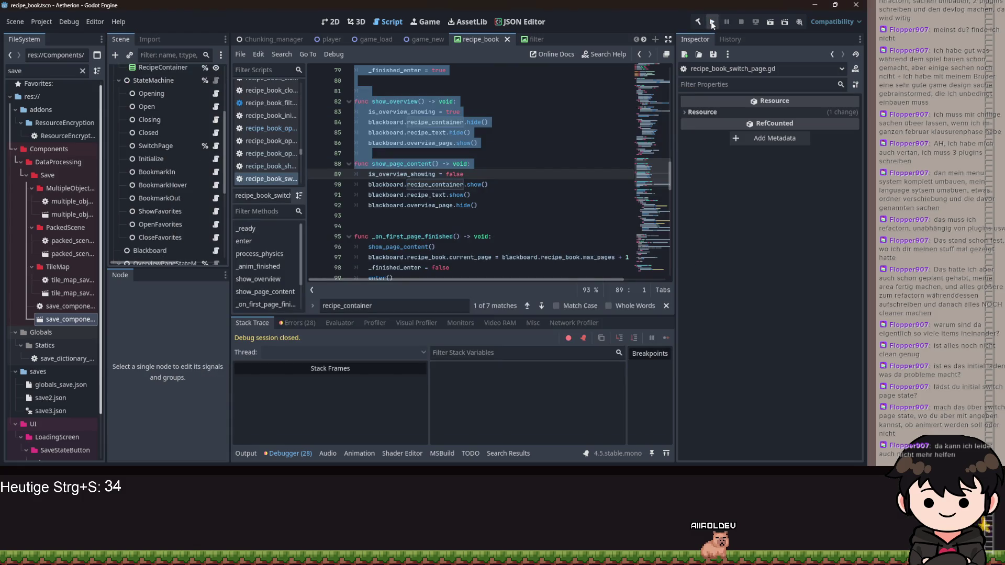
left_click(712, 21)
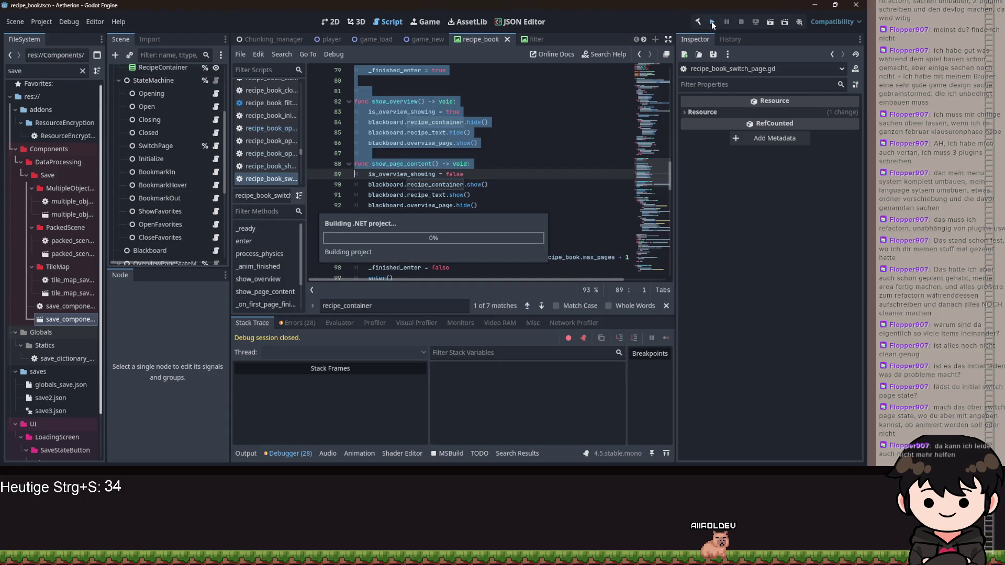